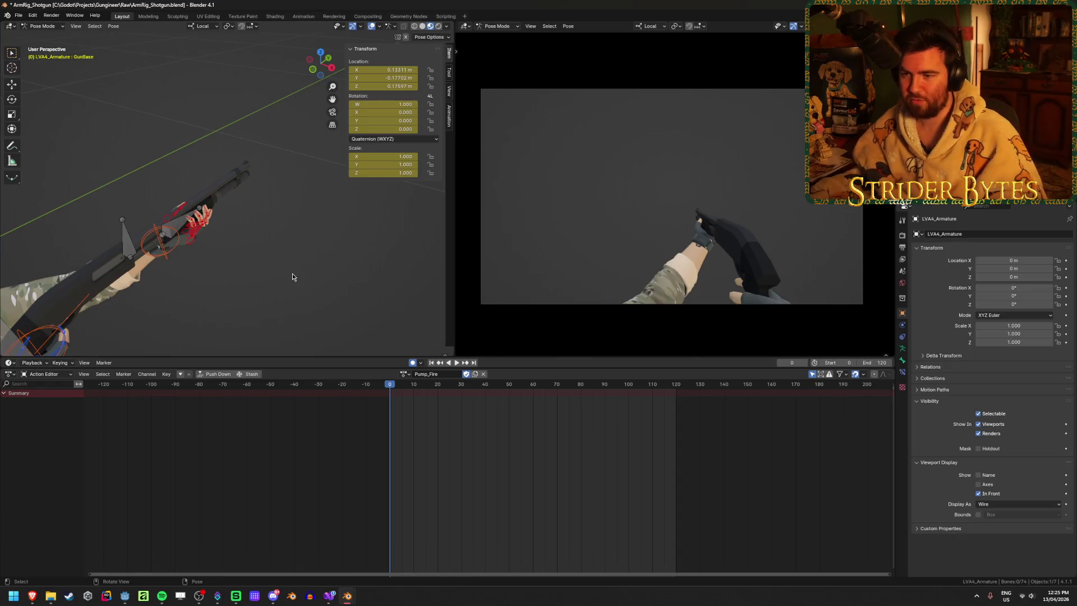
# Step: Select handIK.L and load the Idle action in the Action Editor
pyautogui.click(156, 243)
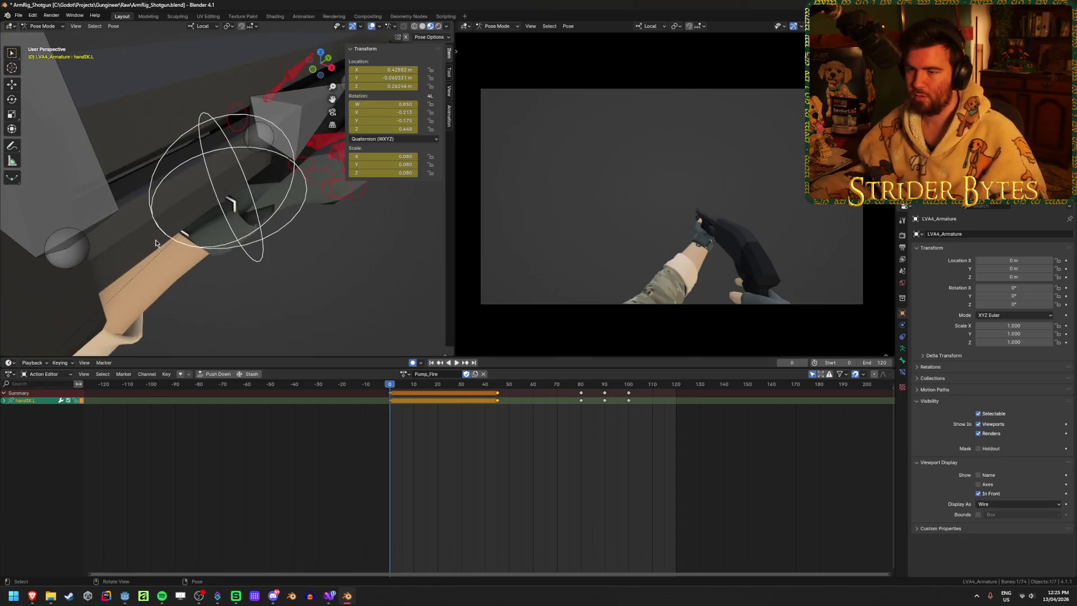
pyautogui.moveTo(156, 242)
pyautogui.mouseDown(button='middle')
pyautogui.moveTo(250, 236)
pyautogui.moveTo(221, 230)
pyautogui.mouseUp(button='middle')
pyautogui.click(405, 373)
pyautogui.click(410, 433)
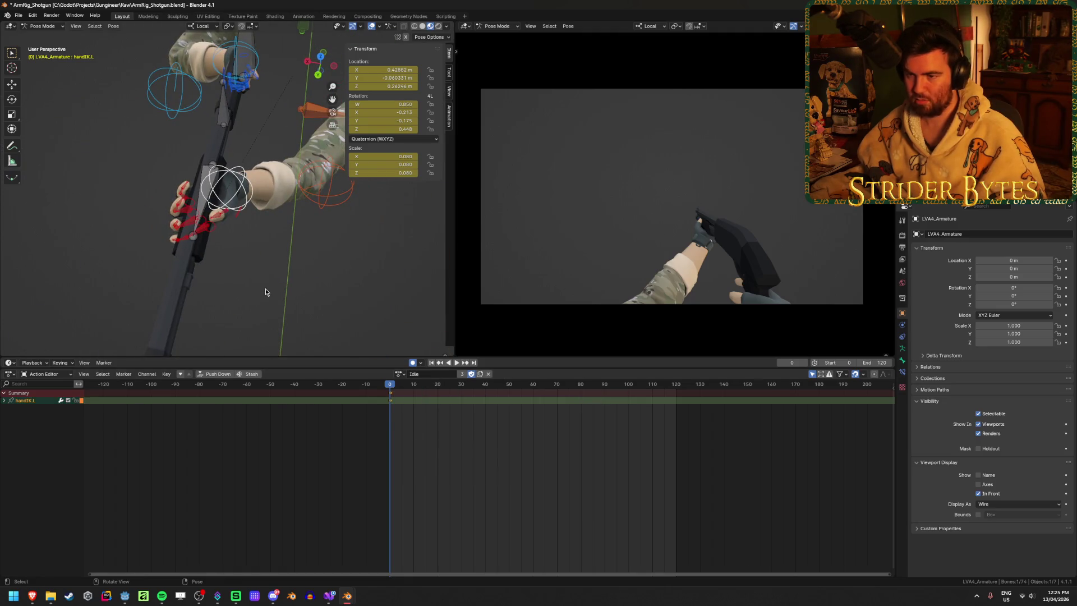
pyautogui.moveTo(266, 289)
pyautogui.mouseDown(button='middle')
pyautogui.moveTo(327, 211)
pyautogui.moveTo(221, 281)
pyautogui.moveTo(179, 187)
pyautogui.mouseUp(button='middle')
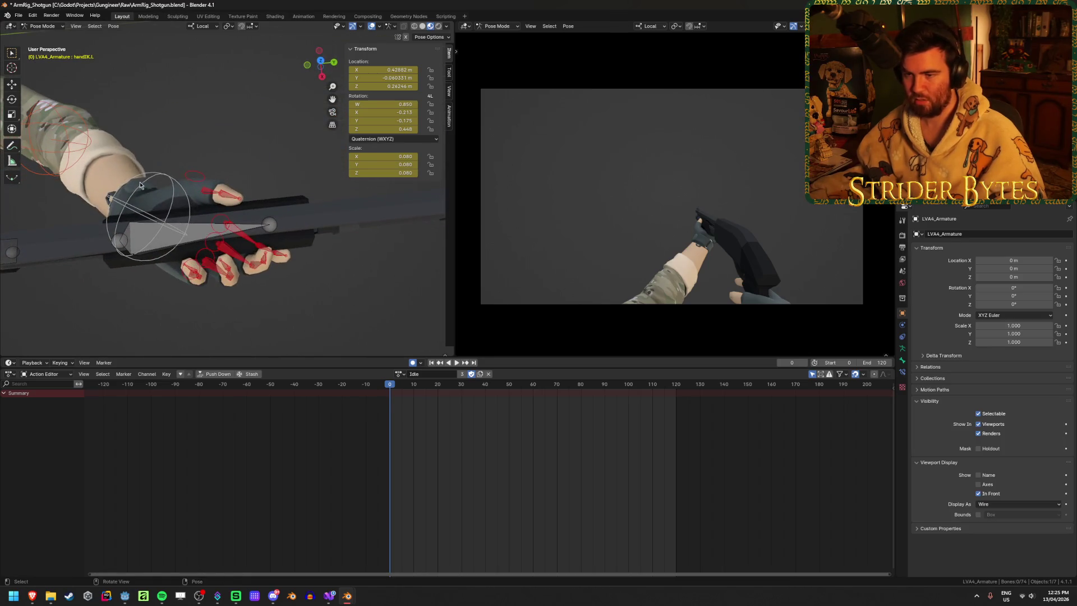
# Step: Rotate handIK.L about Z and move it so the left hand wraps the shotgun pump
pyautogui.press('i')
pyautogui.press('z')
pyautogui.press('z')
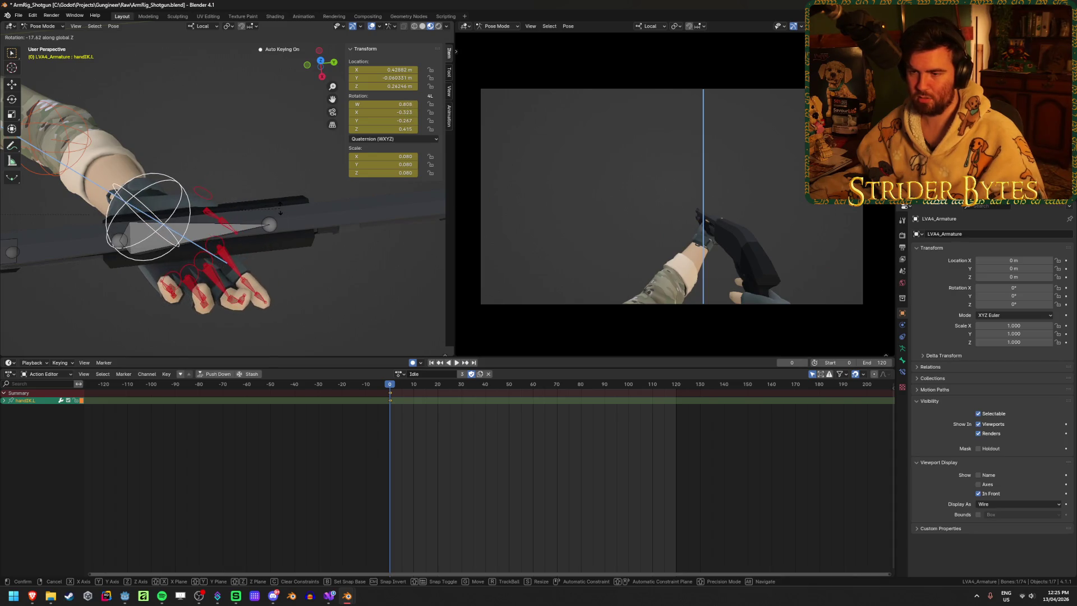
pyautogui.press('Return')
pyautogui.moveTo(332, 247)
pyautogui.mouseDown(button='middle')
pyautogui.moveTo(290, 196)
pyautogui.moveTo(325, 266)
pyautogui.moveTo(316, 269)
pyautogui.moveTo(337, 265)
pyautogui.mouseUp(button='middle')
pyautogui.press('Return')
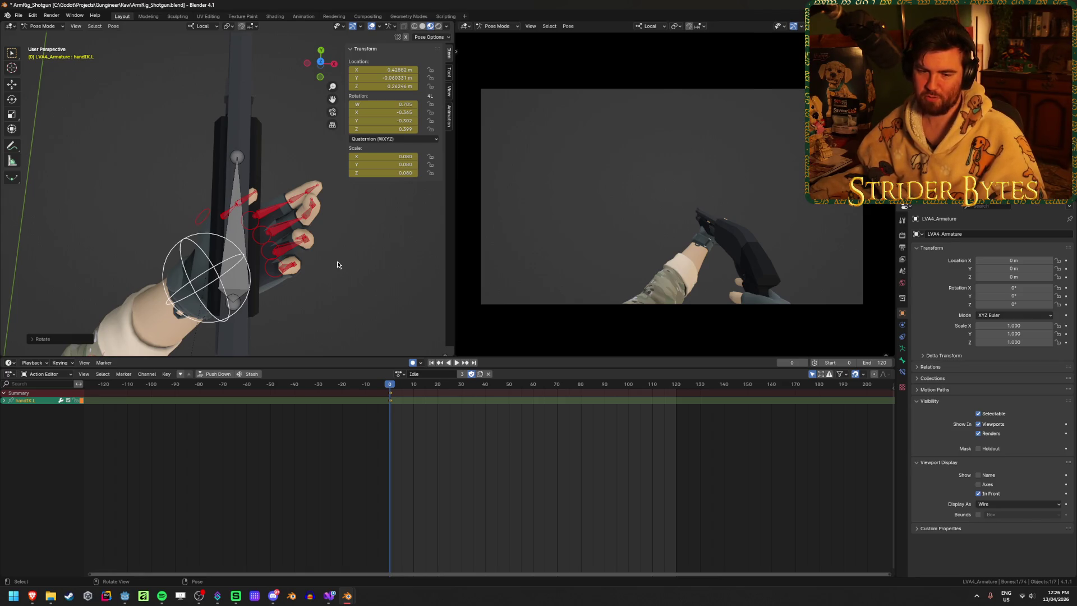
pyautogui.press('g')
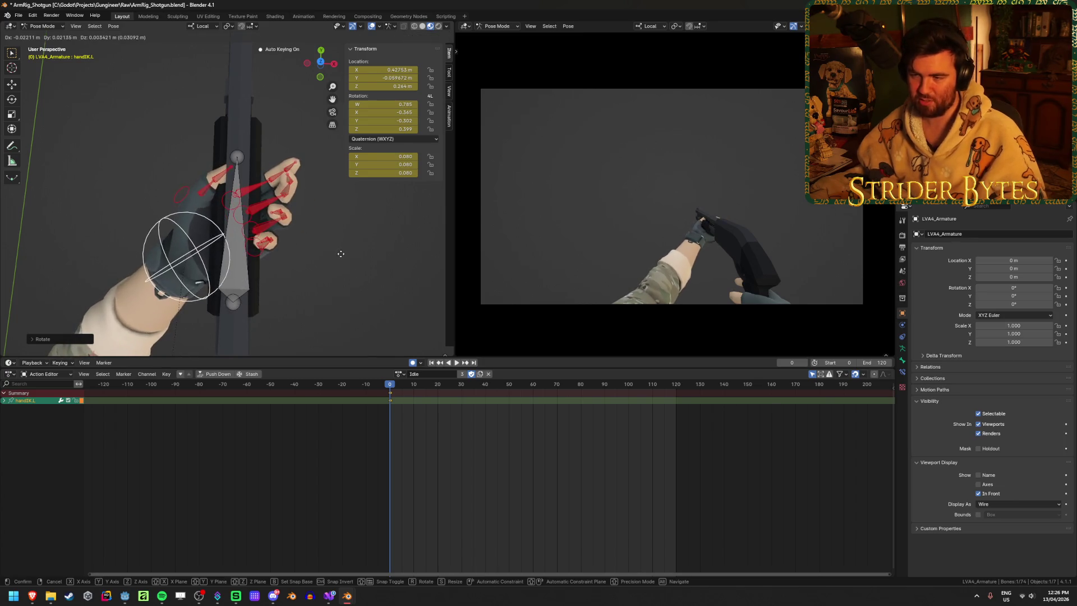
pyautogui.click(341, 253)
pyautogui.moveTo(341, 254)
pyautogui.mouseDown(button='middle')
pyautogui.moveTo(147, 198)
pyautogui.moveTo(152, 231)
pyautogui.moveTo(167, 207)
pyautogui.moveTo(256, 166)
pyautogui.moveTo(107, 202)
pyautogui.moveTo(257, 238)
pyautogui.moveTo(227, 228)
pyautogui.moveTo(228, 161)
pyautogui.moveTo(225, 237)
pyautogui.moveTo(293, 172)
pyautogui.moveTo(328, 255)
pyautogui.moveTo(23, 295)
pyautogui.mouseUp(button='middle')
pyautogui.press('g')
pyautogui.click(153, 230)
# Step: Move the thumb2.L and index3.L fingertips onto the pump, then start on the middle finger
pyautogui.click(218, 195)
pyautogui.press('g')
pyautogui.click(247, 166)
pyautogui.click(257, 238)
pyautogui.press('g')
pyautogui.click(236, 159)
pyautogui.press('g')
# Step: Place the middle3.L and pinky3.L fingertips on the pump and check the grip from several angles
pyautogui.click(309, 167)
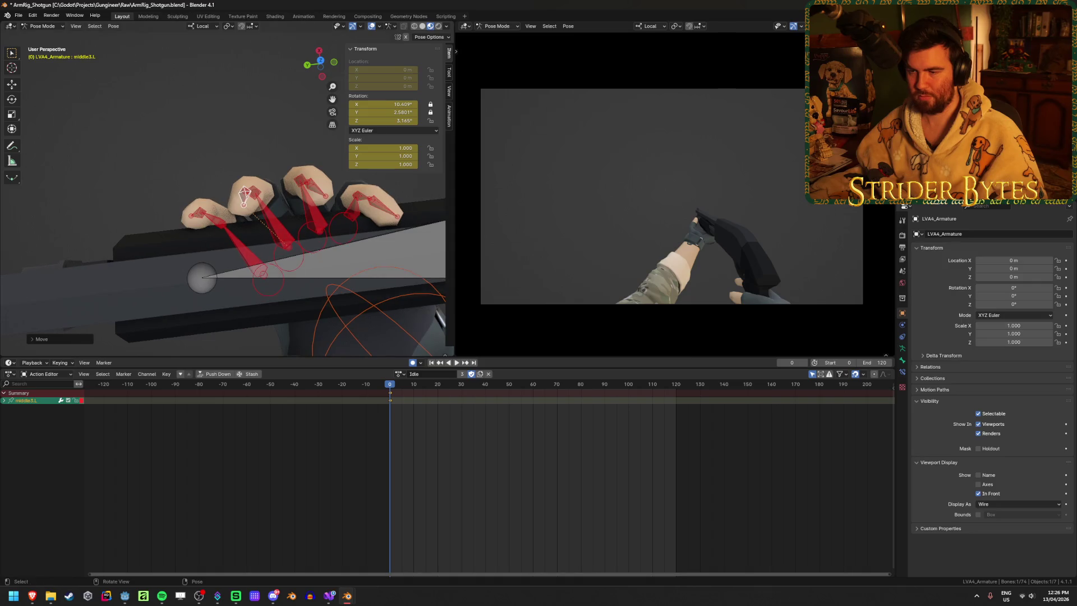
pyautogui.moveTo(364, 192)
pyautogui.mouseDown(button='middle')
pyautogui.moveTo(319, 205)
pyautogui.moveTo(272, 92)
pyautogui.moveTo(245, 95)
pyautogui.moveTo(280, 256)
pyautogui.moveTo(333, 228)
pyautogui.mouseUp(button='middle')
pyautogui.click(345, 195)
pyautogui.press('g')
pyautogui.scroll(-3, 332, 228)
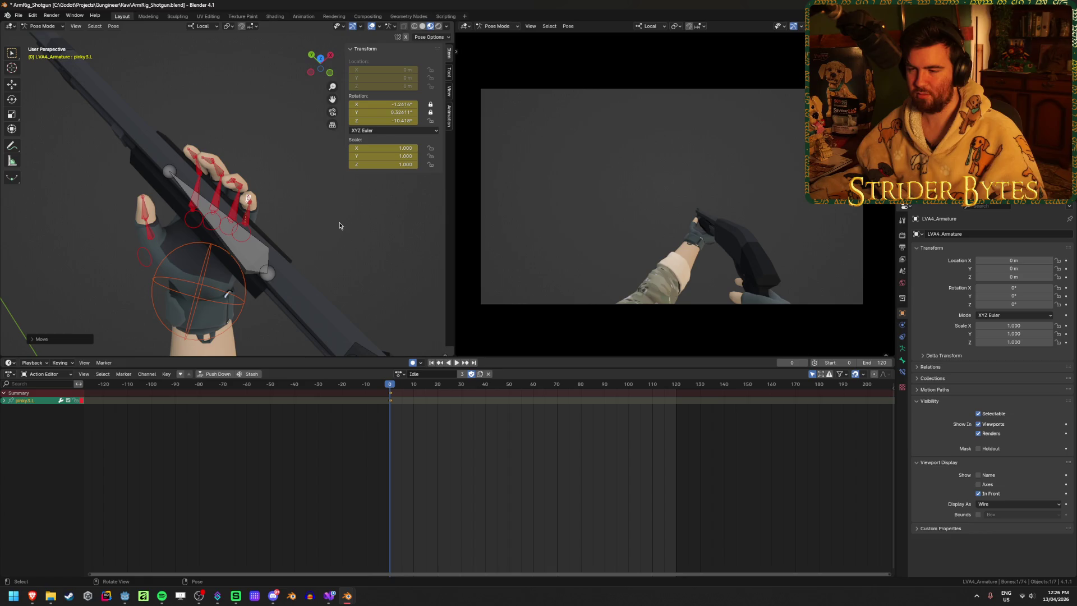
pyautogui.scroll(2, 339, 226)
pyautogui.moveTo(339, 226)
pyautogui.mouseDown(button='middle')
pyautogui.moveTo(284, 235)
pyautogui.moveTo(233, 200)
pyautogui.mouseUp(button='middle')
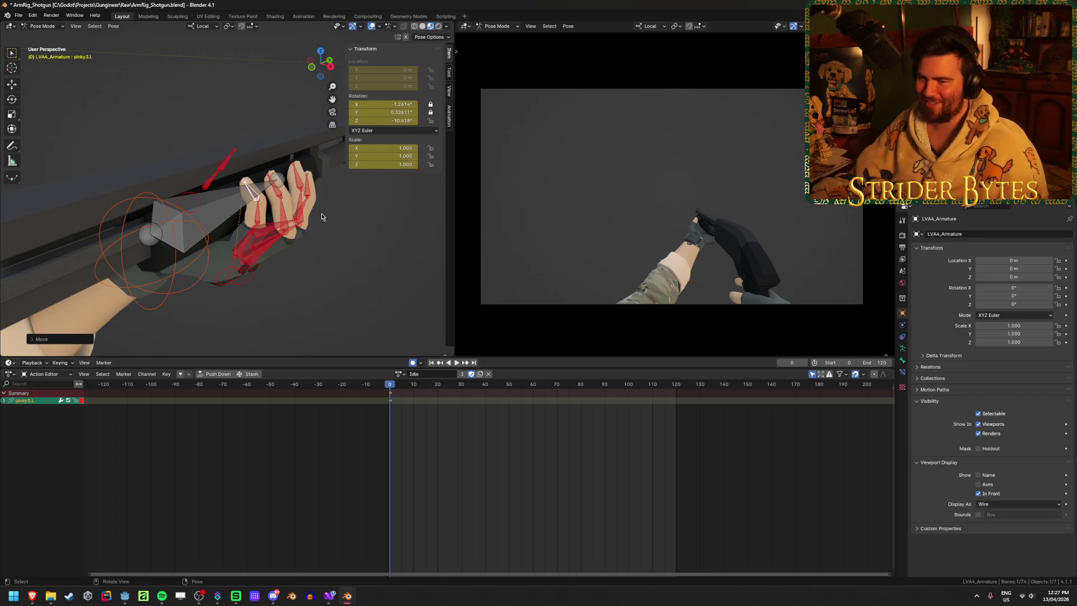
pyautogui.moveTo(348, 292)
pyautogui.mouseDown(button='middle')
pyautogui.moveTo(319, 223)
pyautogui.moveTo(316, 319)
pyautogui.mouseUp(button='middle')
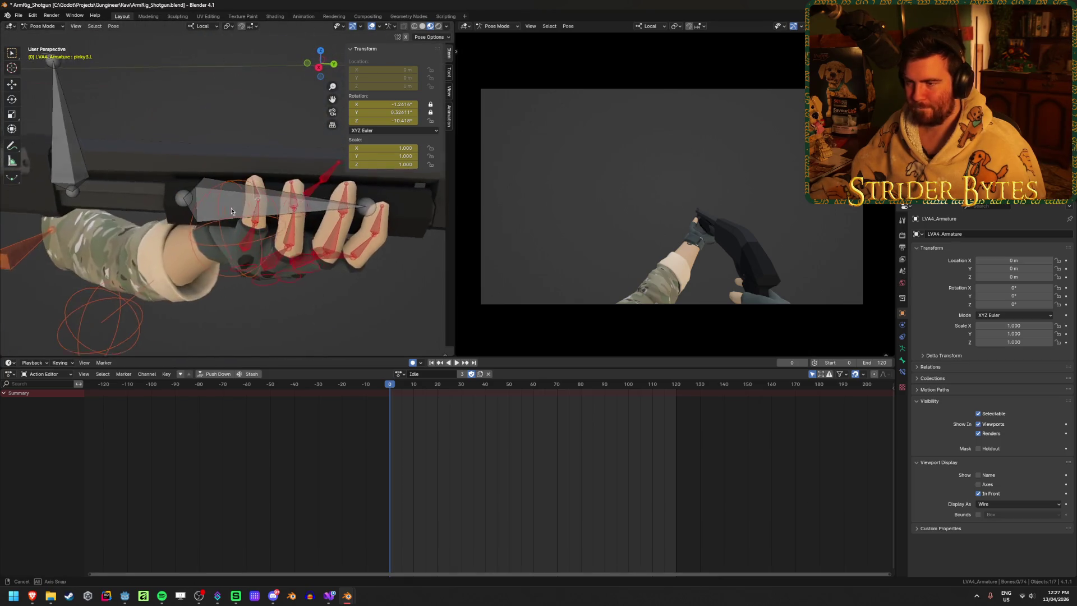
pyautogui.moveTo(316, 318)
pyautogui.mouseDown(button='middle')
pyautogui.moveTo(264, 208)
pyautogui.moveTo(325, 233)
pyautogui.mouseUp(button='middle')
pyautogui.click(213, 197)
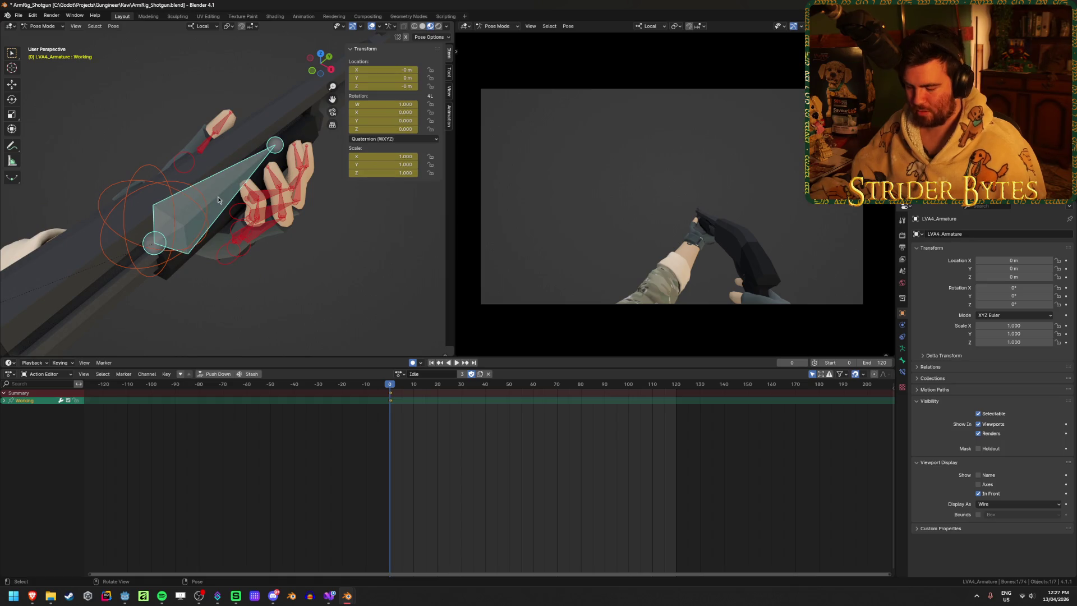
pyautogui.press('h')
pyautogui.moveTo(218, 199)
pyautogui.mouseDown(button='middle')
pyautogui.moveTo(284, 293)
pyautogui.moveTo(268, 270)
pyautogui.moveTo(289, 230)
pyautogui.mouseUp(button='middle')
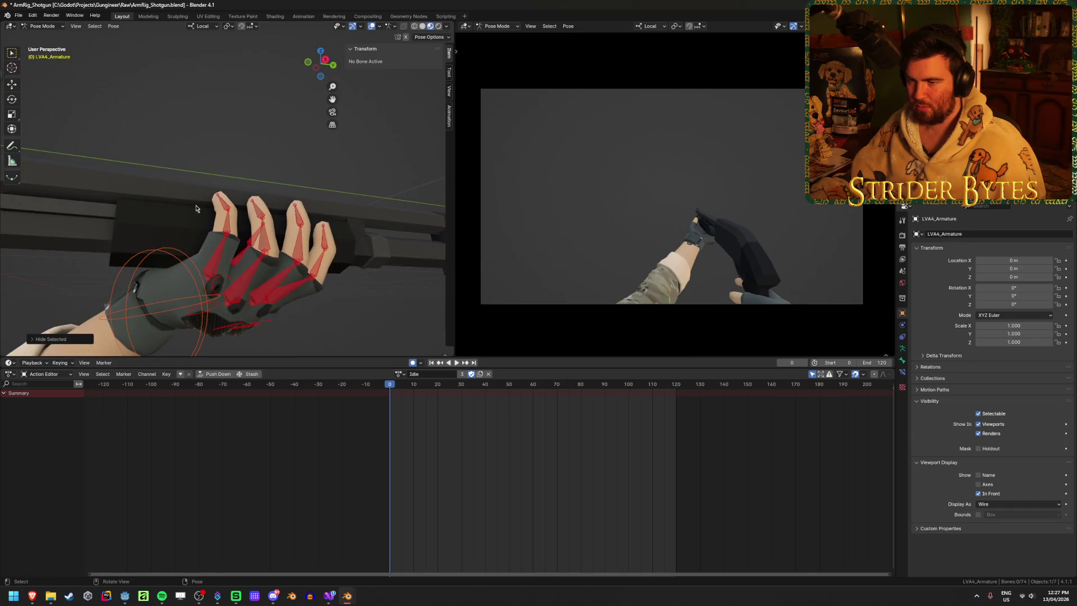
pyautogui.hotkey('alt', 'h')
pyautogui.moveTo(197, 209); pyautogui.dragTo(220, 256, button='middle')
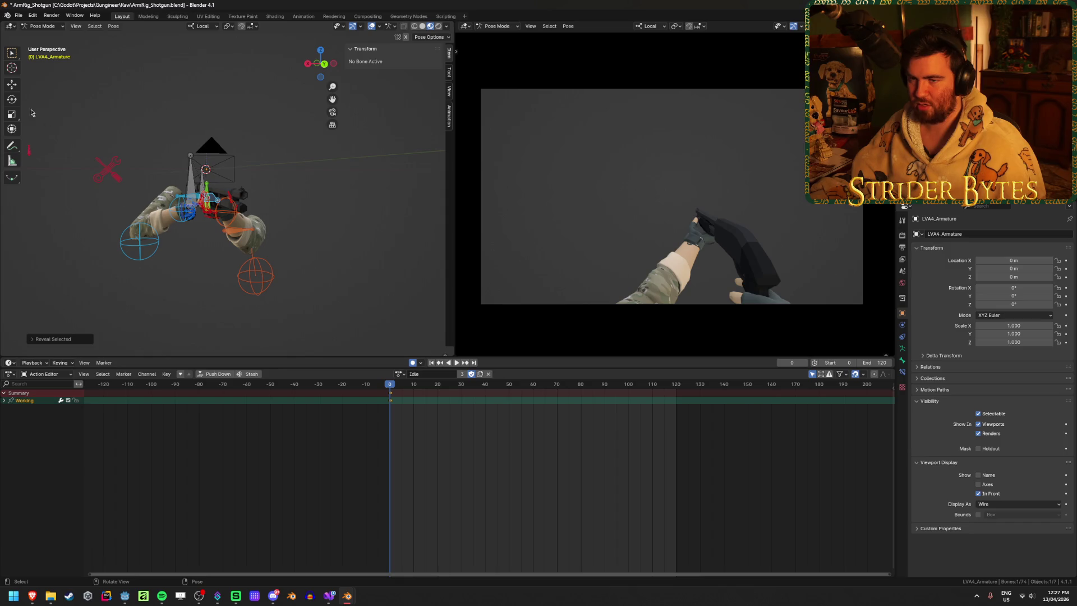
pyautogui.click(30, 153)
pyautogui.moveTo(28, 156); pyautogui.dragTo(262, 249, button='middle')
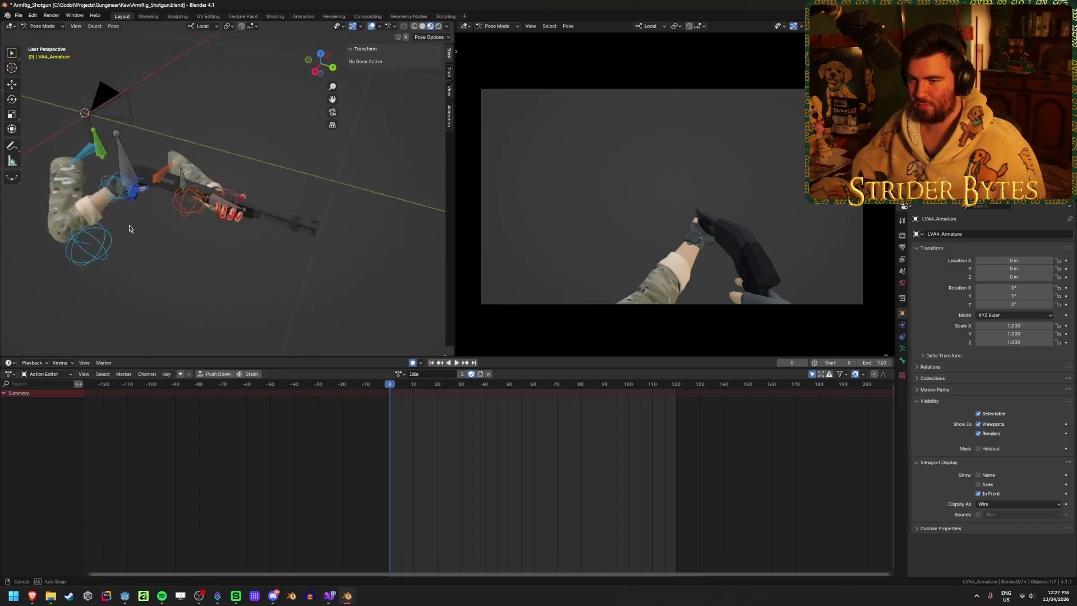
pyautogui.scroll(5, 262, 248)
pyautogui.click(262, 260)
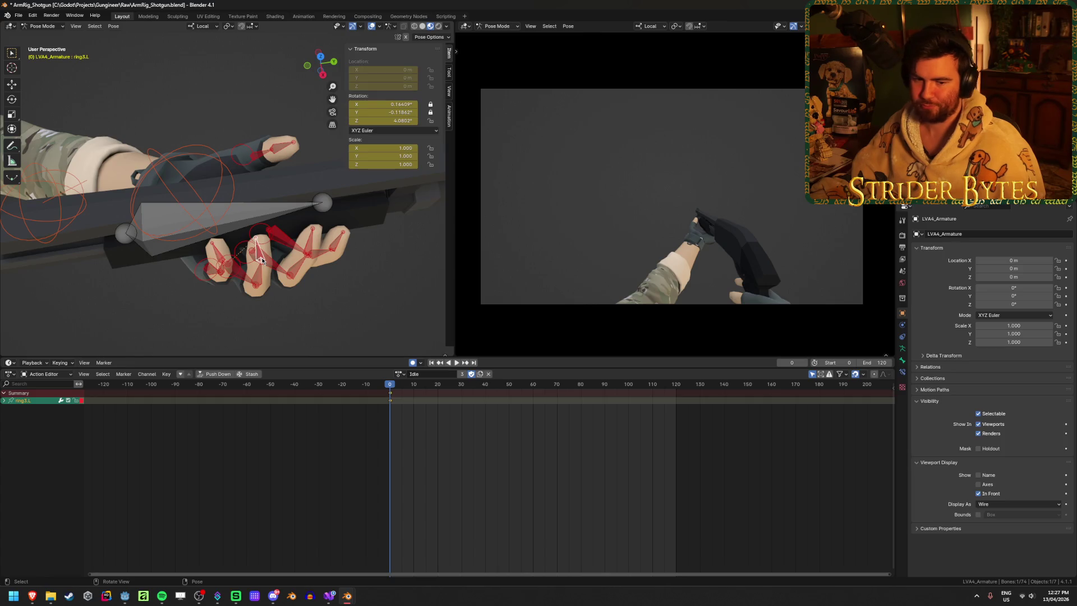
pyautogui.scroll(2, 262, 261)
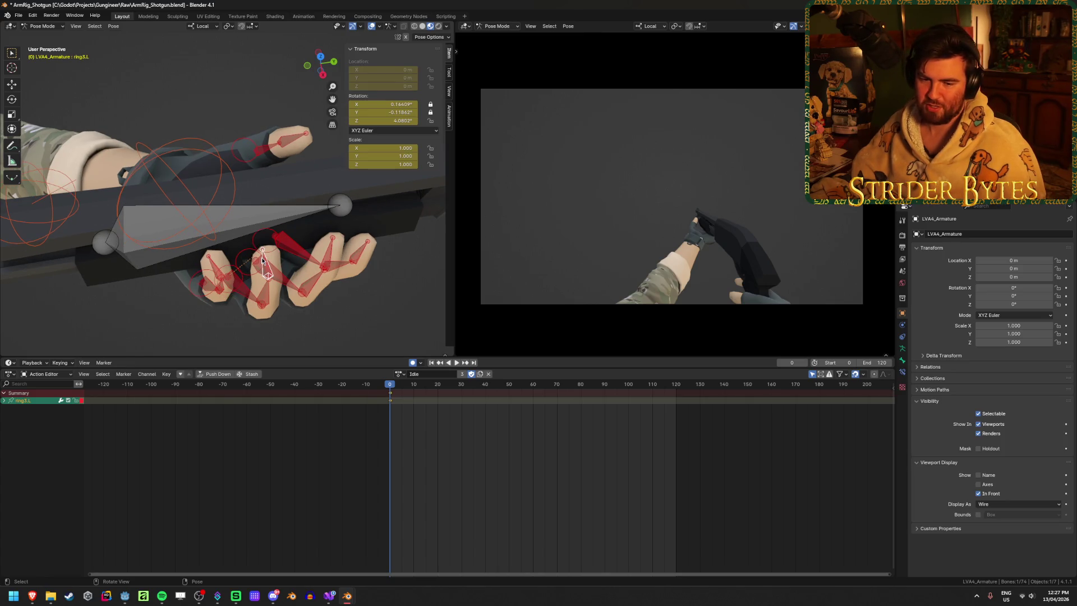
pyautogui.moveTo(263, 259); pyautogui.dragTo(265, 210, button='middle')
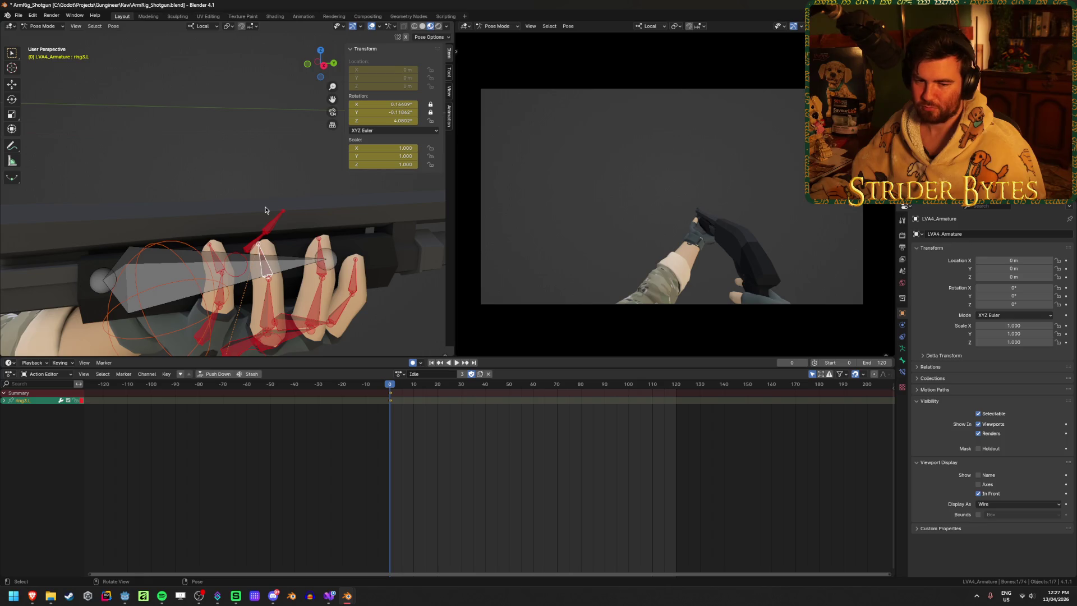
pyautogui.moveTo(243, 224); pyautogui.dragTo(329, 264, button='middle')
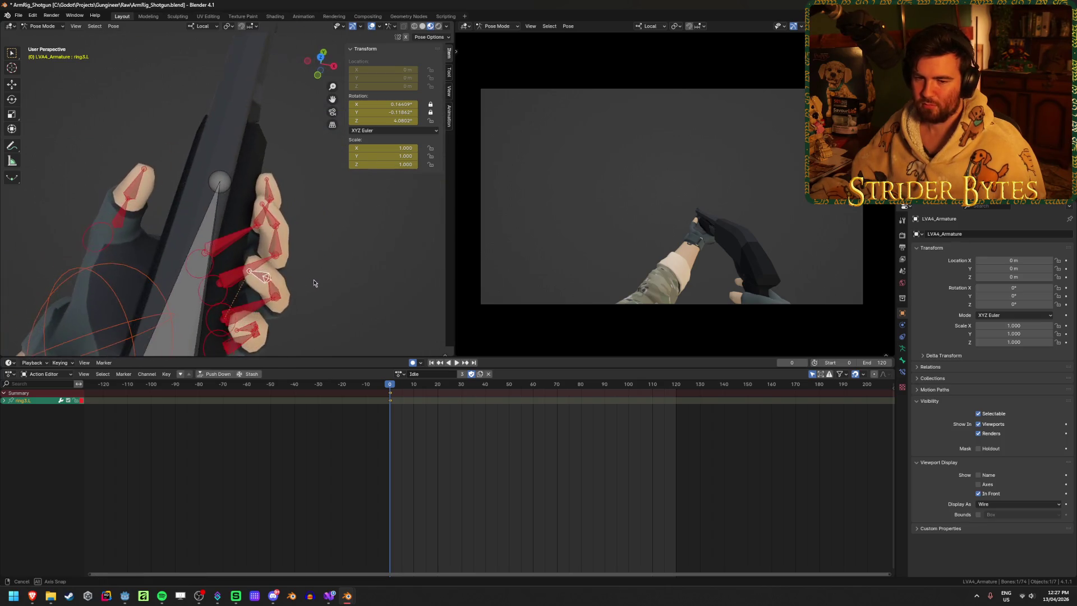
pyautogui.moveTo(288, 327)
pyautogui.mouseDown(button='middle')
pyautogui.moveTo(315, 276)
pyautogui.moveTo(244, 267)
pyautogui.moveTo(307, 242)
pyautogui.moveTo(275, 244)
pyautogui.mouseUp(button='middle')
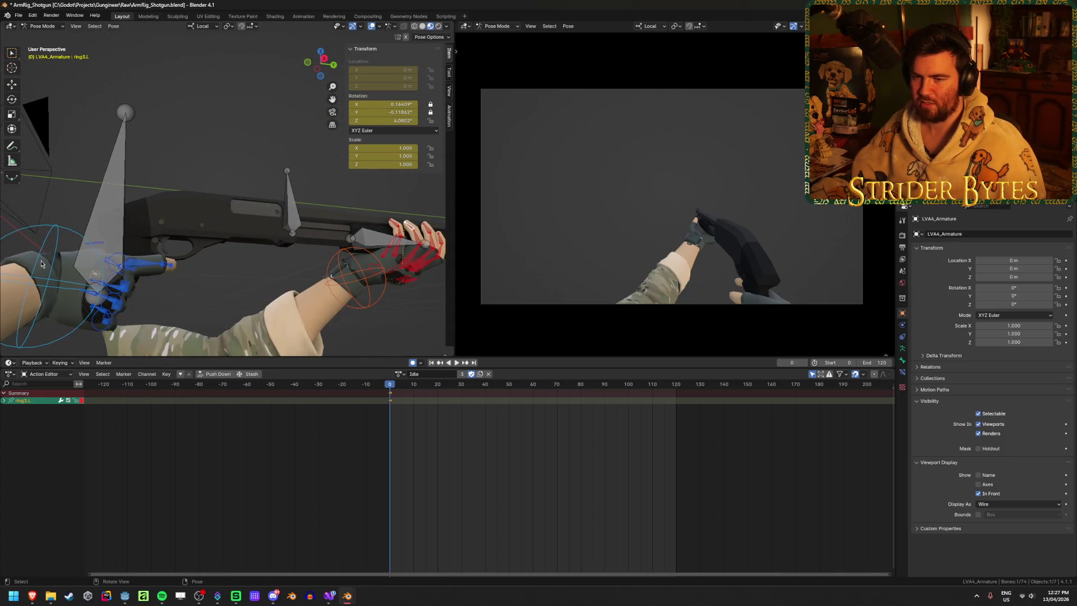
# Step: Slide handIK.R along its local Z axis toward the shotgun grip and frame it
pyautogui.click(41, 263)
pyautogui.moveTo(169, 326)
pyautogui.mouseDown(button='middle')
pyautogui.moveTo(244, 278)
pyautogui.moveTo(263, 282)
pyautogui.moveTo(95, 251)
pyautogui.mouseUp(button='middle')
pyautogui.press('g')
pyautogui.press('z')
pyautogui.click(245, 282)
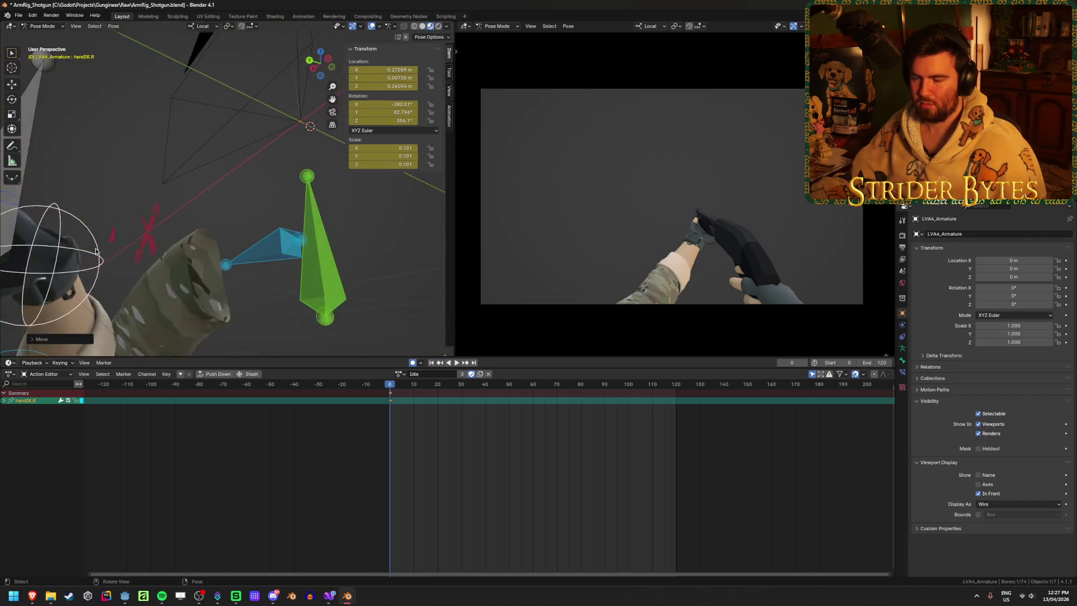
pyautogui.press('KP_Decimal')
pyautogui.scroll(-3, 94, 252)
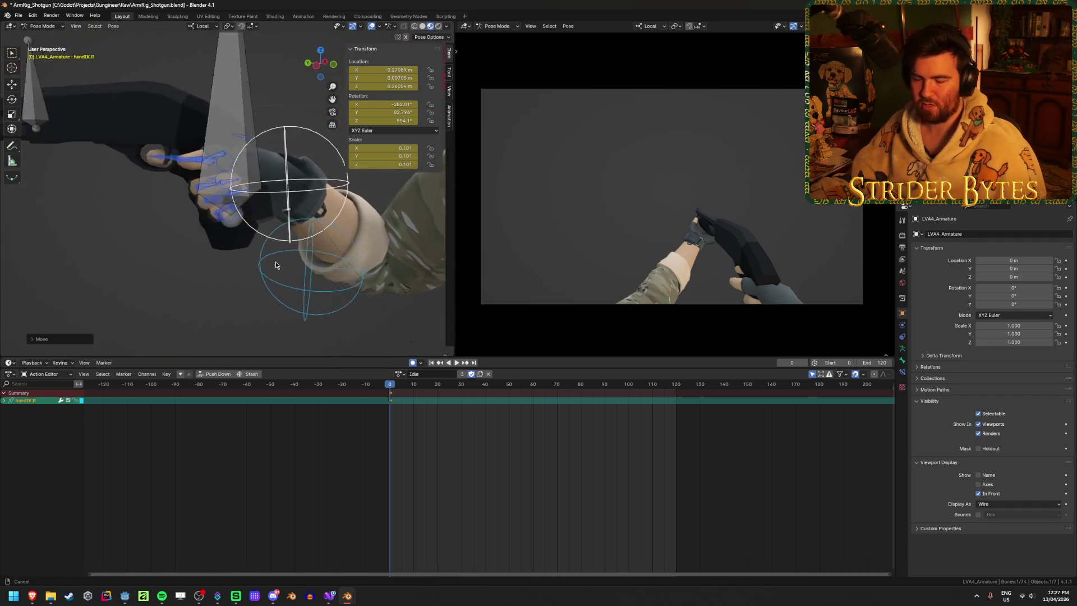
# Step: Move handIK.R in two more steps until it sits on the grip
pyautogui.moveTo(94, 252); pyautogui.dragTo(301, 274, button='middle')
pyautogui.press('g')
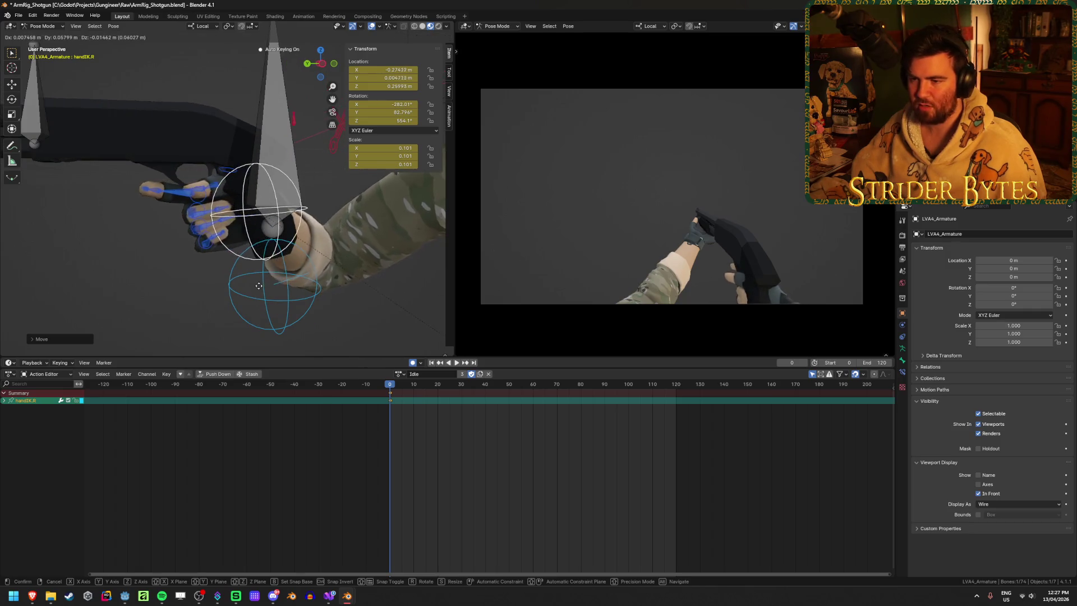
pyautogui.click(293, 281)
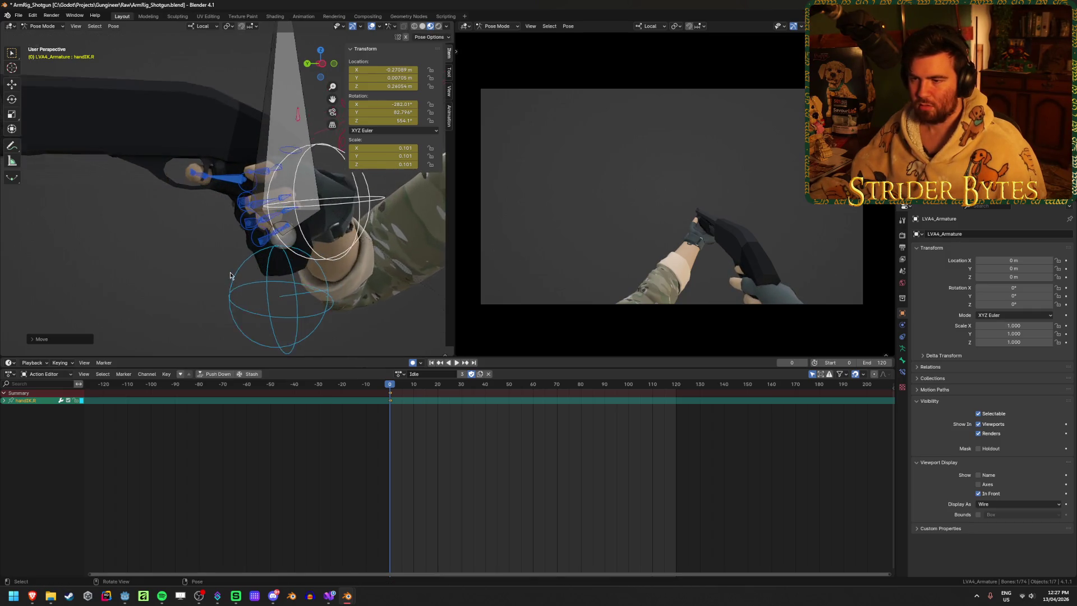
pyautogui.moveTo(293, 281)
pyautogui.mouseDown(button='middle')
pyautogui.moveTo(276, 286)
pyautogui.moveTo(333, 265)
pyautogui.mouseUp(button='middle')
pyautogui.press('g')
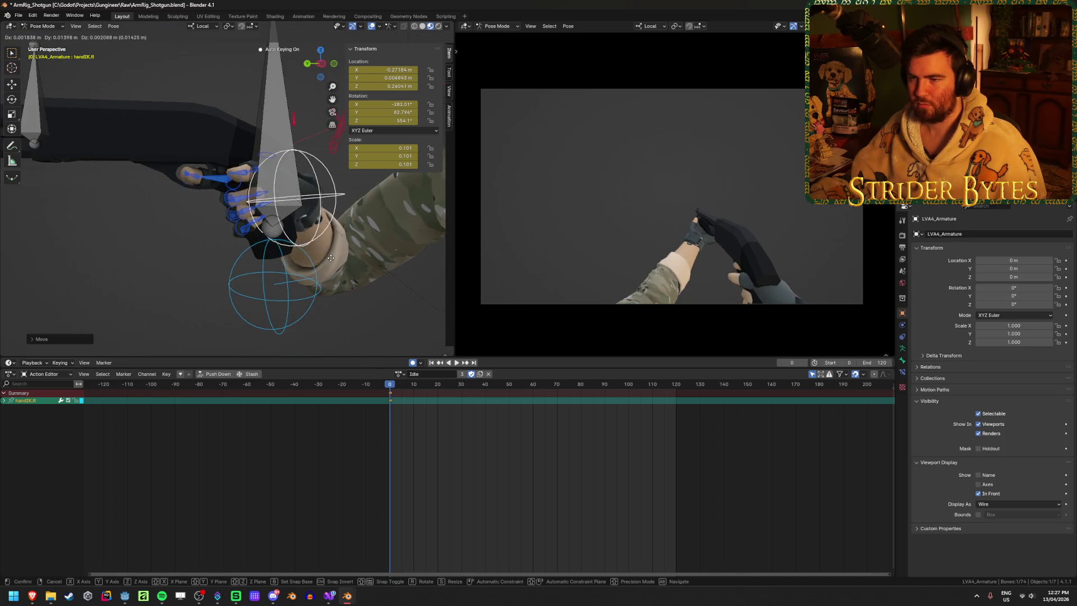
pyautogui.click(331, 259)
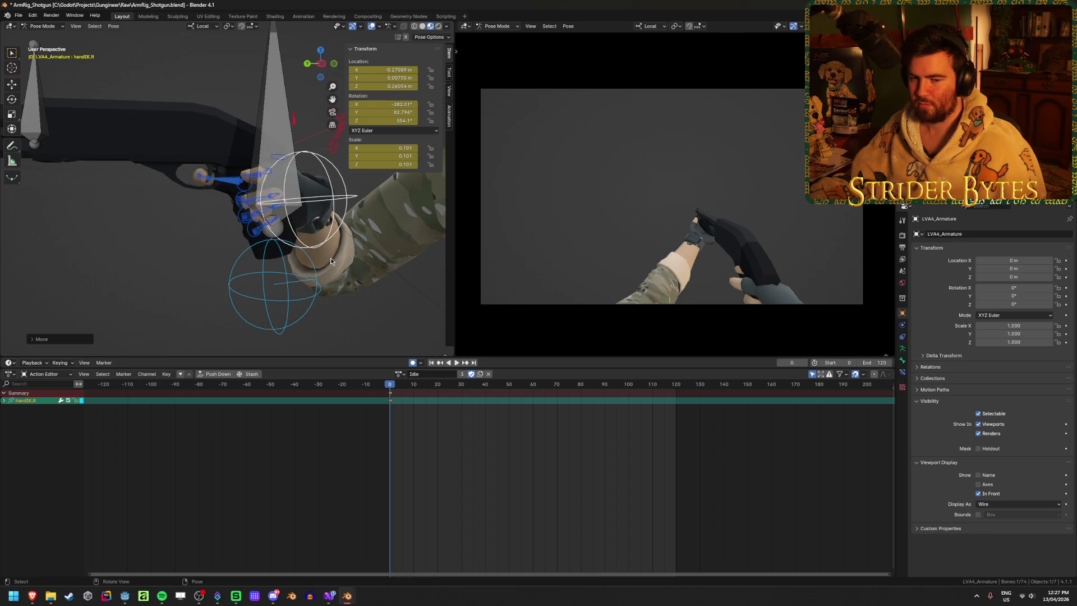
# Step: Select the GunBase bone and hide it with H
pyautogui.moveTo(331, 257); pyautogui.dragTo(74, 269, button='middle')
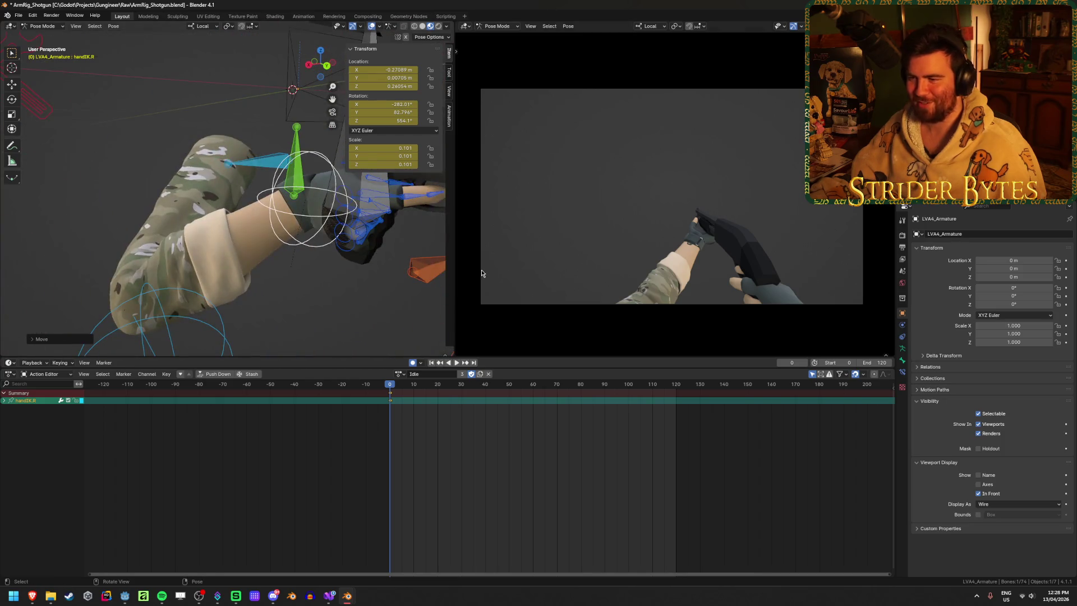
pyautogui.click(359, 185)
pyautogui.moveTo(359, 185)
pyautogui.mouseDown(button='middle')
pyautogui.moveTo(266, 297)
pyautogui.moveTo(355, 249)
pyautogui.moveTo(253, 268)
pyautogui.mouseUp(button='middle')
pyautogui.press('h')
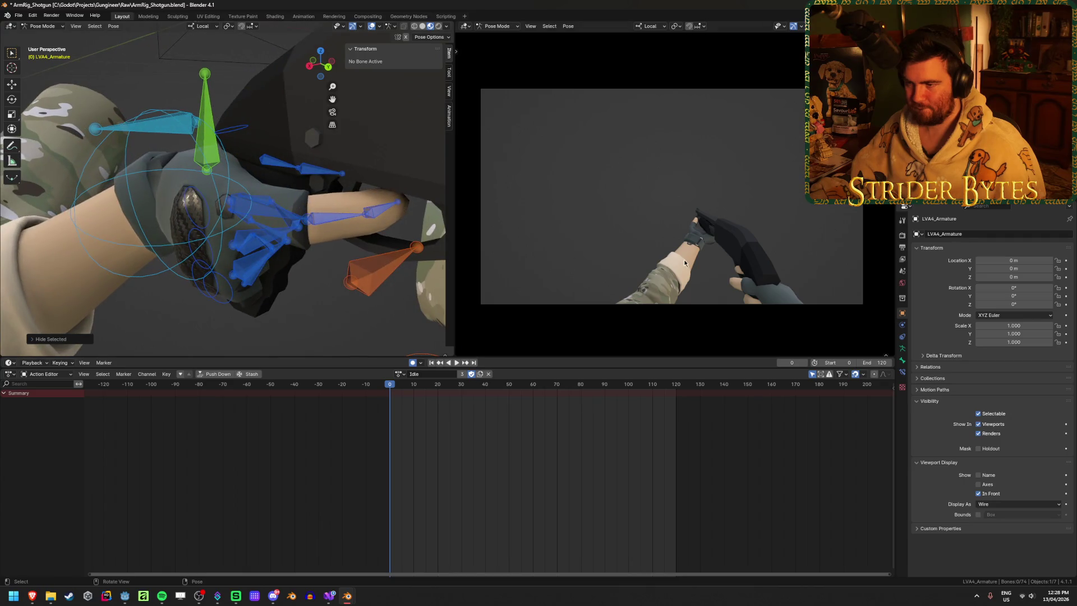
# Step: Unhide GunBase with Alt+H and reseat handIK.R on the shotgun grip
pyautogui.moveTo(769, 291)
pyautogui.keyDown('ctrl'); pyautogui.mouseDown(button='middle')
pyautogui.moveTo(775, 279)
pyautogui.moveTo(450, 226)
pyautogui.mouseUp(button='middle'); pyautogui.keyUp('ctrl')
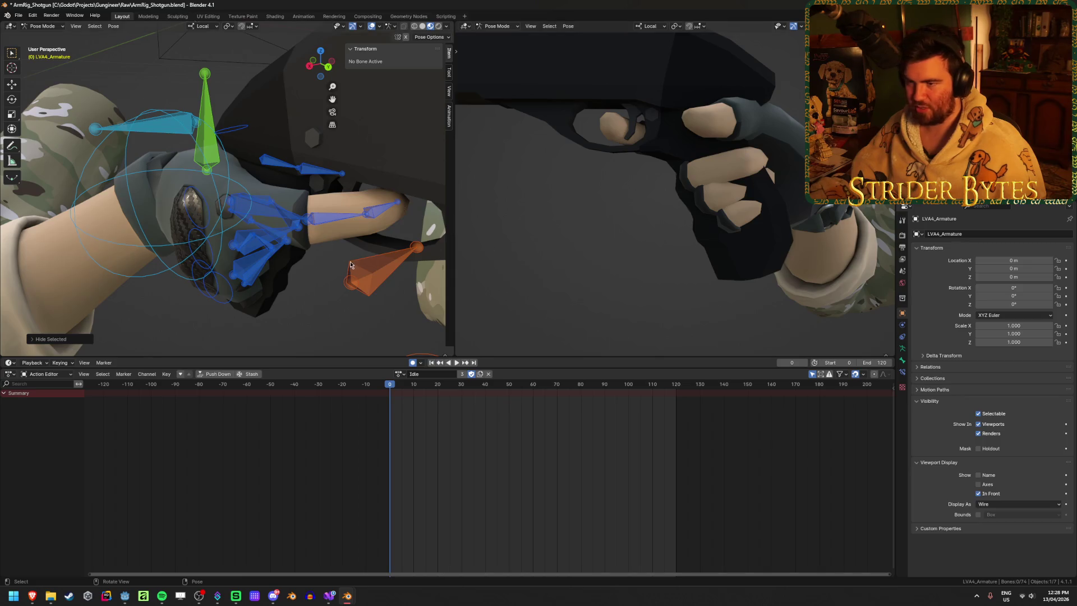
pyautogui.hotkey('alt', 'h')
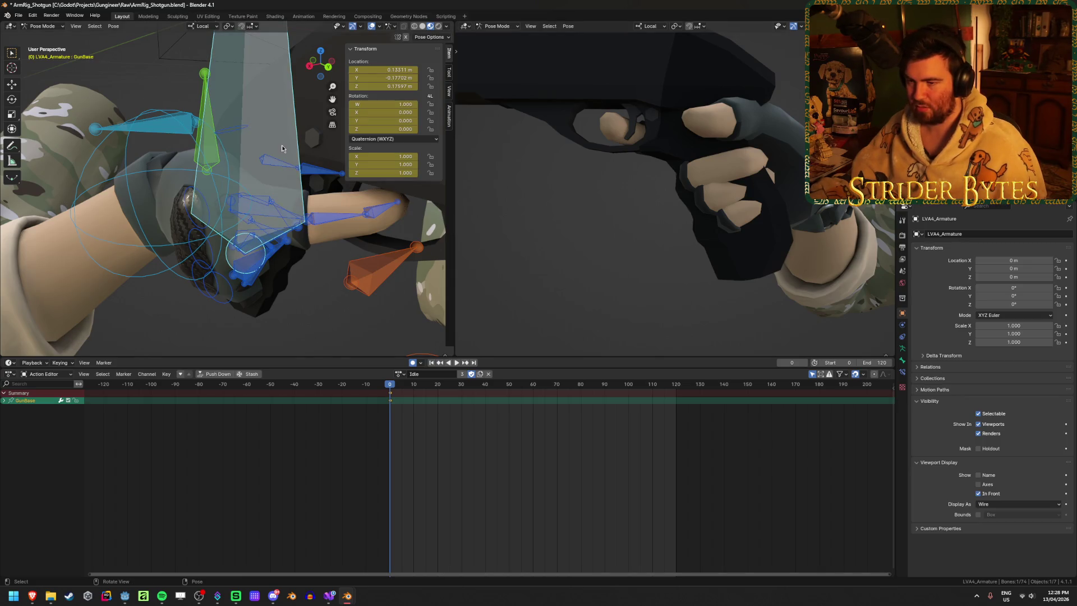
pyautogui.moveTo(282, 145); pyautogui.dragTo(186, 231, button='middle')
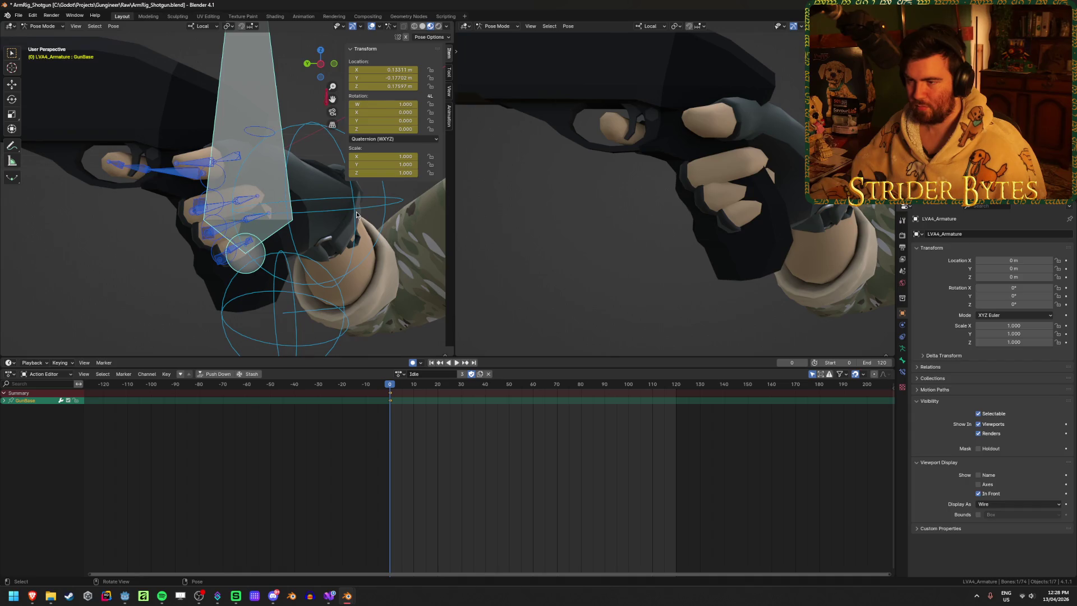
pyautogui.click(357, 214)
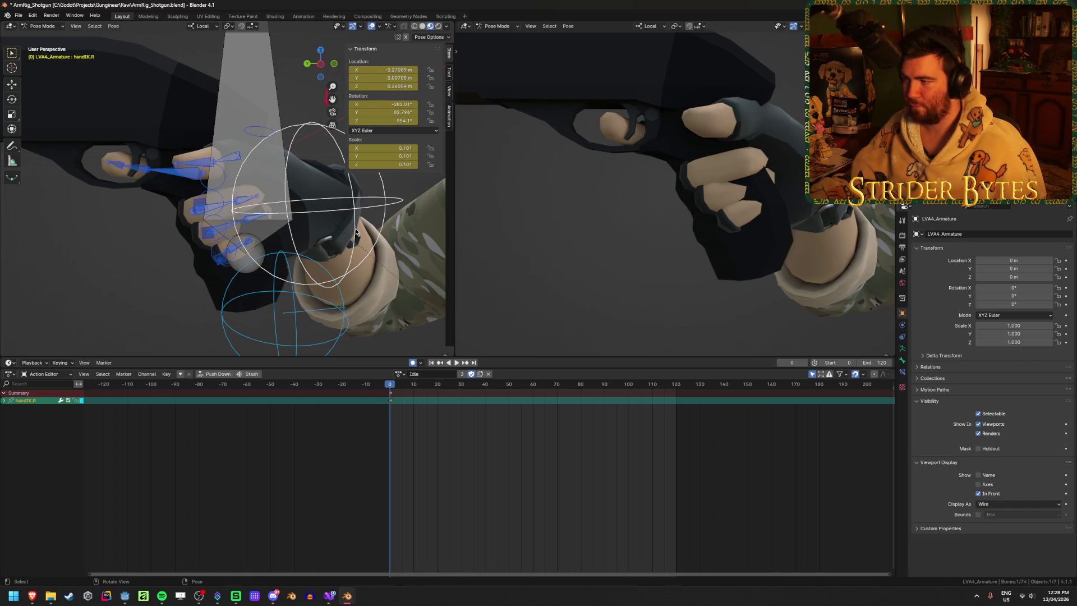
pyautogui.press('g')
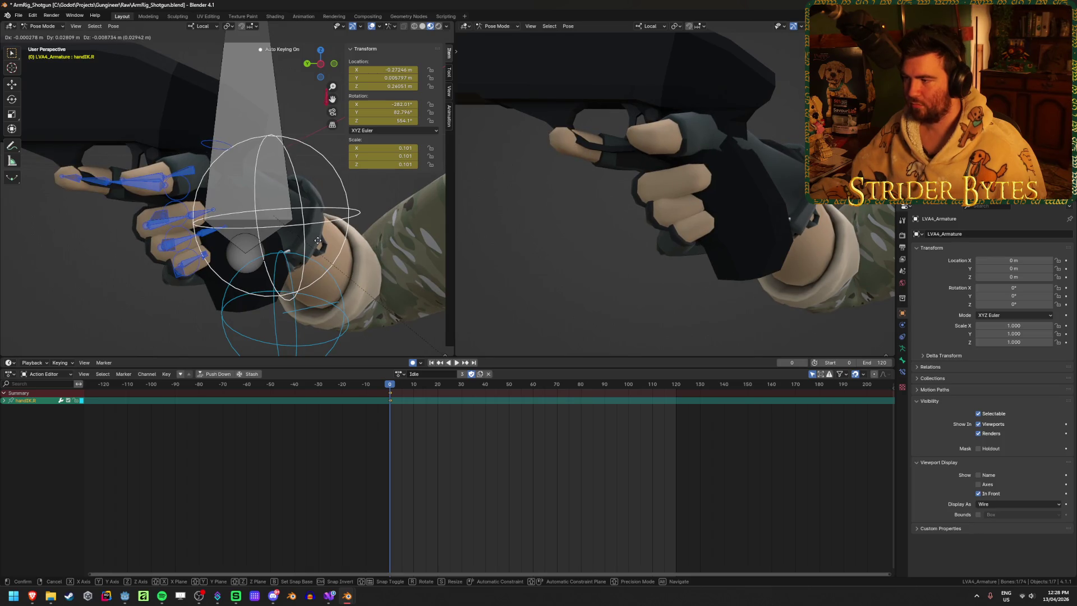
pyautogui.click(325, 240)
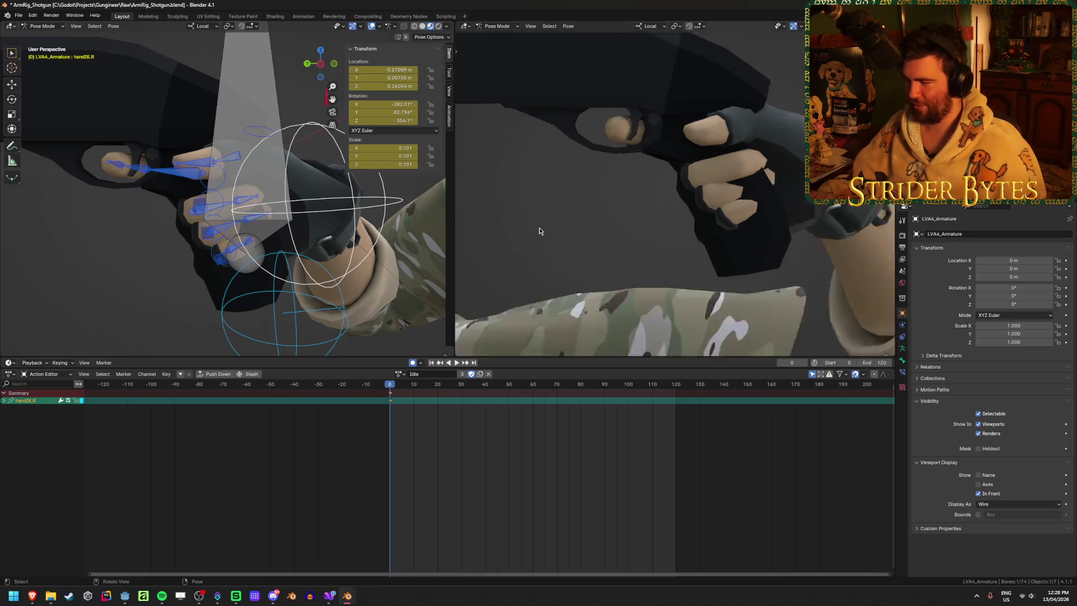
# Step: Rotate the index3.R fingertip slightly toward the trigger, checking it in both views
pyautogui.moveTo(539, 228)
pyautogui.mouseDown(button='middle')
pyautogui.moveTo(748, 197)
pyautogui.moveTo(285, 218)
pyautogui.mouseUp(button='middle')
pyautogui.moveTo(207, 220); pyautogui.dragTo(84, 259, button='middle')
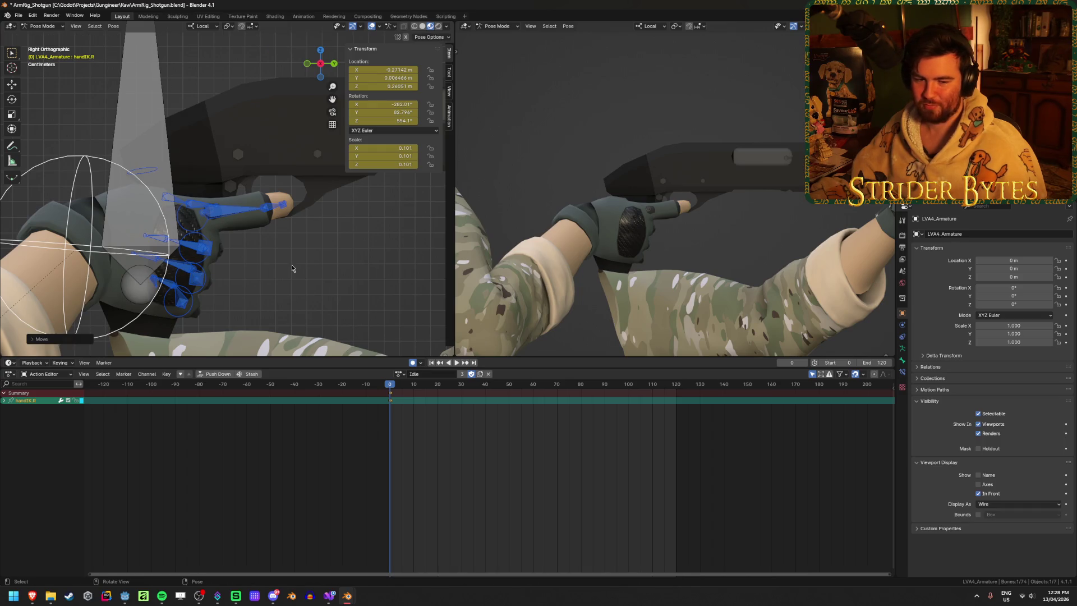
pyautogui.moveTo(292, 268)
pyautogui.mouseDown(button='middle')
pyautogui.moveTo(365, 240)
pyautogui.moveTo(291, 250)
pyautogui.moveTo(720, 278)
pyautogui.mouseUp(button='middle')
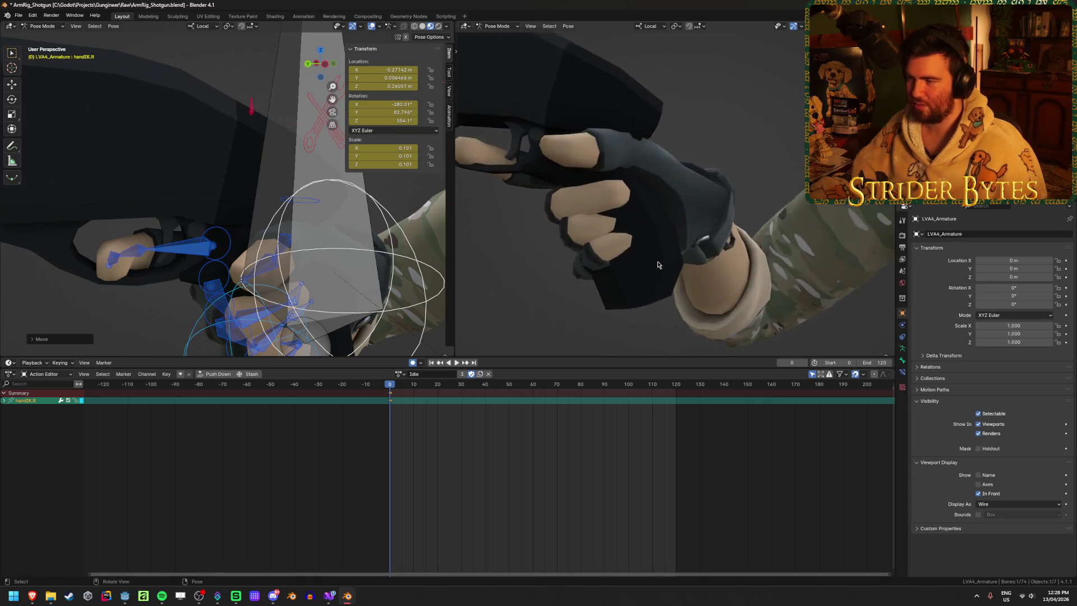
pyautogui.moveTo(720, 278)
pyautogui.mouseDown(button='middle')
pyautogui.moveTo(590, 298)
pyautogui.moveTo(651, 319)
pyautogui.mouseUp(button='middle')
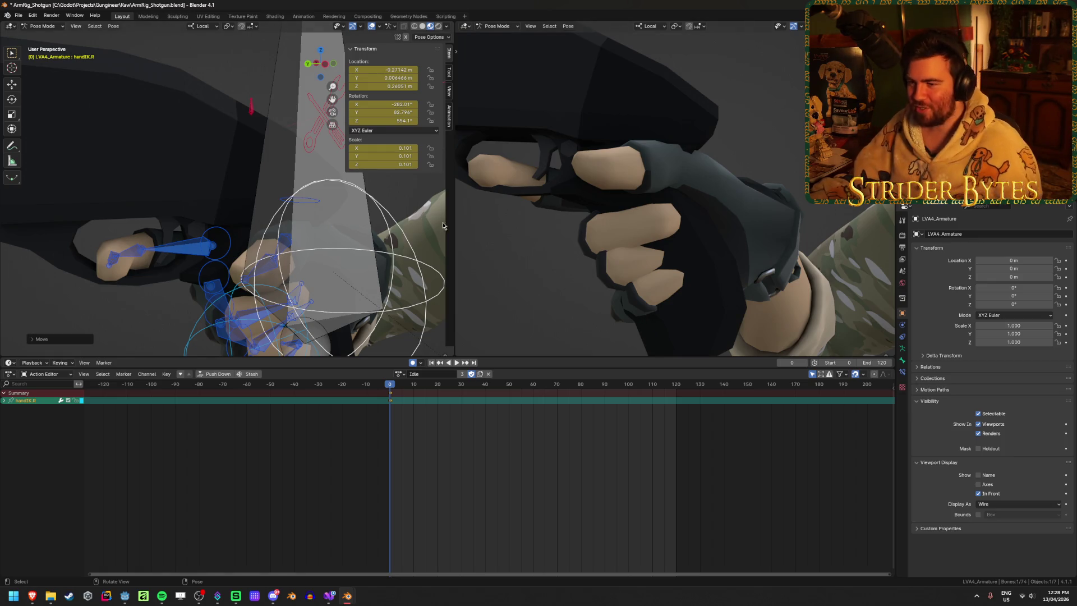
pyautogui.moveTo(234, 244); pyautogui.dragTo(199, 272, button='middle')
pyautogui.click(142, 248)
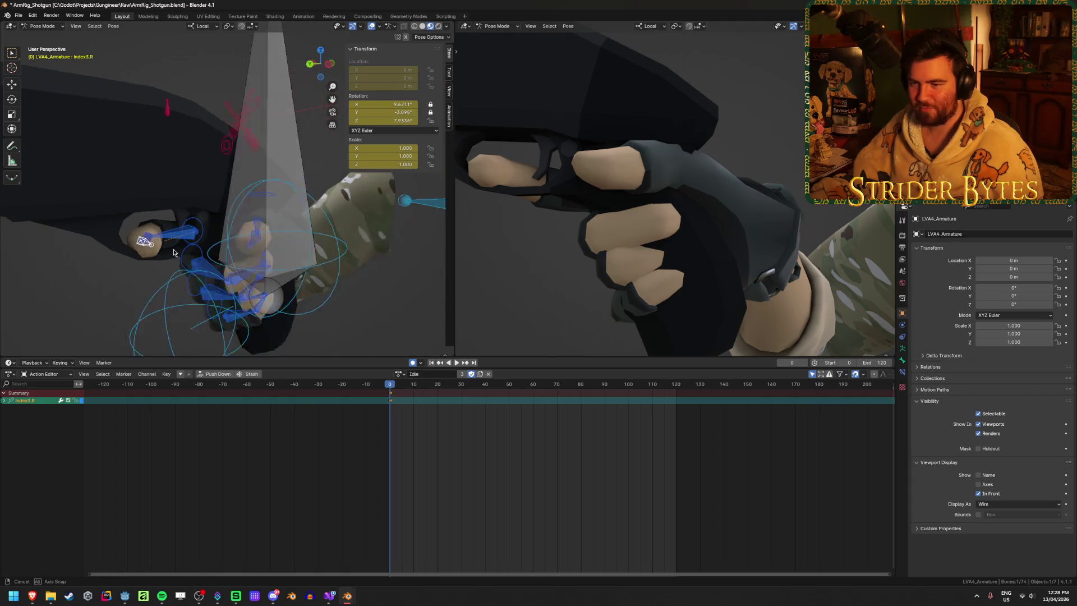
pyautogui.moveTo(143, 248)
pyautogui.mouseDown(button='middle')
pyautogui.moveTo(229, 233)
pyautogui.moveTo(236, 244)
pyautogui.mouseUp(button='middle')
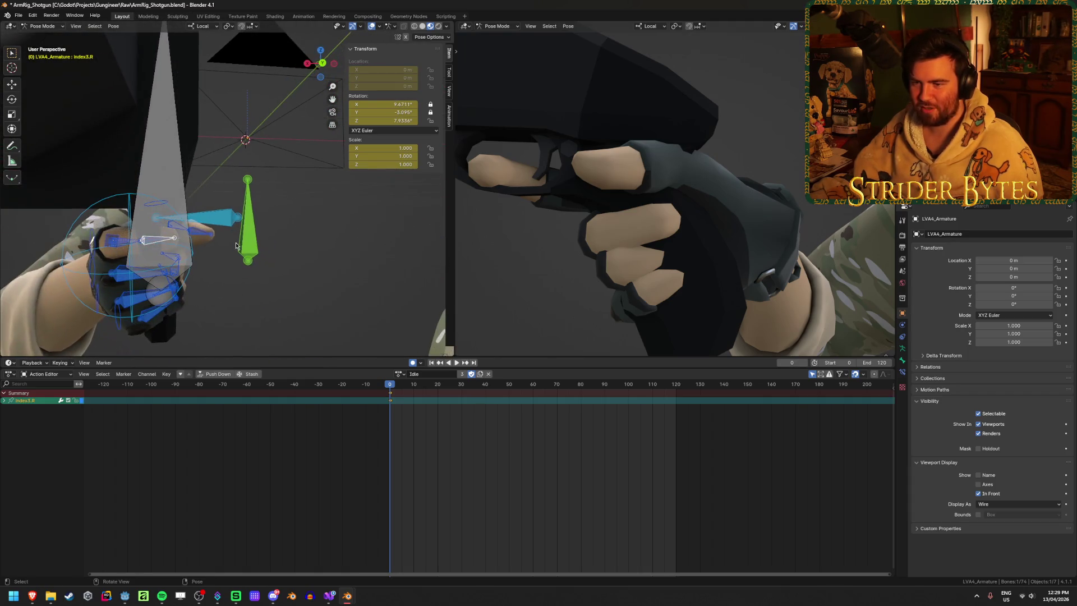
pyautogui.click(242, 226)
pyautogui.moveTo(241, 226); pyautogui.dragTo(159, 240, button='middle')
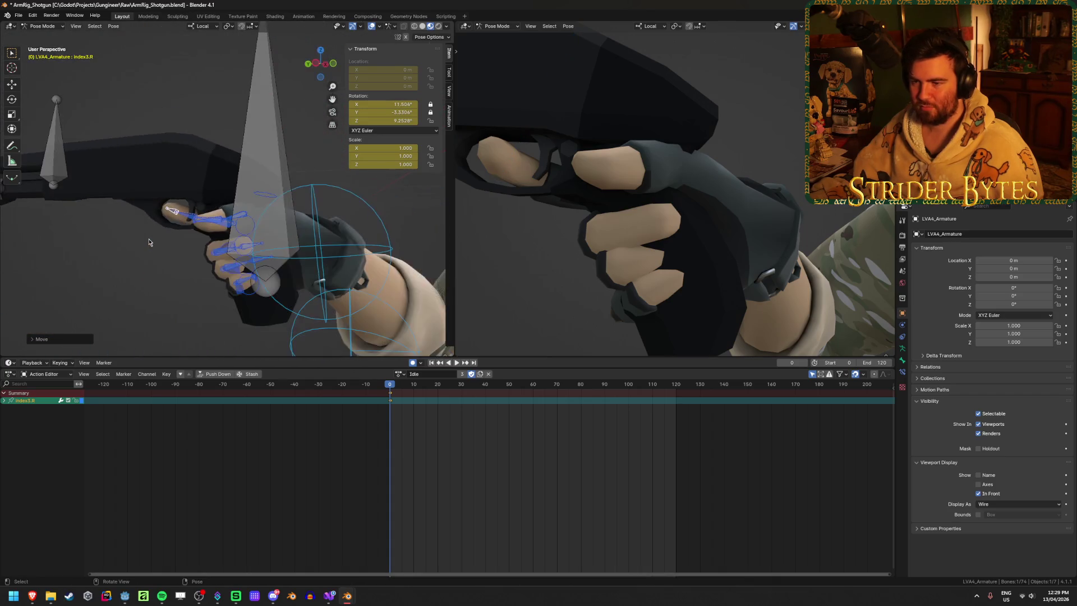
pyautogui.scroll(-3, 149, 243)
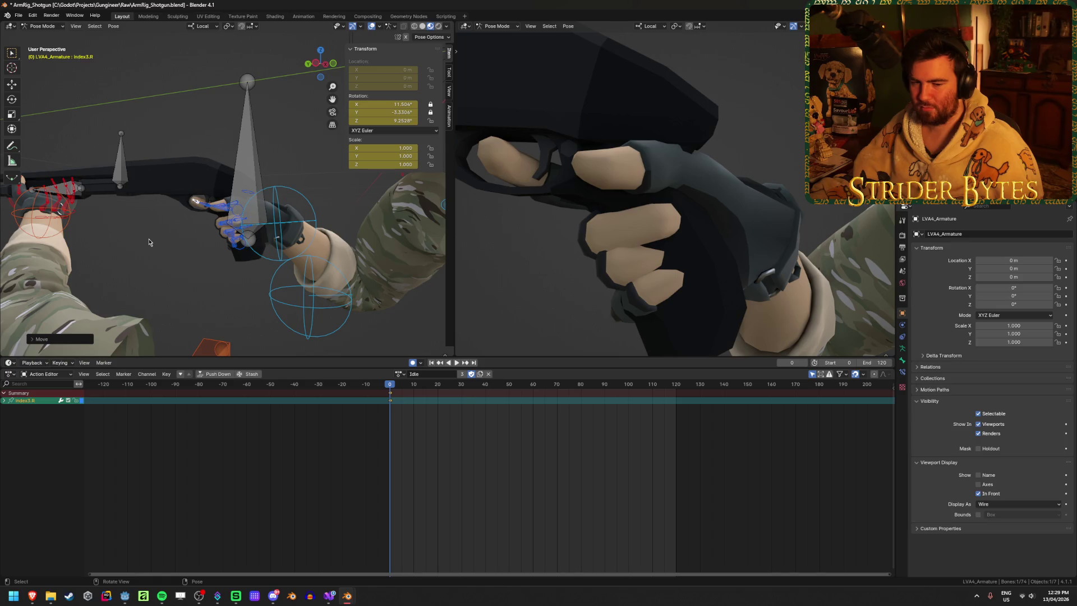
pyautogui.scroll(2, 149, 242)
pyautogui.scroll(2, 149, 243)
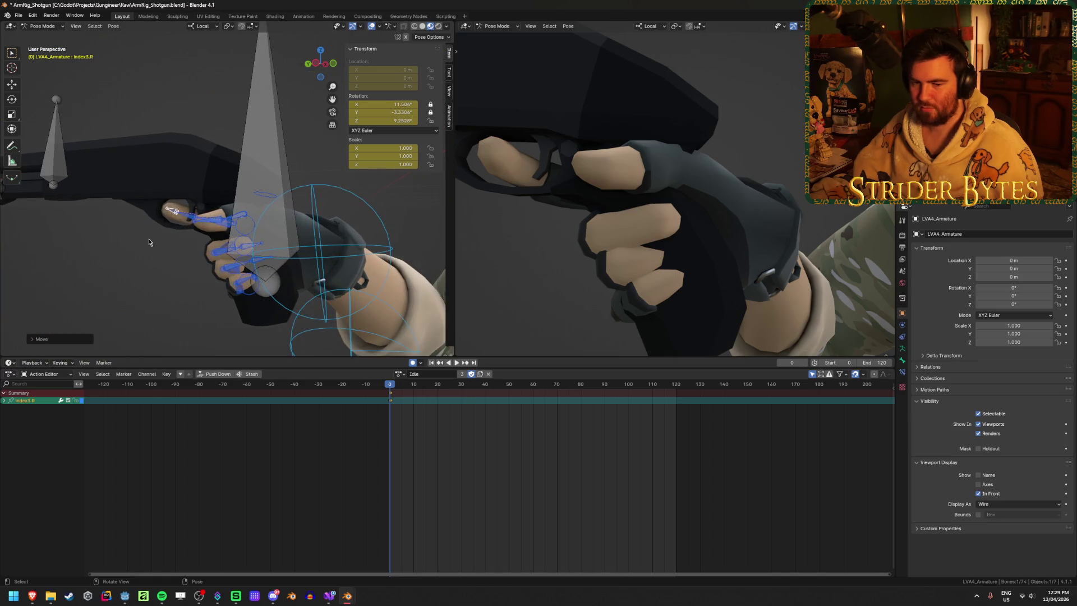
pyautogui.scroll(-3, 149, 242)
# Step: Leave pose mode for Object Mode and select the R870 shotgun model
pyautogui.press('Tab')
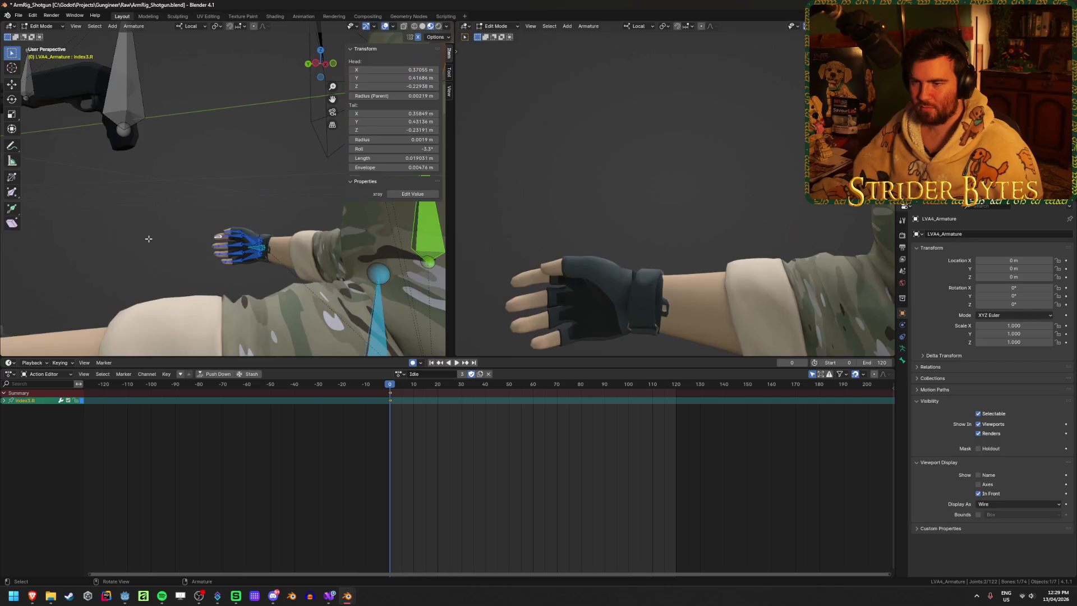
pyautogui.moveTo(149, 243); pyautogui.dragTo(166, 220, button='middle')
pyautogui.hotkey('ctrl', 'Tab')
pyautogui.click(135, 182)
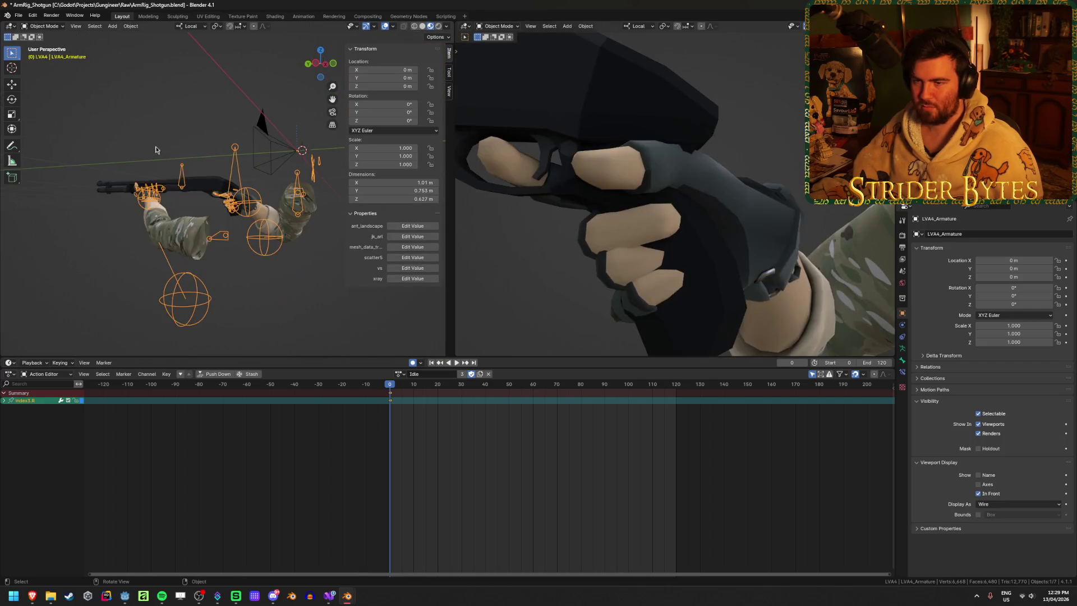
pyautogui.click(212, 188)
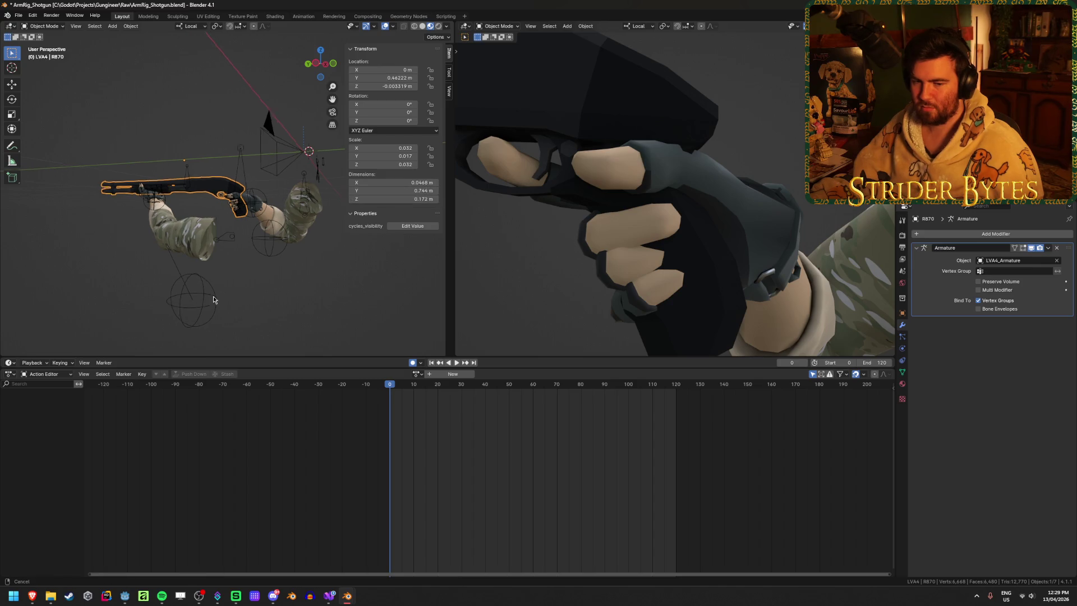
pyautogui.moveTo(202, 297); pyautogui.dragTo(251, 332, button='middle')
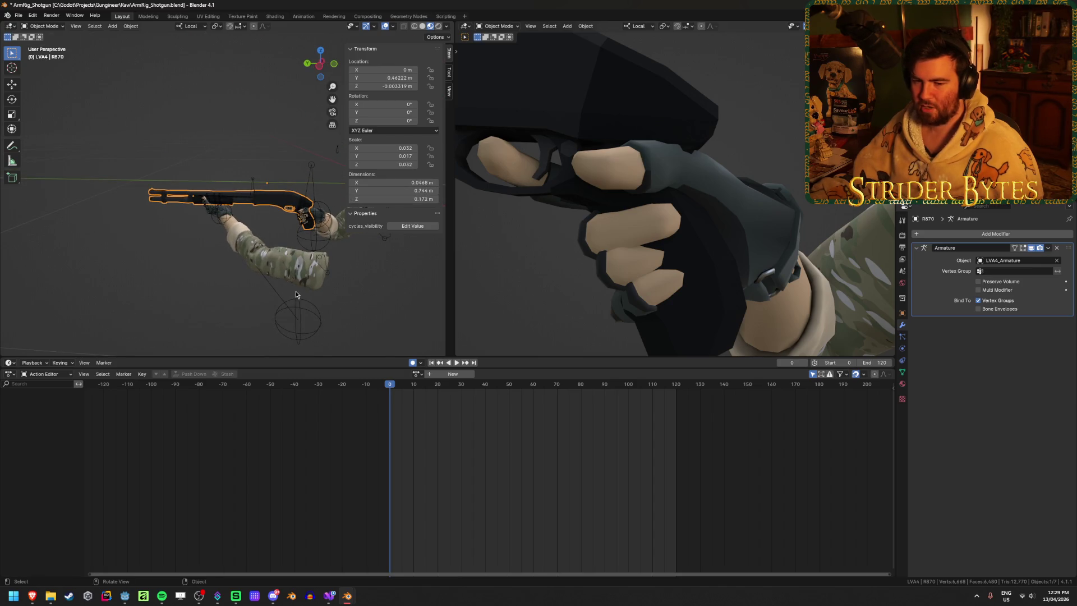
pyautogui.scroll(2, 295, 294)
# Step: Scale the shotgun down, then rescale it to 1.1 while checking the camera view
pyautogui.press('s')
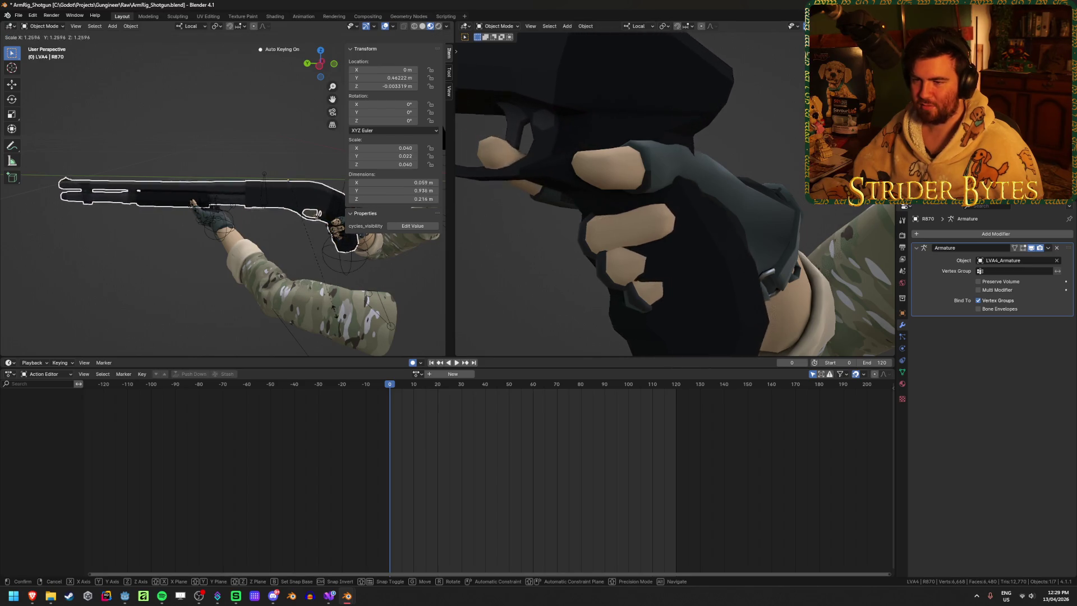
pyautogui.click(729, 270)
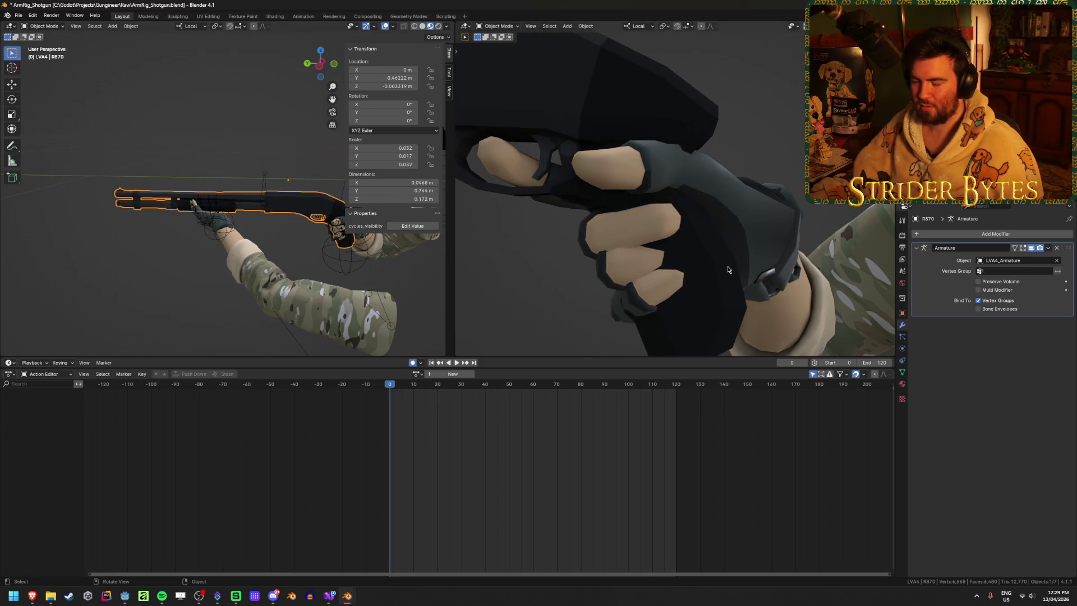
pyautogui.press('KP_0')
pyautogui.press('s')
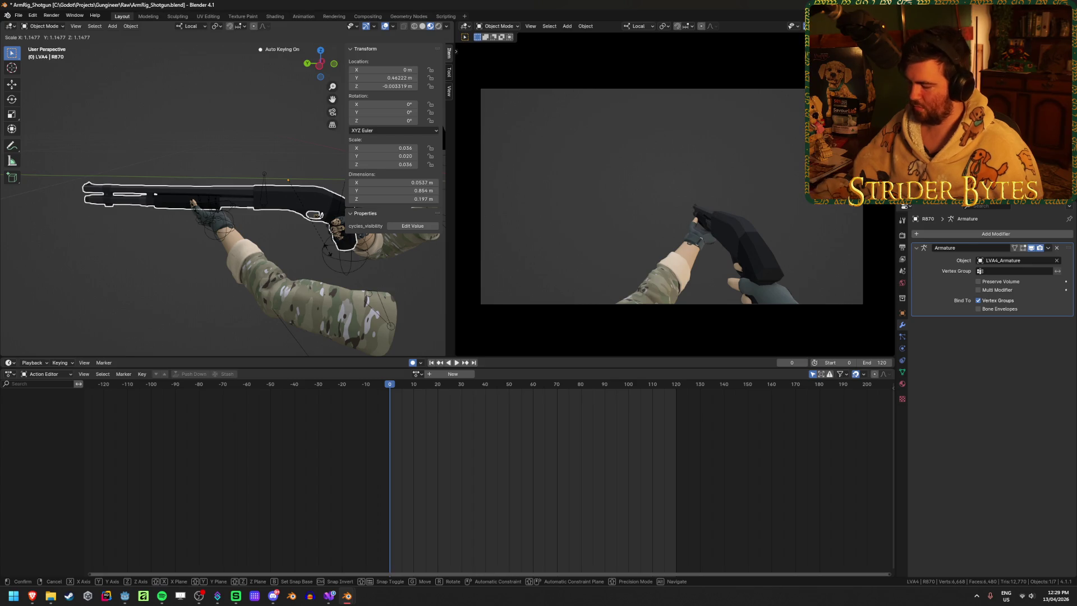
pyautogui.write('1.1')
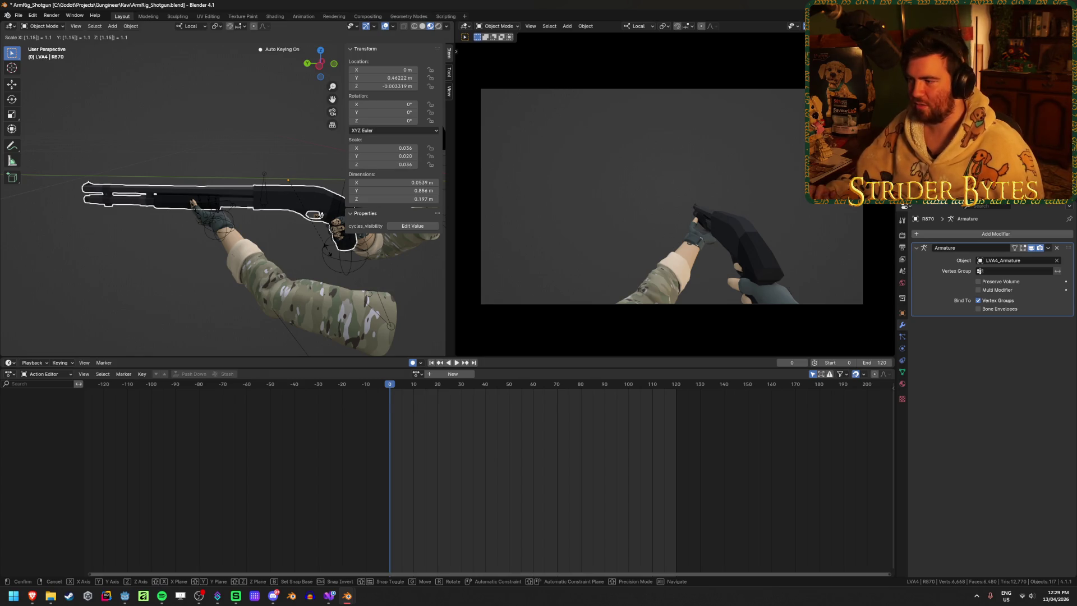
pyautogui.press('Return')
pyautogui.scroll(3, 275, 291)
pyautogui.scroll(3, 274, 290)
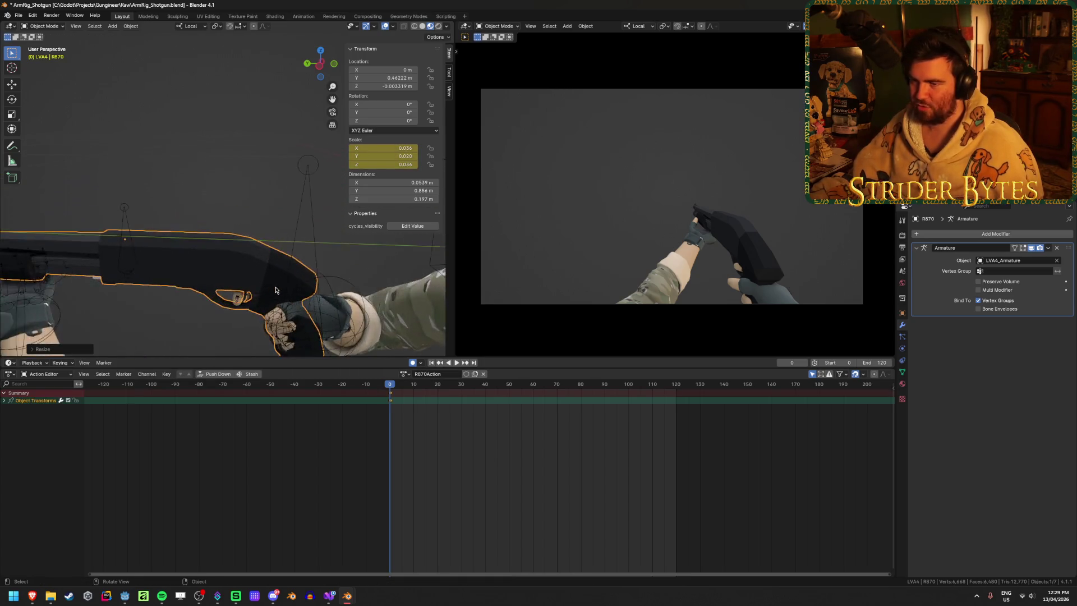
# Step: Delete the shotgun's newly created scale keyframes
pyautogui.moveTo(275, 290); pyautogui.dragTo(270, 259, button='middle')
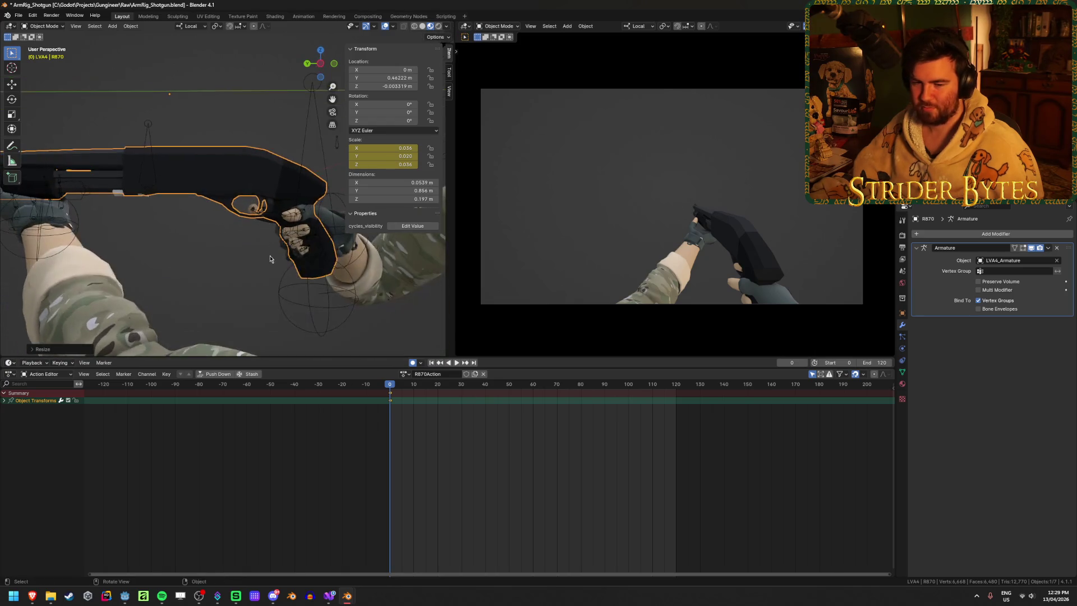
pyautogui.scroll(2, 270, 259)
pyautogui.scroll(2, 261, 254)
pyautogui.moveTo(261, 253)
pyautogui.keyDown('shift'); pyautogui.mouseDown(button='middle')
pyautogui.moveTo(188, 284)
pyautogui.moveTo(353, 257)
pyautogui.mouseUp(button='middle'); pyautogui.keyUp('shift')
pyautogui.click(353, 258)
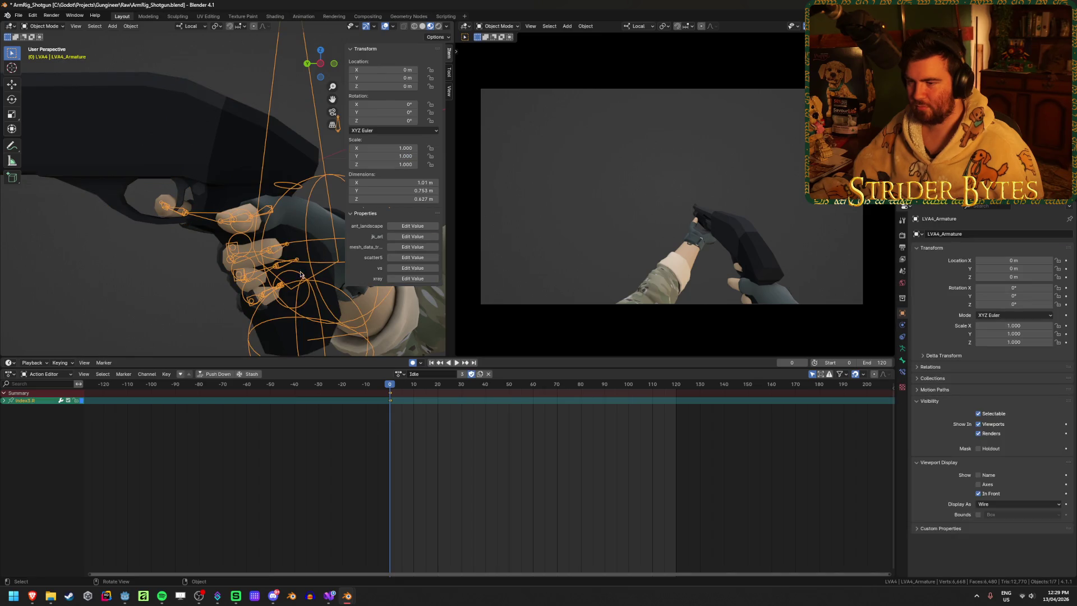
pyautogui.click(192, 154)
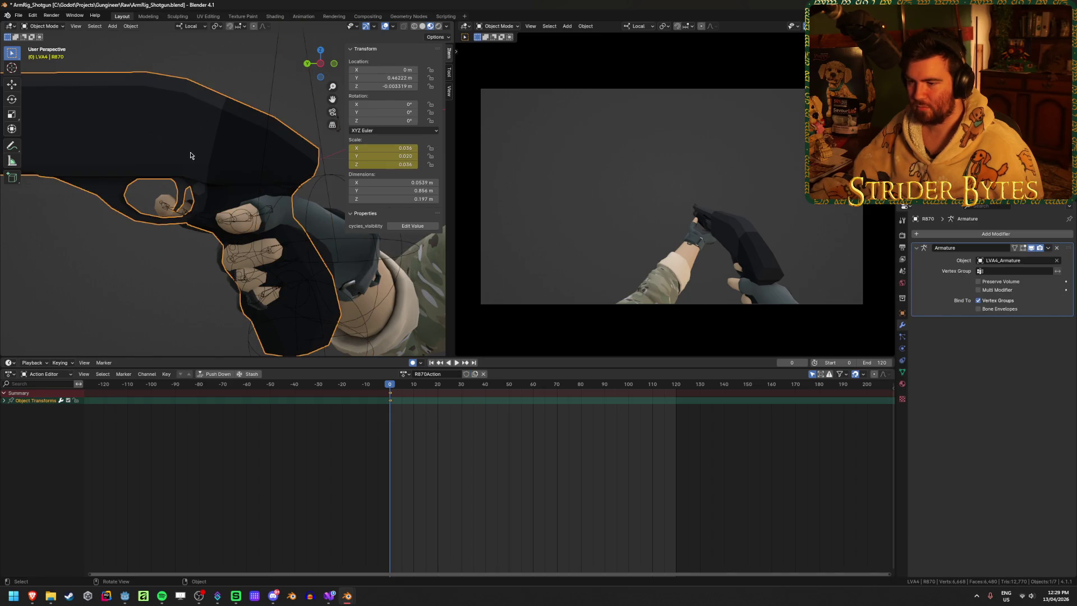
pyautogui.press('x')
pyautogui.click(398, 445)
# Step: Check the action list, hide the N sidebar and select LVA4_Armature again
pyautogui.click(414, 375)
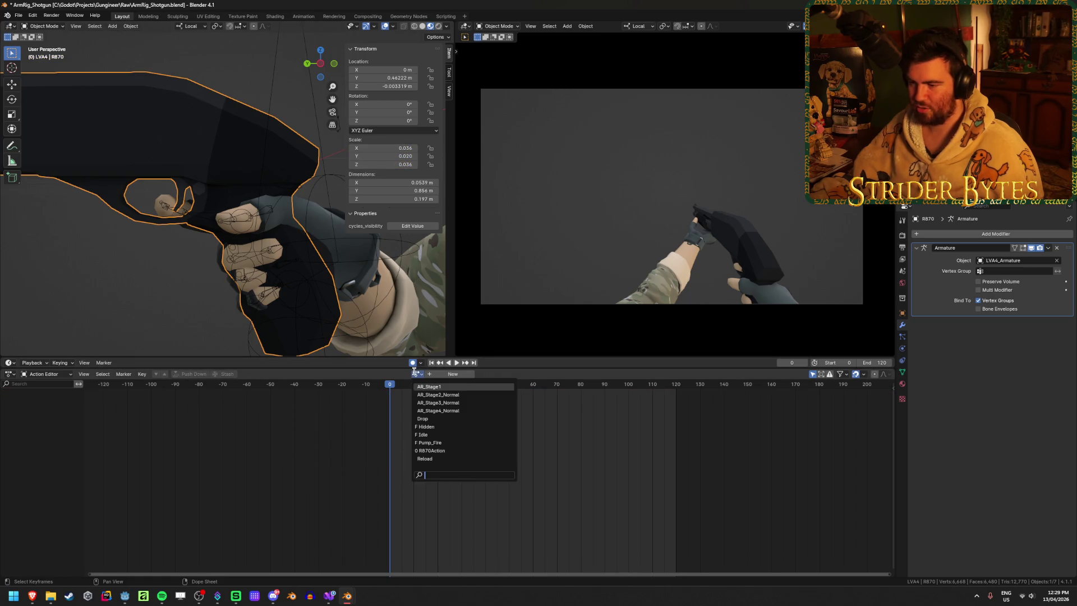
pyautogui.scroll(-3, 230, 327)
pyautogui.moveTo(230, 327); pyautogui.dragTo(254, 303, button='middle')
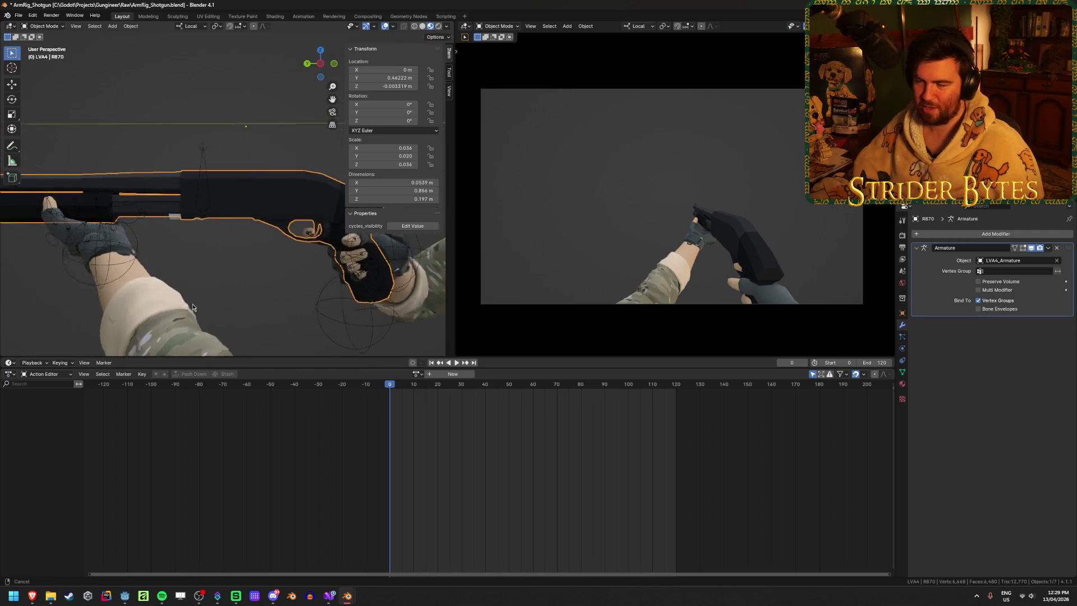
pyautogui.press('n')
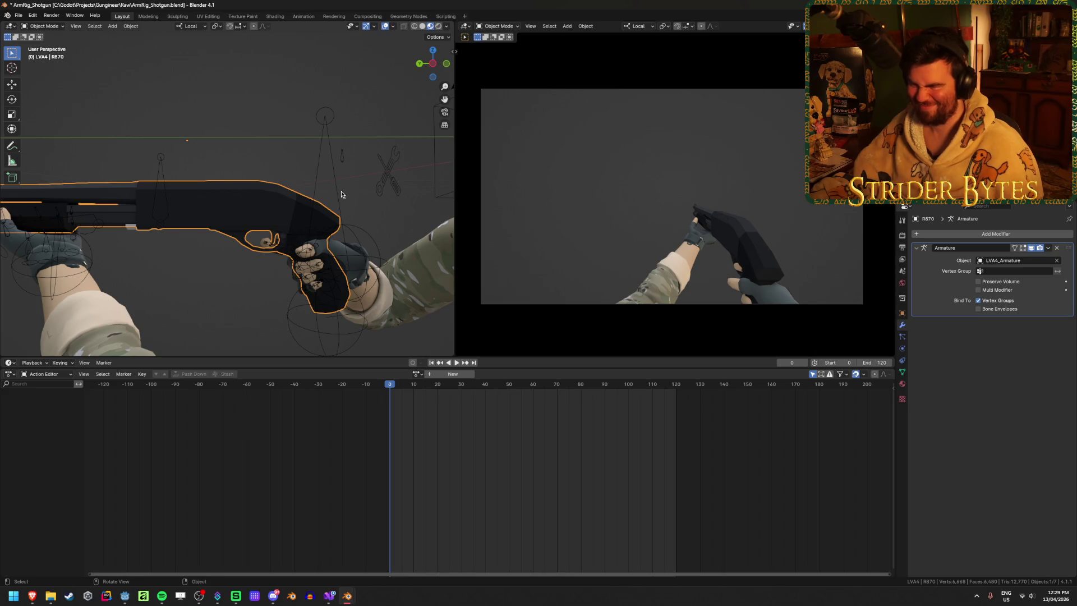
pyautogui.click(341, 210)
# Step: Return to Pose Mode and move handIK.R back onto the grip
pyautogui.hotkey('ctrl', 'Tab')
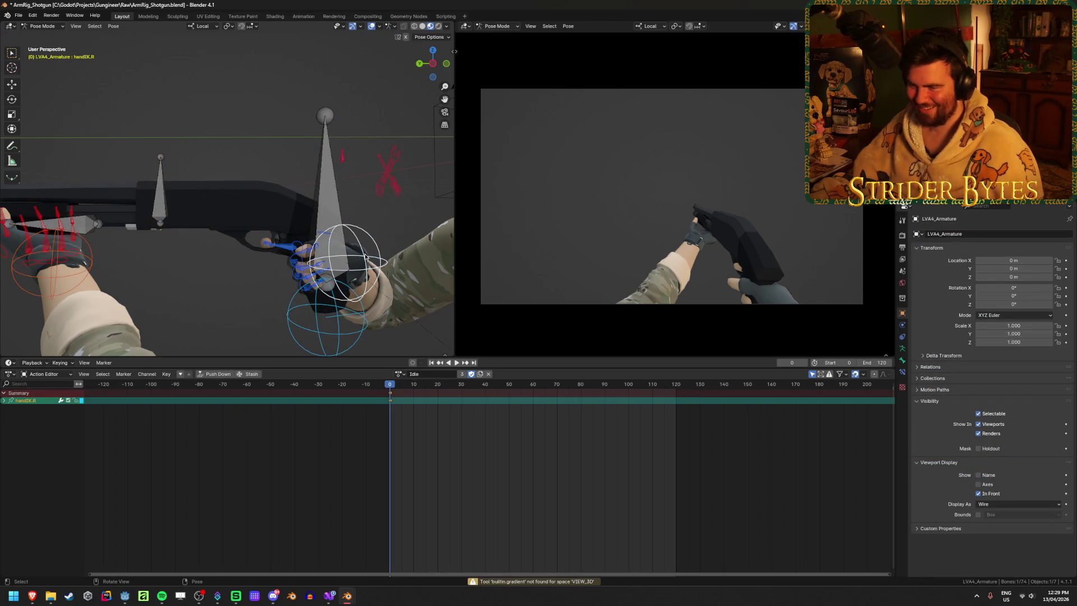
pyautogui.press('g')
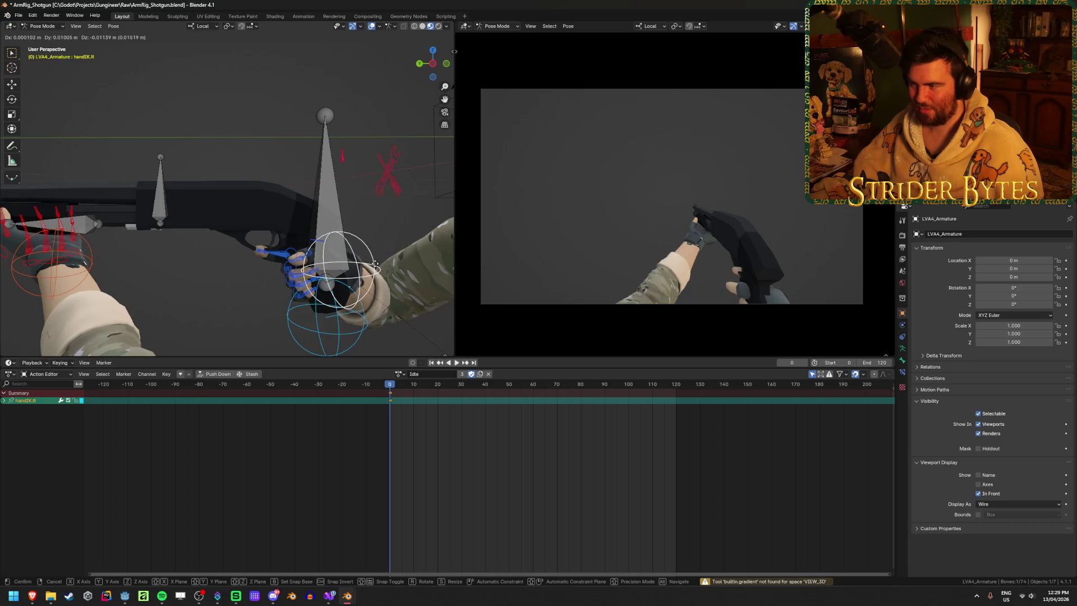
pyautogui.click(320, 256)
pyautogui.moveTo(319, 256); pyautogui.dragTo(307, 252, button='middle')
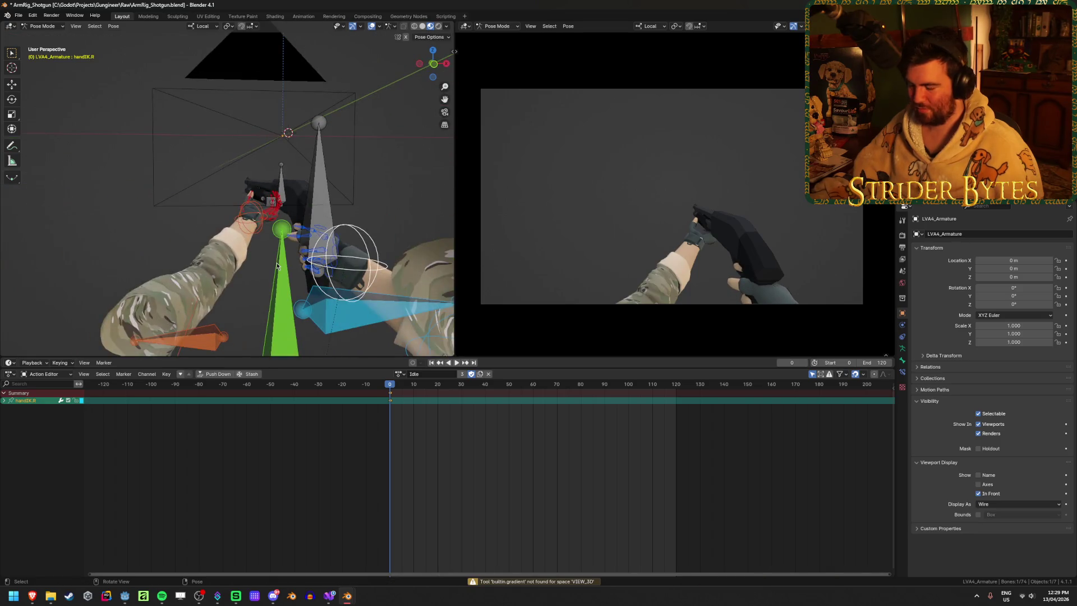
pyautogui.press('KP_Decimal')
pyautogui.scroll(4, 833, 255)
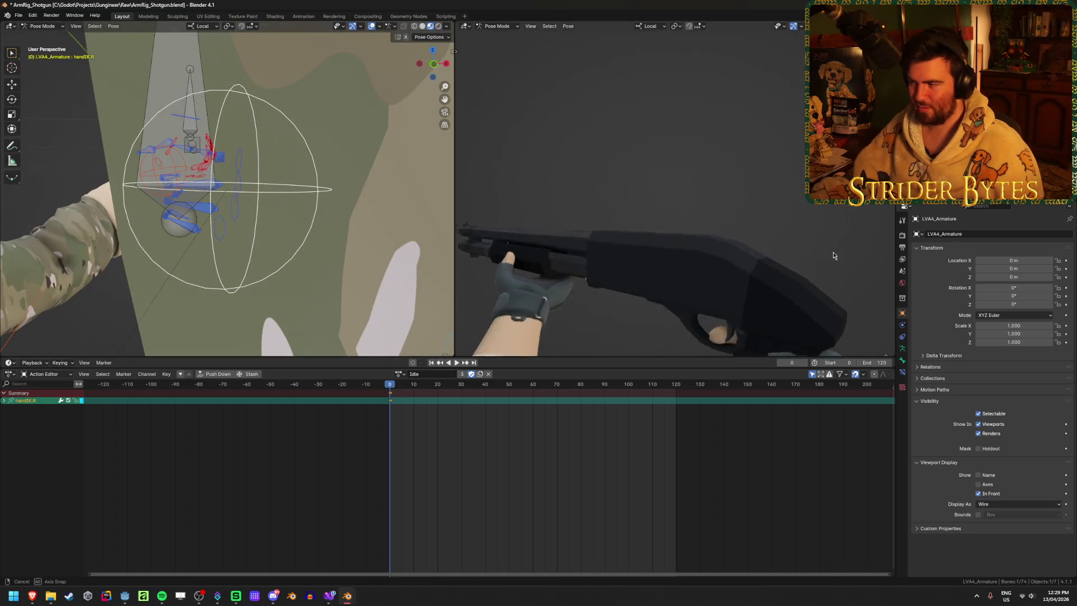
# Step: Nudge handIK.R slightly left and upward on the grip
pyautogui.moveTo(832, 255); pyautogui.dragTo(632, 221, button='middle')
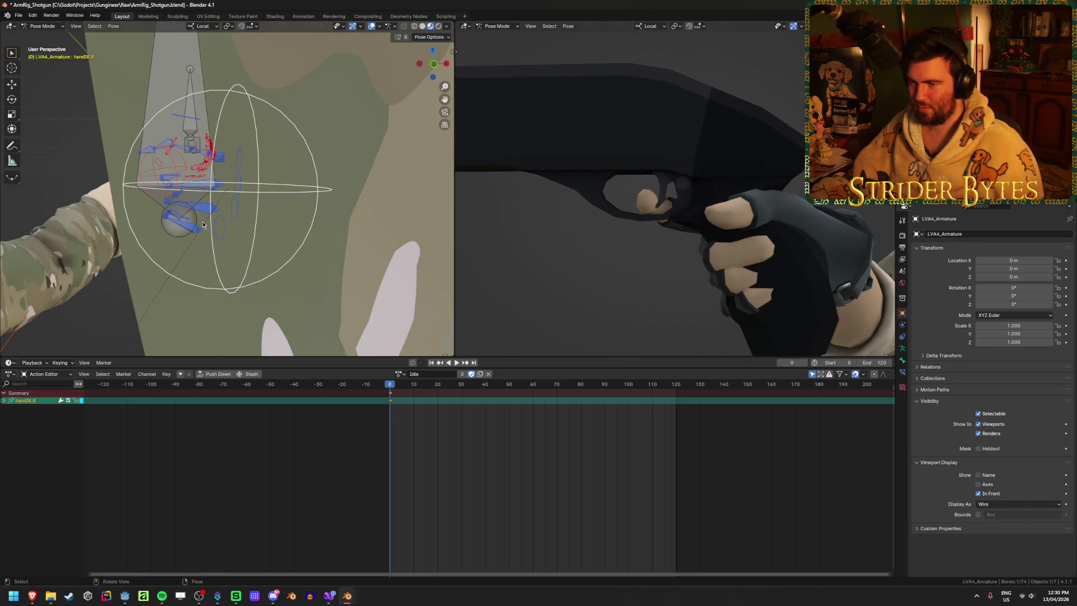
pyautogui.scroll(-3, 203, 224)
pyautogui.moveTo(203, 225); pyautogui.dragTo(288, 231, button='middle')
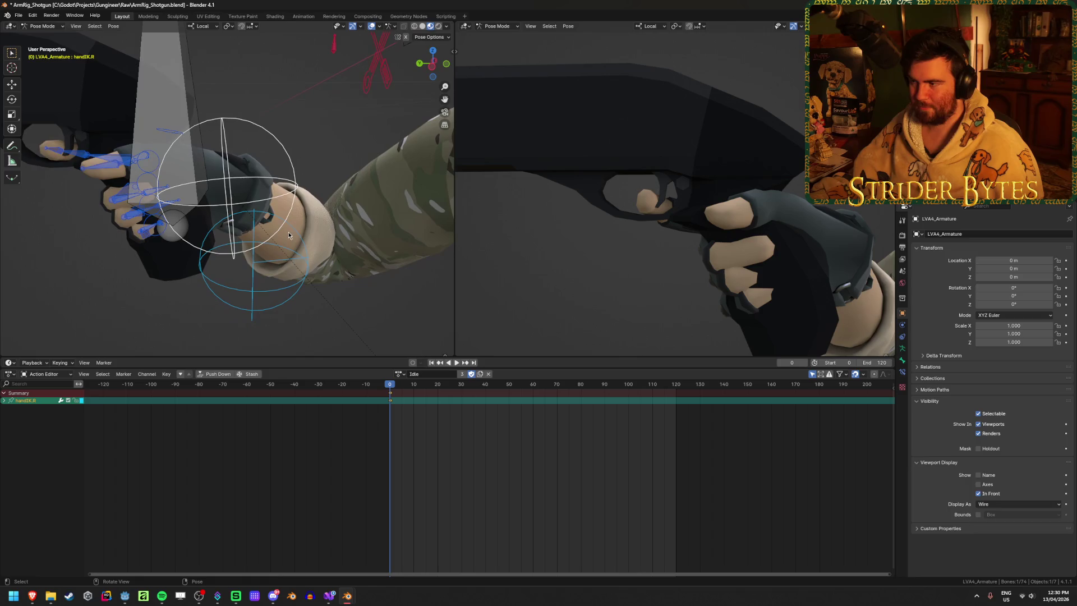
pyautogui.press('g')
pyautogui.click(308, 232)
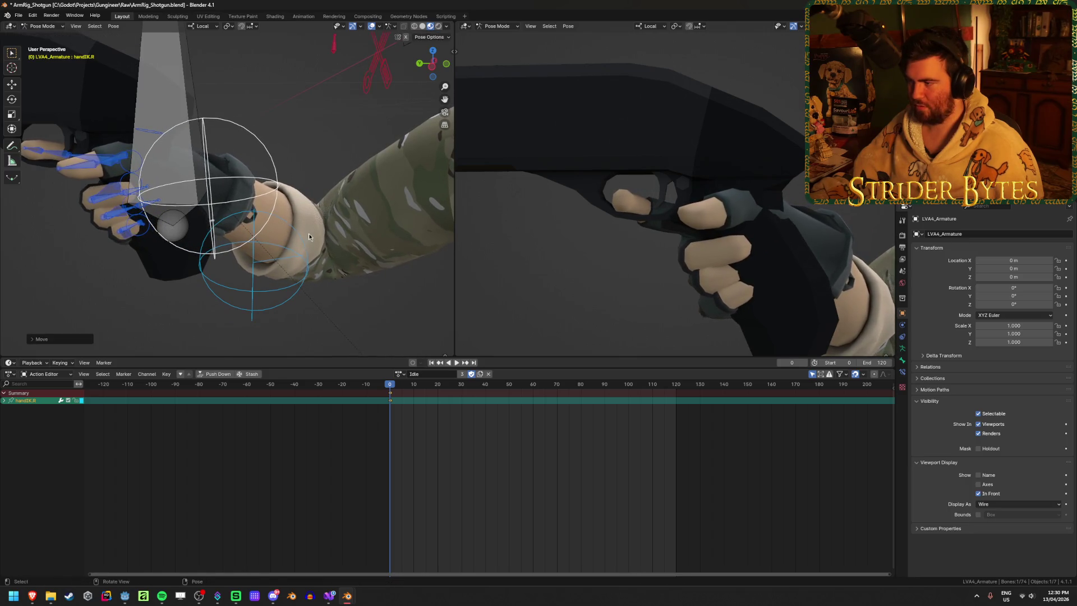
pyautogui.press('g')
pyautogui.click(306, 217)
pyautogui.keyDown('shift'); pyautogui.moveTo(81, 201); pyautogui.dragTo(188, 215, button='middle'); pyautogui.keyUp('shift')
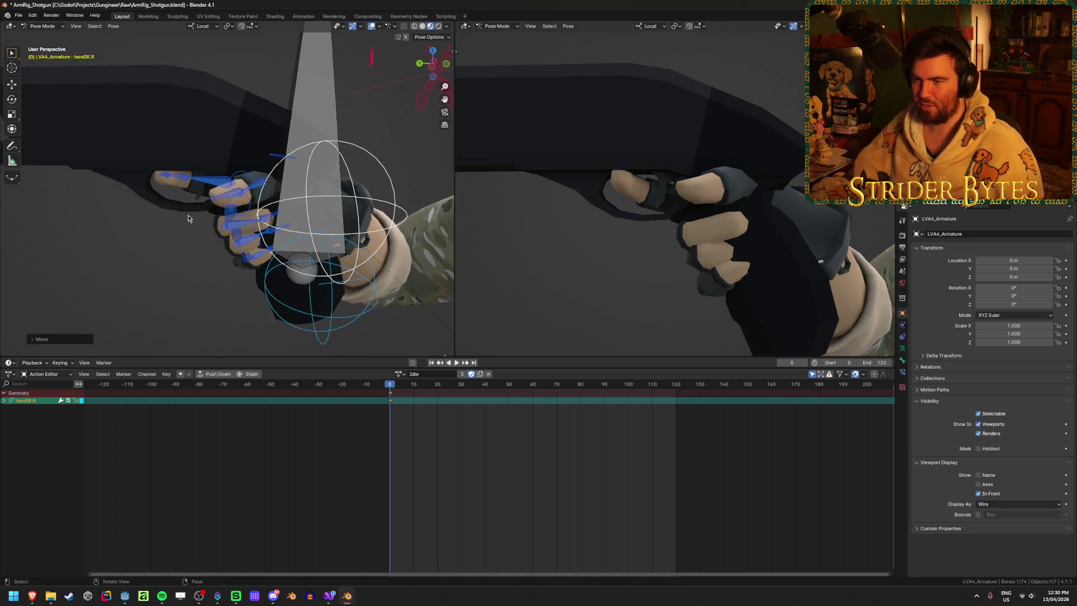
# Step: Move the index3.R fingertip along global Z to rest against the grip
pyautogui.click(164, 179)
pyautogui.press('g')
pyautogui.press('z')
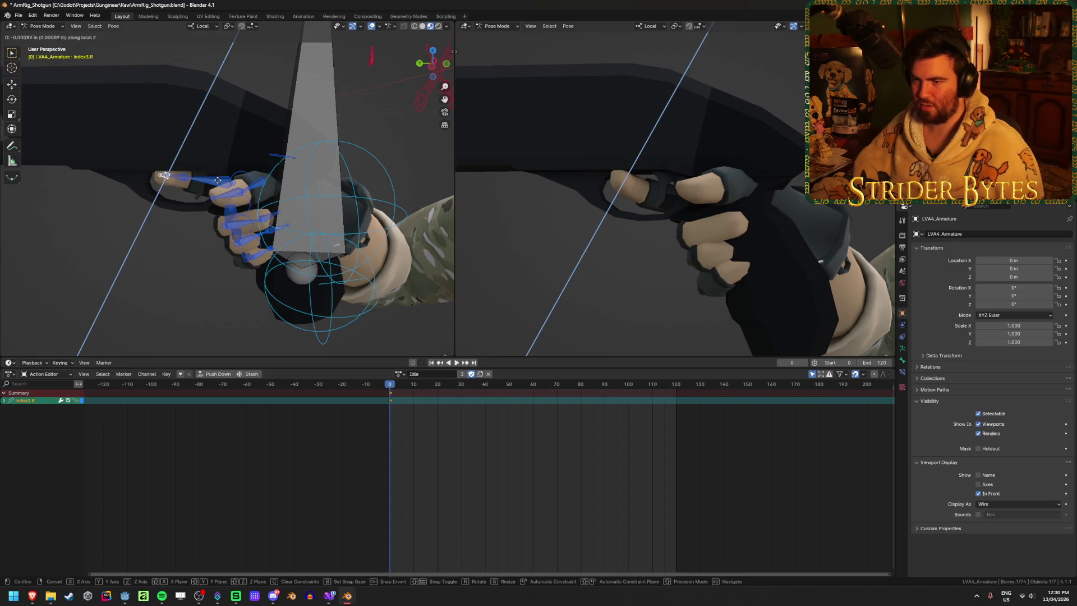
pyautogui.press('z')
pyautogui.click(165, 183)
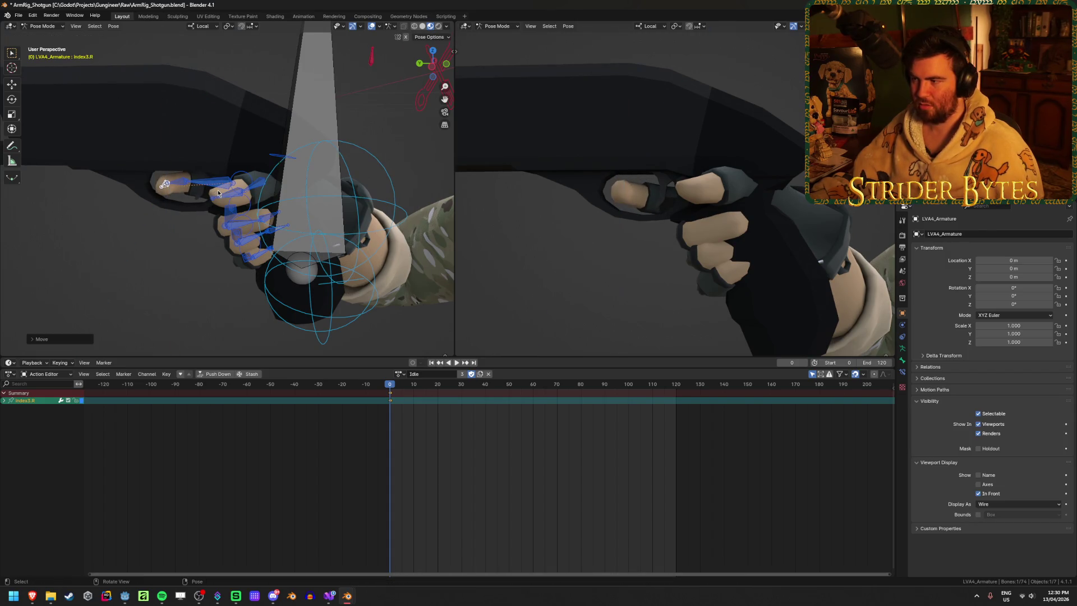
# Step: With handIK.R selected, inspect the grip from several angles in both views
pyautogui.click(356, 209)
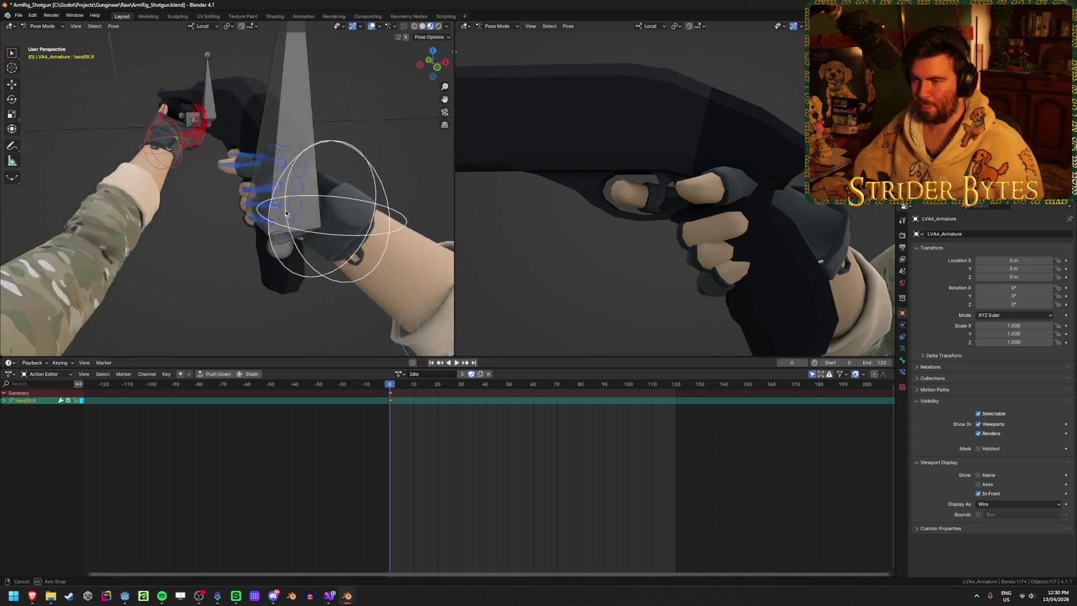
pyautogui.moveTo(356, 209)
pyautogui.mouseDown(button='middle')
pyautogui.moveTo(290, 212)
pyautogui.moveTo(216, 197)
pyautogui.moveTo(253, 202)
pyautogui.mouseUp(button='middle')
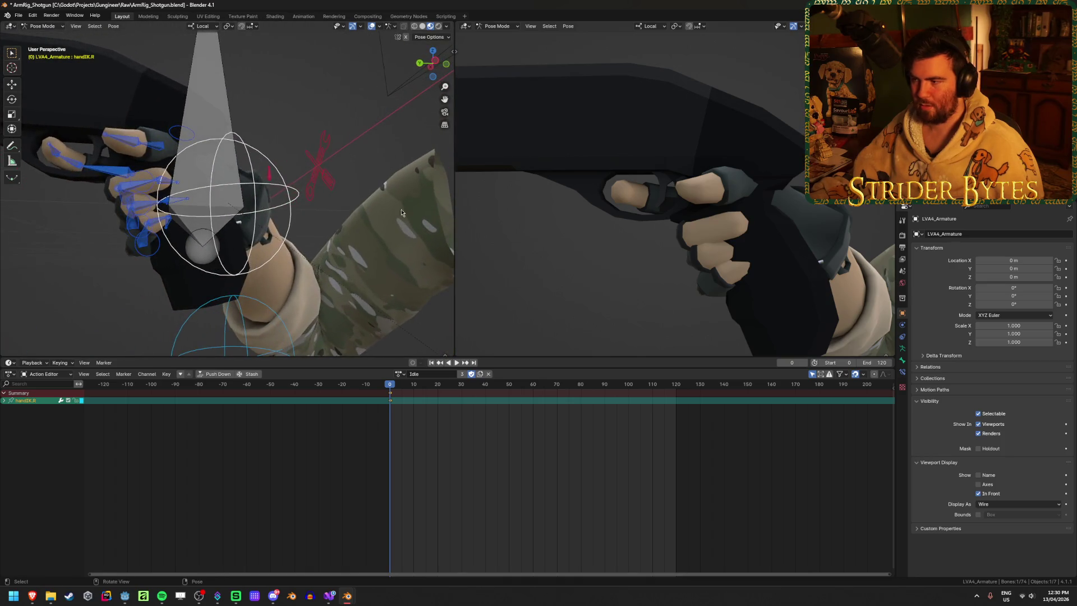
pyautogui.moveTo(588, 244)
pyautogui.mouseDown(button='middle')
pyautogui.moveTo(710, 250)
pyautogui.moveTo(640, 253)
pyautogui.mouseUp(button='middle')
pyautogui.moveTo(336, 244)
pyautogui.mouseDown(button='middle')
pyautogui.moveTo(395, 245)
pyautogui.moveTo(339, 218)
pyautogui.moveTo(370, 168)
pyautogui.mouseUp(button='middle')
pyautogui.click(286, 205)
# Step: Move the pinky3.R fingertip snug against the grip, then select ring3.R
pyautogui.press('g')
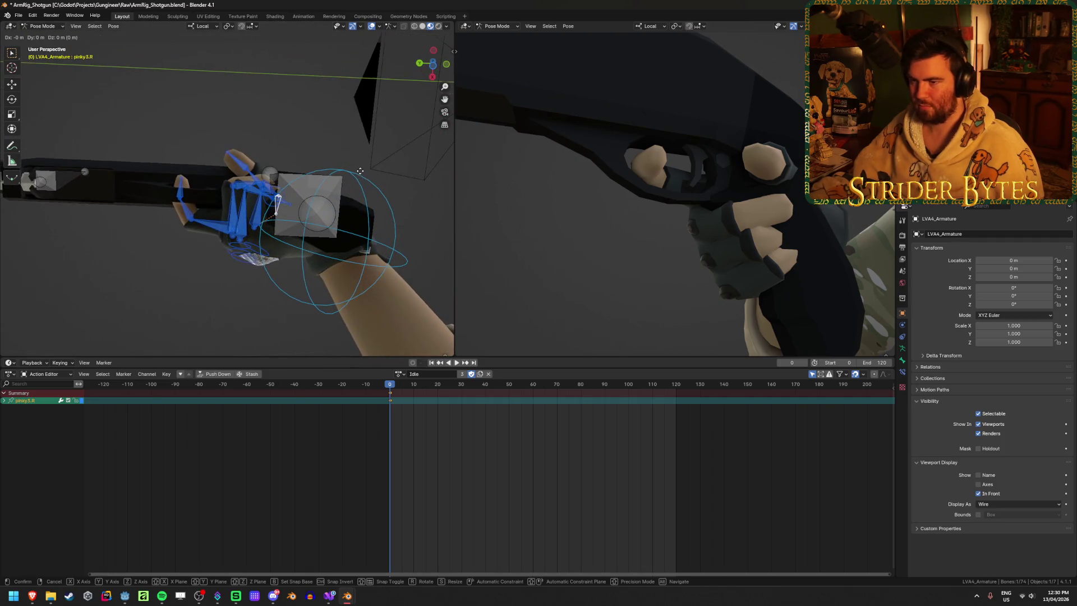
pyautogui.click(388, 143)
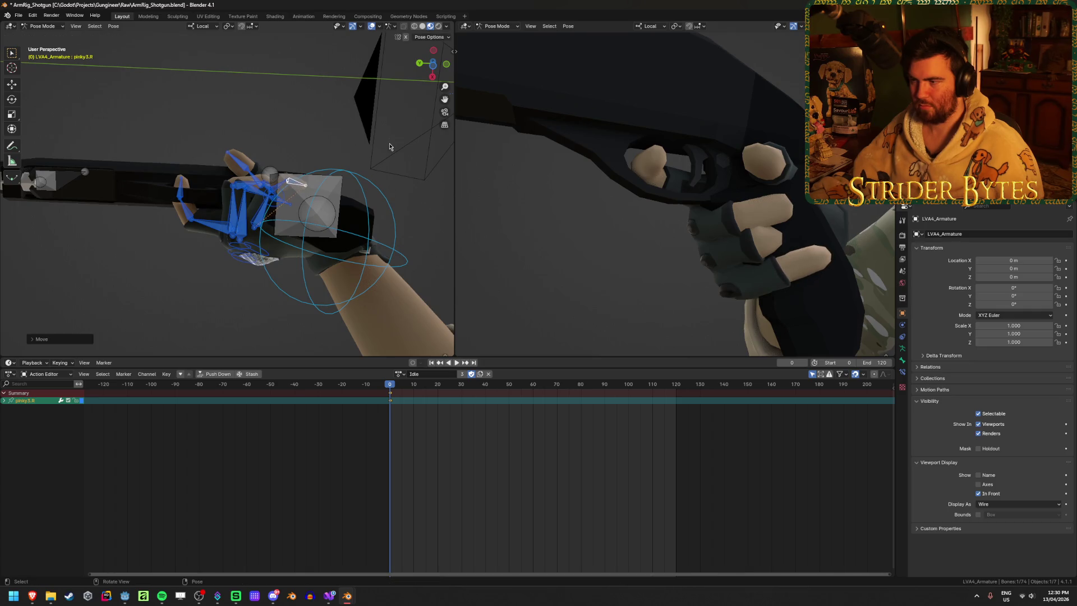
pyautogui.moveTo(291, 178); pyautogui.dragTo(286, 156, button='middle')
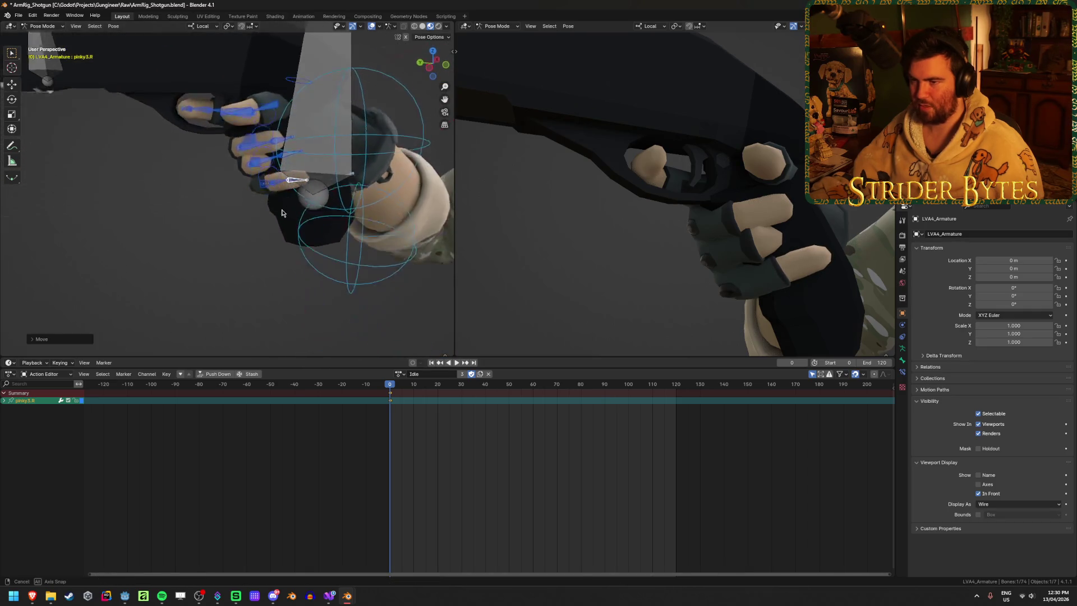
pyautogui.click(312, 198)
pyautogui.click(284, 155)
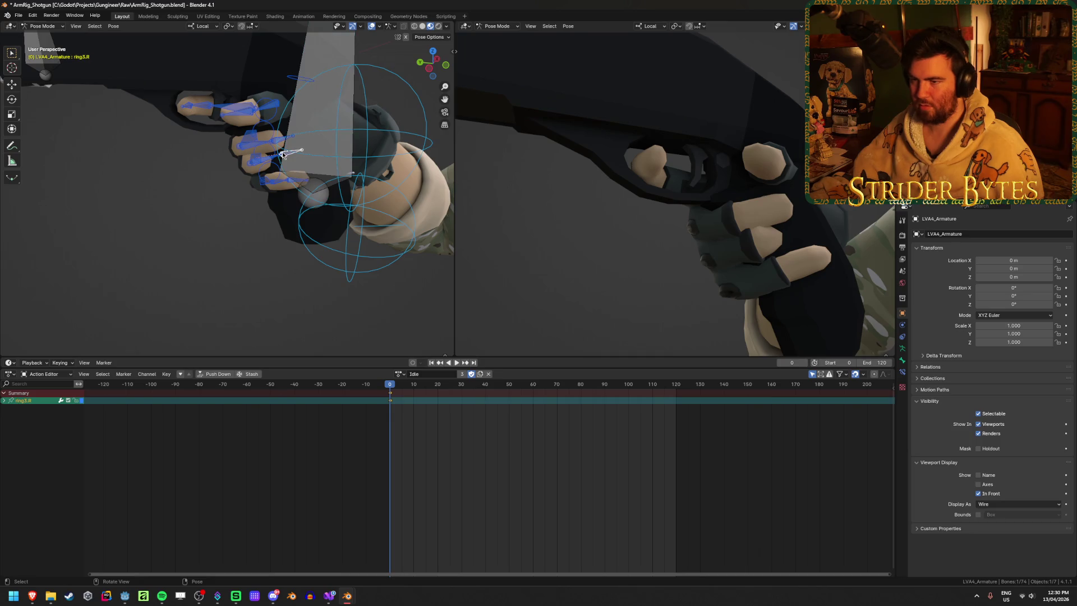
# Step: Move the ring3.R fingertip freely, then along its local Z, onto the grip
pyautogui.moveTo(325, 258)
pyautogui.mouseDown(button='middle')
pyautogui.moveTo(341, 146)
pyautogui.moveTo(357, 191)
pyautogui.mouseUp(button='middle')
pyautogui.press('g')
pyautogui.click(343, 116)
pyautogui.press('g')
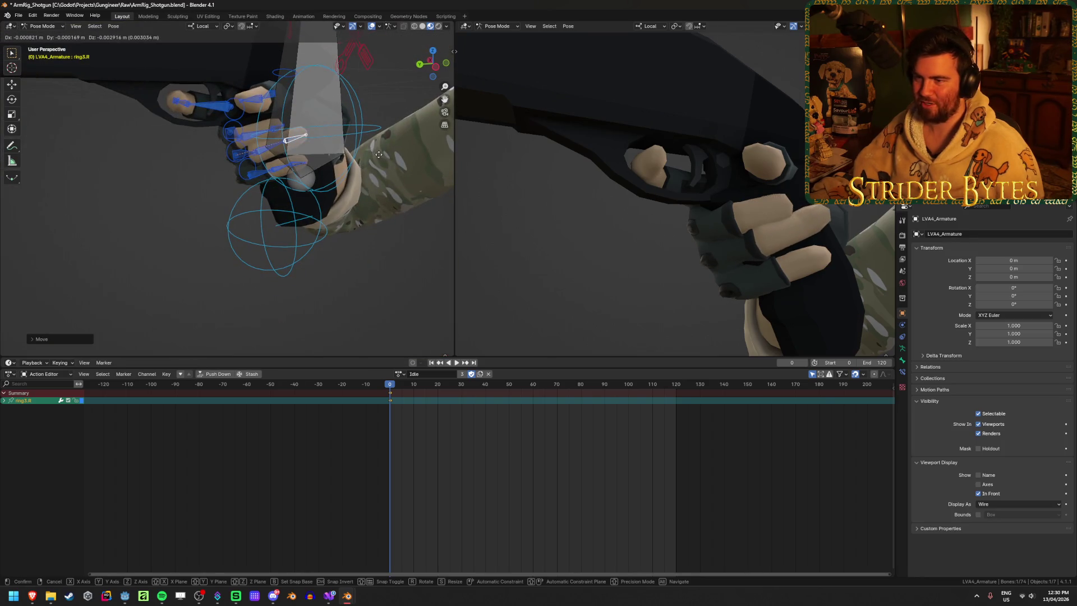
pyautogui.press('z')
pyautogui.press('z')
pyautogui.click(336, 153)
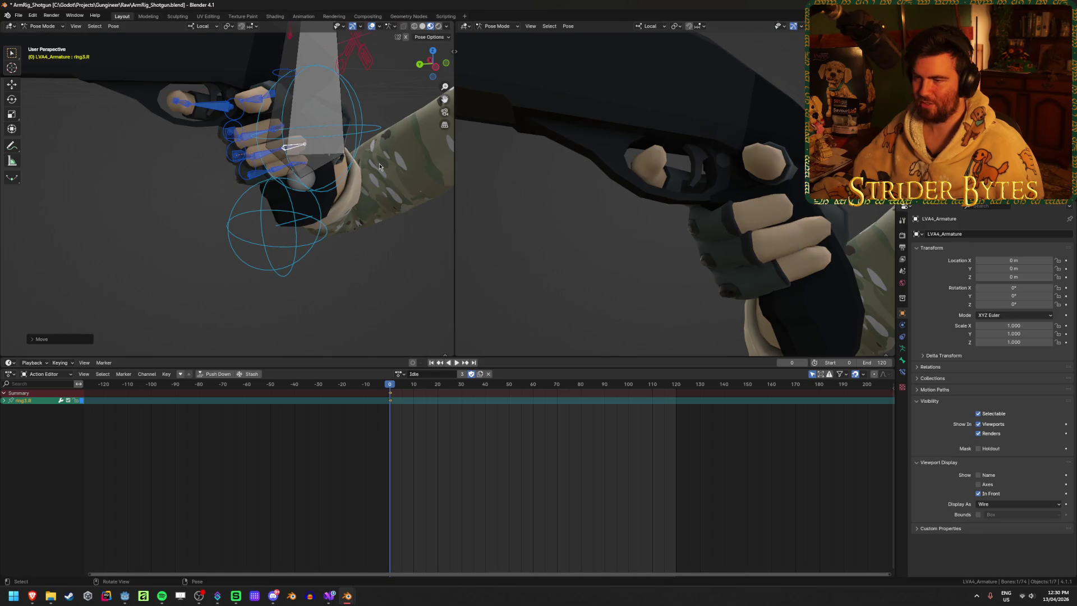
# Step: Rotate the ring3.R fingertip about global Z to curl it around the grip
pyautogui.moveTo(337, 153)
pyautogui.mouseDown(button='middle')
pyautogui.moveTo(316, 160)
pyautogui.moveTo(403, 132)
pyautogui.mouseUp(button='middle')
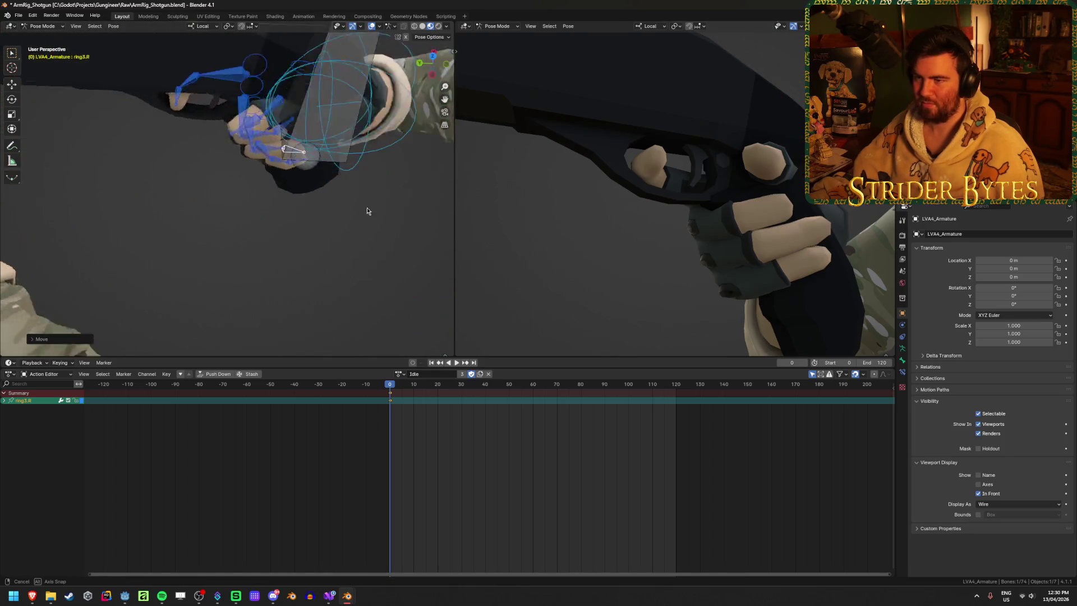
pyautogui.press('g')
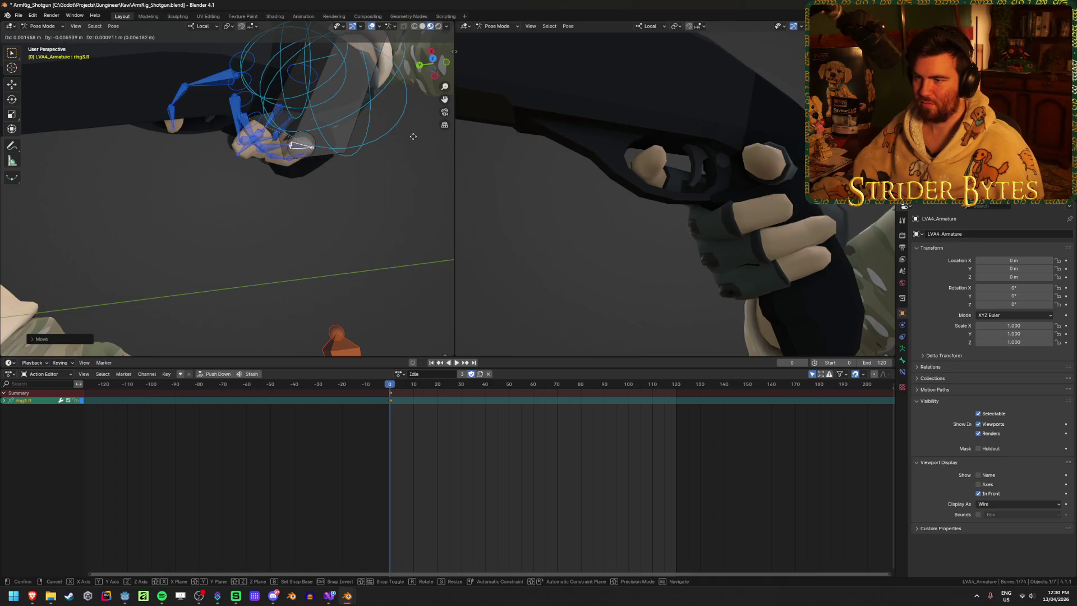
pyautogui.press('r')
pyautogui.press('z')
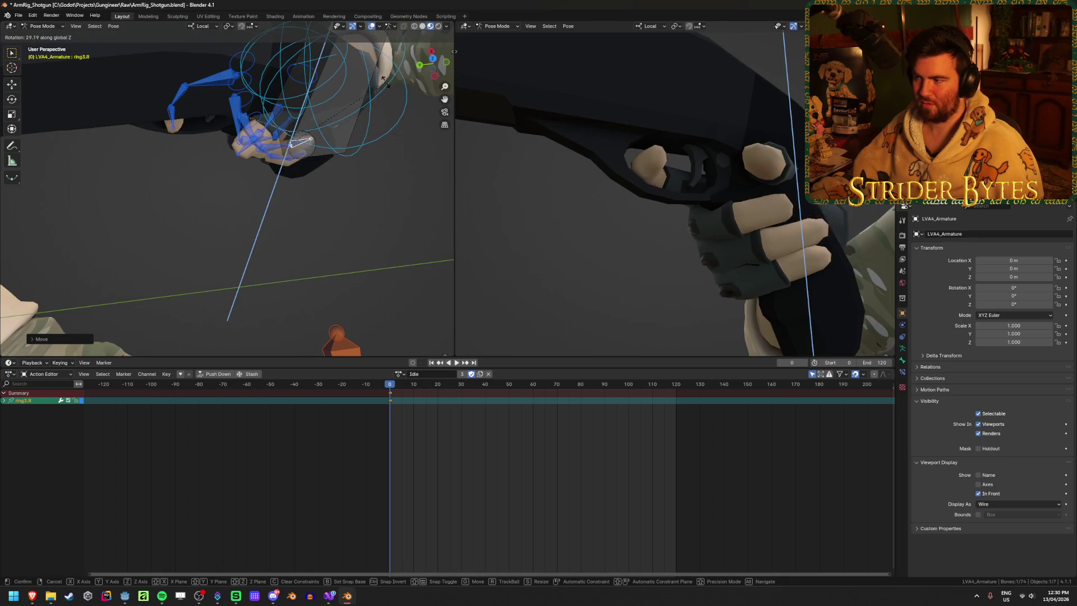
pyautogui.click(295, 143)
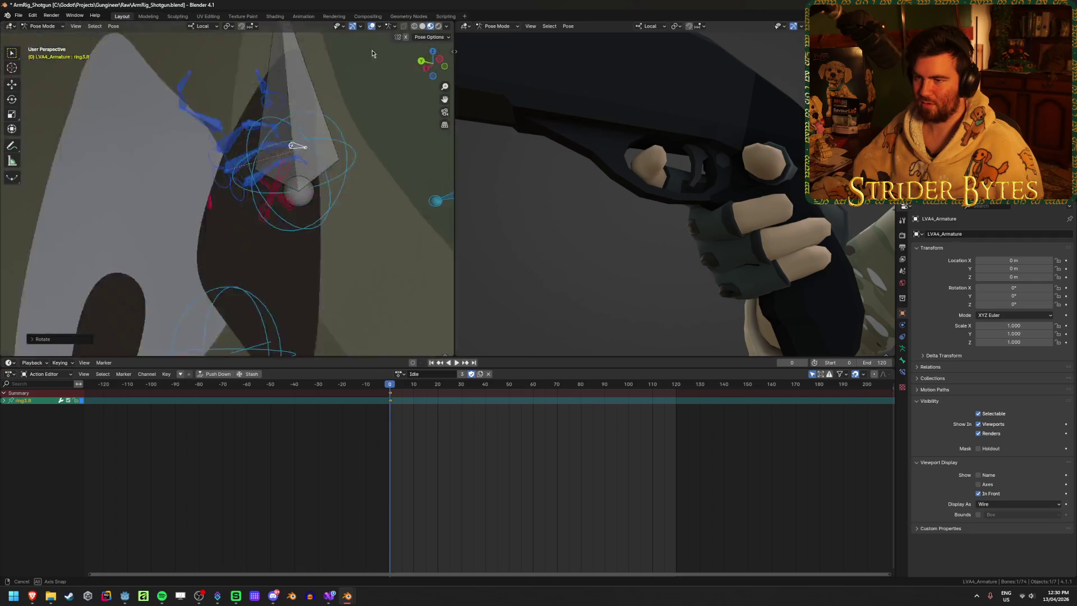
# Step: Check the grip in the preview, then rotate ring2.R to finish the ring finger's curl
pyautogui.moveTo(295, 143); pyautogui.dragTo(374, 129, button='middle')
pyautogui.moveTo(665, 252)
pyautogui.mouseDown(button='middle')
pyautogui.moveTo(768, 239)
pyautogui.moveTo(589, 265)
pyautogui.moveTo(581, 252)
pyautogui.mouseUp(button='middle')
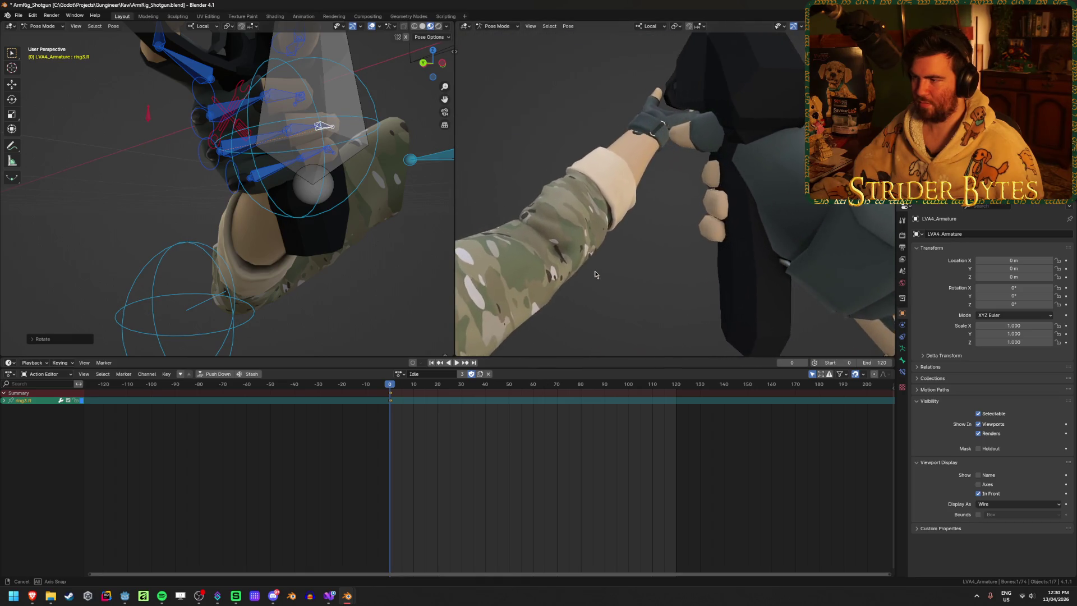
pyautogui.moveTo(277, 160); pyautogui.dragTo(308, 147, button='middle')
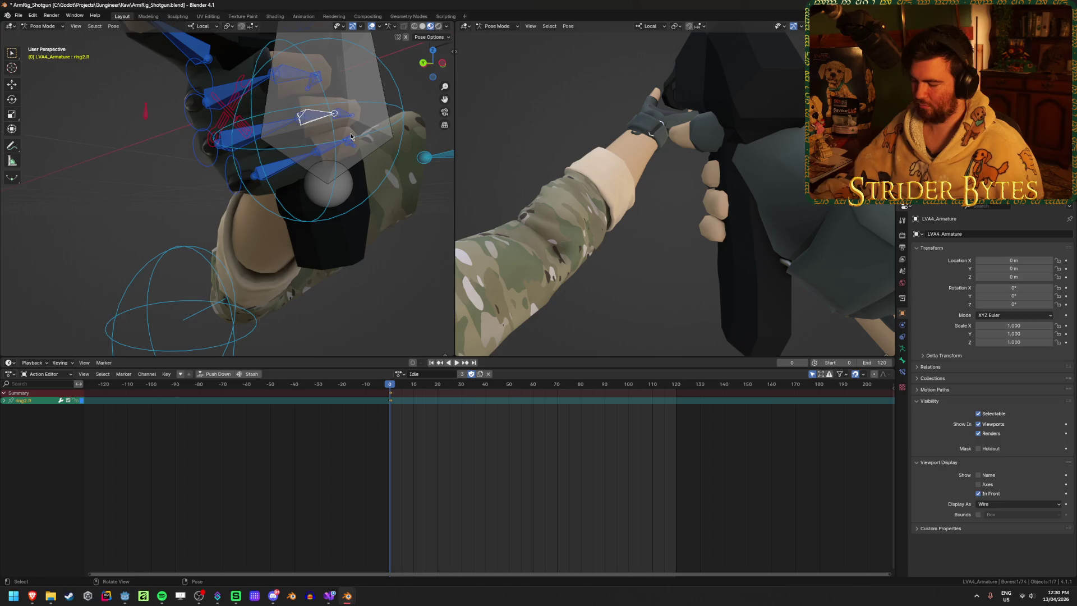
pyautogui.scroll(5, 308, 120)
pyautogui.scroll(-3, 308, 120)
pyautogui.moveTo(308, 119); pyautogui.dragTo(303, 272, button='middle')
pyautogui.press('r')
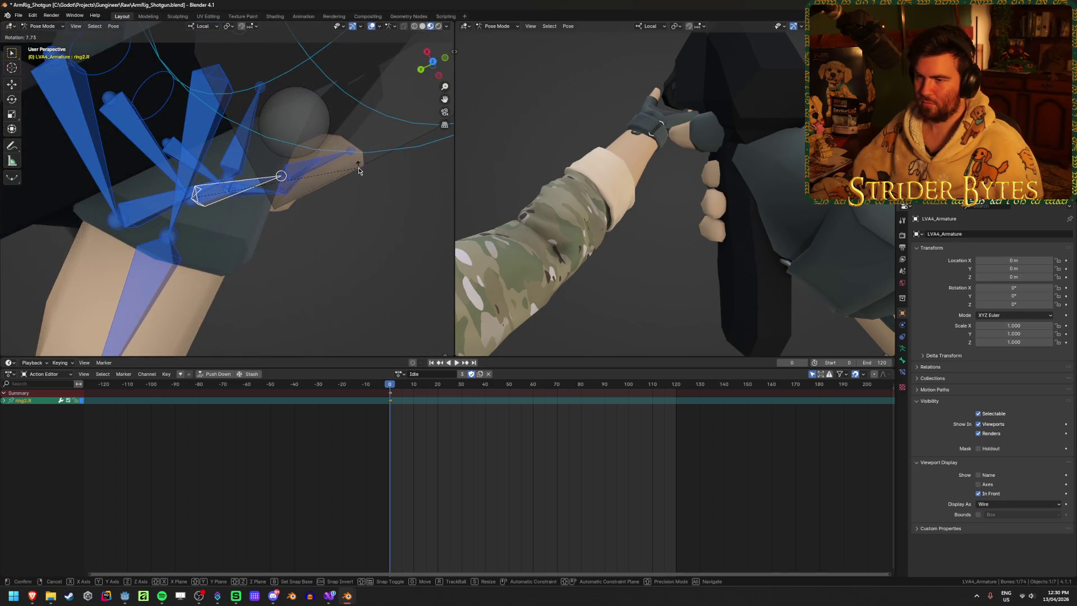
pyautogui.click(358, 171)
pyautogui.moveTo(358, 170); pyautogui.dragTo(288, 182, button='middle')
# Step: Rotate the ring fingertip bone ring3.R further around the shotgun grip
pyautogui.click(288, 182)
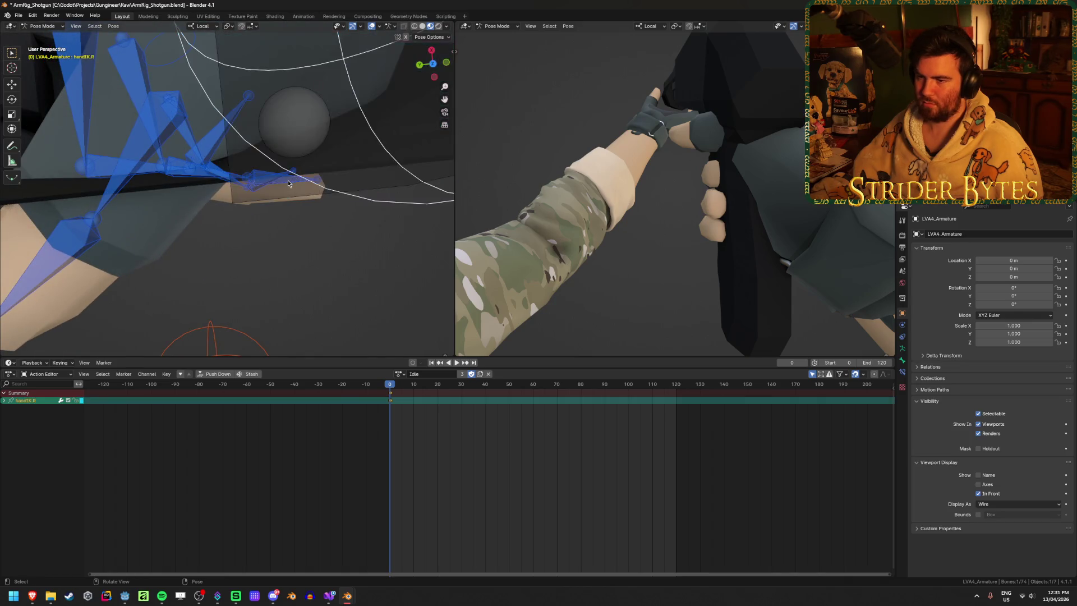
pyautogui.press('r')
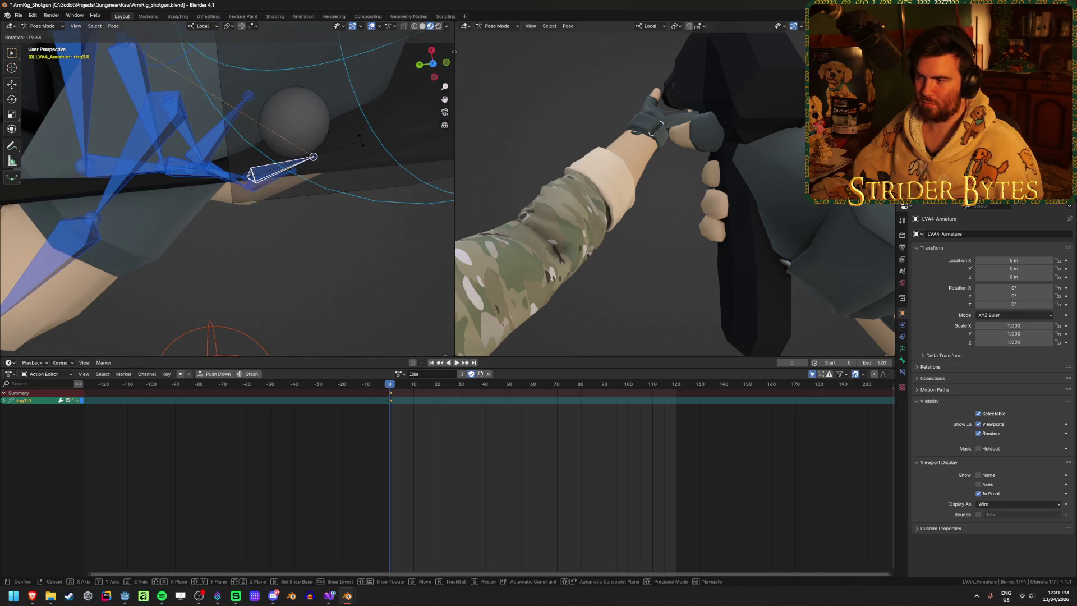
pyautogui.click(131, 45)
pyautogui.moveTo(132, 45); pyautogui.dragTo(231, 101, button='middle')
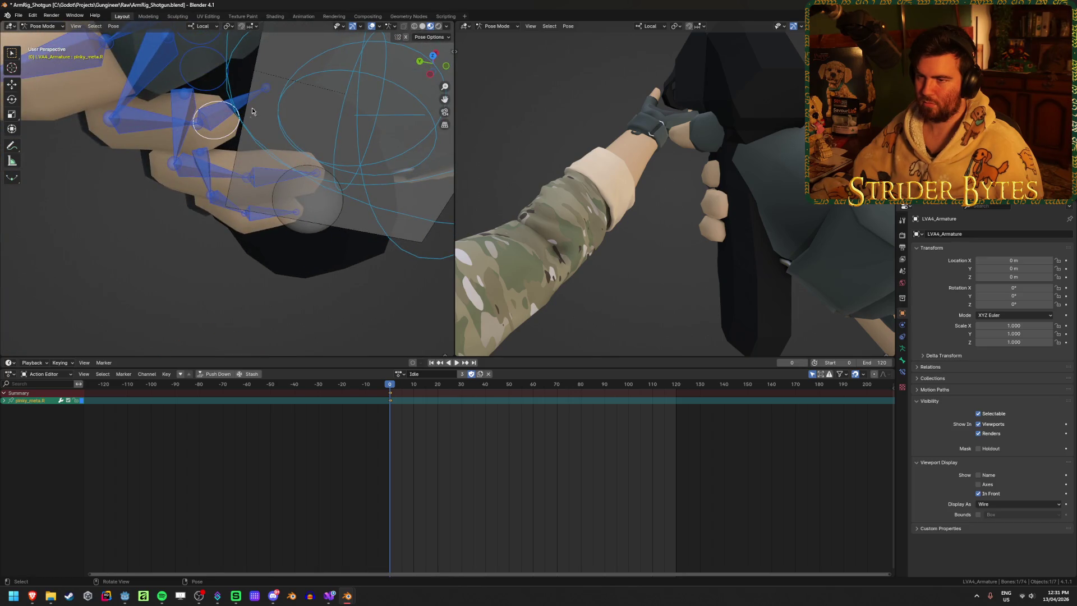
# Step: Curl the right middle finger by rotating middle2.R and middle3.R around the grip
pyautogui.moveTo(365, 103); pyautogui.dragTo(392, 149, button='middle')
pyautogui.press('r')
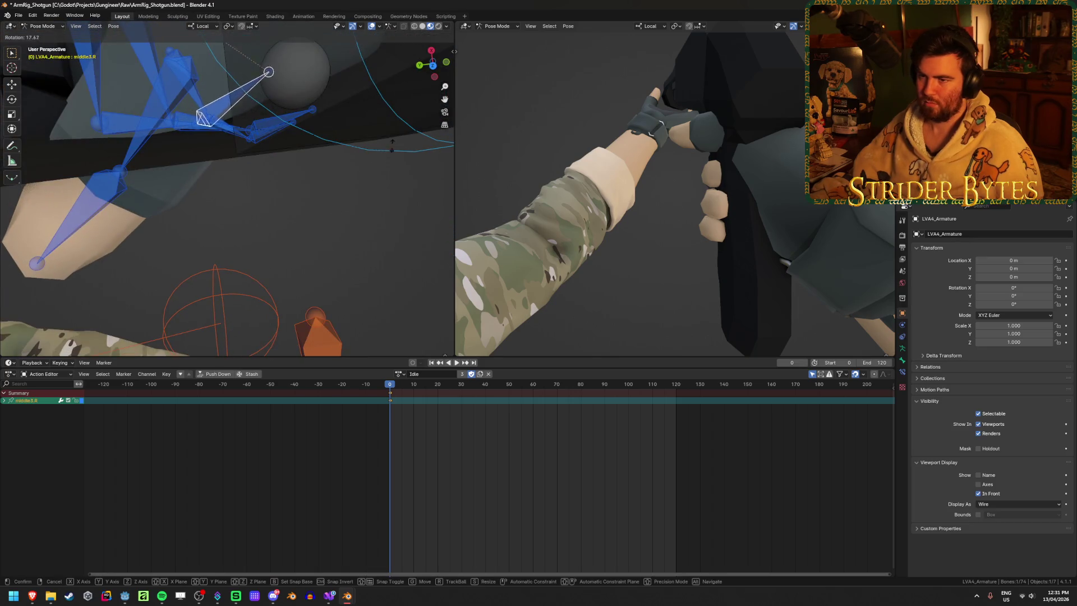
pyautogui.click(383, 229)
pyautogui.moveTo(382, 229)
pyautogui.mouseDown(button='middle')
pyautogui.moveTo(347, 31)
pyautogui.moveTo(139, 120)
pyautogui.moveTo(286, 93)
pyautogui.mouseUp(button='middle')
pyautogui.click(138, 120)
pyautogui.press('r')
pyautogui.click(311, 99)
pyautogui.click(231, 113)
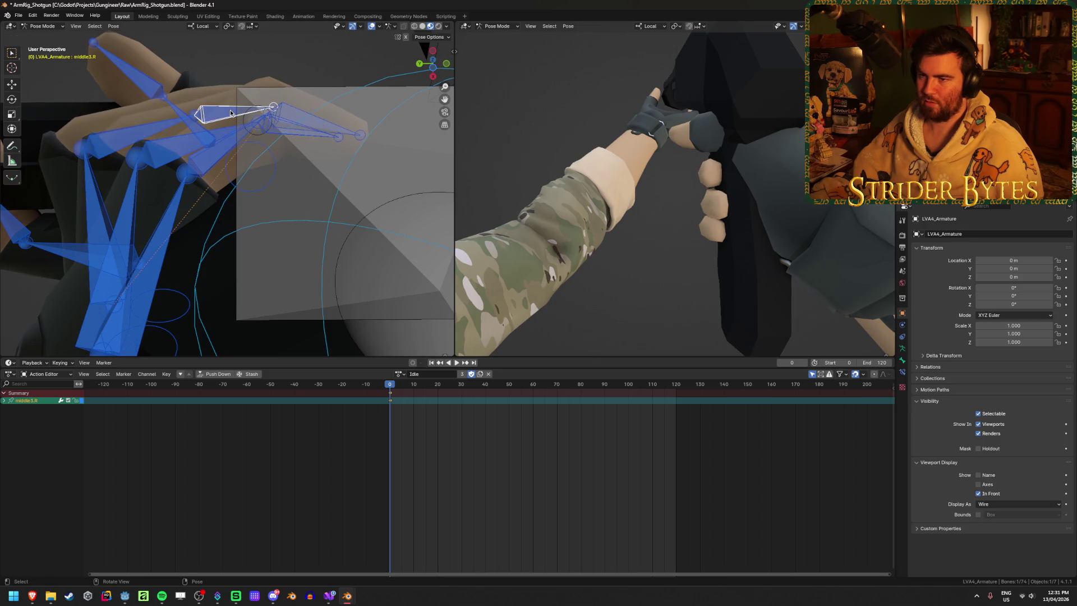
pyautogui.press('r')
pyautogui.click(345, 93)
pyautogui.moveTo(715, 168)
pyautogui.mouseDown(button='middle')
pyautogui.moveTo(780, 171)
pyautogui.moveTo(685, 186)
pyautogui.mouseUp(button='middle')
pyautogui.moveTo(253, 210)
pyautogui.mouseDown(button='middle')
pyautogui.moveTo(259, 228)
pyautogui.moveTo(176, 136)
pyautogui.mouseUp(button='middle')
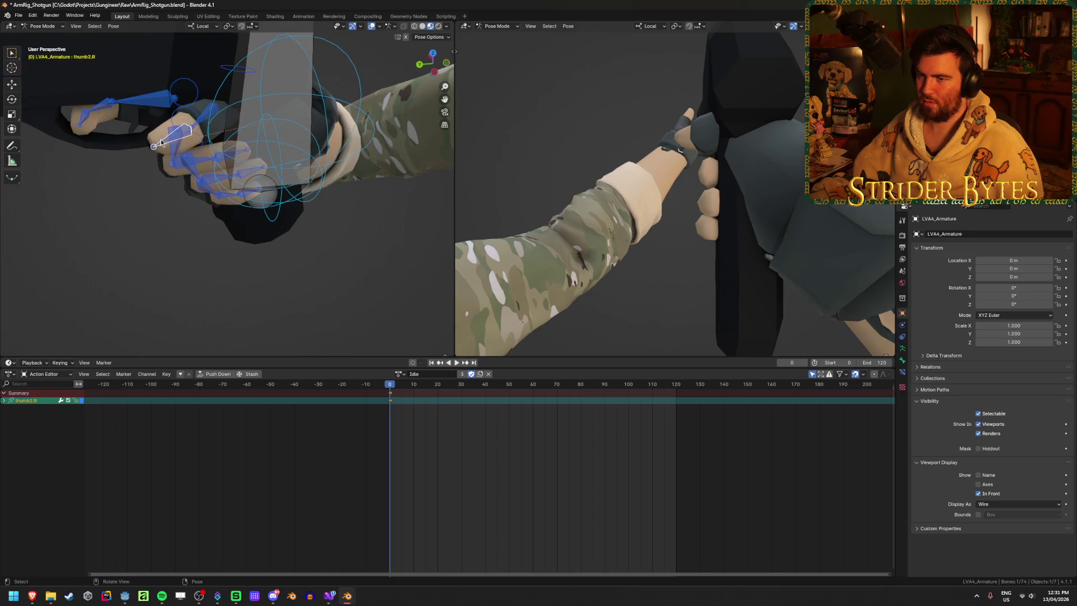
# Step: Try moving and rotating the right thumb bone, inspect it, then revert the changes
pyautogui.moveTo(313, 134)
pyautogui.mouseDown(button='middle')
pyautogui.moveTo(209, 111)
pyautogui.moveTo(187, 129)
pyautogui.mouseUp(button='middle')
pyautogui.press('r')
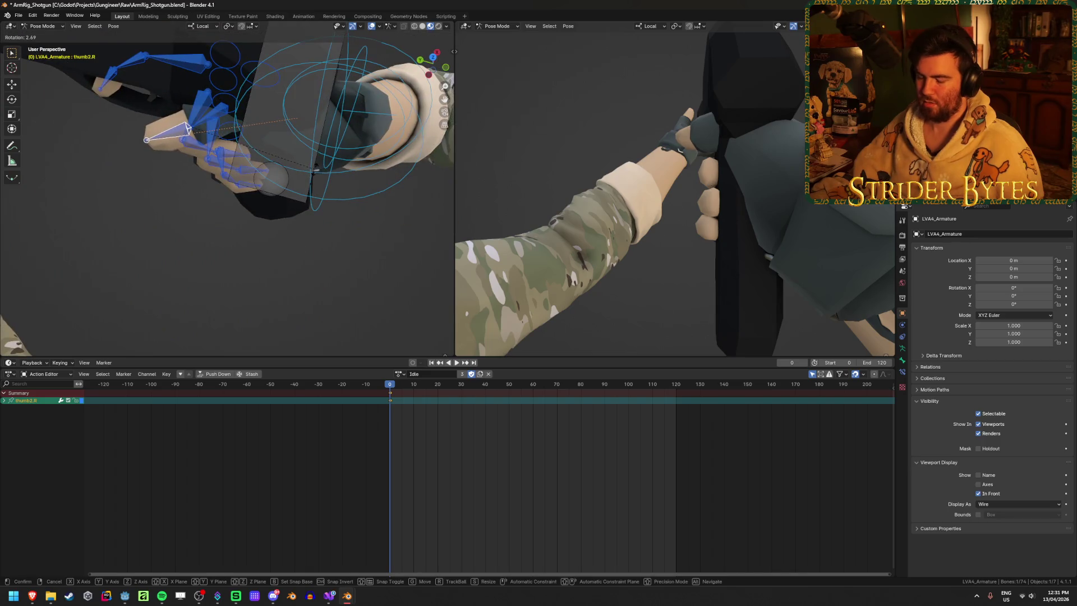
pyautogui.press('Escape')
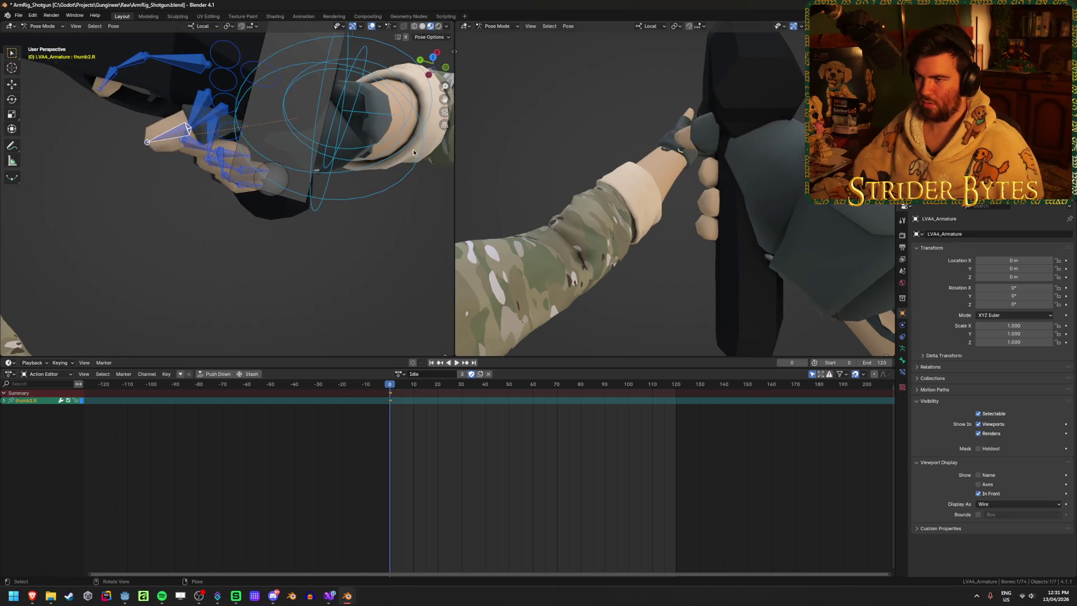
pyautogui.moveTo(413, 153); pyautogui.dragTo(392, 120, button='middle')
pyautogui.press('g')
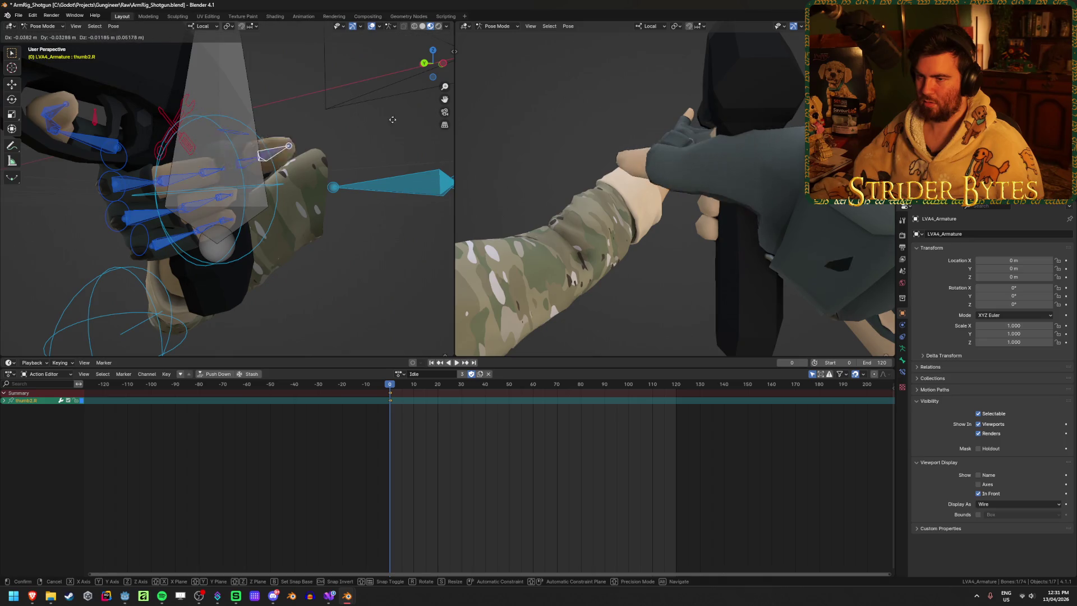
pyautogui.click(392, 120)
pyautogui.moveTo(392, 120)
pyautogui.mouseDown(button='middle')
pyautogui.moveTo(231, 173)
pyautogui.moveTo(404, 290)
pyautogui.mouseUp(button='middle')
pyautogui.press('g')
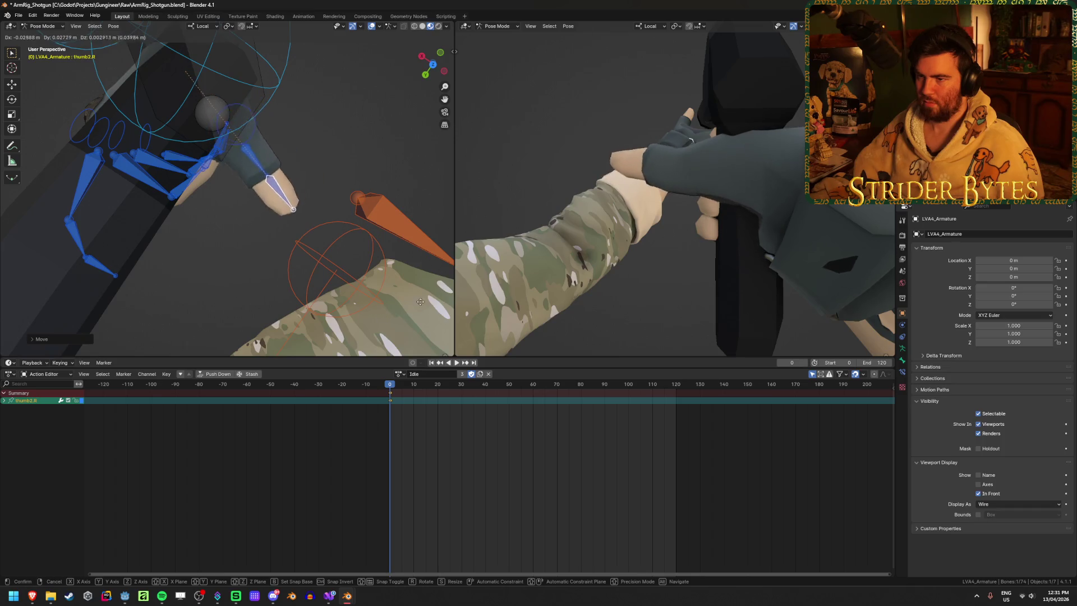
pyautogui.click(277, 150)
pyautogui.press('r')
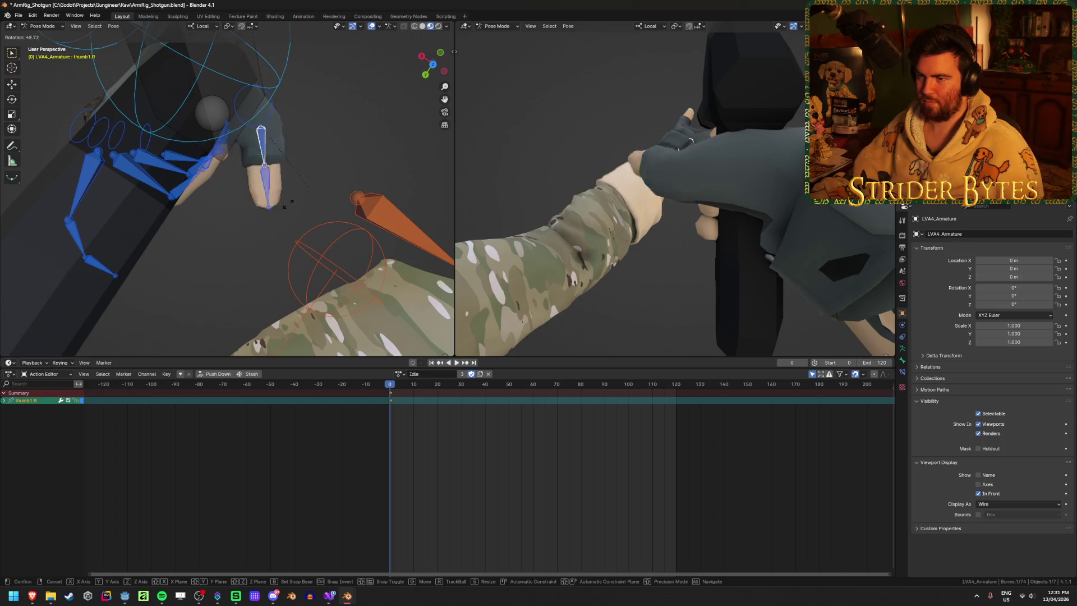
pyautogui.click(236, 196)
pyautogui.moveTo(313, 199)
pyautogui.mouseDown(button='middle')
pyautogui.moveTo(505, 181)
pyautogui.moveTo(697, 217)
pyautogui.moveTo(744, 185)
pyautogui.mouseUp(button='middle')
pyautogui.hotkey('ctrl', 'z')
pyautogui.hotkey('ctrl', 'z')
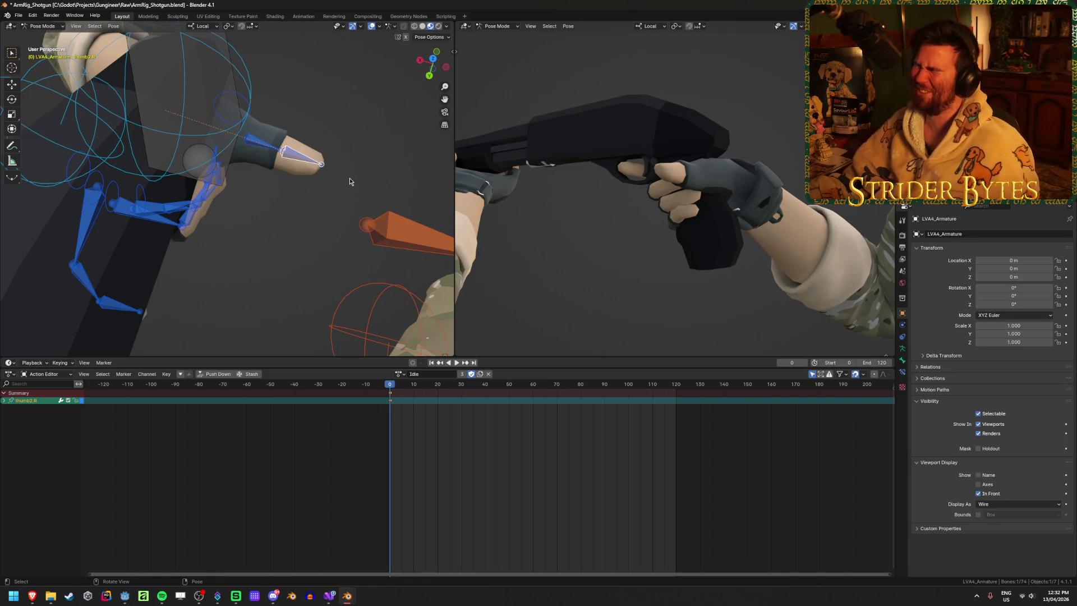
# Step: Shift the right hand's IK control to a new position on the shotgun
pyautogui.moveTo(439, 178)
pyautogui.mouseDown(button='middle')
pyautogui.moveTo(281, 153)
pyautogui.moveTo(316, 168)
pyautogui.mouseUp(button='middle')
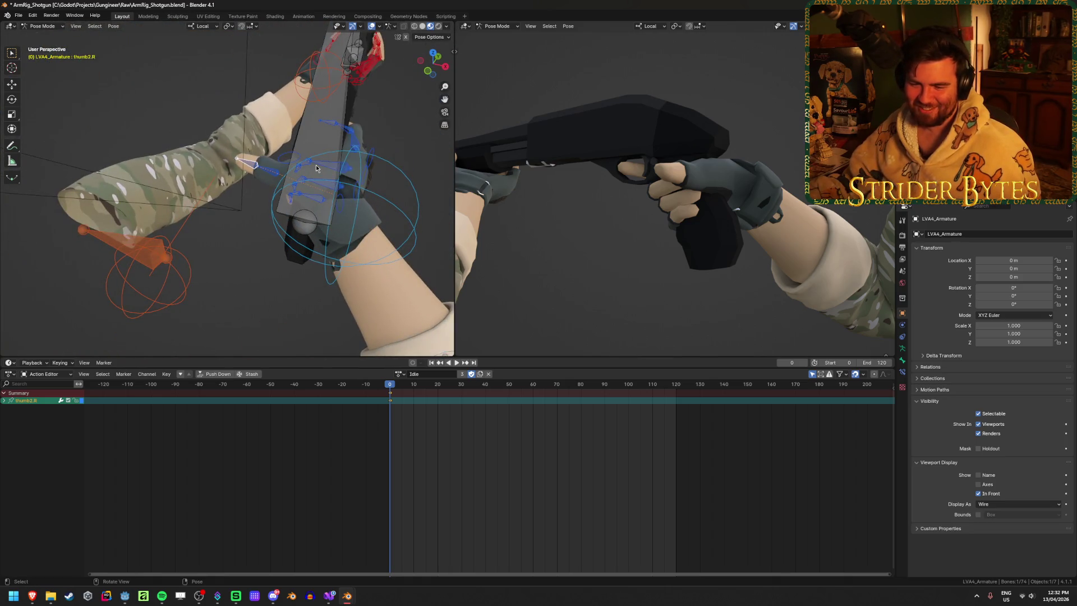
pyautogui.click(338, 200)
pyautogui.scroll(3, 339, 200)
pyautogui.press('g')
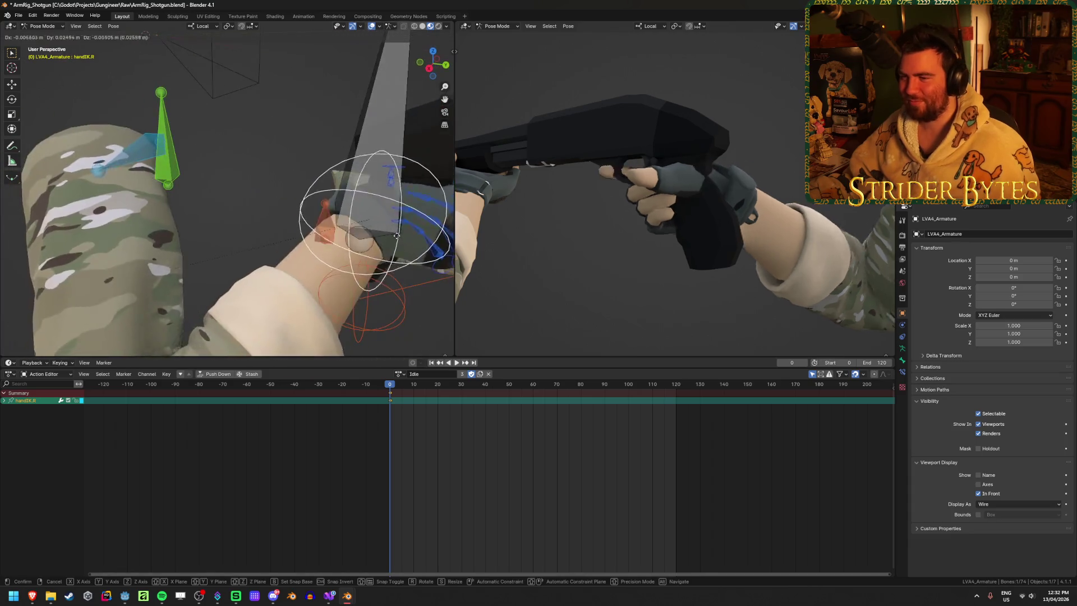
pyautogui.click(256, 265)
pyautogui.moveTo(283, 198); pyautogui.dragTo(181, 271, button='middle')
# Step: Move thumb2.R into place against the shotgun grip and check it from several sides
pyautogui.click(74, 301)
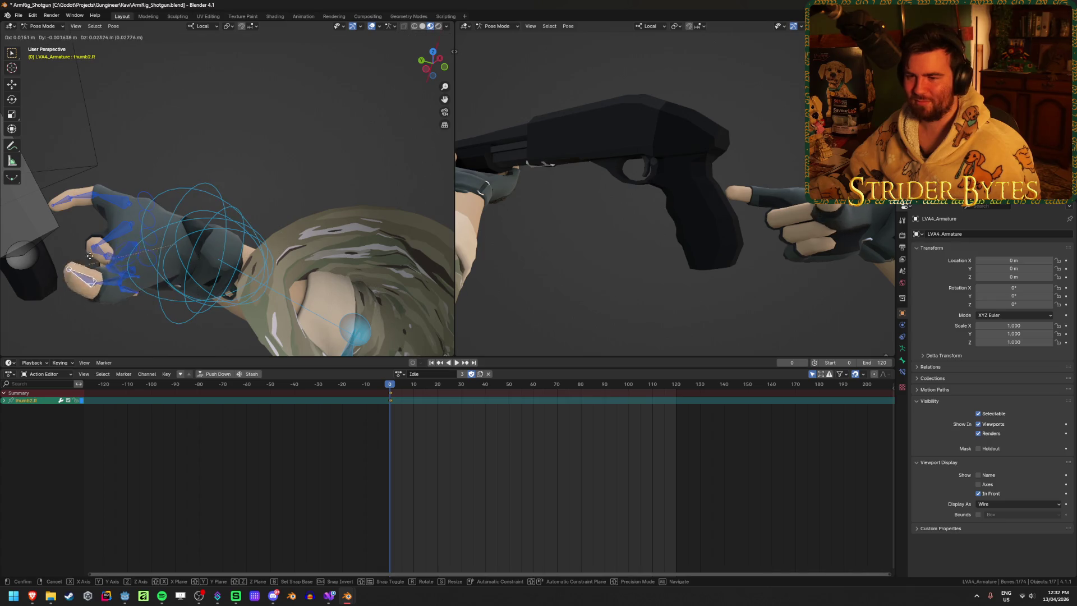
pyautogui.moveTo(74, 302)
pyautogui.mouseDown(button='middle')
pyautogui.moveTo(186, 171)
pyautogui.moveTo(190, 131)
pyautogui.moveTo(91, 153)
pyautogui.mouseUp(button='middle')
pyautogui.press('g')
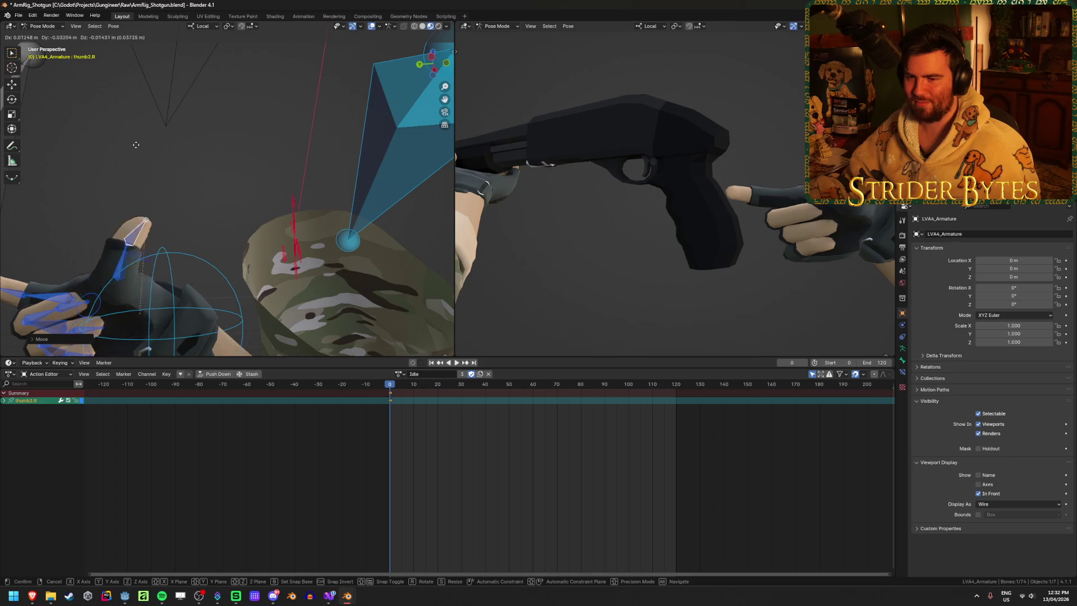
pyautogui.click(152, 138)
pyautogui.moveTo(233, 209); pyautogui.dragTo(254, 215, button='middle')
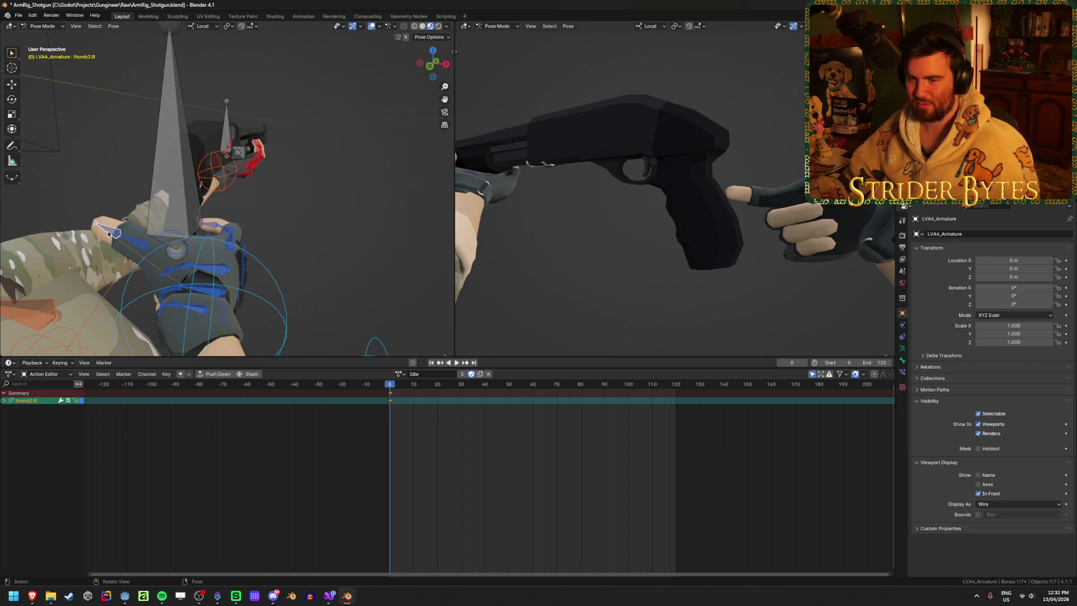
pyautogui.moveTo(109, 235); pyautogui.dragTo(274, 257, button='middle')
pyautogui.press('g')
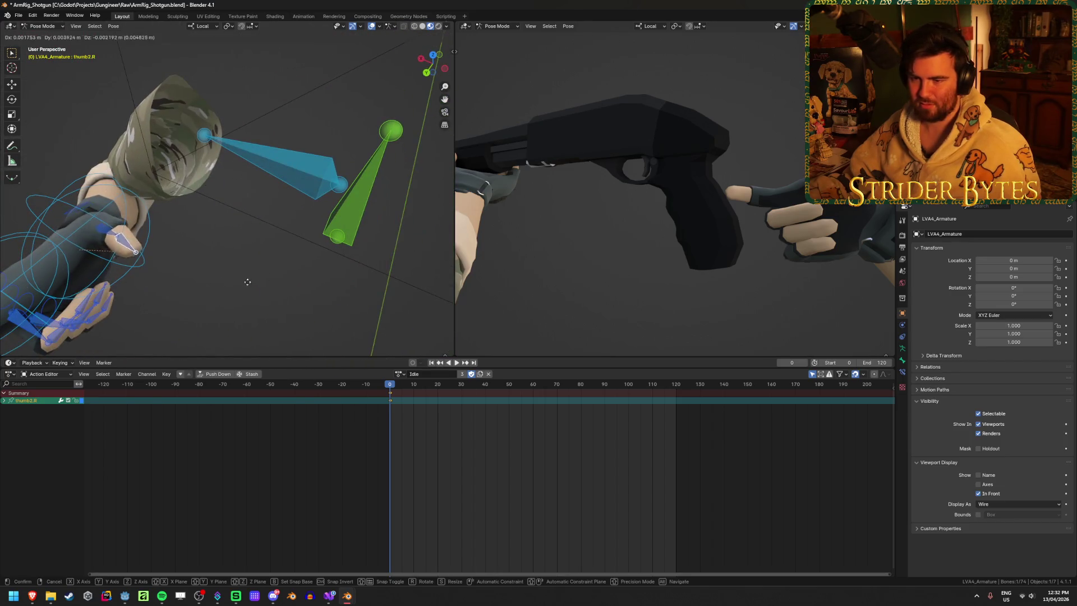
pyautogui.click(224, 315)
pyautogui.moveTo(224, 316); pyautogui.dragTo(120, 301, button='middle')
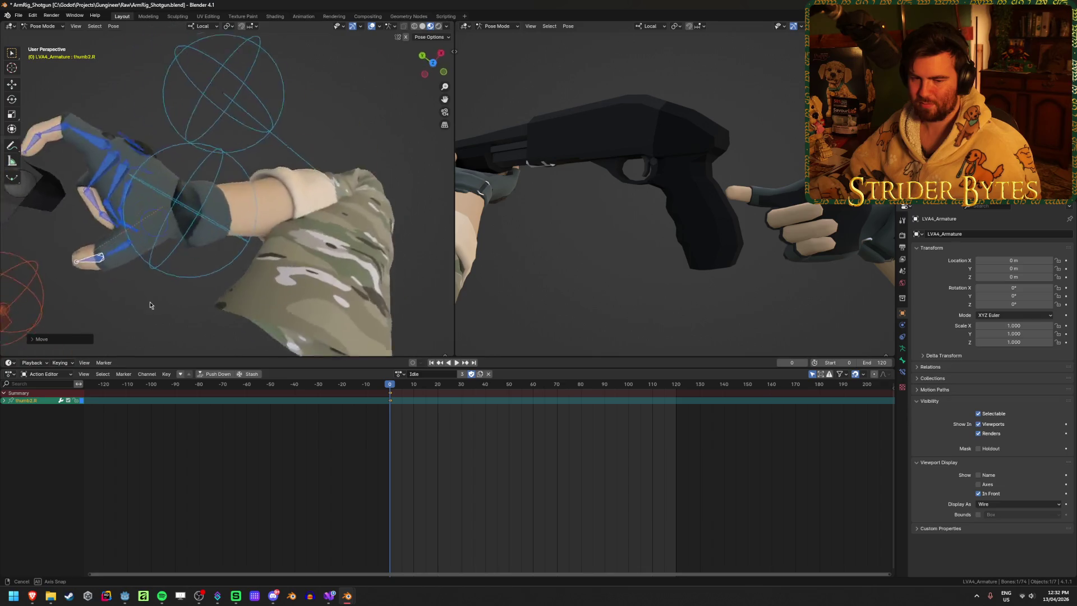
pyautogui.scroll(2, 120, 302)
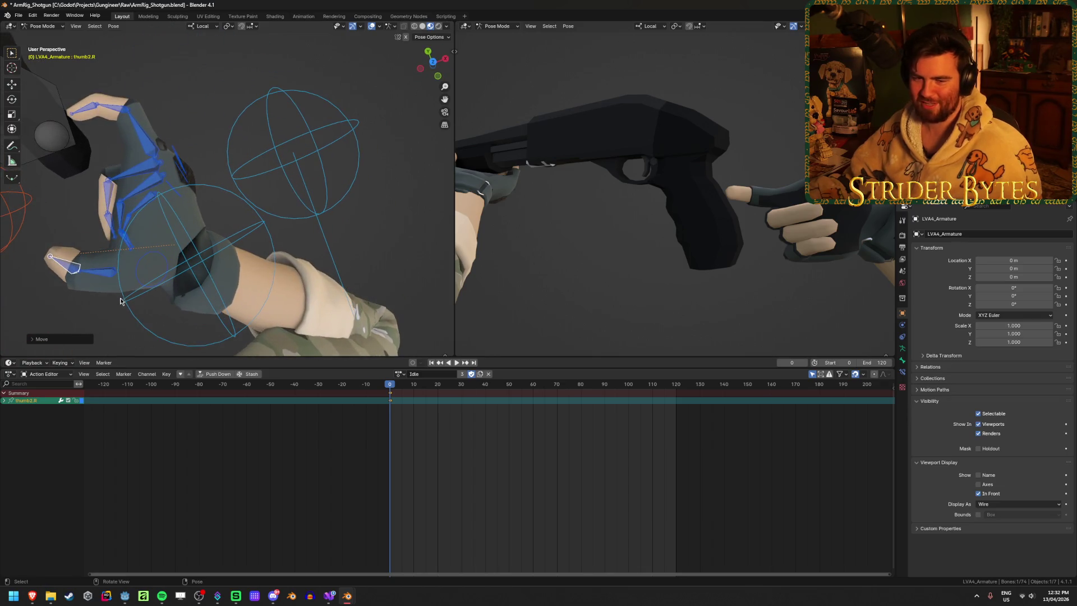
pyautogui.scroll(4, 118, 297)
pyautogui.scroll(-3, 118, 297)
pyautogui.moveTo(119, 297)
pyautogui.mouseDown(button='middle')
pyautogui.moveTo(345, 193)
pyautogui.moveTo(317, 240)
pyautogui.moveTo(227, 211)
pyautogui.moveTo(62, 212)
pyautogui.moveTo(376, 203)
pyautogui.moveTo(434, 242)
pyautogui.moveTo(401, 250)
pyautogui.mouseUp(button='middle')
pyautogui.click(399, 250)
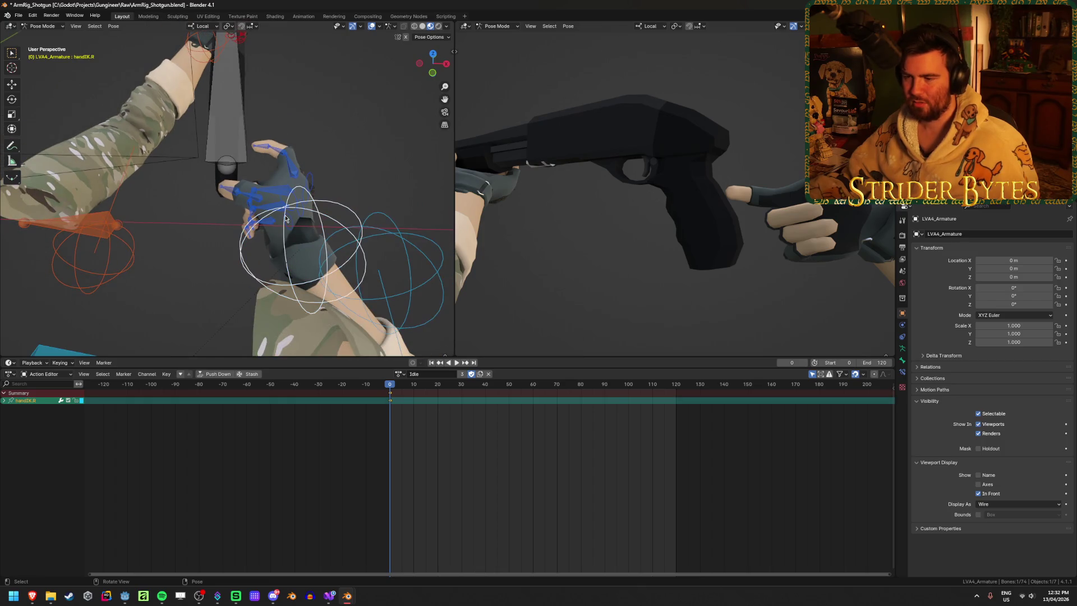
# Step: Move handIK.R toward the shotgun and inspect the hand from both viewports
pyautogui.moveTo(235, 244)
pyautogui.mouseDown(button='middle')
pyautogui.moveTo(278, 260)
pyautogui.moveTo(135, 207)
pyautogui.mouseUp(button='middle')
pyautogui.press('g')
pyautogui.click(308, 233)
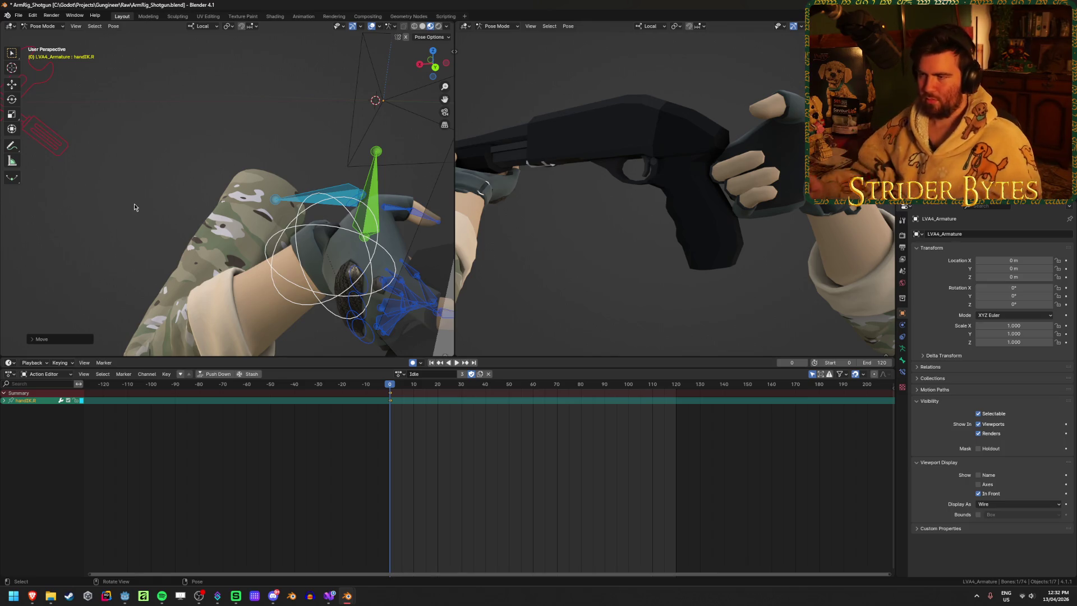
pyautogui.moveTo(238, 180); pyautogui.dragTo(339, 188, button='middle')
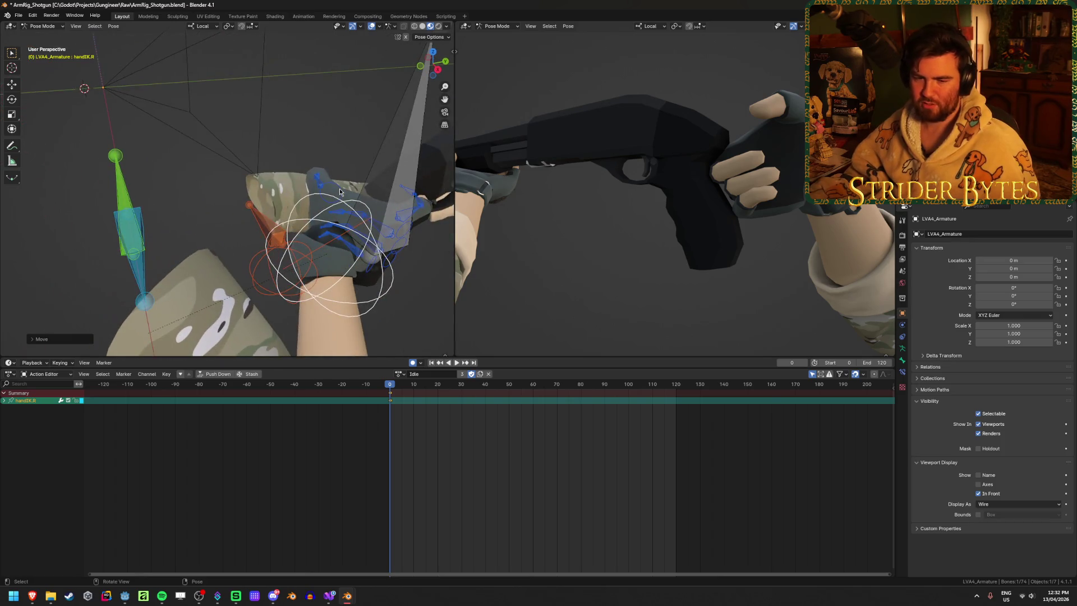
pyautogui.moveTo(673, 189)
pyautogui.mouseDown(button='middle')
pyautogui.moveTo(731, 189)
pyautogui.moveTo(607, 140)
pyautogui.moveTo(642, 142)
pyautogui.mouseUp(button='middle')
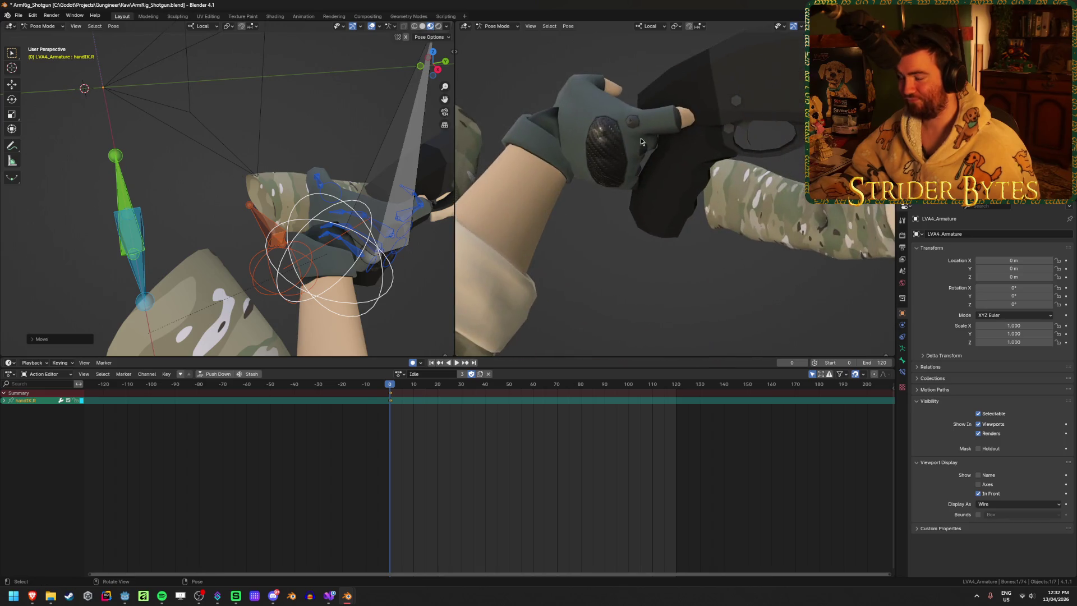
# Step: Rotate handIK.R about the Z axis and move it again so the glove meets the shotgun
pyautogui.moveTo(190, 209); pyautogui.dragTo(303, 245, button='middle')
pyautogui.press('r')
pyautogui.press('z')
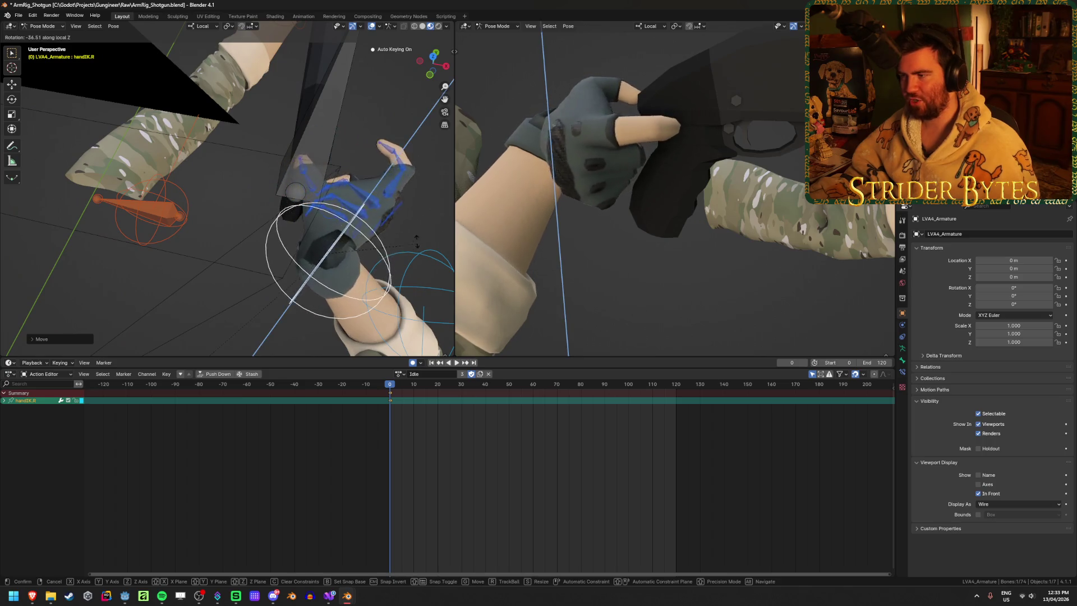
pyautogui.click(410, 218)
pyautogui.moveTo(410, 217); pyautogui.dragTo(261, 191, button='middle')
pyautogui.press('g')
pyautogui.click(303, 236)
pyautogui.moveTo(303, 235)
pyautogui.mouseDown(button='middle')
pyautogui.moveTo(322, 269)
pyautogui.moveTo(299, 264)
pyautogui.moveTo(306, 293)
pyautogui.moveTo(328, 303)
pyautogui.mouseUp(button='middle')
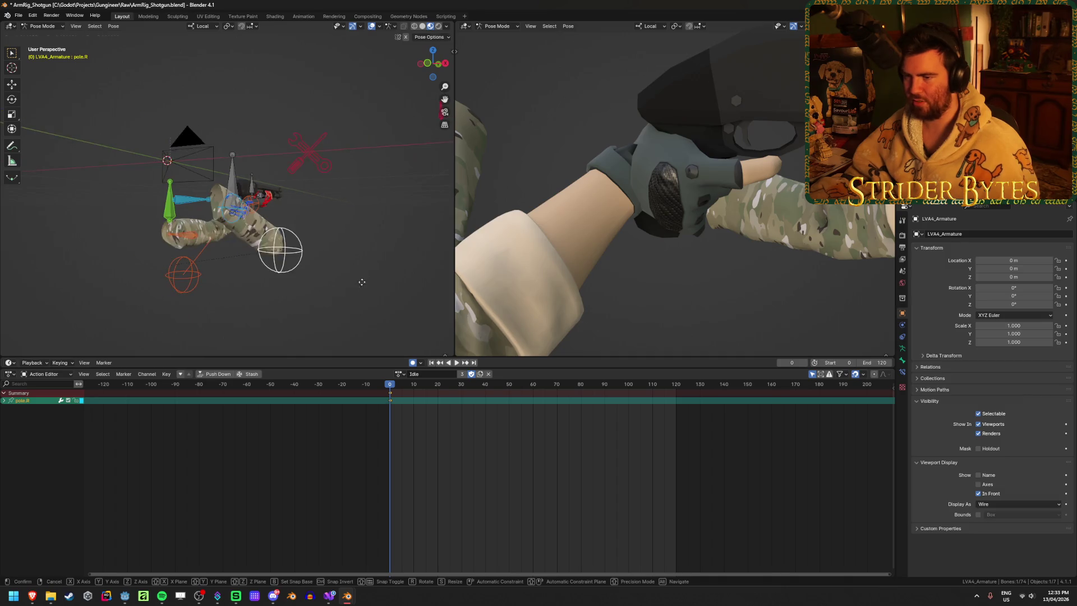
# Step: Move handIK.R, frame it, twist it on its local Z axis and slide it onto the pistol grip
pyautogui.press('g')
pyautogui.click(326, 317)
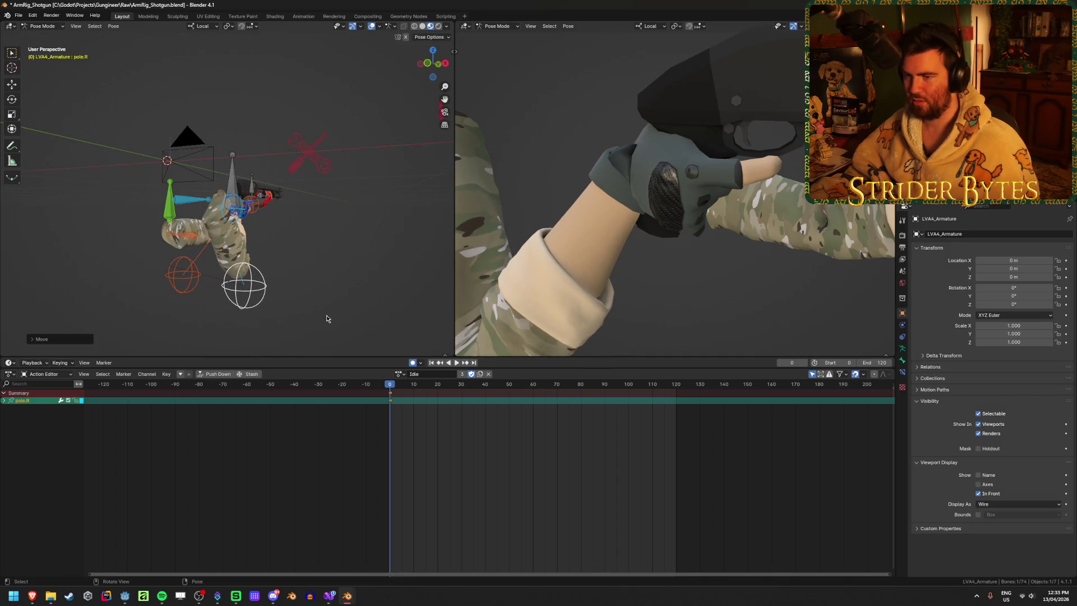
pyautogui.press('KP_Decimal')
pyautogui.moveTo(231, 206)
pyautogui.mouseDown(button='middle')
pyautogui.moveTo(216, 220)
pyautogui.moveTo(278, 126)
pyautogui.mouseUp(button='middle')
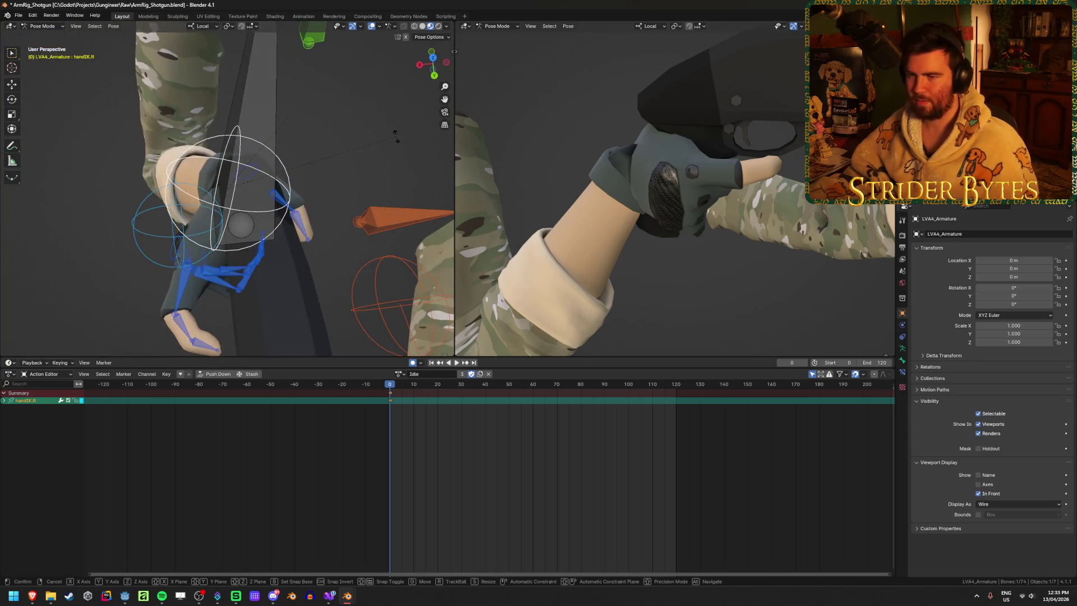
pyautogui.press('r')
pyautogui.press('z')
pyautogui.press('z')
pyautogui.click(360, 139)
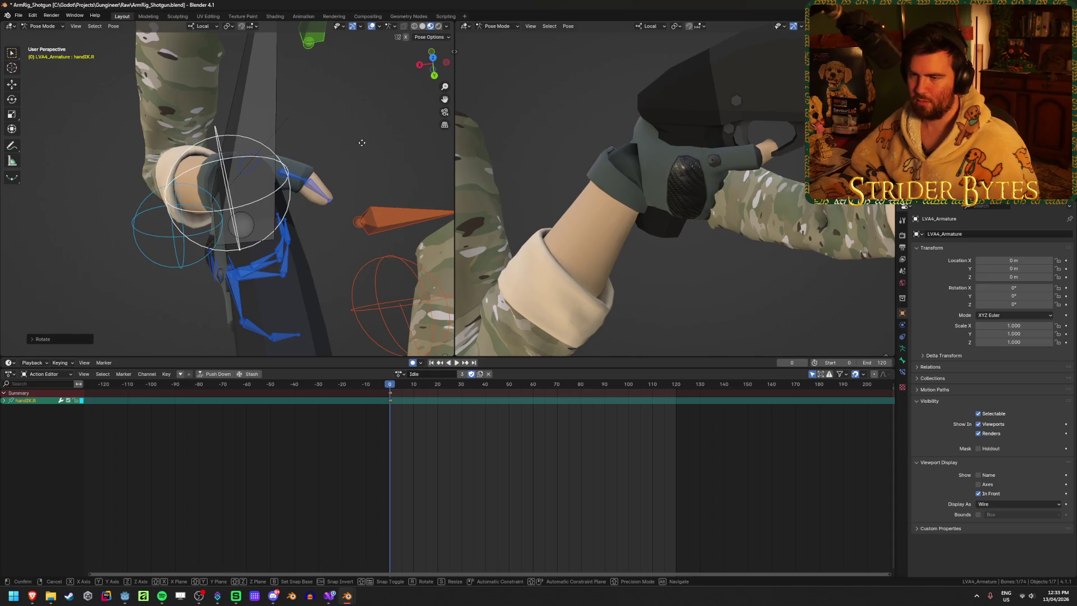
pyautogui.press('g')
pyautogui.moveTo(290, 147); pyautogui.dragTo(373, 185, button='middle')
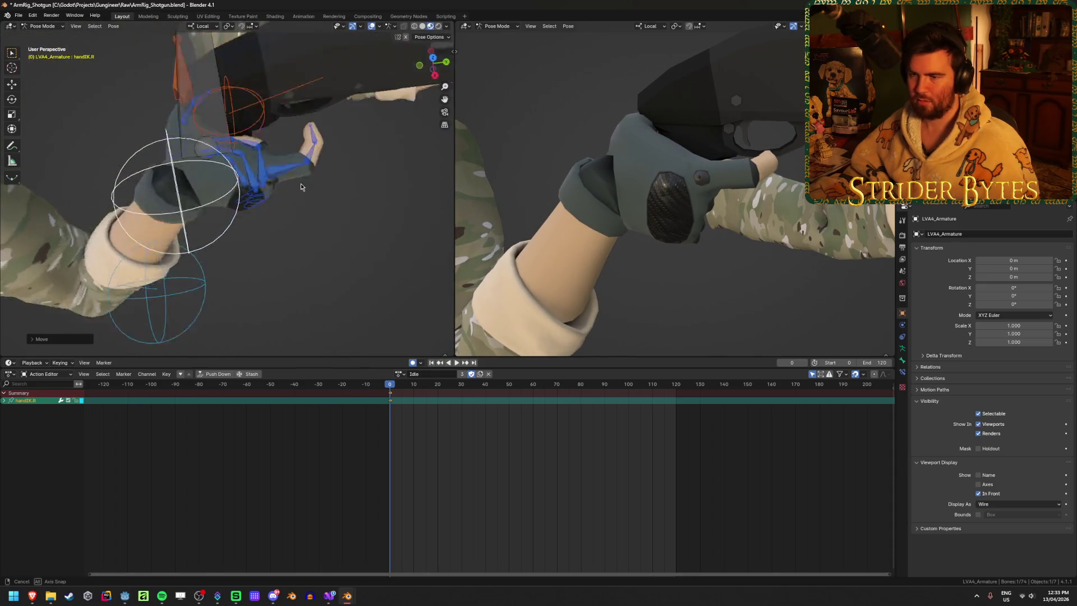
pyautogui.click(312, 168)
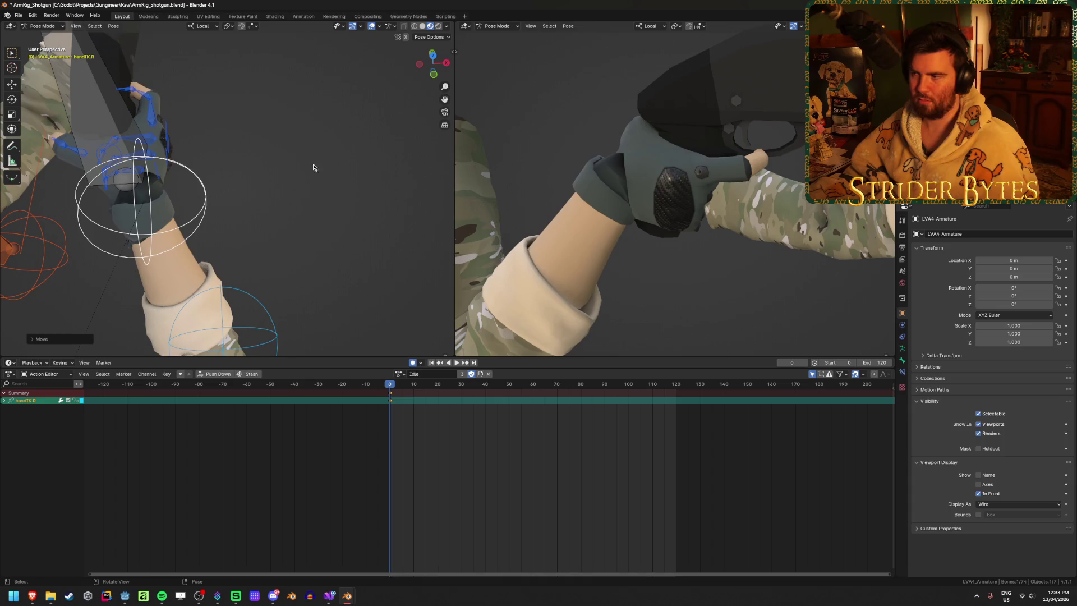
# Step: Check the fingers wrapping the grip from both viewports and nudge the hand once more
pyautogui.moveTo(639, 160)
pyautogui.mouseDown(button='middle')
pyautogui.moveTo(750, 189)
pyautogui.moveTo(628, 103)
pyautogui.mouseUp(button='middle')
pyautogui.moveTo(336, 211)
pyautogui.mouseDown(button='middle')
pyautogui.moveTo(158, 259)
pyautogui.moveTo(145, 227)
pyautogui.moveTo(161, 222)
pyautogui.mouseUp(button='middle')
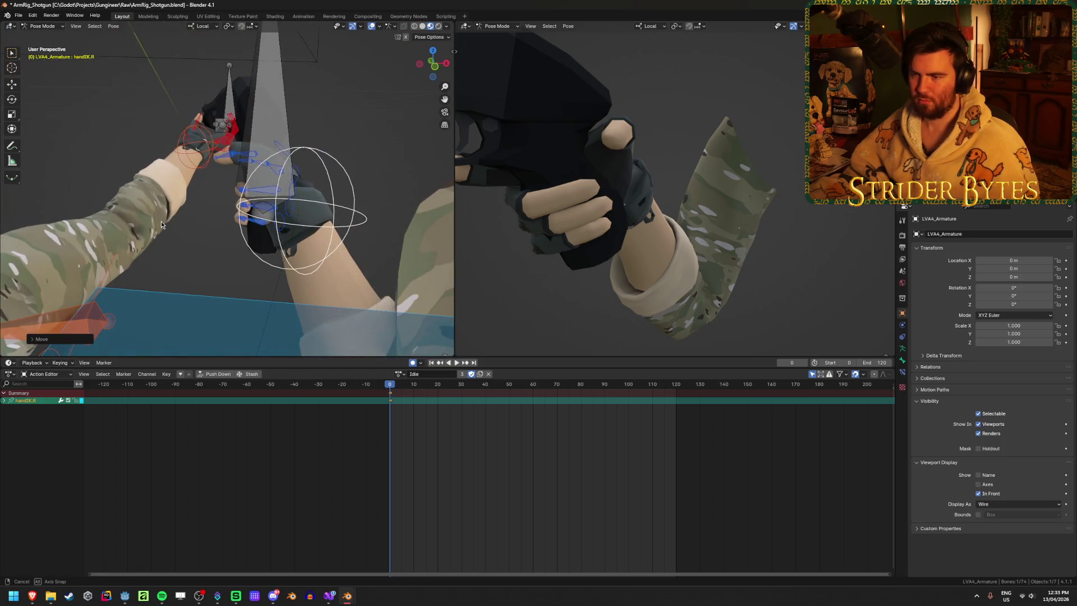
pyautogui.moveTo(661, 209)
pyautogui.mouseDown(button='middle')
pyautogui.moveTo(622, 116)
pyautogui.moveTo(701, 192)
pyautogui.mouseUp(button='middle')
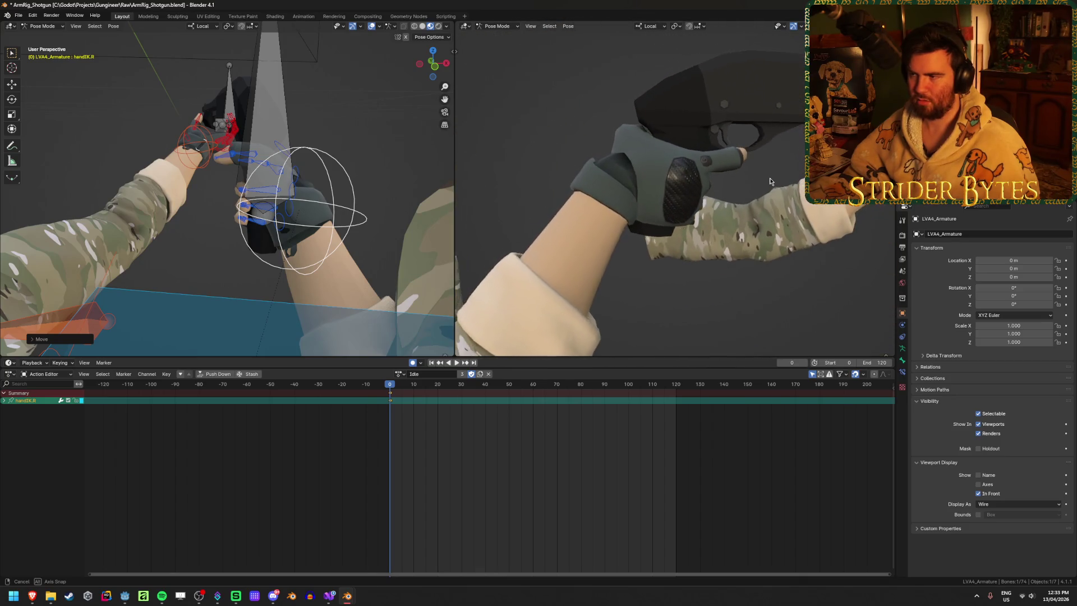
pyautogui.moveTo(701, 190); pyautogui.dragTo(306, 181, button='middle')
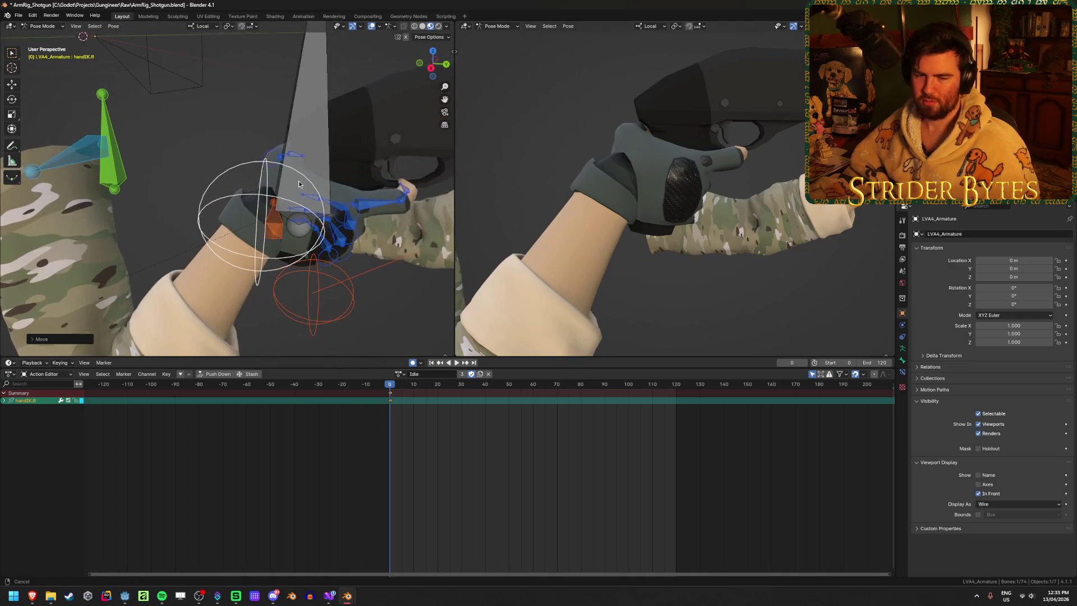
pyautogui.moveTo(449, 214); pyautogui.dragTo(395, 193, button='middle')
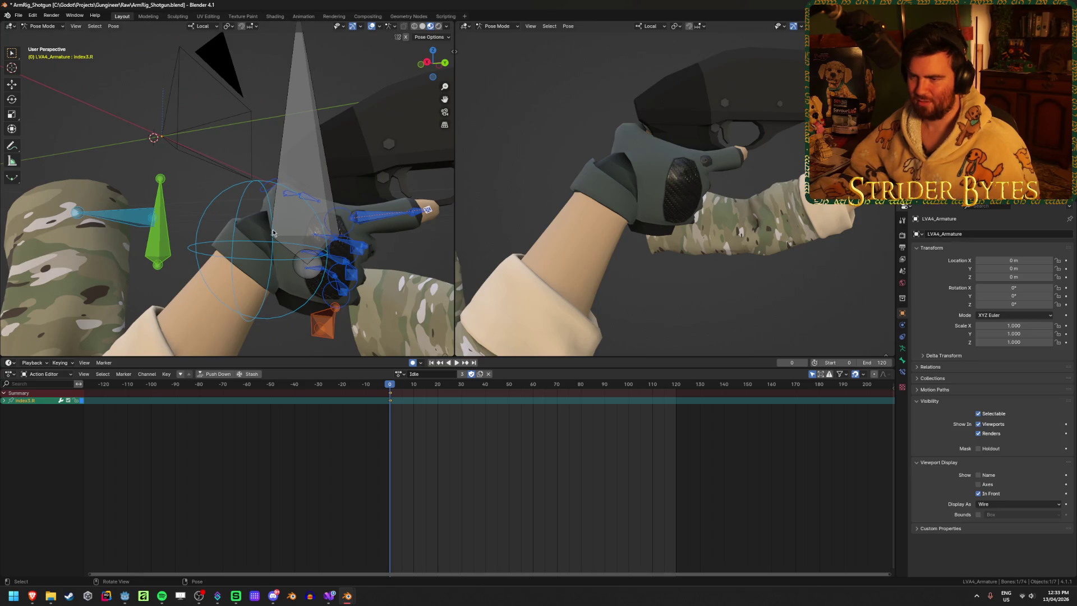
pyautogui.click(239, 233)
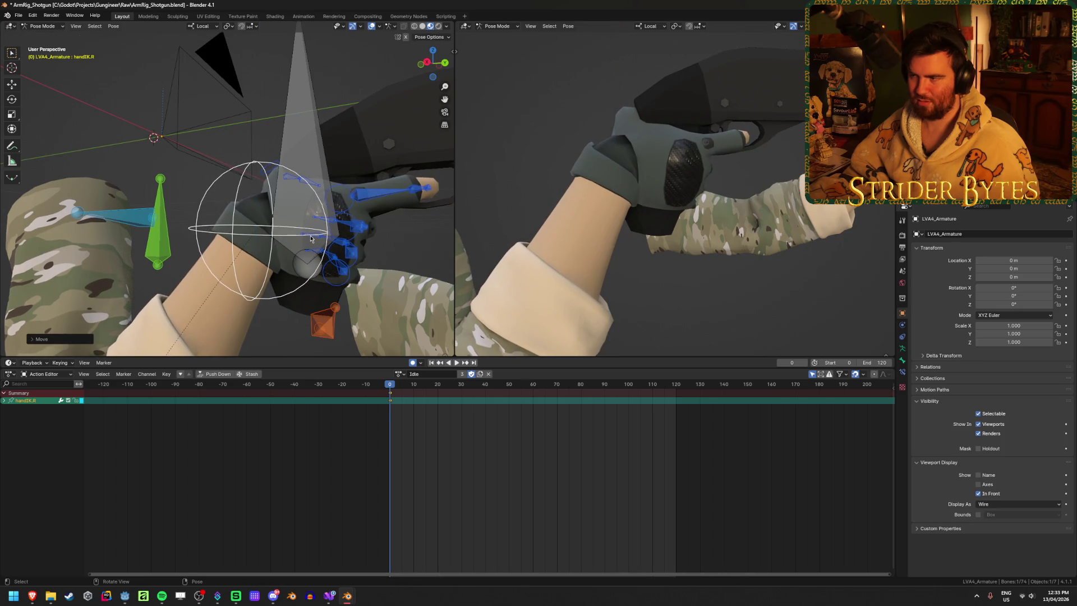
pyautogui.moveTo(238, 234); pyautogui.dragTo(25, 192, button='middle')
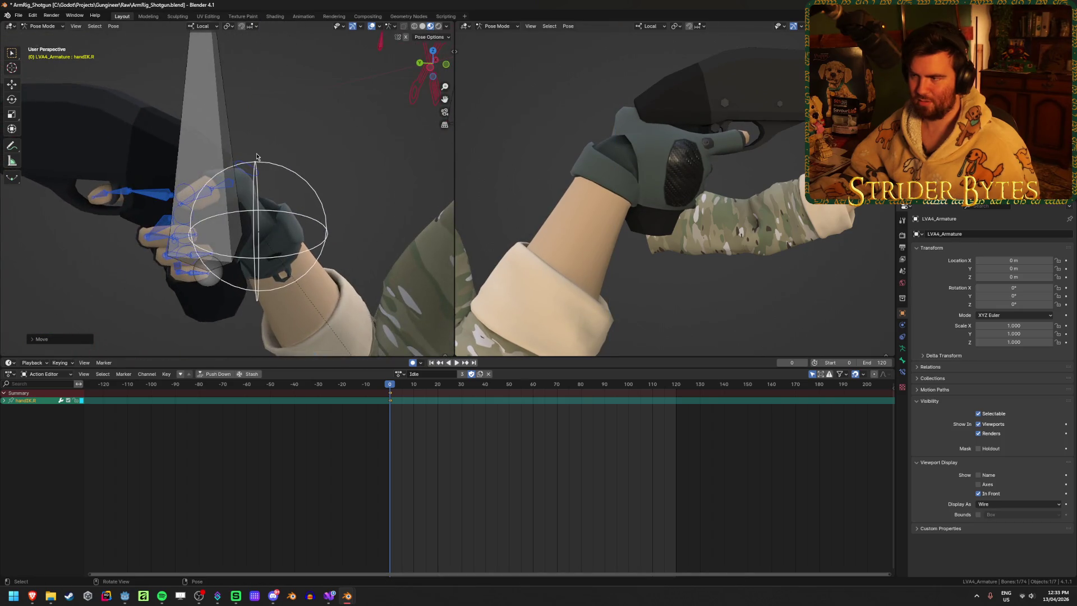
pyautogui.moveTo(673, 194)
pyautogui.mouseDown(button='middle')
pyautogui.moveTo(804, 176)
pyautogui.moveTo(687, 198)
pyautogui.mouseUp(button='middle')
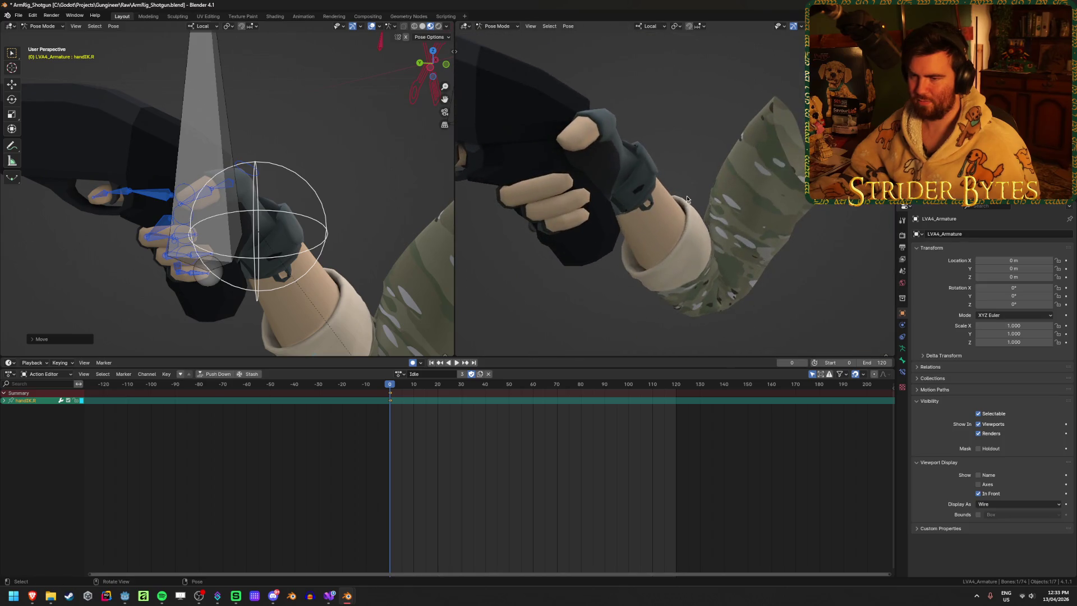
pyautogui.moveTo(199, 193)
pyautogui.mouseDown(button='middle')
pyautogui.moveTo(175, 110)
pyautogui.moveTo(172, 125)
pyautogui.mouseUp(button='middle')
pyautogui.press('g')
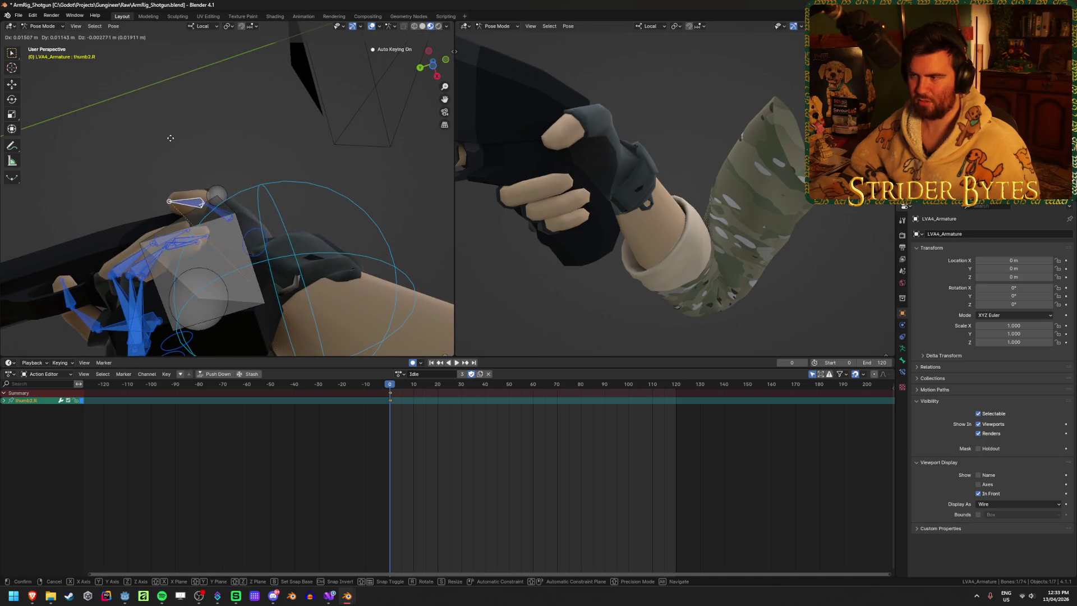
# Step: Settle the right thumb's position against the grip, moving it freely after a local-Z try
pyautogui.click(168, 141)
pyautogui.moveTo(459, 151); pyautogui.dragTo(511, 137, button='middle')
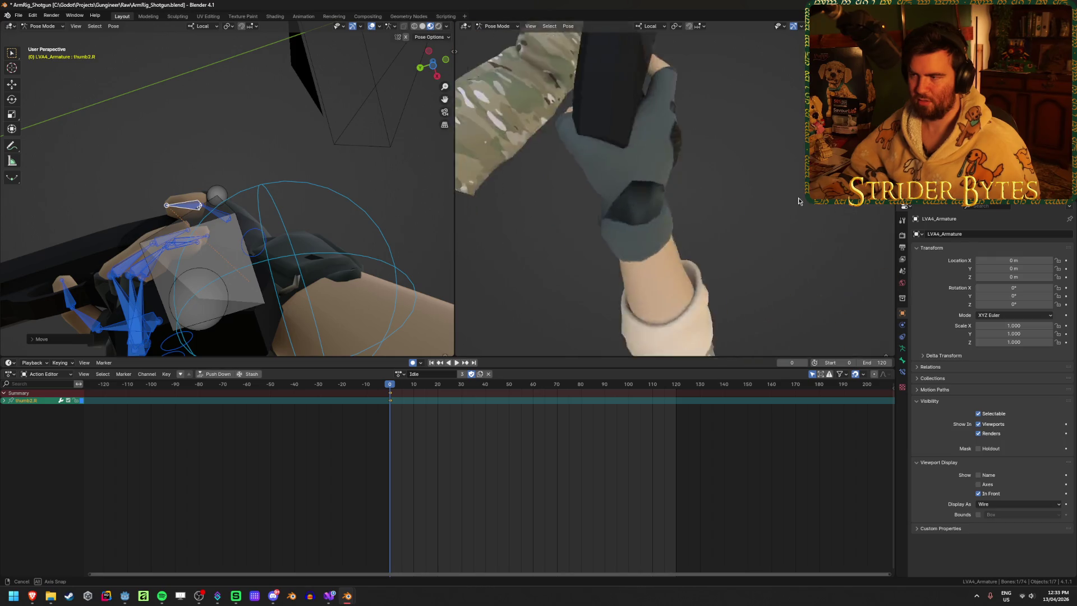
pyautogui.moveTo(511, 137); pyautogui.dragTo(539, 159, button='middle')
pyautogui.moveTo(454, 51); pyautogui.dragTo(471, 76, button='middle')
pyautogui.moveTo(252, 211); pyautogui.dragTo(323, 229, button='middle')
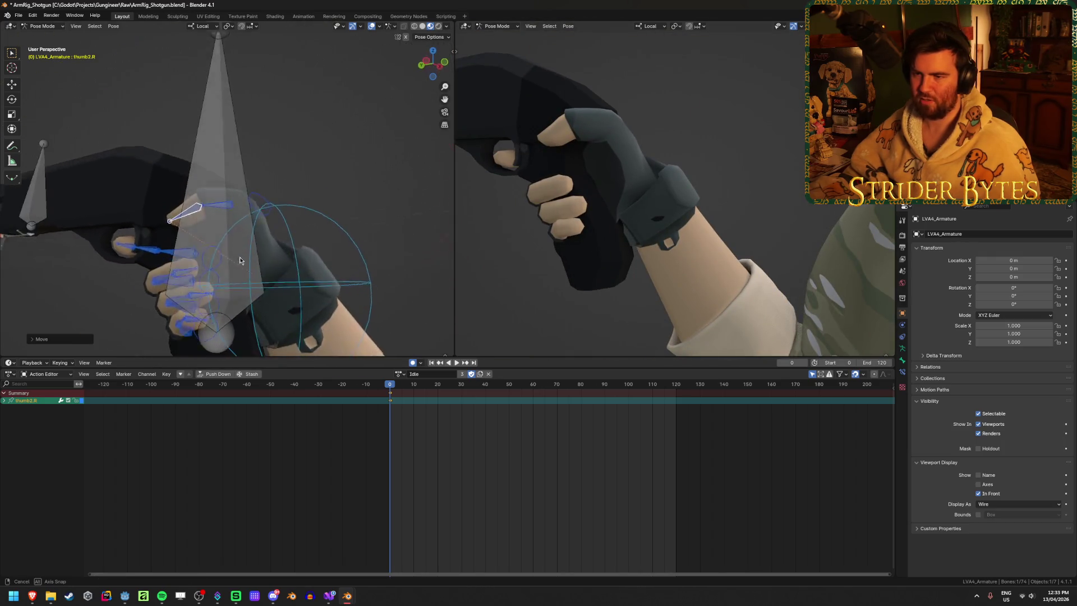
pyautogui.press('g')
pyautogui.press('z')
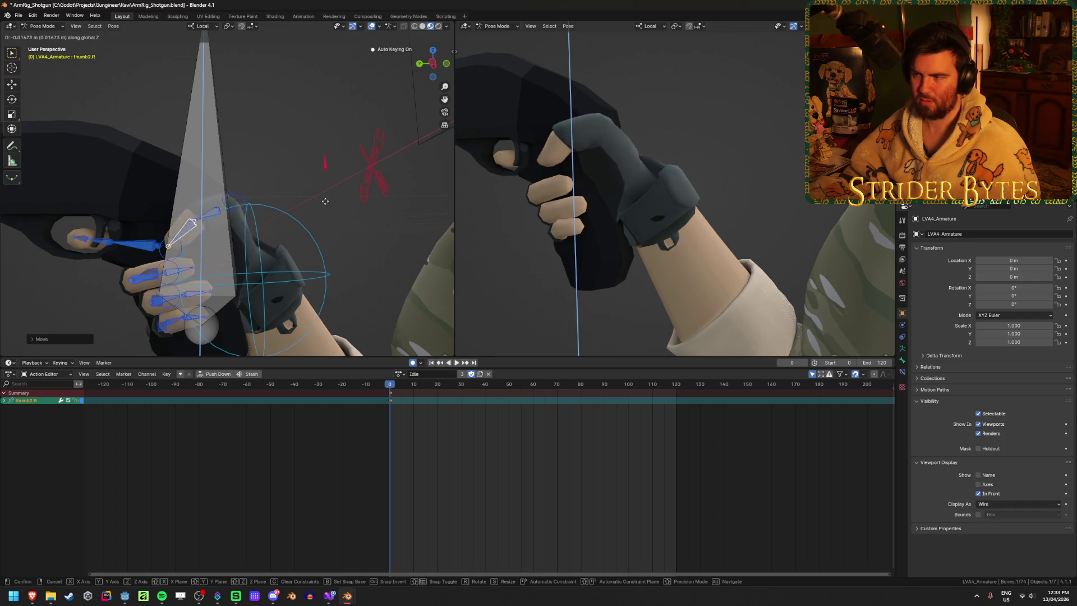
pyautogui.press('z')
pyautogui.press('z')
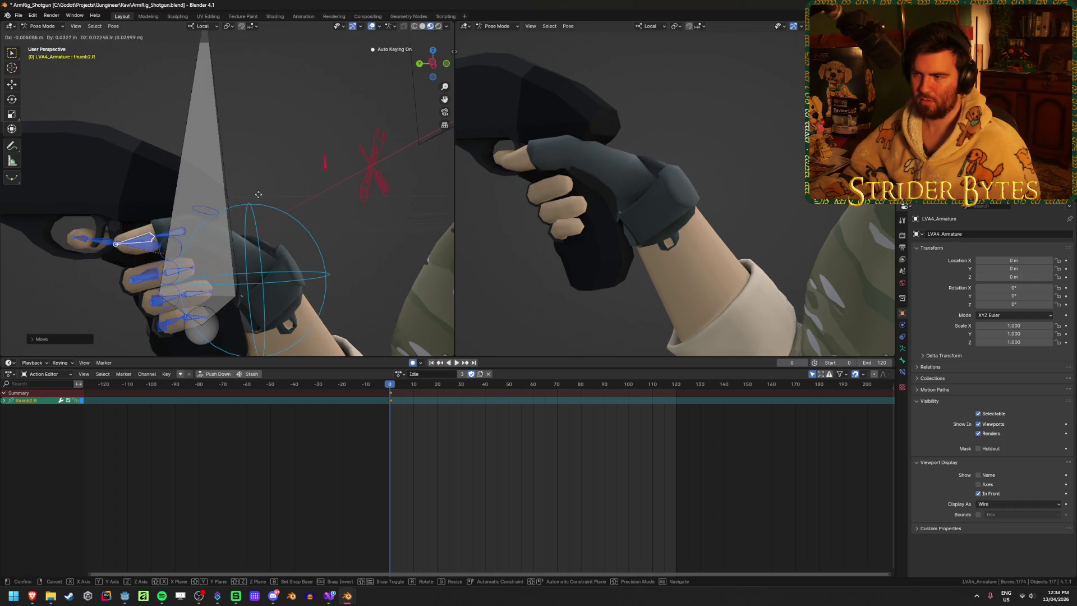
pyautogui.moveTo(257, 193); pyautogui.dragTo(326, 162, button='middle')
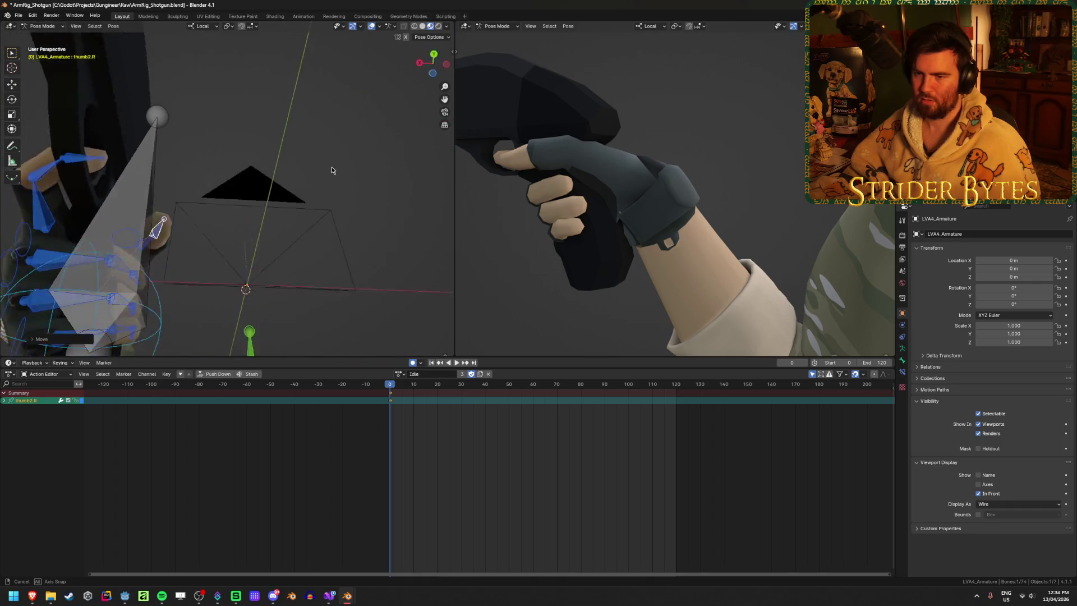
pyautogui.click(316, 164)
# Step: Inspect the grip from many angles and rotate handIK.R further around the pistol grip
pyautogui.moveTo(727, 134); pyautogui.dragTo(606, 163, button='middle')
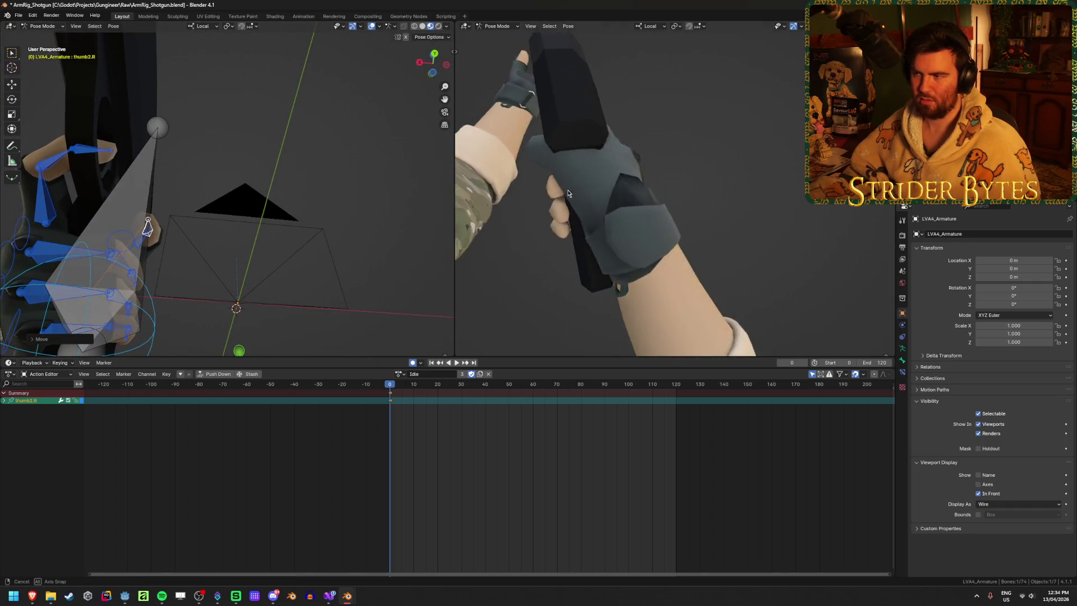
pyautogui.moveTo(198, 224); pyautogui.dragTo(174, 230, button='middle')
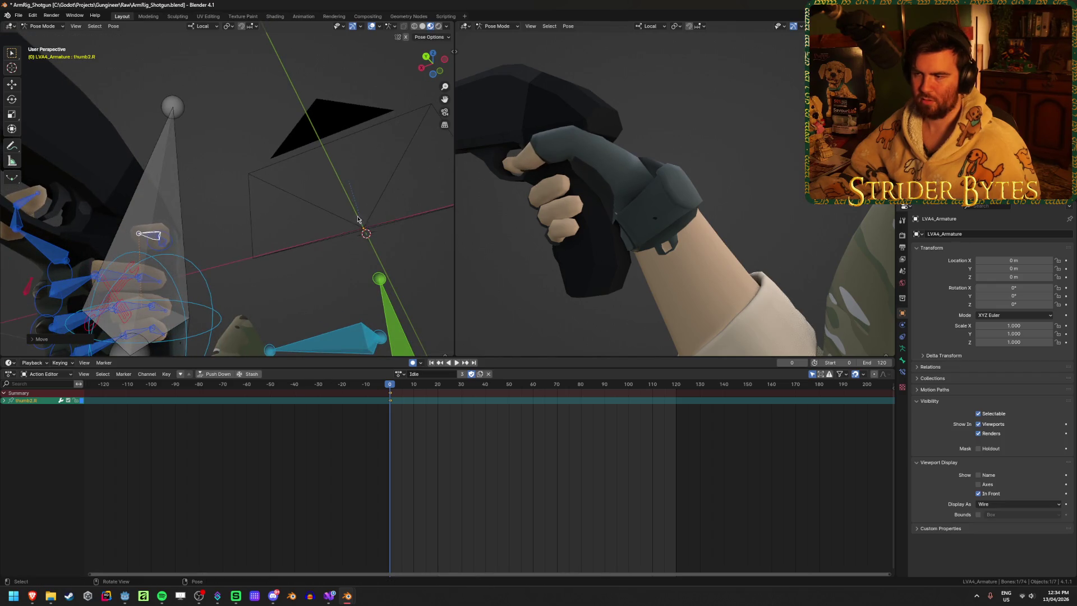
pyautogui.moveTo(260, 208); pyautogui.dragTo(172, 228, button='middle')
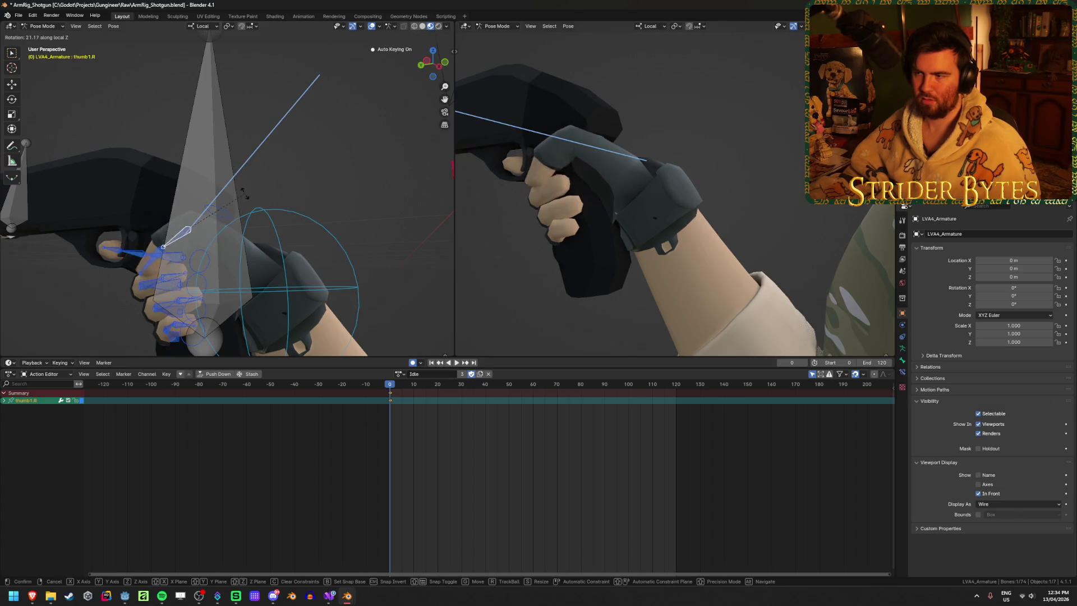
pyautogui.press('Escape')
pyautogui.moveTo(476, 168); pyautogui.dragTo(522, 177, button='middle')
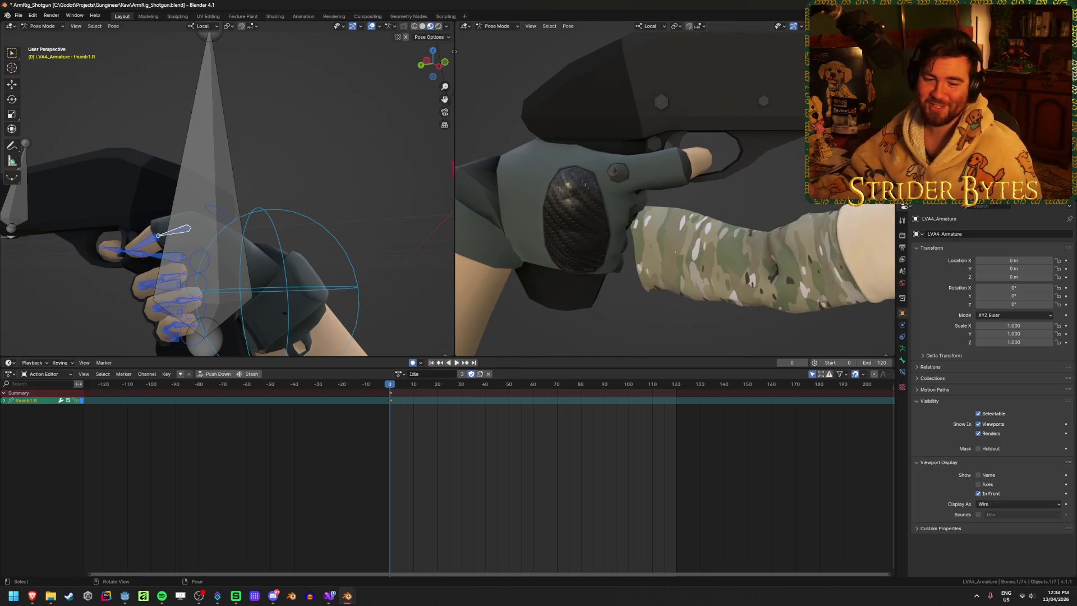
pyautogui.moveTo(622, 196); pyautogui.dragTo(539, 236, button='middle')
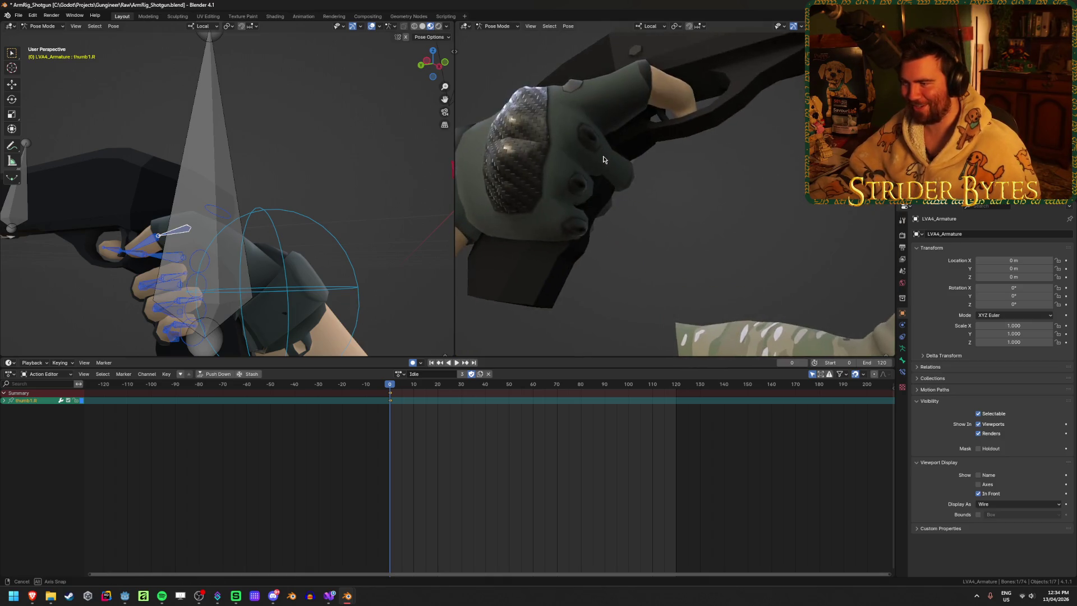
pyautogui.moveTo(648, 239)
pyautogui.mouseDown(button='middle')
pyautogui.moveTo(664, 226)
pyautogui.moveTo(731, 241)
pyautogui.mouseUp(button='middle')
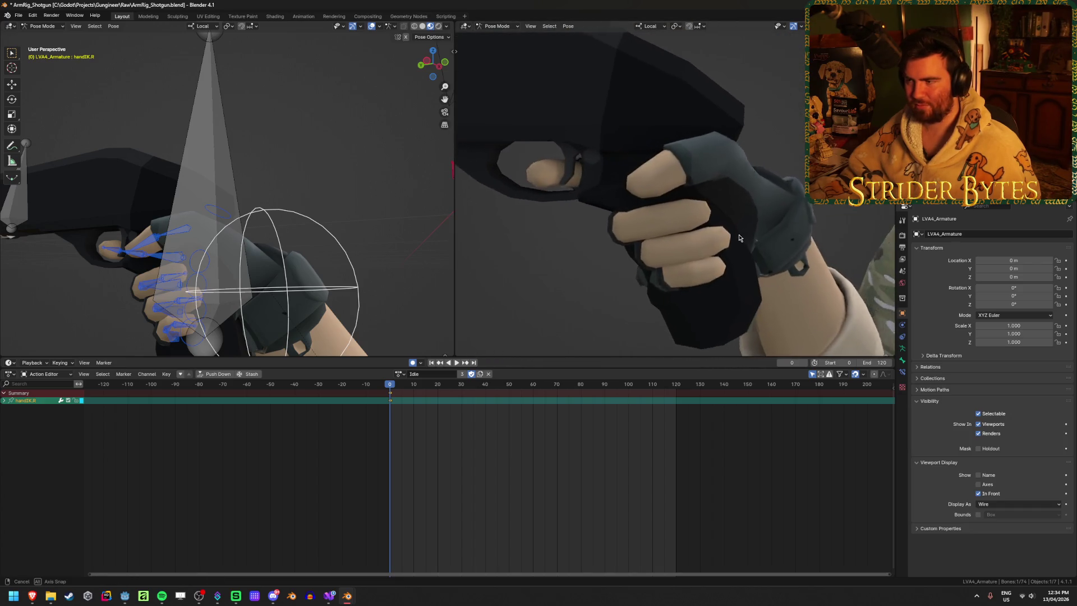
pyautogui.moveTo(730, 241); pyautogui.dragTo(749, 232, button='middle')
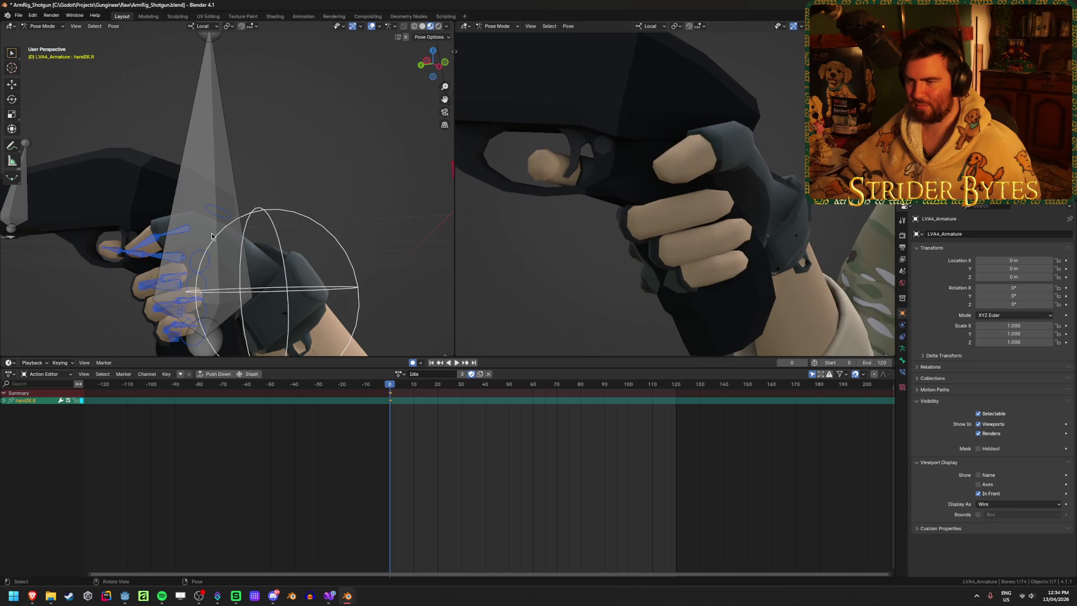
pyautogui.moveTo(651, 240); pyautogui.dragTo(635, 237, button='middle')
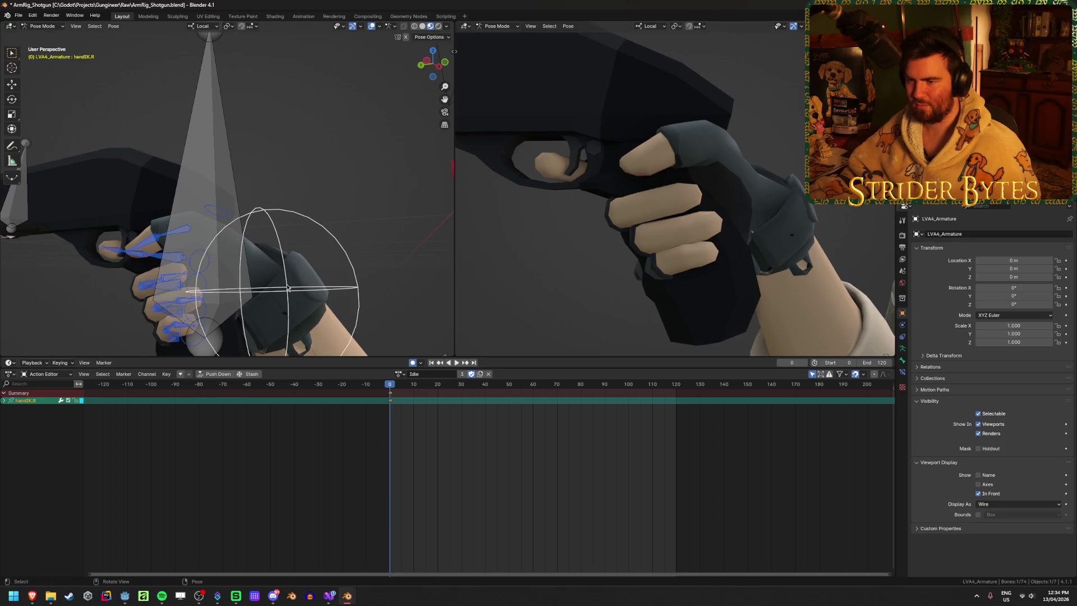
pyautogui.moveTo(288, 288); pyautogui.dragTo(354, 252, button='middle')
pyautogui.press('r')
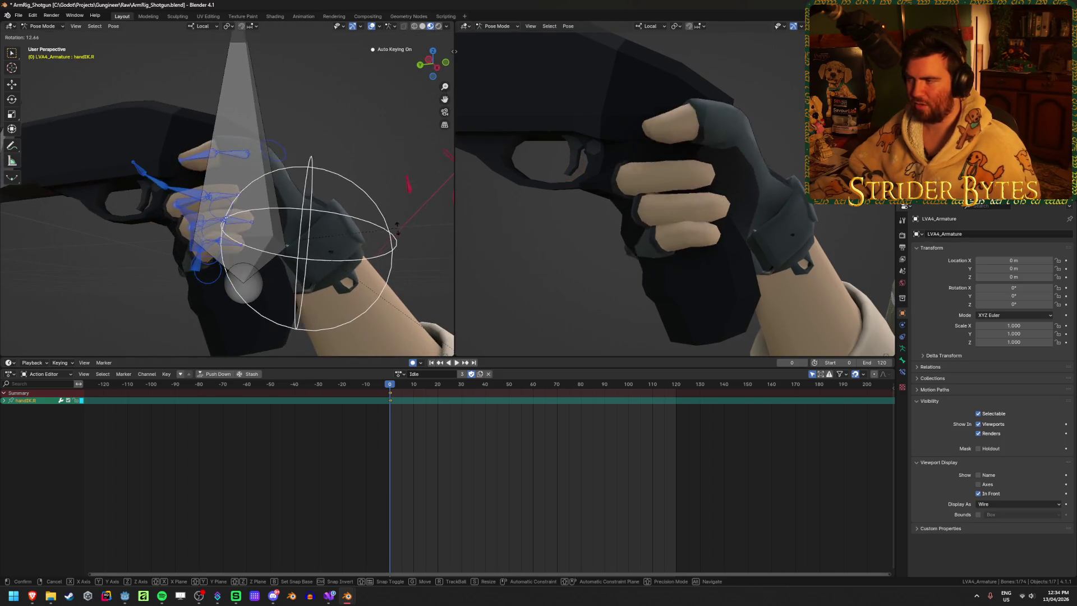
pyautogui.click(609, 242)
pyautogui.hotkey('ctrl', 'z')
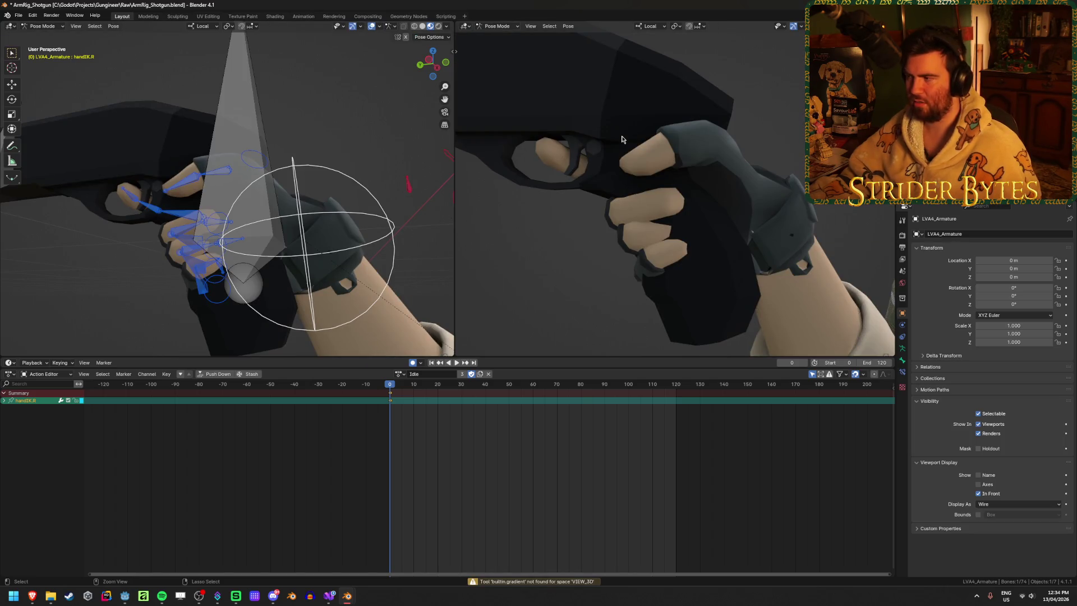
# Step: In Object Mode select the R870 shotgun mesh, show its transform values and scale it down slightly
pyautogui.hotkey('ctrl', 'Tab')
pyautogui.click(599, 103)
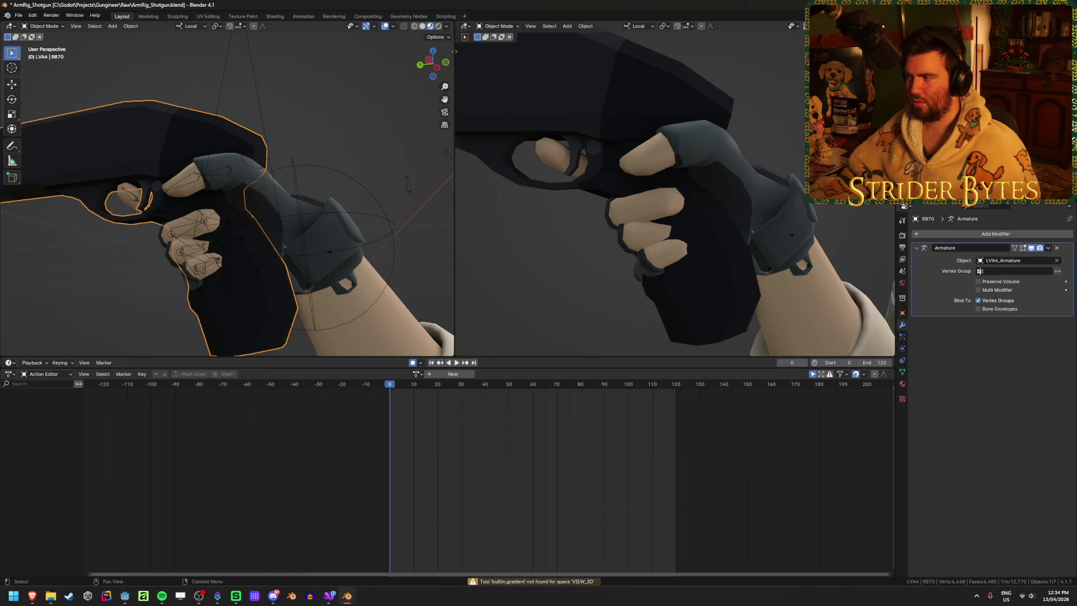
pyautogui.press('n')
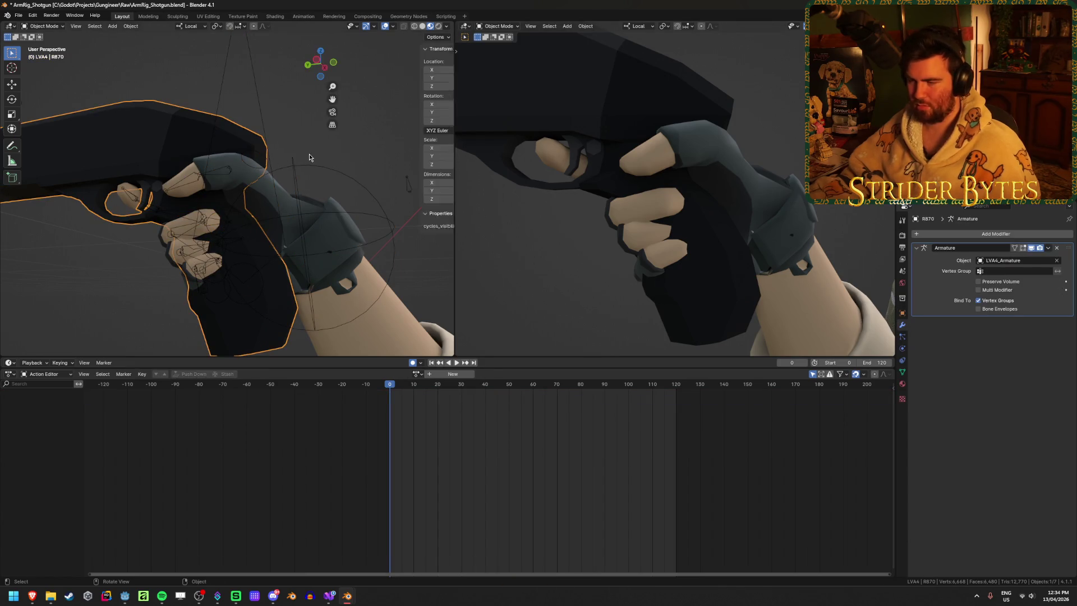
pyautogui.scroll(-2, 309, 154)
pyautogui.scroll(-2, 290, 201)
pyautogui.scroll(-2, 307, 221)
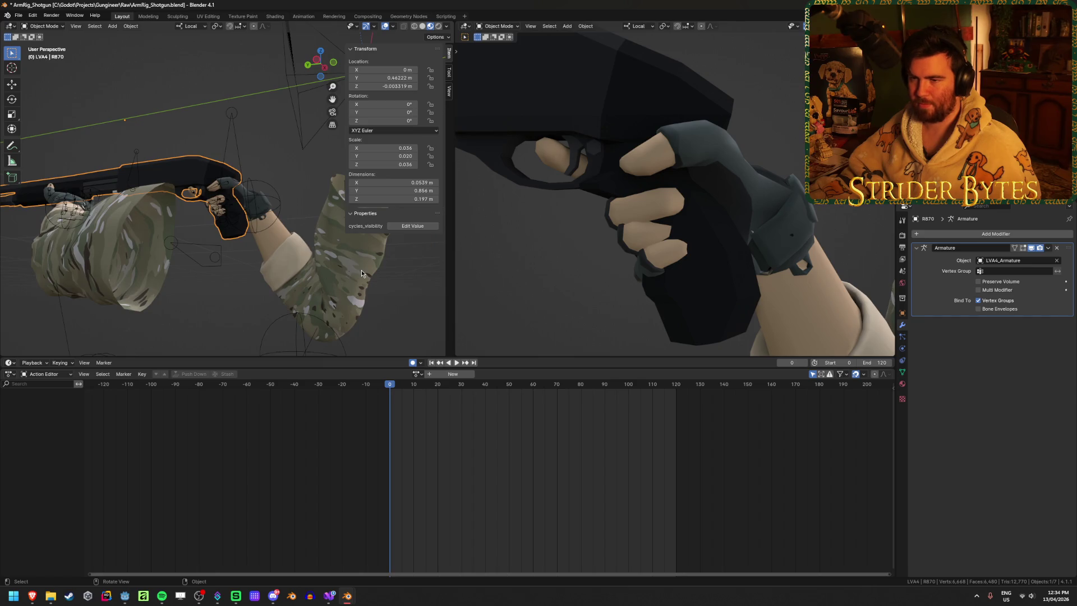
pyautogui.press('s')
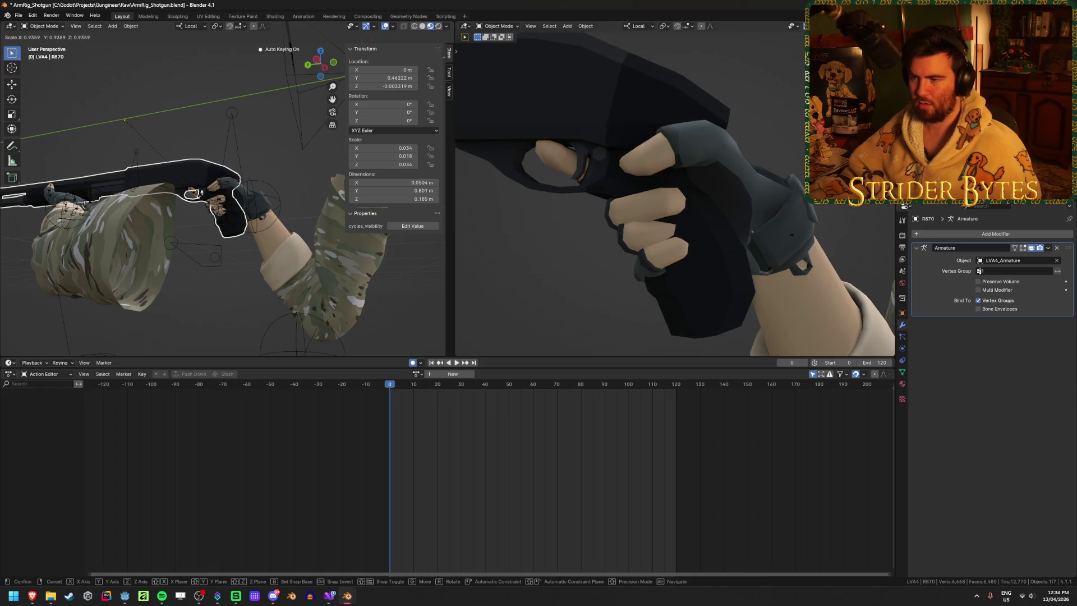
pyautogui.click(193, 194)
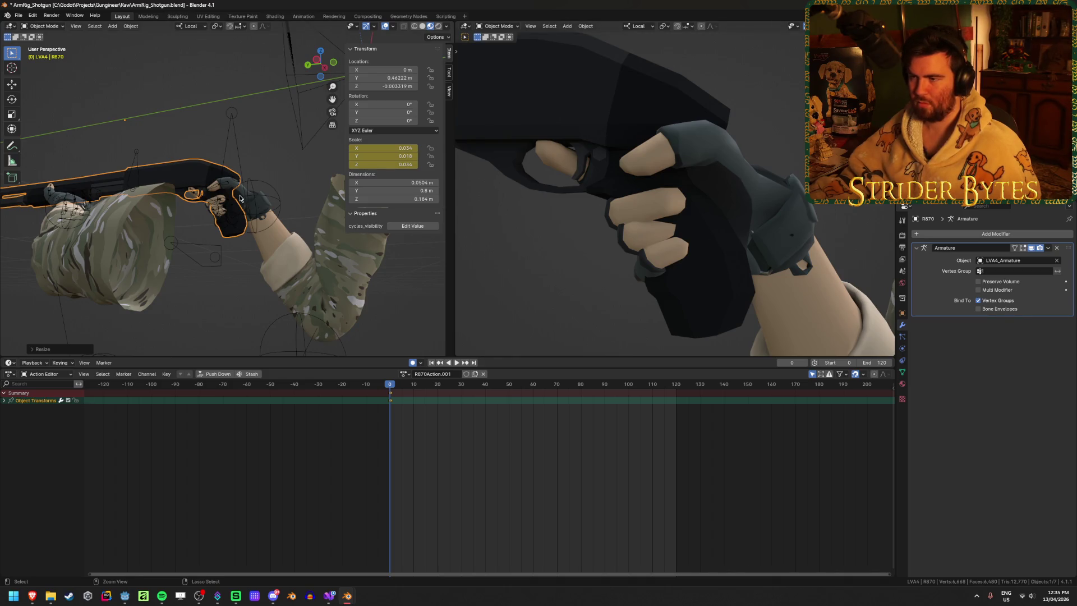
# Step: Delete the auto-keyed scale keyframes, apply the shotgun's scale to 1.000 and reselect LVA4_Armature
pyautogui.press('x')
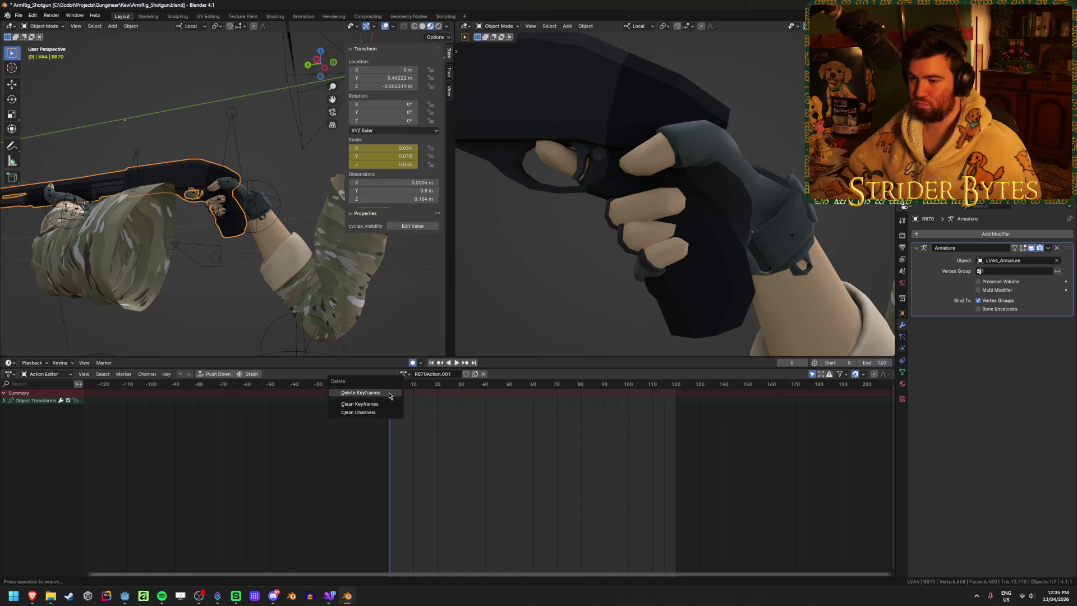
pyautogui.click(367, 392)
pyautogui.hotkey('ctrl', 'a')
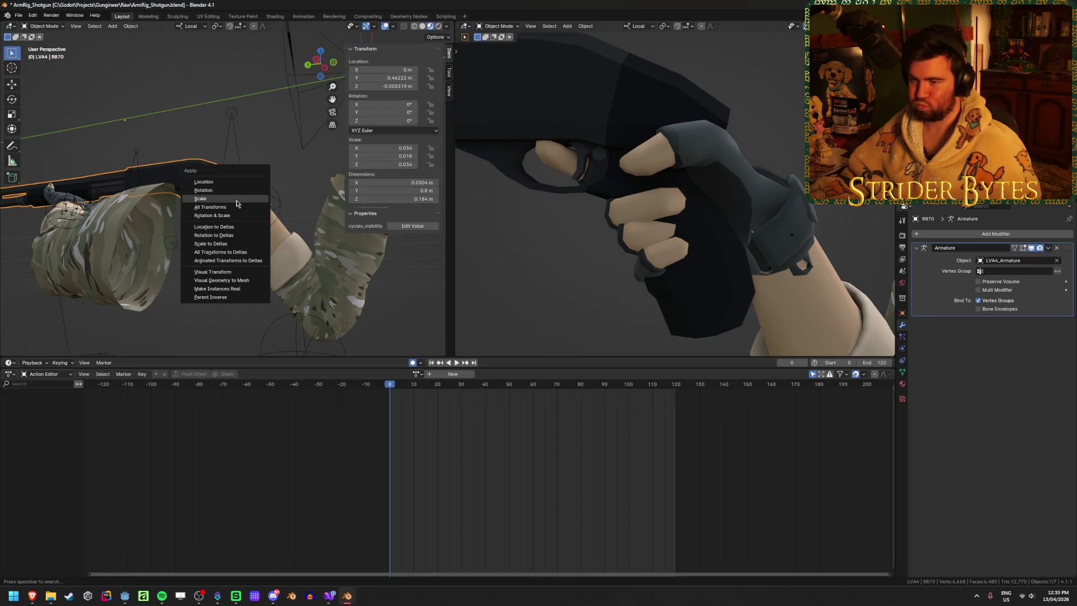
pyautogui.click(237, 199)
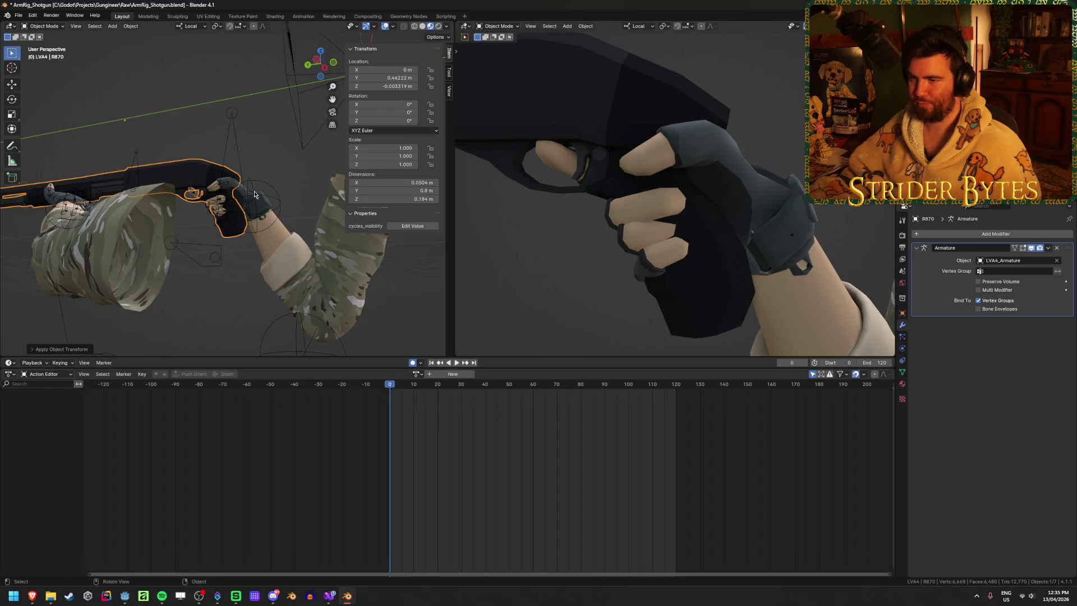
pyautogui.click(255, 190)
# Step: Back in Pose Mode, try a new position for handIK.R on the resized grip and undo it
pyautogui.hotkey('ctrl', 'Tab')
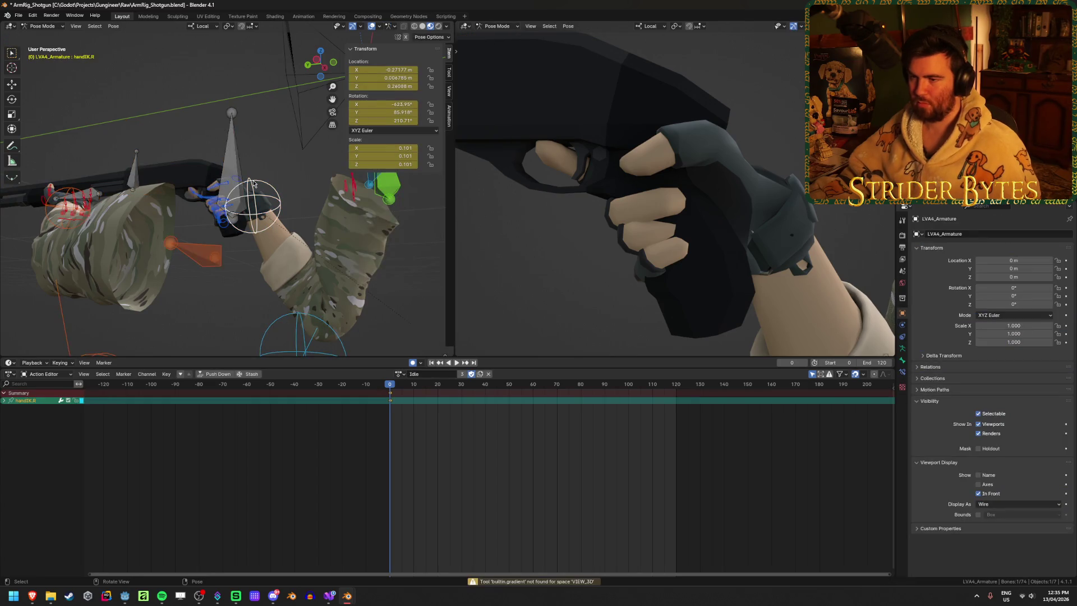
pyautogui.moveTo(254, 184); pyautogui.dragTo(271, 215, button='middle')
pyautogui.moveTo(292, 256); pyautogui.dragTo(334, 271, button='middle')
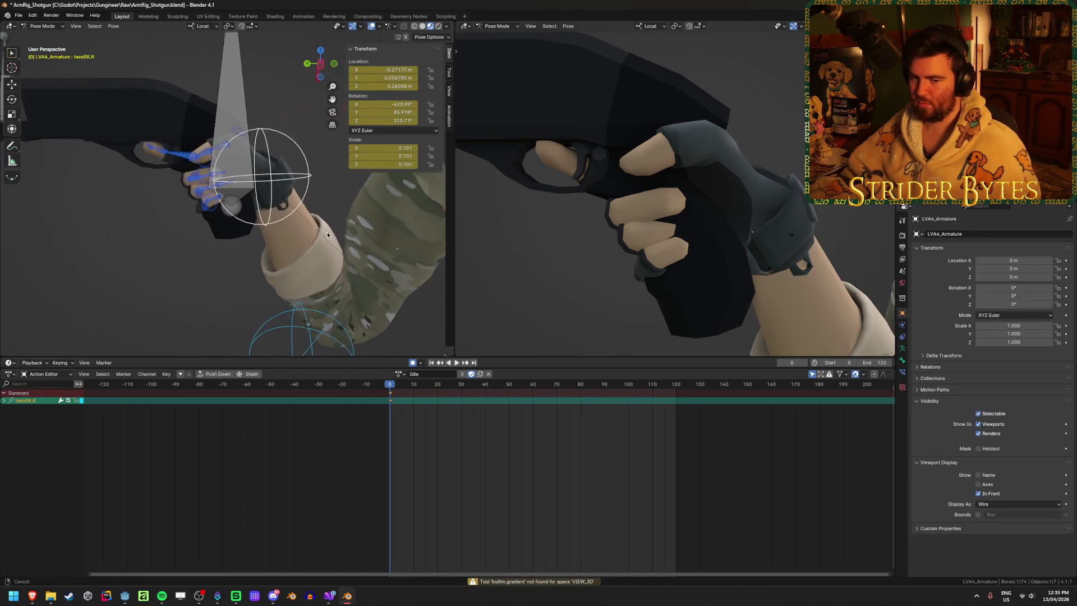
pyautogui.scroll(2, 328, 232)
pyautogui.press('g')
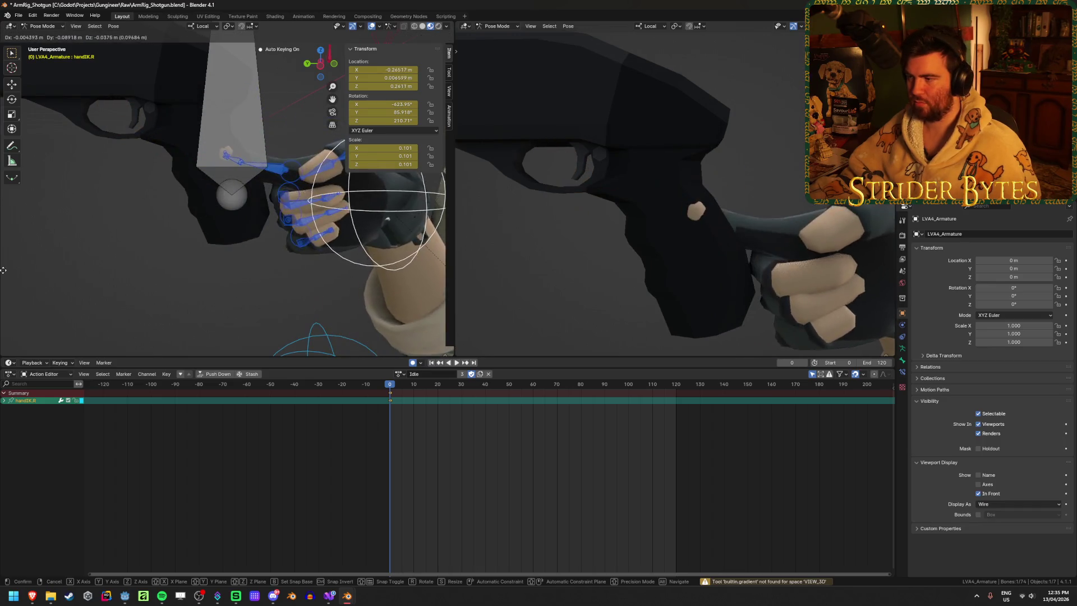
pyautogui.click(35, 216)
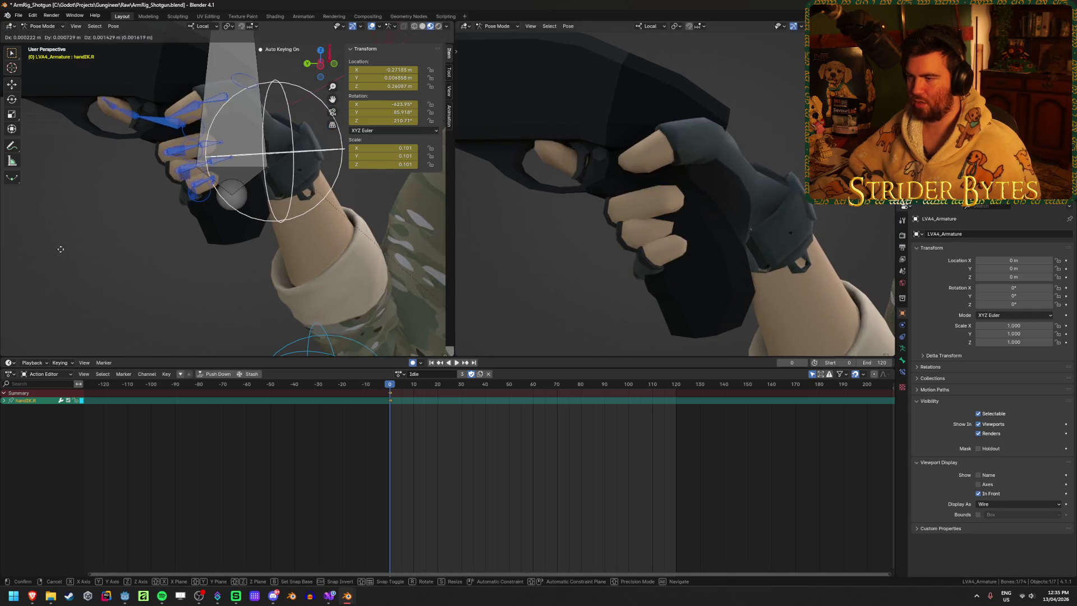
pyautogui.hotkey('ctrl', 'z')
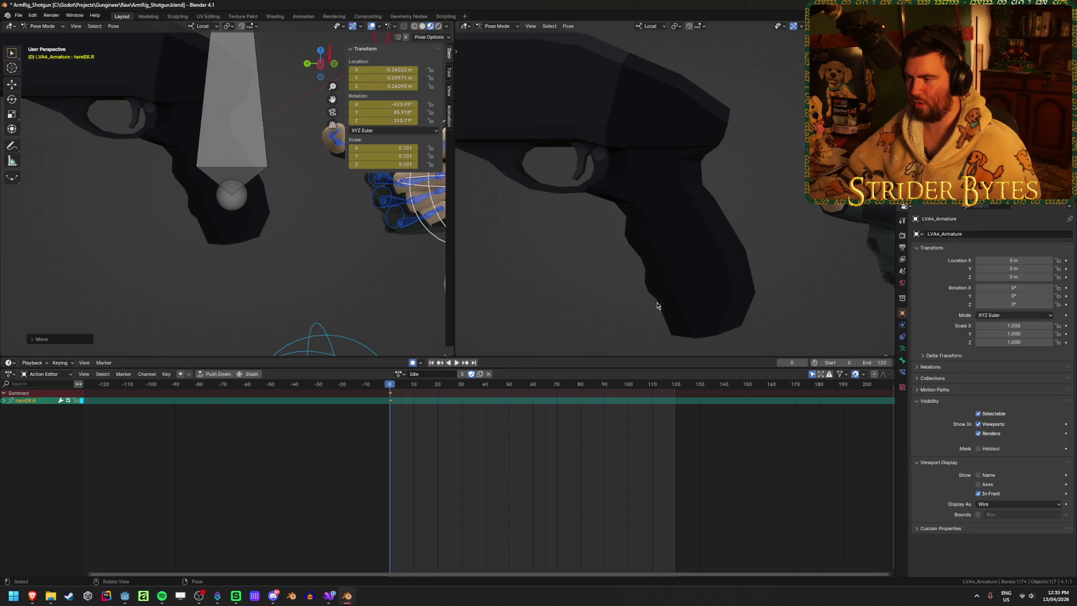
# Step: Move handIK.R onto the pistol grip and rotate it so the glove wraps the grip
pyautogui.press('g')
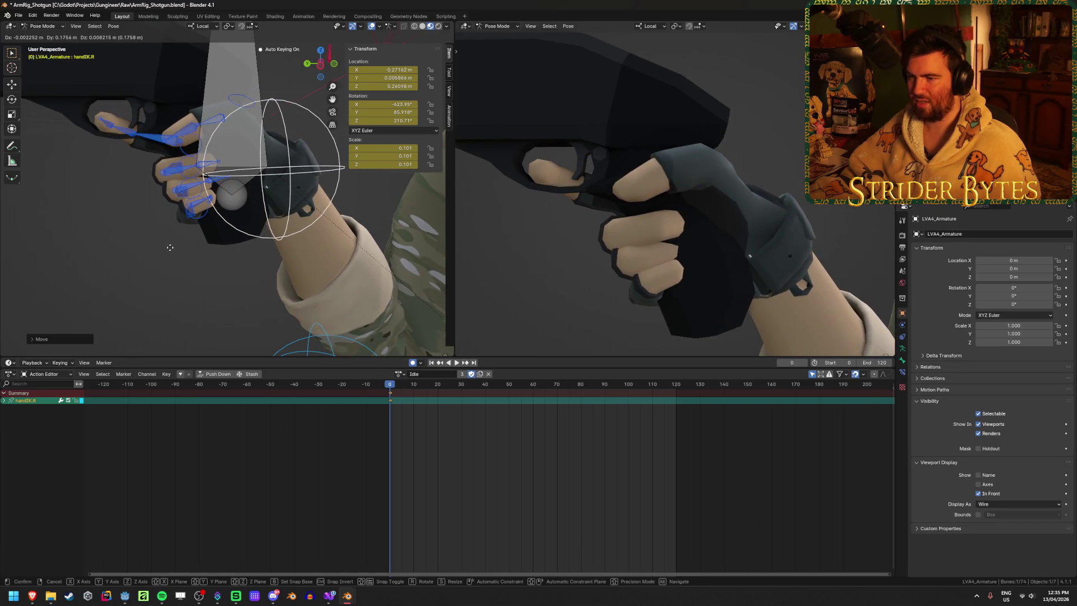
pyautogui.click(169, 246)
pyautogui.moveTo(203, 239)
pyautogui.mouseDown(button='middle')
pyautogui.moveTo(361, 209)
pyautogui.moveTo(368, 181)
pyautogui.moveTo(147, 184)
pyautogui.moveTo(194, 191)
pyautogui.mouseUp(button='middle')
pyautogui.press('r')
pyautogui.click(355, 189)
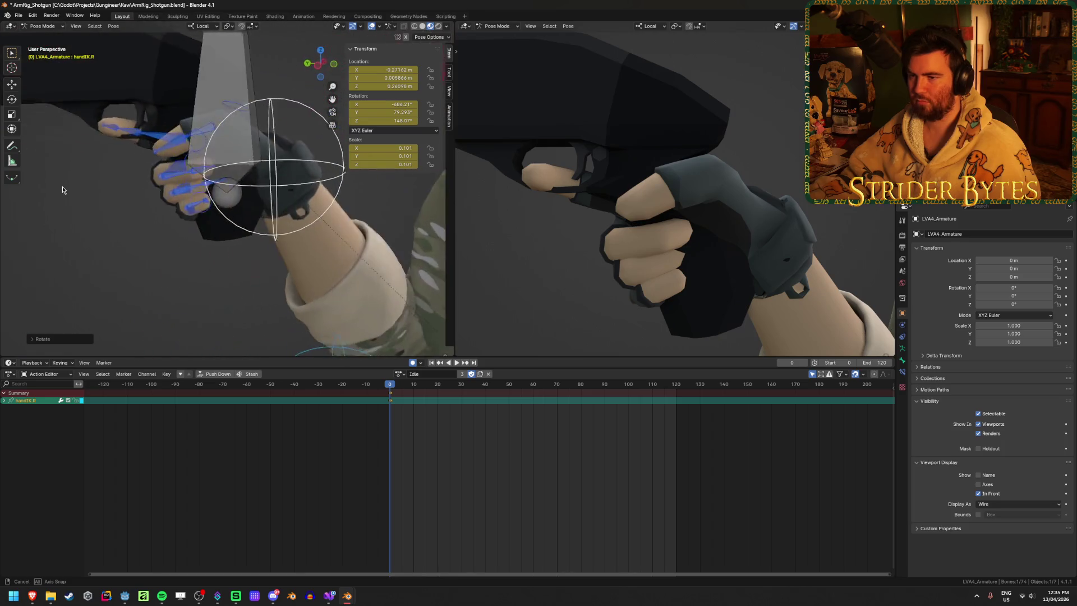
pyautogui.scroll(3, 194, 191)
# Step: Adjust the right ring and pinky fingertip bones so they curl toward the shotgun grip
pyautogui.click(186, 160)
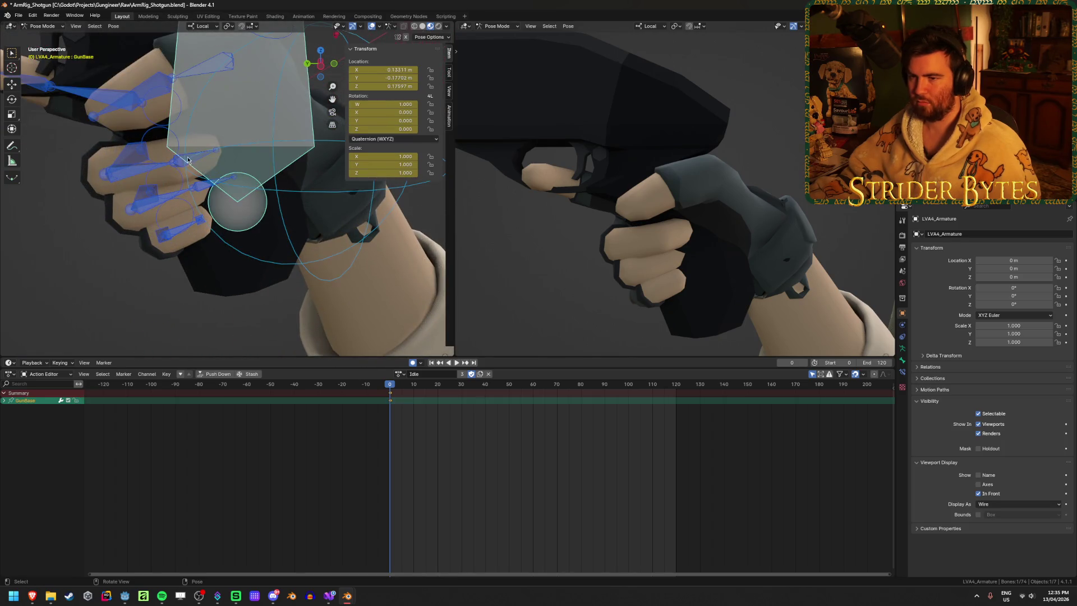
pyautogui.click(182, 160)
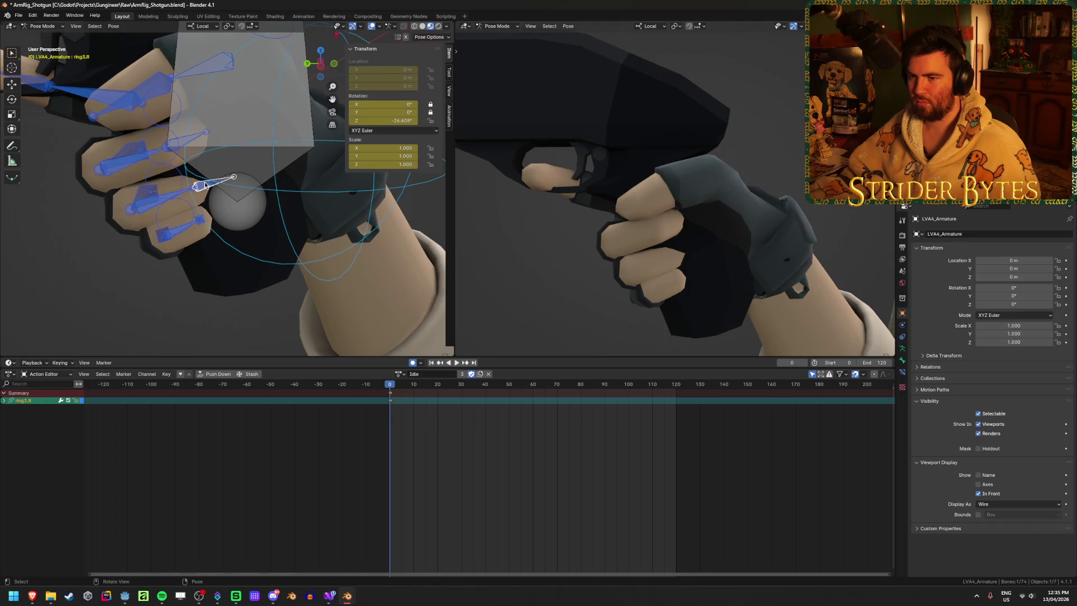
pyautogui.moveTo(205, 185); pyautogui.dragTo(193, 240)
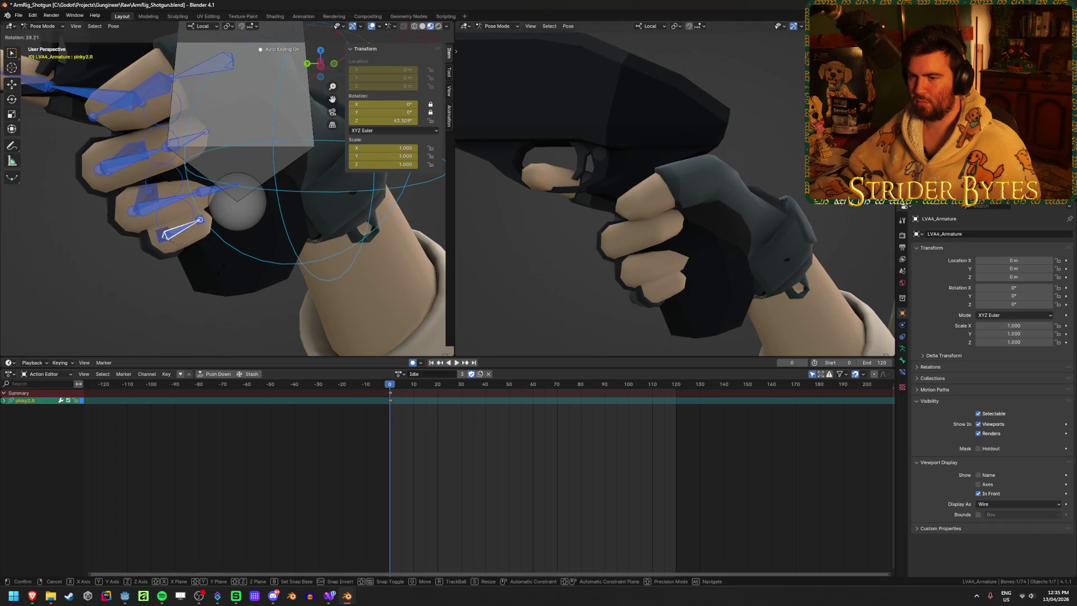
pyautogui.moveTo(185, 227); pyautogui.dragTo(194, 184, button='middle')
pyautogui.click(200, 257)
pyautogui.moveTo(200, 257); pyautogui.dragTo(253, 235, button='middle')
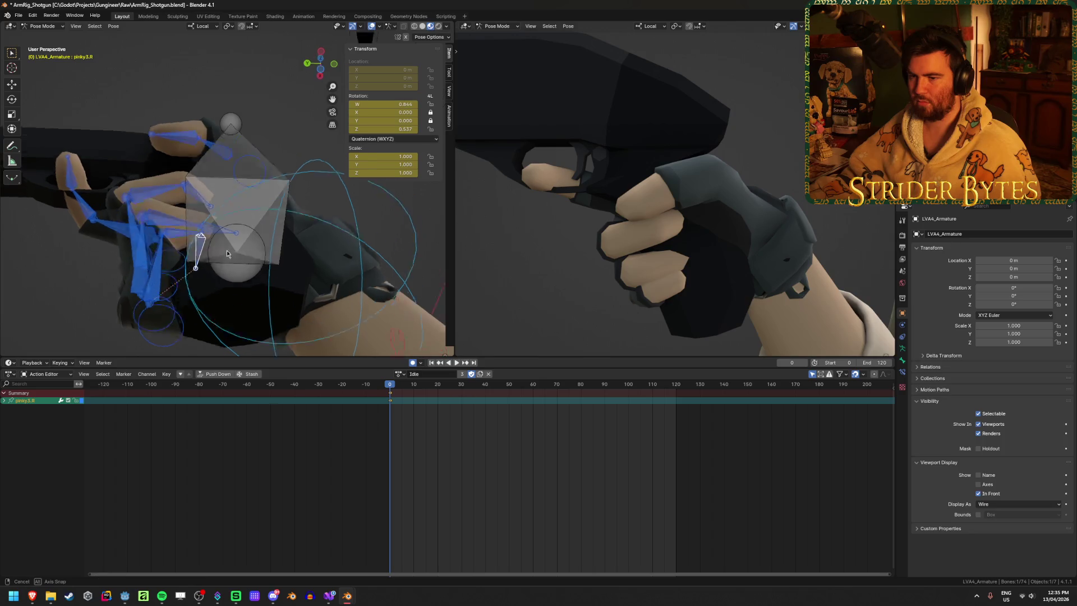
pyautogui.press('g')
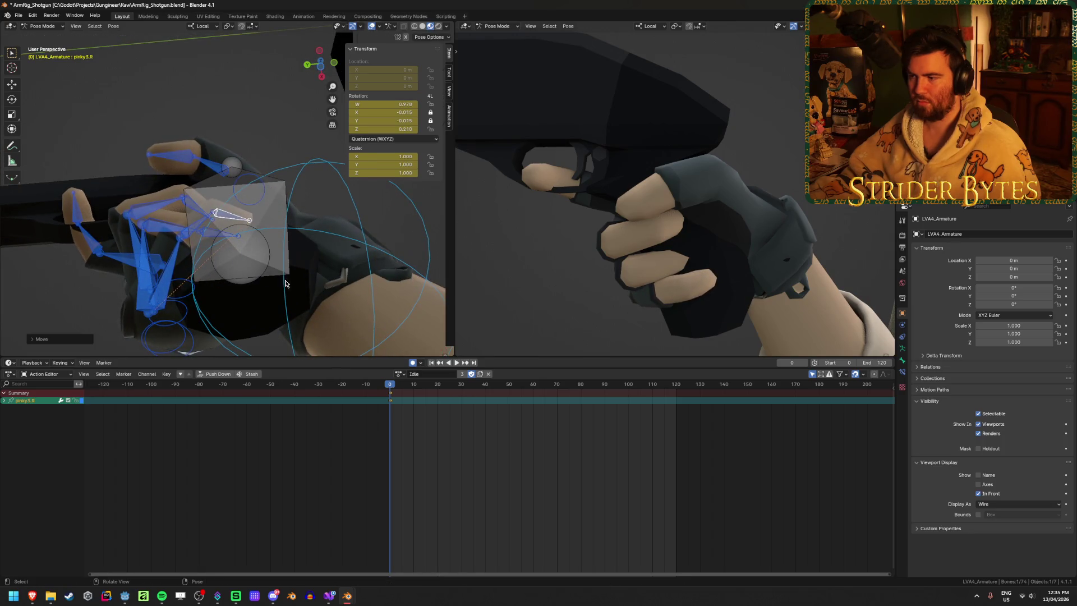
pyautogui.moveTo(285, 283); pyautogui.dragTo(389, 358, button='middle')
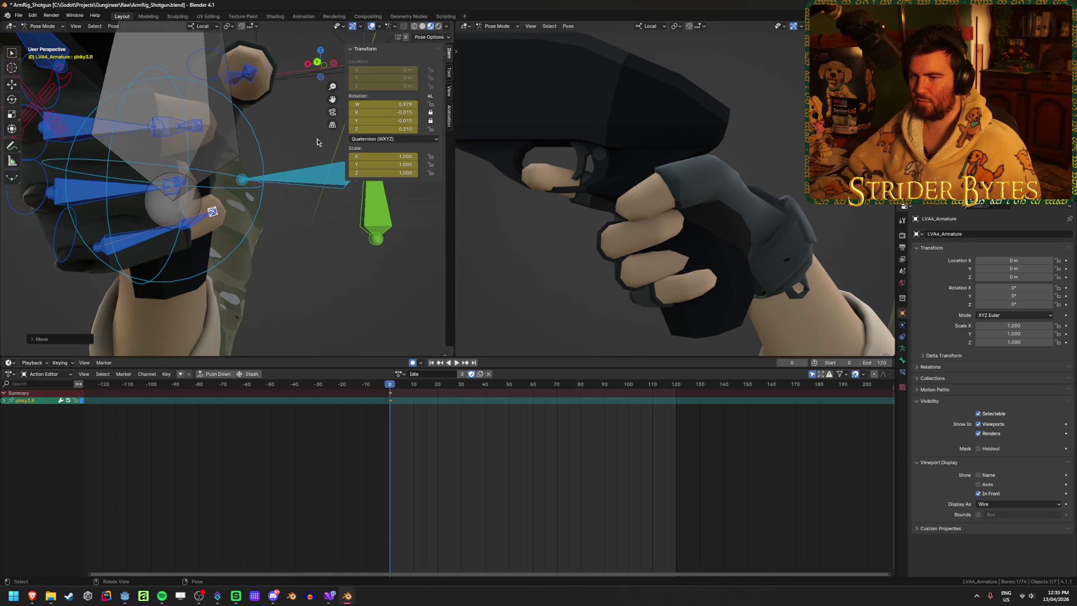
pyautogui.press('g')
pyautogui.click(322, 167)
pyautogui.moveTo(322, 166)
pyautogui.mouseDown(button='middle')
pyautogui.moveTo(222, 183)
pyautogui.moveTo(277, 174)
pyautogui.mouseUp(button='middle')
# Step: Rotate the right pinky's base and middle joints to bend the little finger further
pyautogui.press('g')
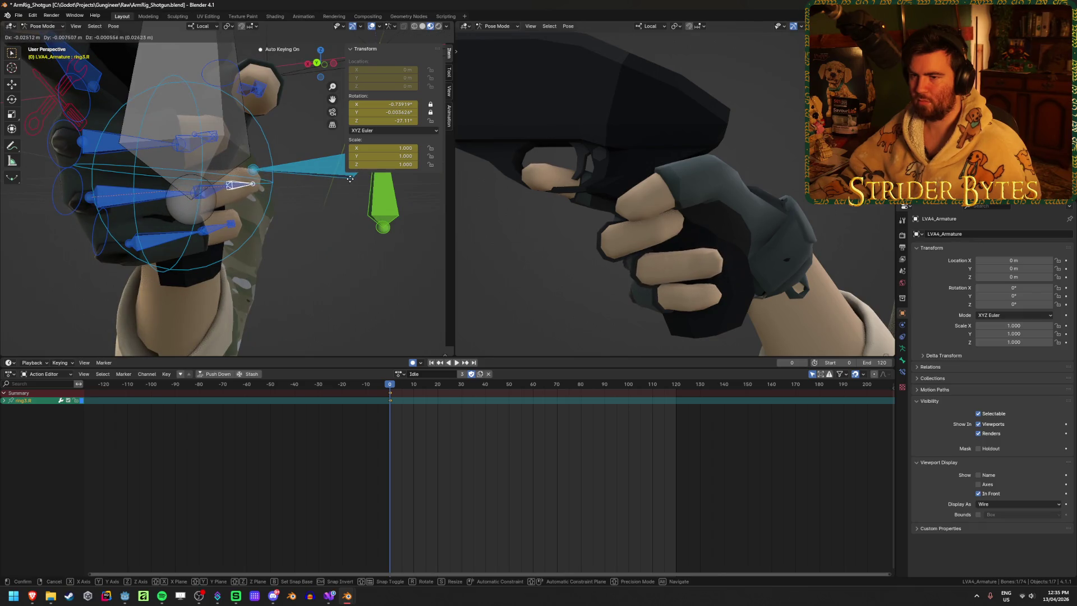
pyautogui.press('r')
pyautogui.moveTo(350, 177); pyautogui.dragTo(313, 131, button='middle')
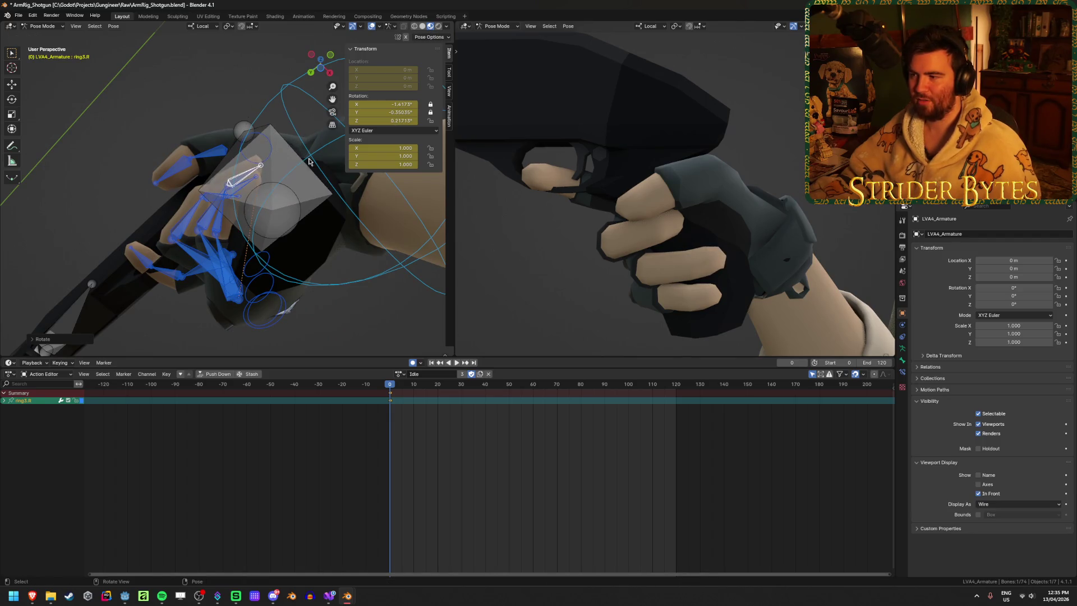
pyautogui.moveTo(677, 248); pyautogui.dragTo(789, 160, button='middle')
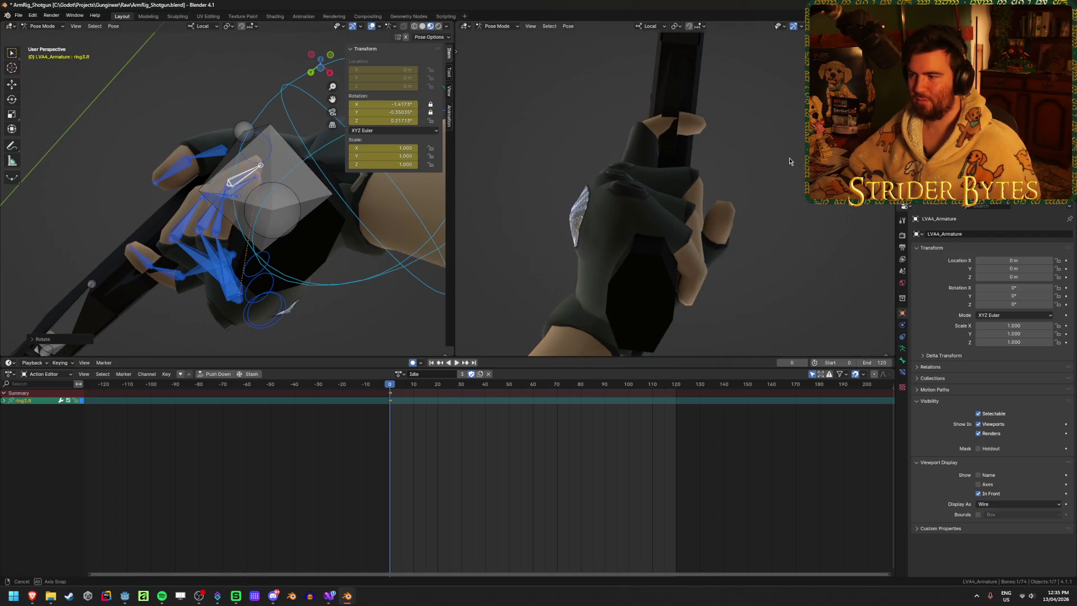
pyautogui.moveTo(234, 259)
pyautogui.mouseDown(button='middle')
pyautogui.moveTo(195, 163)
pyautogui.moveTo(198, 182)
pyautogui.mouseUp(button='middle')
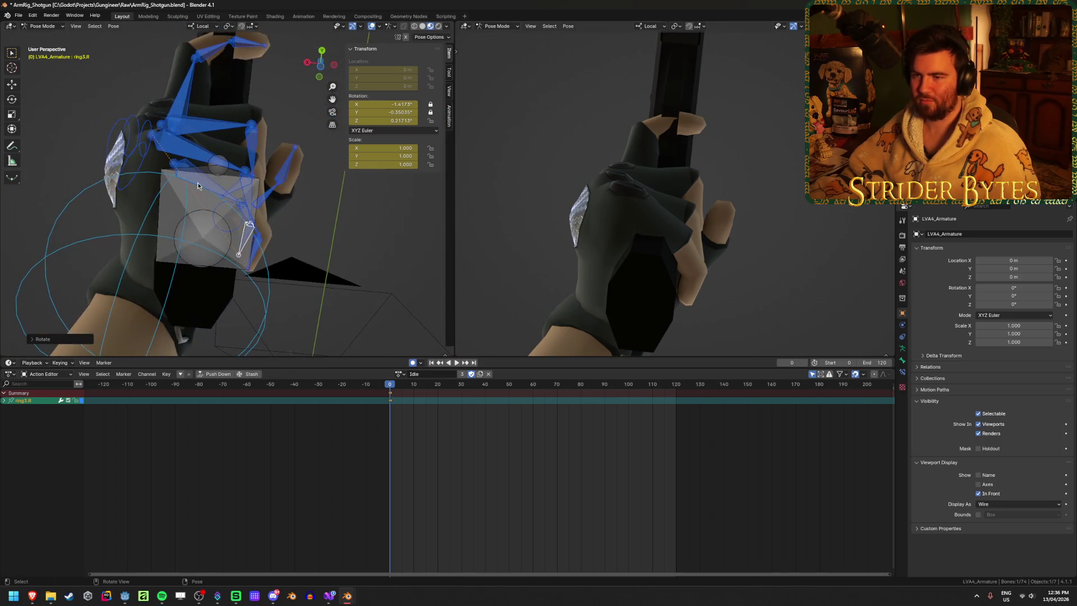
pyautogui.click(198, 182)
pyautogui.press('r')
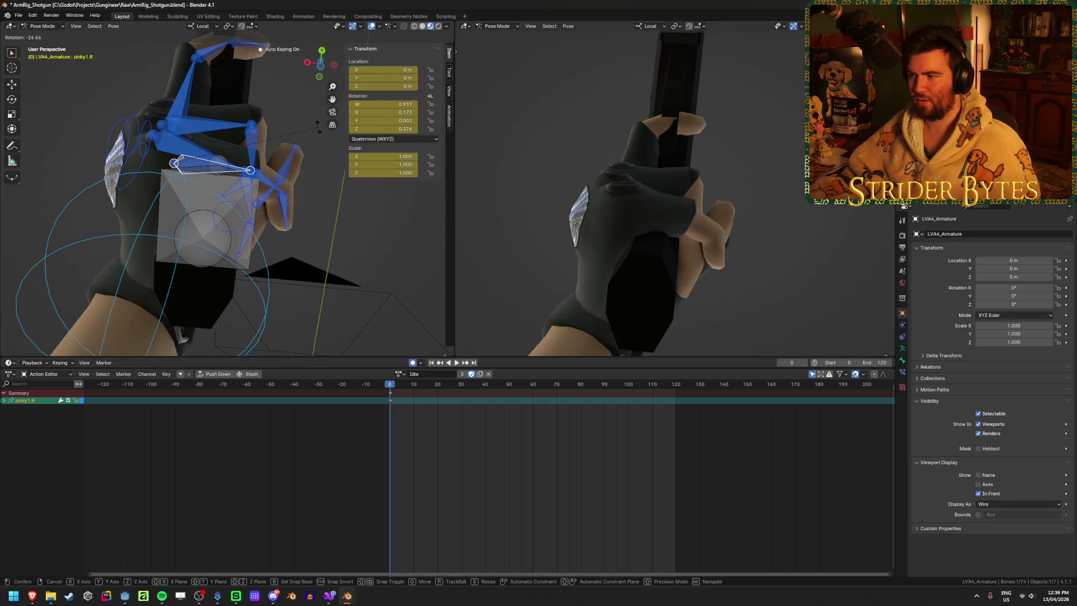
pyautogui.click(262, 184)
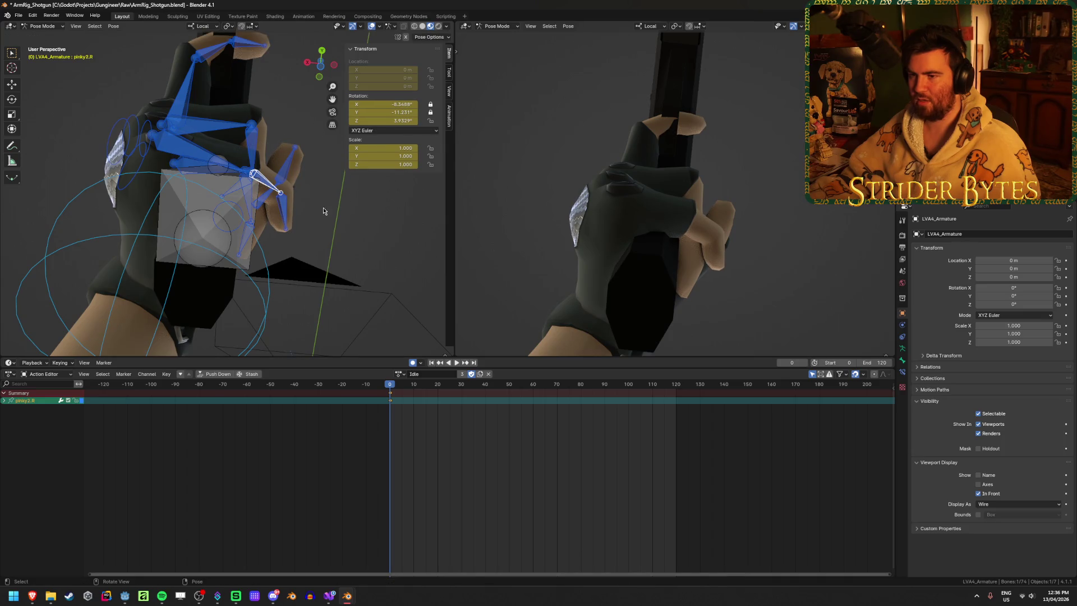
pyautogui.press('r')
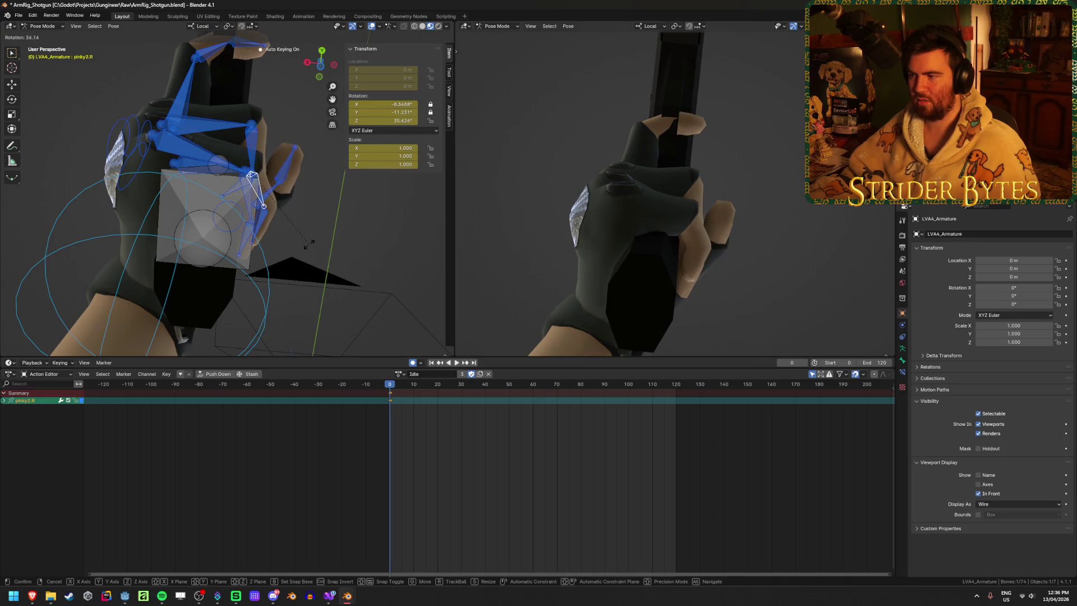
# Step: Shift the right hand's IK control so the hand sits better on the grip
pyautogui.click(135, 243)
pyautogui.press('g')
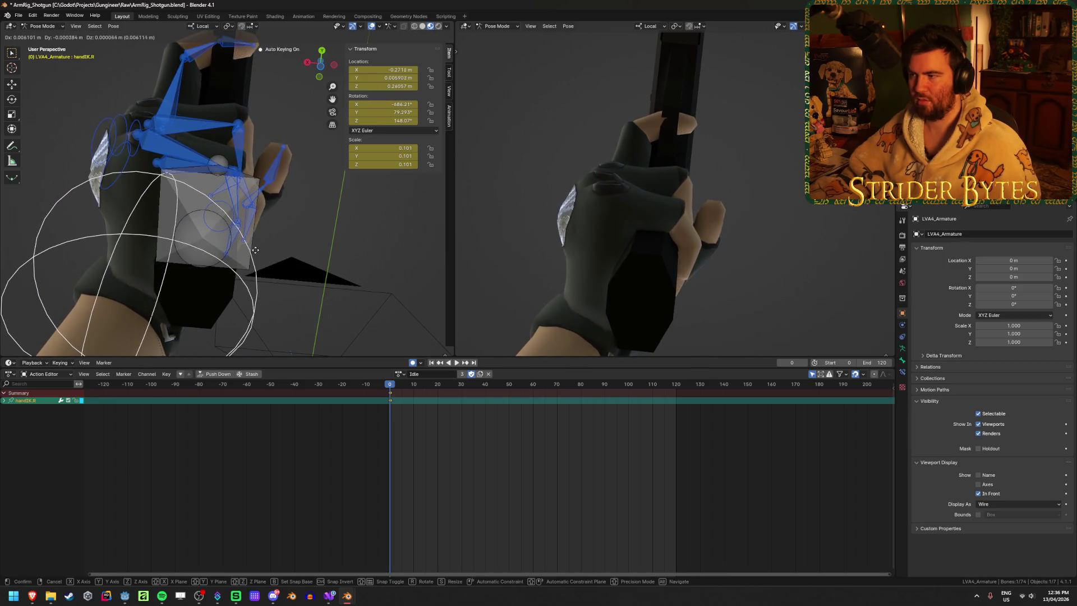
# Step: Settle the hand's new position and rotate the right pinky's base bone
pyautogui.click(255, 253)
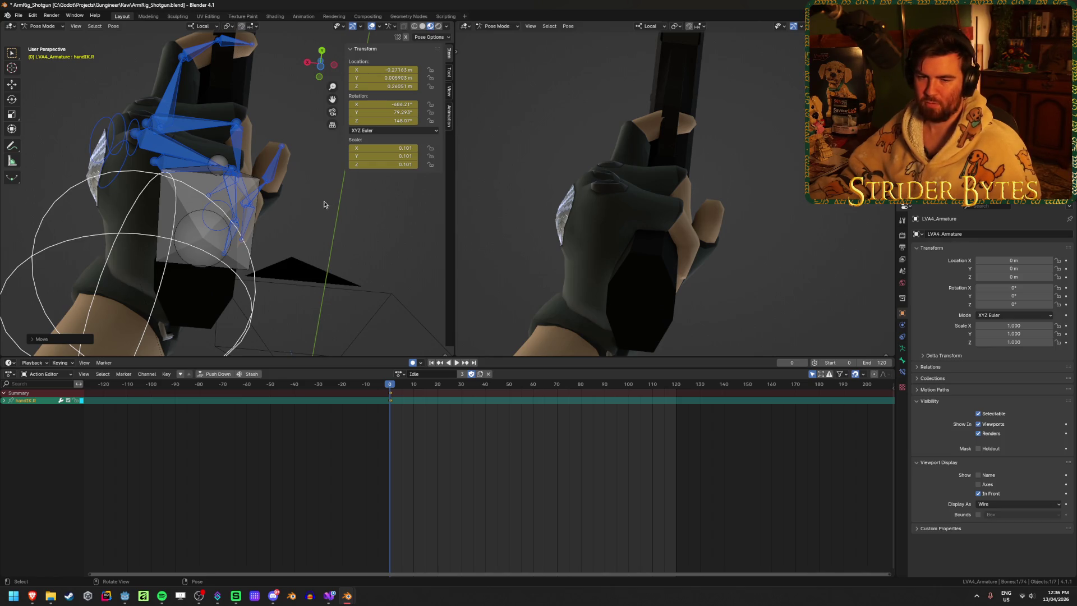
pyautogui.moveTo(323, 203); pyautogui.dragTo(244, 287, button='middle')
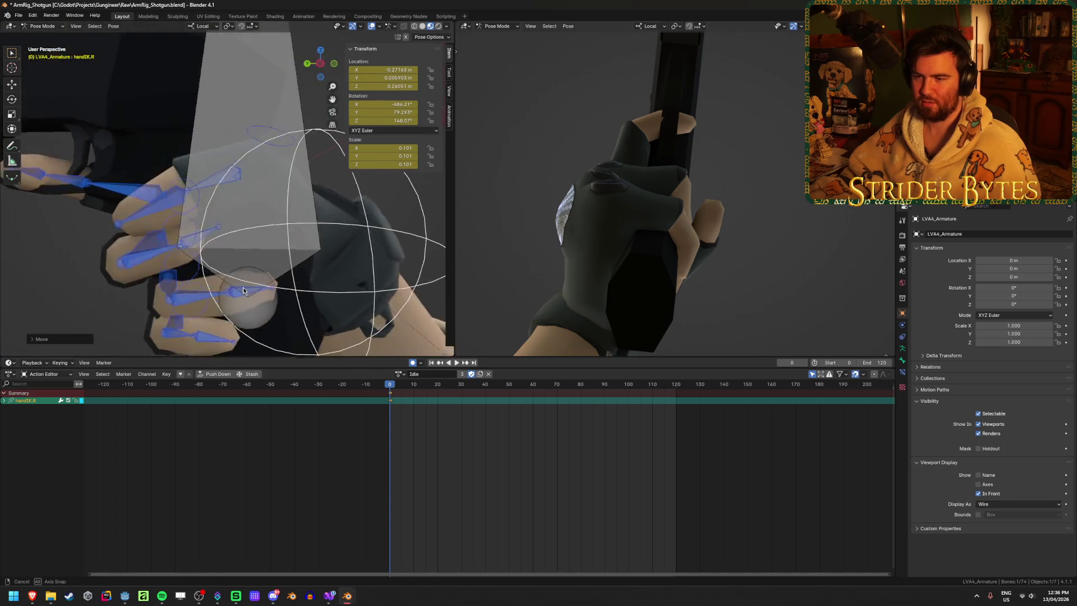
pyautogui.click(336, 246)
pyautogui.moveTo(243, 287); pyautogui.dragTo(395, 220, button='middle')
pyautogui.press('r')
pyautogui.click(415, 243)
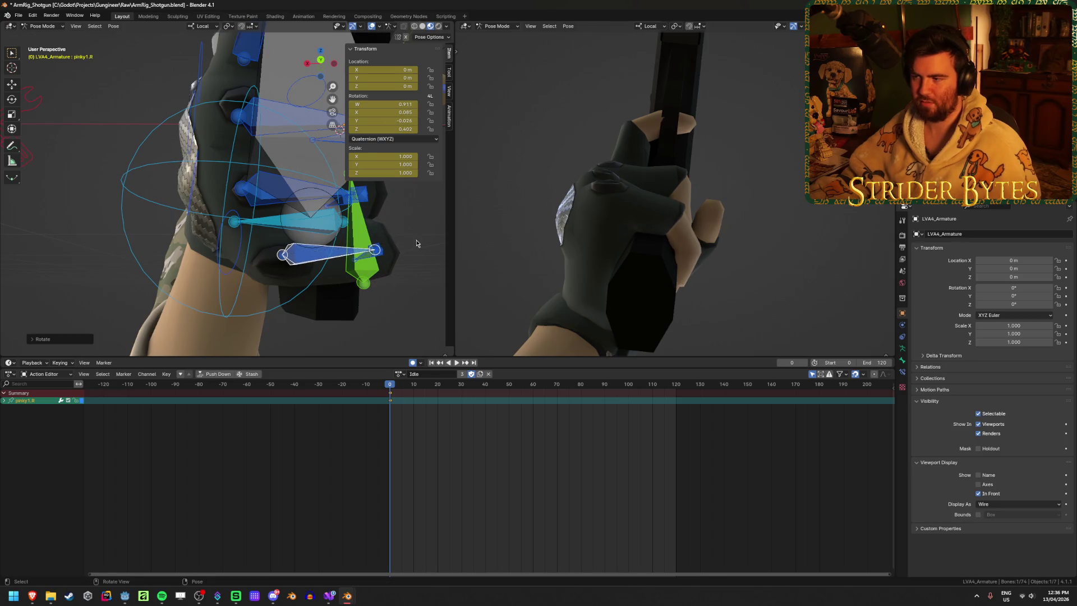
pyautogui.scroll(4, 416, 243)
# Step: Rotate the right pinky's tip bone twice to curl it around the grip
pyautogui.click(375, 250)
pyautogui.moveTo(376, 251); pyautogui.dragTo(392, 223, button='middle')
pyautogui.press('r')
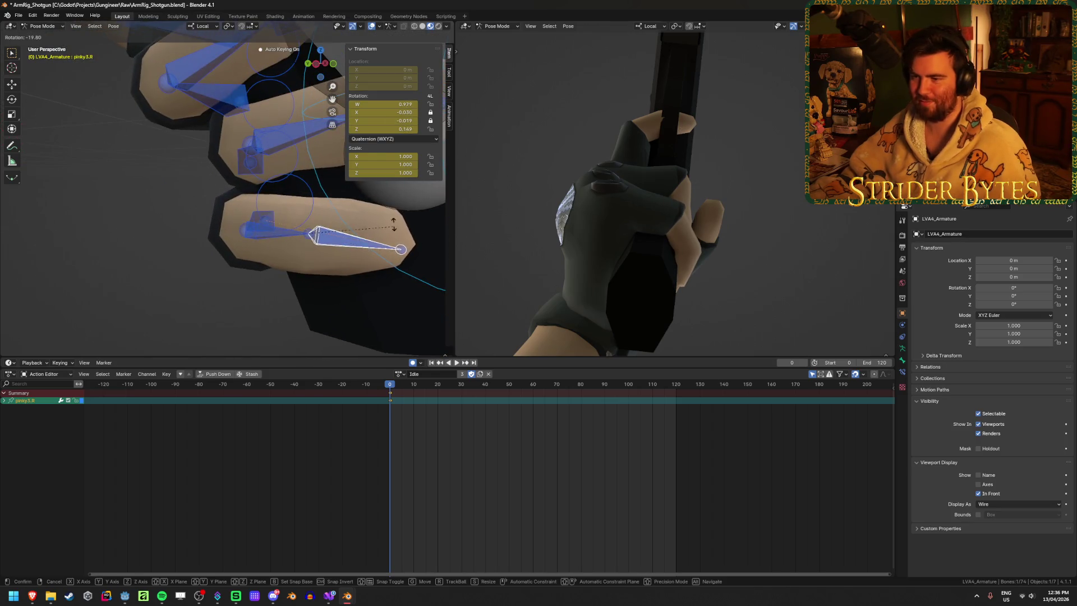
pyautogui.click(389, 233)
pyautogui.press('r')
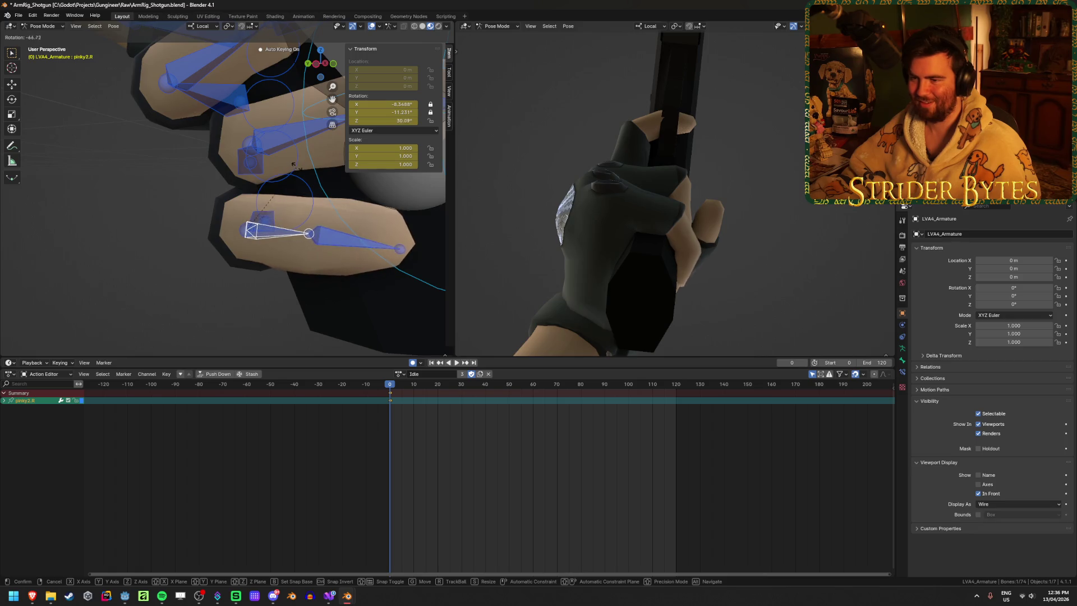
pyautogui.click(324, 238)
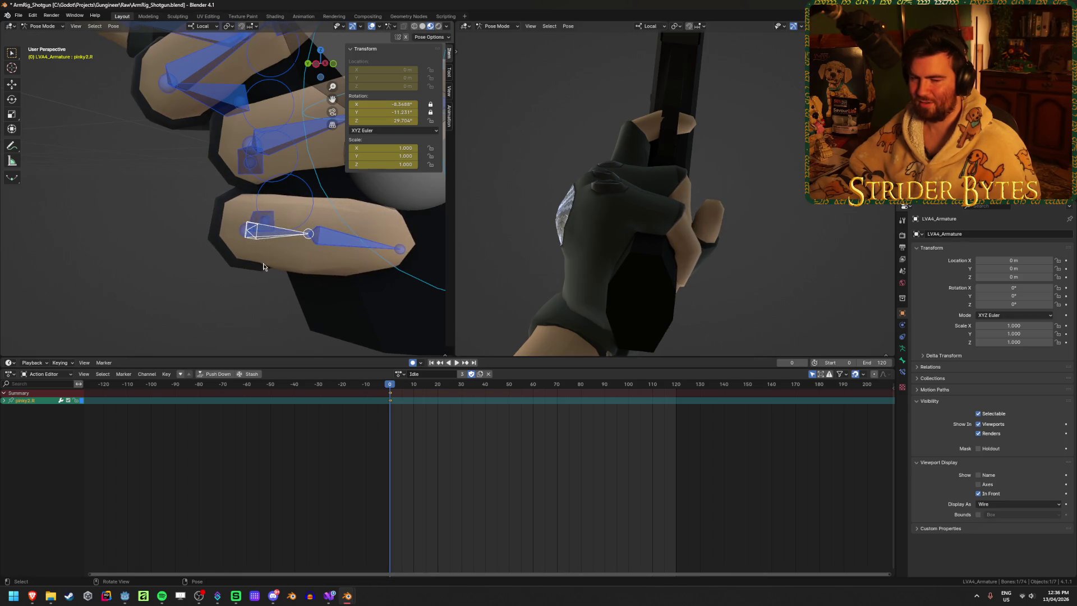
# Step: Rotate the pinky's base bone once more, cancelling an extra unneeded rotation
pyautogui.moveTo(262, 266); pyautogui.dragTo(235, 261, button='middle')
pyautogui.click(250, 227)
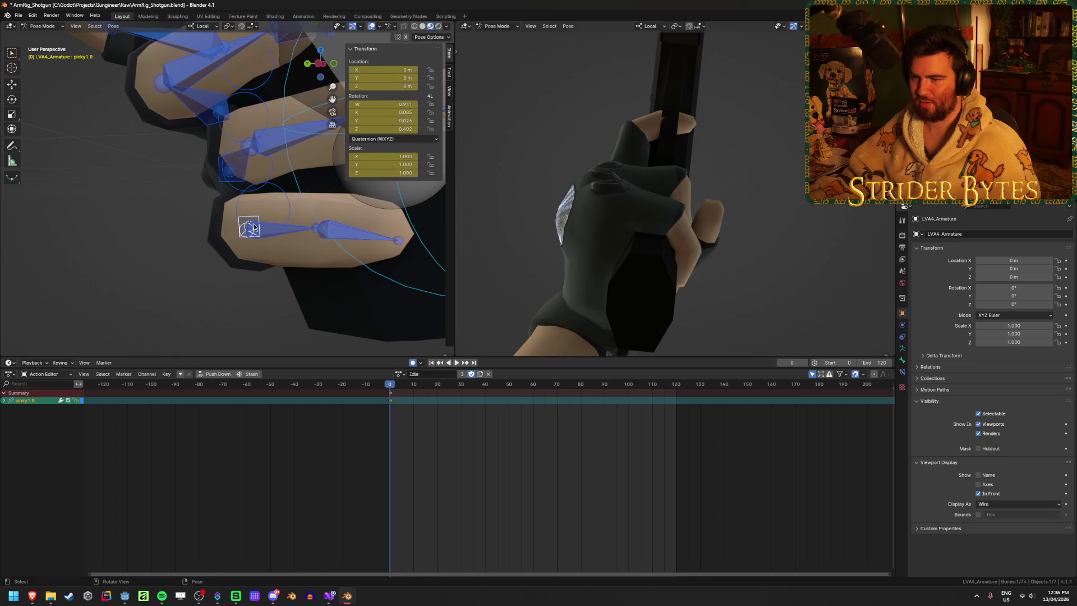
pyautogui.press('r')
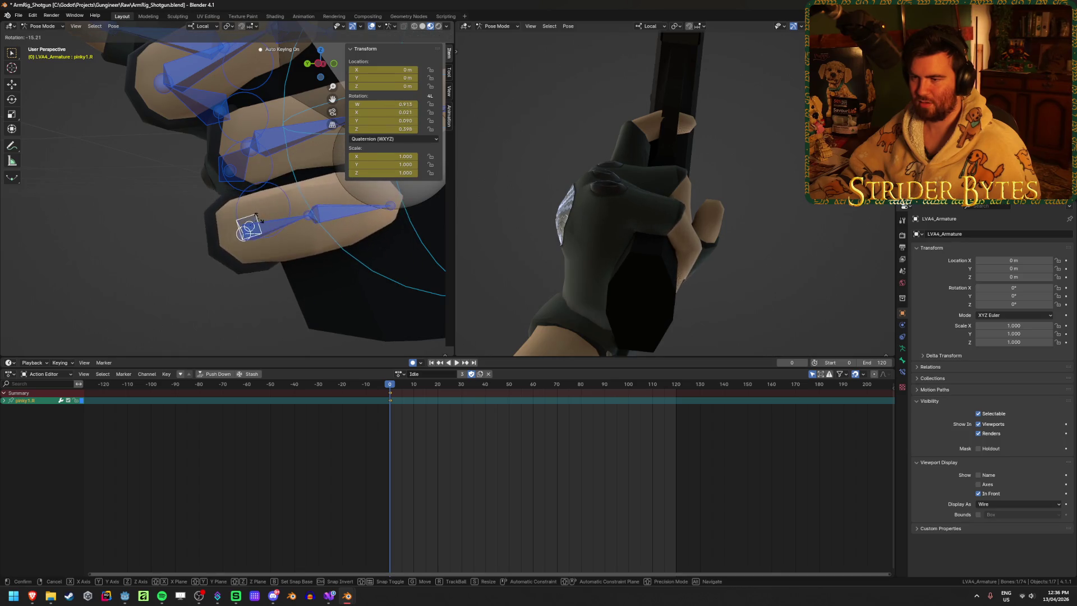
pyautogui.click(253, 223)
pyautogui.moveTo(252, 222); pyautogui.dragTo(286, 112, button='middle')
pyautogui.press('r')
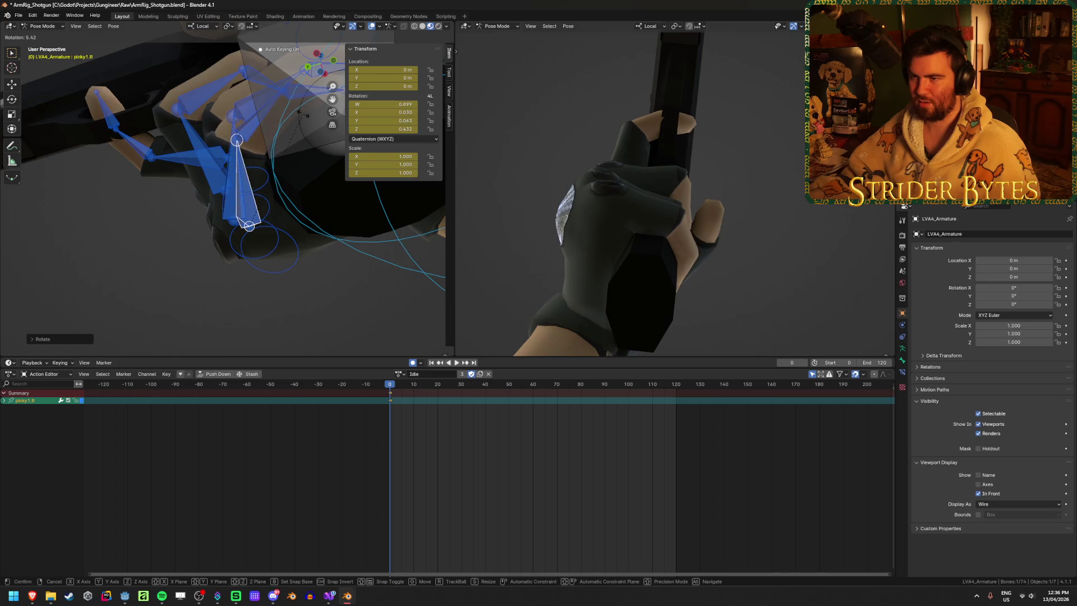
pyautogui.press('Return')
# Step: Inspect the hand from several angles and select the right ring finger's base bone
pyautogui.moveTo(589, 211)
pyautogui.mouseDown(button='middle')
pyautogui.moveTo(657, 244)
pyautogui.moveTo(876, 268)
pyautogui.moveTo(870, 250)
pyautogui.mouseUp(button='middle')
pyautogui.moveTo(278, 187)
pyautogui.mouseDown(button='middle')
pyautogui.moveTo(235, 107)
pyautogui.moveTo(313, 101)
pyautogui.moveTo(318, 145)
pyautogui.mouseUp(button='middle')
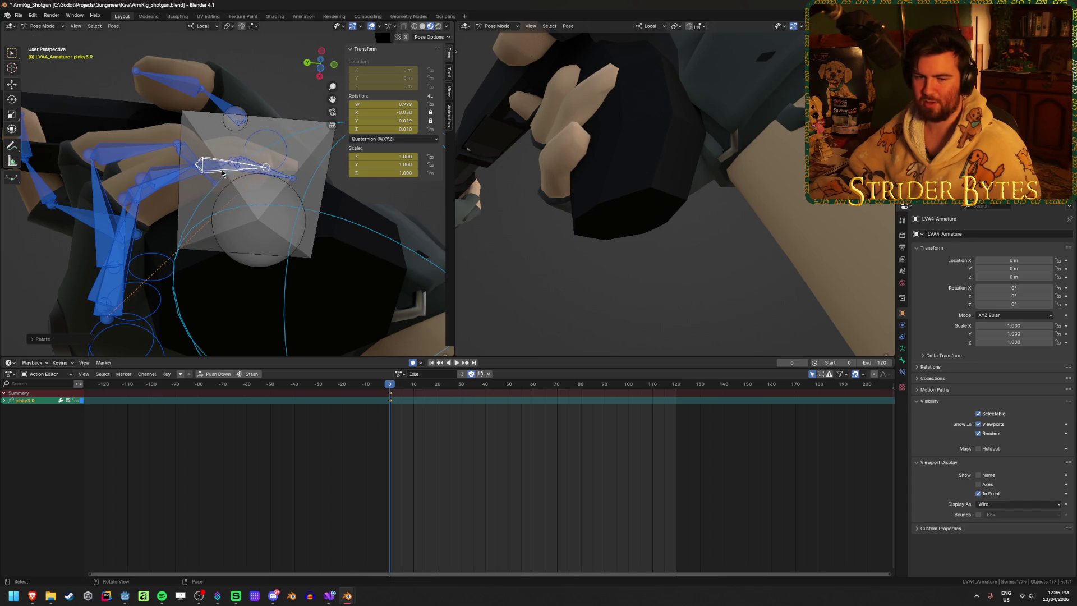
pyautogui.moveTo(222, 171)
pyautogui.mouseDown(button='middle')
pyautogui.moveTo(221, 234)
pyautogui.moveTo(271, 315)
pyautogui.mouseUp(button='middle')
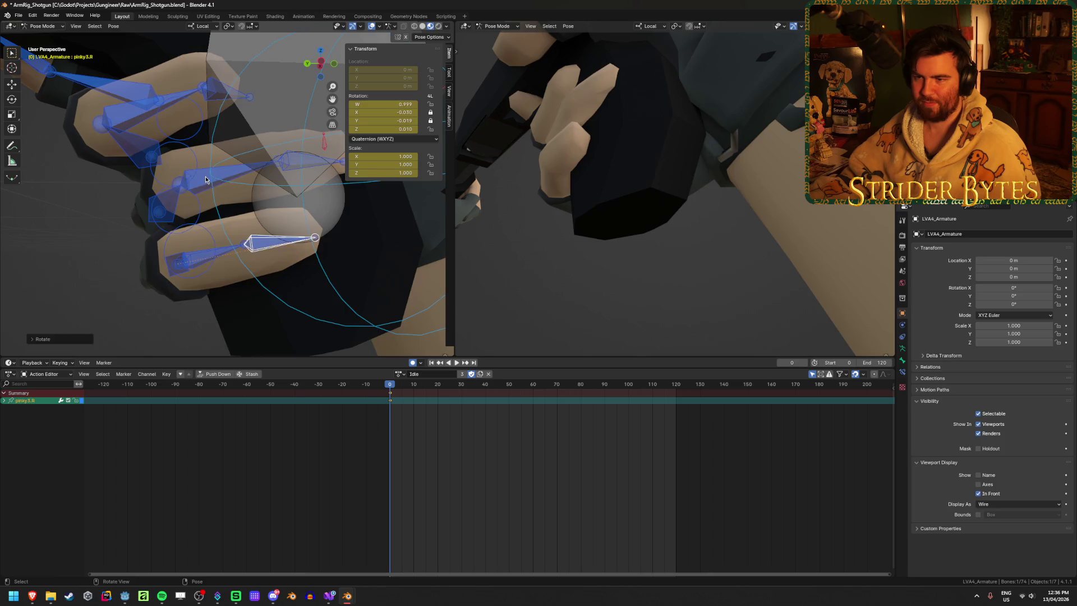
pyautogui.moveTo(205, 178)
pyautogui.mouseDown(button='middle')
pyautogui.moveTo(168, 193)
pyautogui.moveTo(272, 251)
pyautogui.moveTo(274, 185)
pyautogui.mouseUp(button='middle')
pyautogui.click(126, 194)
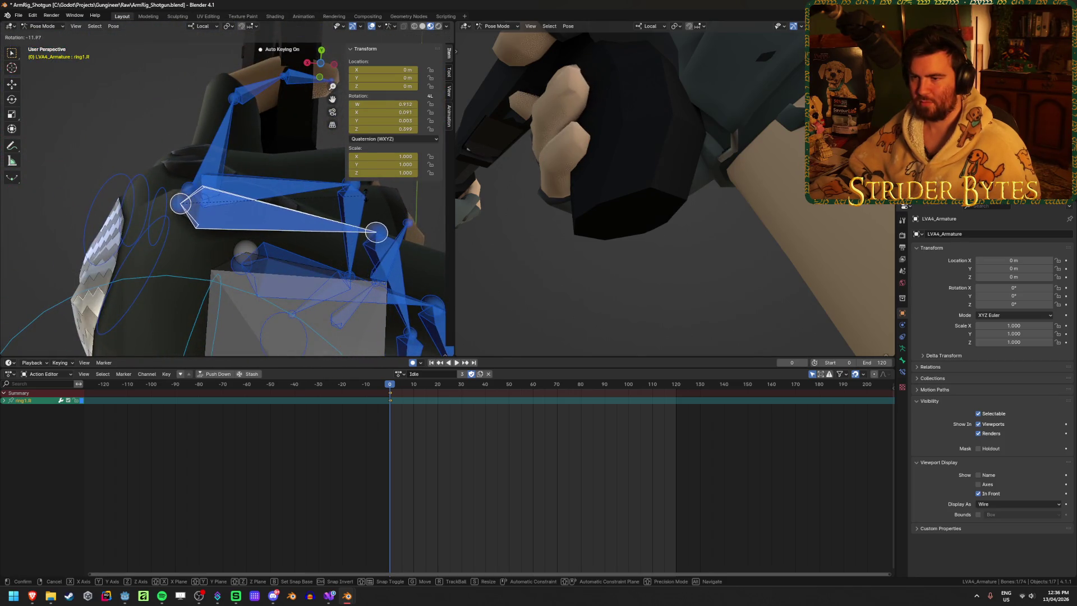
# Step: Rotate the right ring finger's base and middle bones to curl it around the grip
pyautogui.moveTo(541, 195); pyautogui.dragTo(639, 203, button='middle')
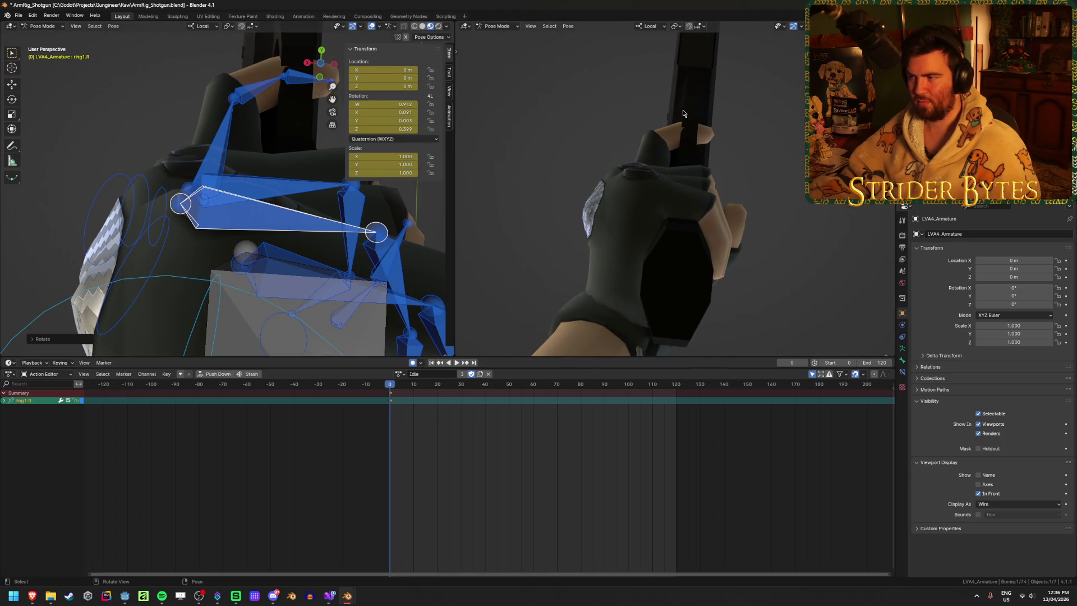
pyautogui.press('r')
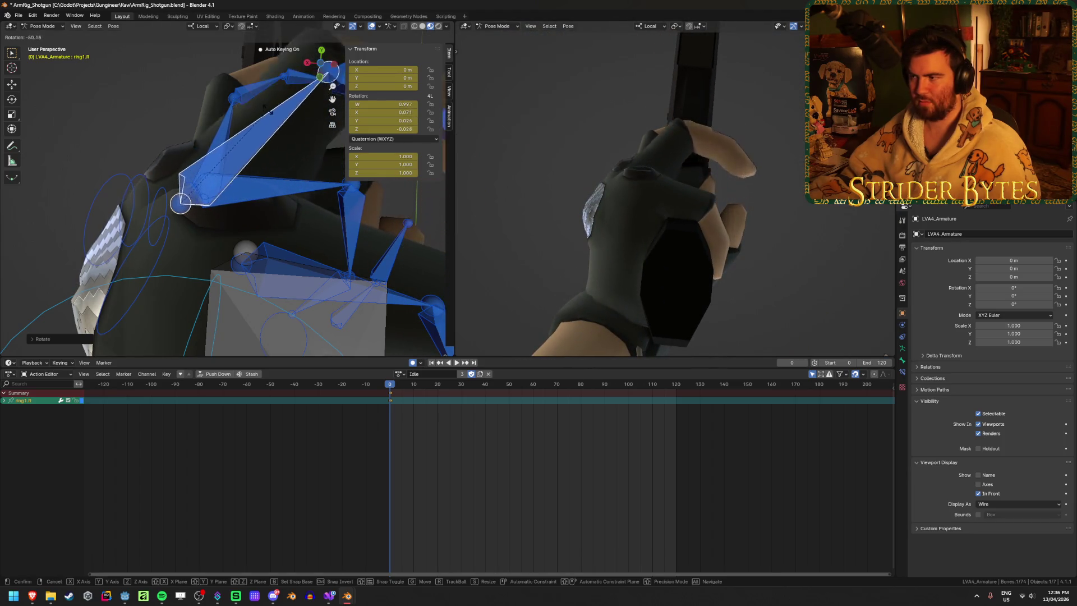
pyautogui.click(382, 222)
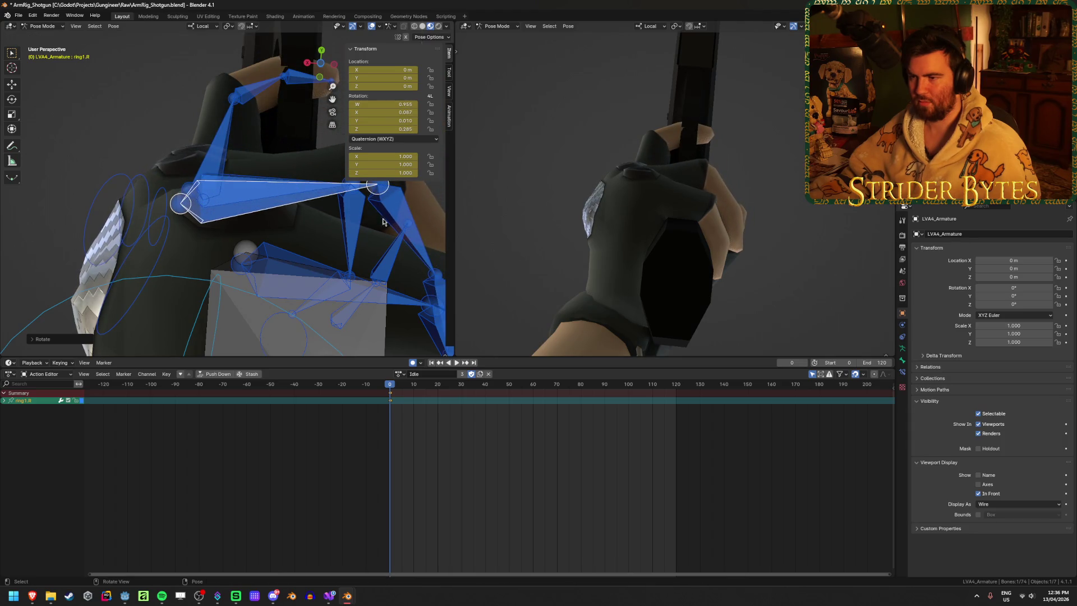
pyautogui.press('r')
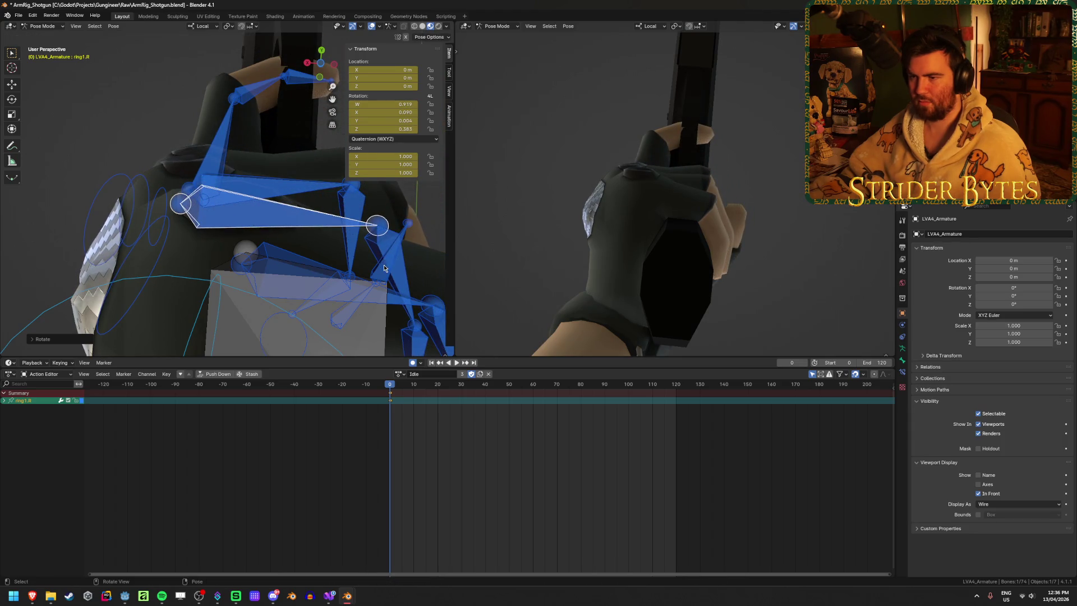
pyautogui.moveTo(384, 267)
pyautogui.mouseDown(button='middle')
pyautogui.moveTo(267, 295)
pyautogui.moveTo(350, 293)
pyautogui.mouseUp(button='middle')
pyautogui.click(267, 298)
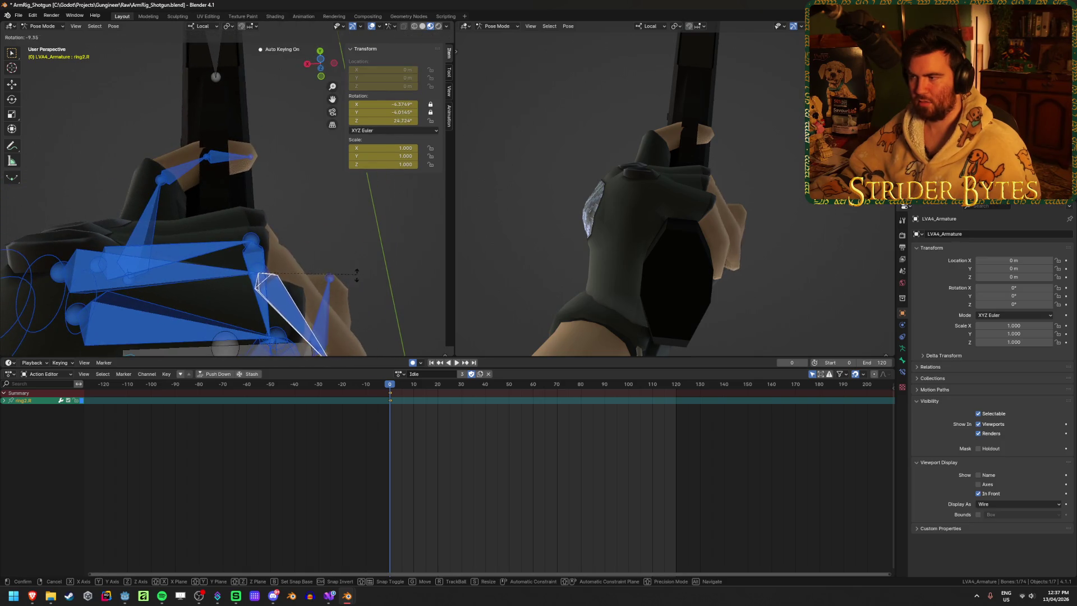
pyautogui.click(347, 282)
pyautogui.moveTo(513, 287)
pyautogui.mouseDown(button='middle')
pyautogui.moveTo(683, 235)
pyautogui.moveTo(580, 253)
pyautogui.mouseUp(button='middle')
pyautogui.moveTo(253, 253)
pyautogui.mouseDown(button='middle')
pyautogui.moveTo(183, 285)
pyautogui.moveTo(339, 268)
pyautogui.moveTo(271, 209)
pyautogui.mouseUp(button='middle')
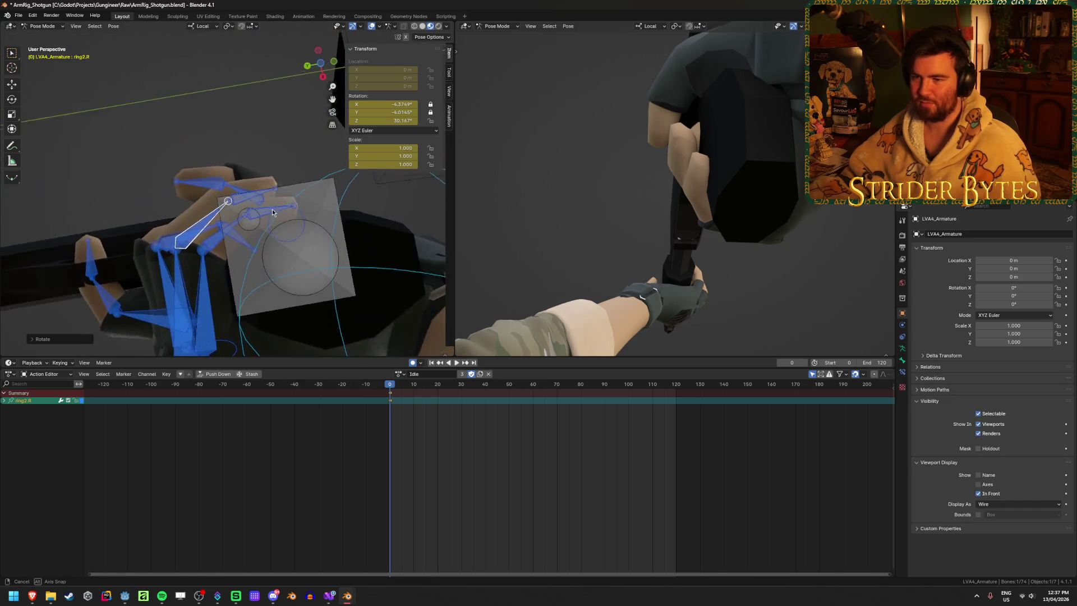
pyautogui.press('r')
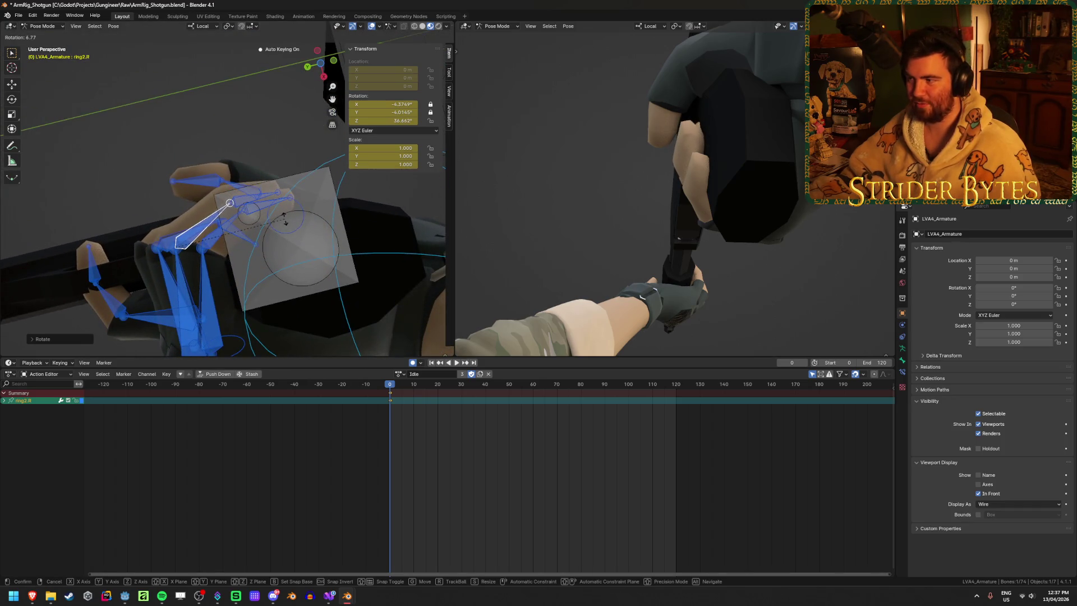
pyautogui.rightClick(284, 219)
# Step: Rotate the right middle finger's base bone to start its curl
pyautogui.moveTo(284, 220)
pyautogui.mouseDown(button='middle')
pyautogui.moveTo(282, 295)
pyautogui.moveTo(365, 300)
pyautogui.mouseUp(button='middle')
pyautogui.click(126, 198)
pyautogui.moveTo(126, 198)
pyautogui.mouseDown(button='middle')
pyautogui.moveTo(205, 148)
pyautogui.moveTo(323, 144)
pyautogui.mouseUp(button='middle')
pyautogui.press('r')
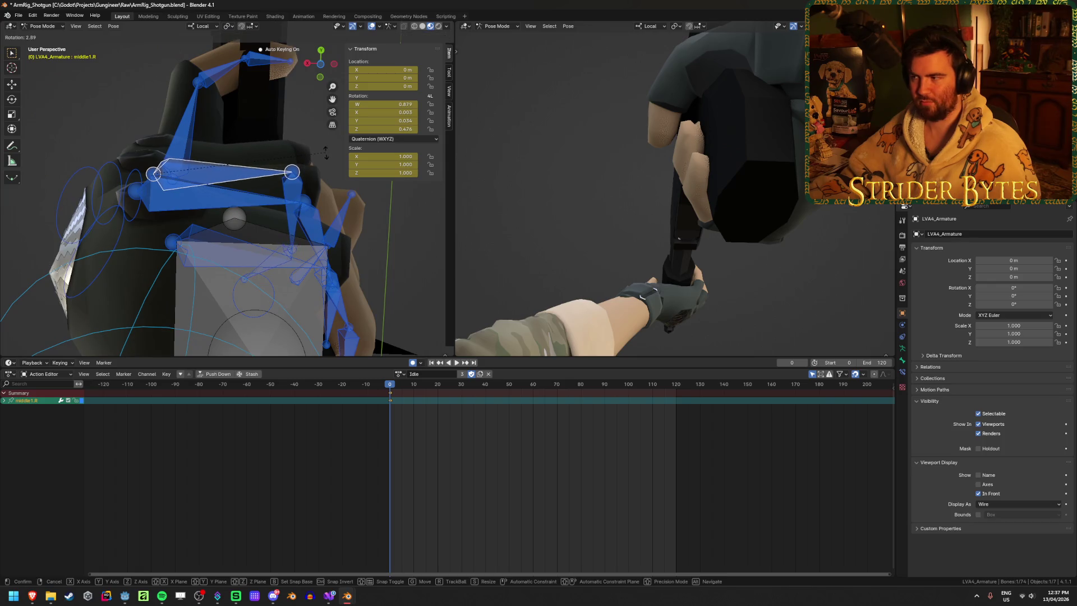
pyautogui.click(326, 152)
pyautogui.moveTo(657, 168)
pyautogui.mouseDown(button='middle')
pyautogui.moveTo(734, 164)
pyautogui.moveTo(734, 152)
pyautogui.mouseUp(button='middle')
pyautogui.scroll(5, 277, 168)
pyautogui.moveTo(278, 169)
pyautogui.mouseDown(button='middle')
pyautogui.moveTo(195, 181)
pyautogui.moveTo(308, 197)
pyautogui.mouseUp(button='middle')
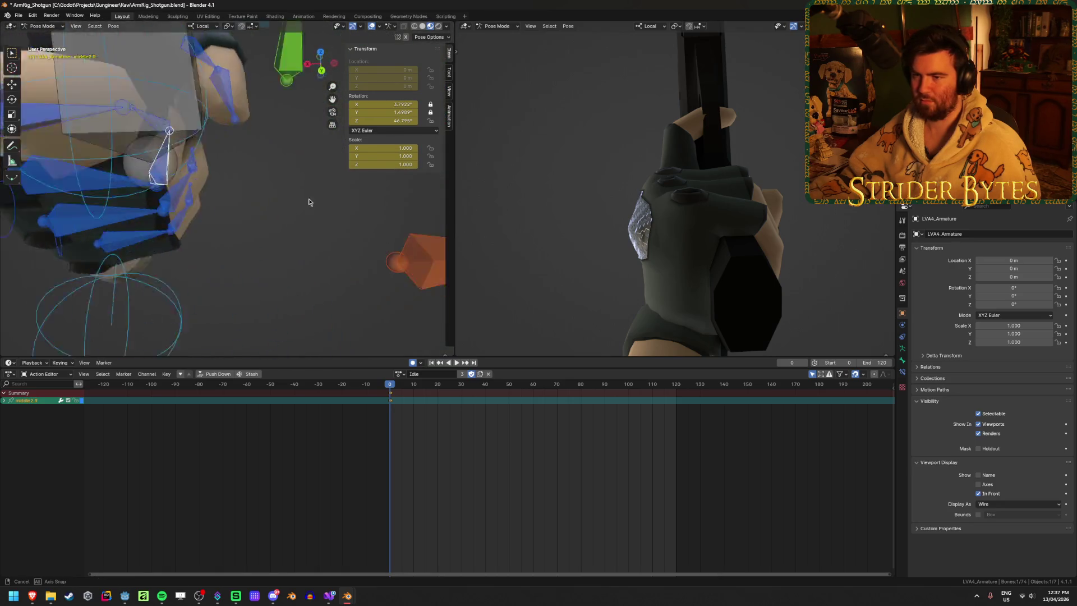
# Step: Rotate the middle finger's middle and tip joints to wrap it around the grip
pyautogui.click(189, 174)
pyautogui.press('r')
pyautogui.click(307, 144)
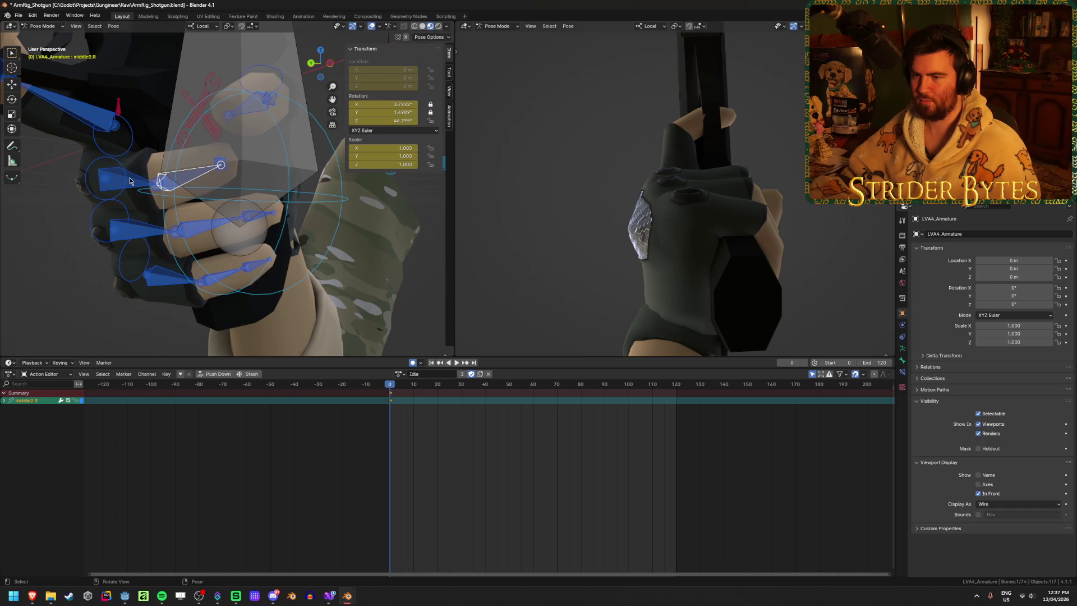
pyautogui.press('r')
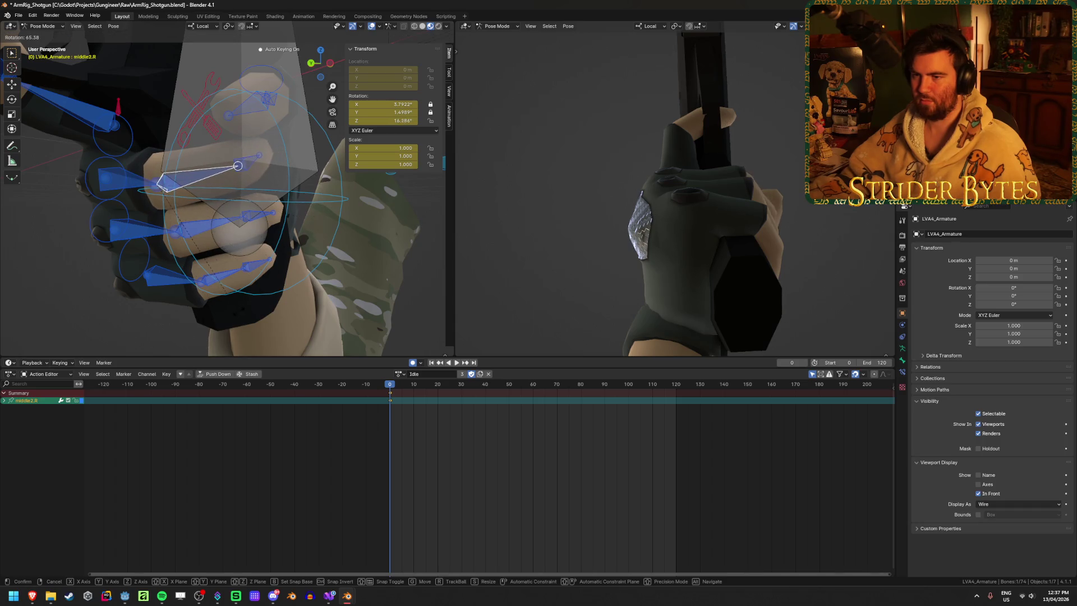
pyautogui.click(269, 156)
pyautogui.moveTo(270, 156); pyautogui.dragTo(290, 194, button='middle')
pyautogui.click(291, 195)
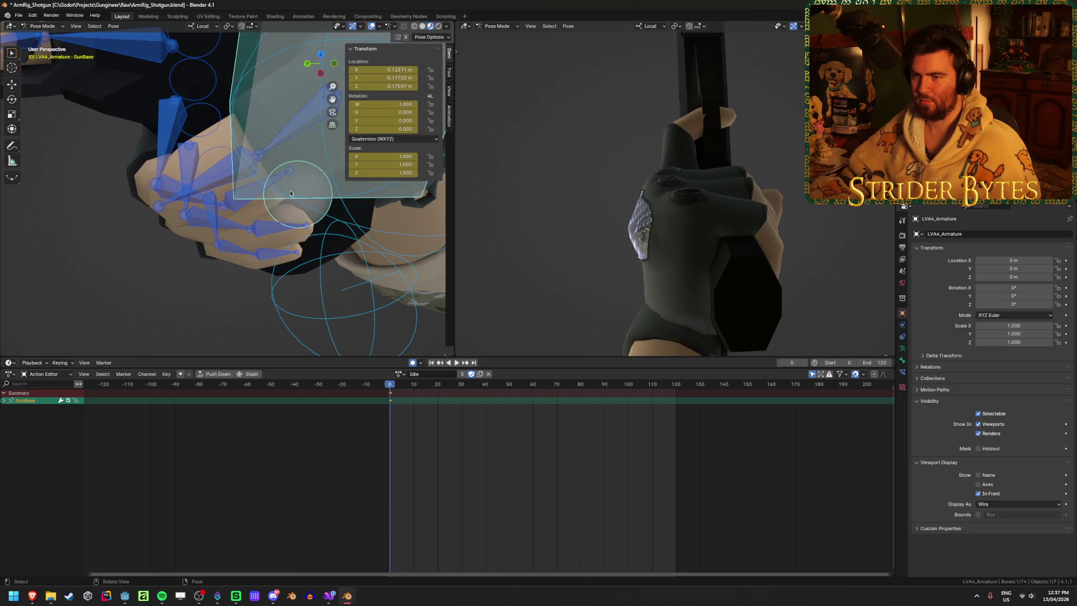
pyautogui.click(269, 190)
pyautogui.click(324, 170)
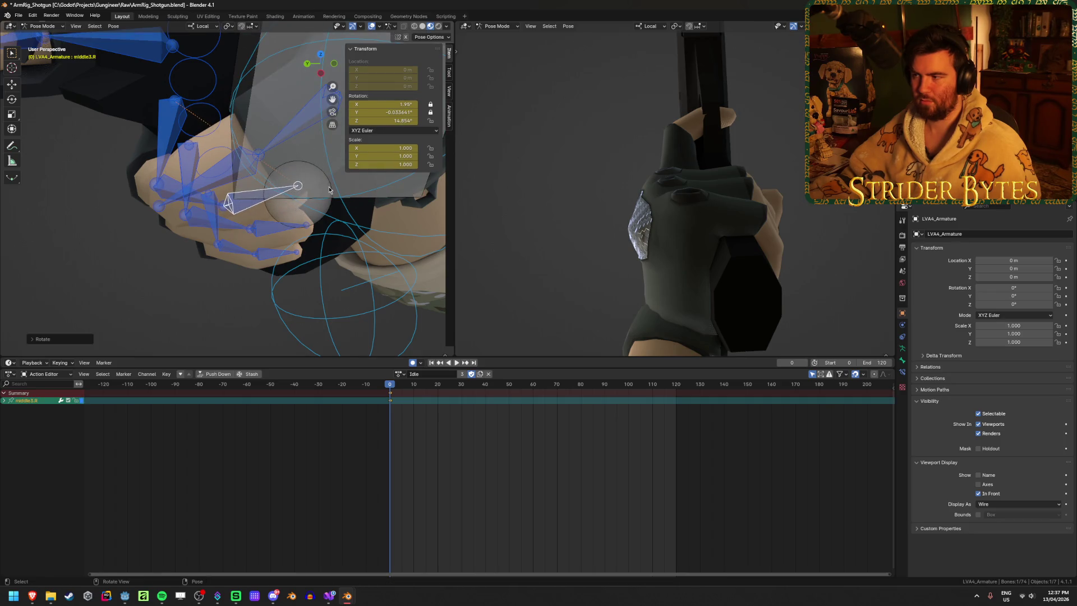
# Step: Check the gripping hand from several angles and select a middle finger bone
pyautogui.moveTo(674, 227)
pyautogui.mouseDown(button='middle')
pyautogui.moveTo(896, 234)
pyautogui.moveTo(671, 157)
pyautogui.moveTo(642, 183)
pyautogui.moveTo(626, 215)
pyautogui.moveTo(638, 223)
pyautogui.moveTo(630, 222)
pyautogui.mouseUp(button='middle')
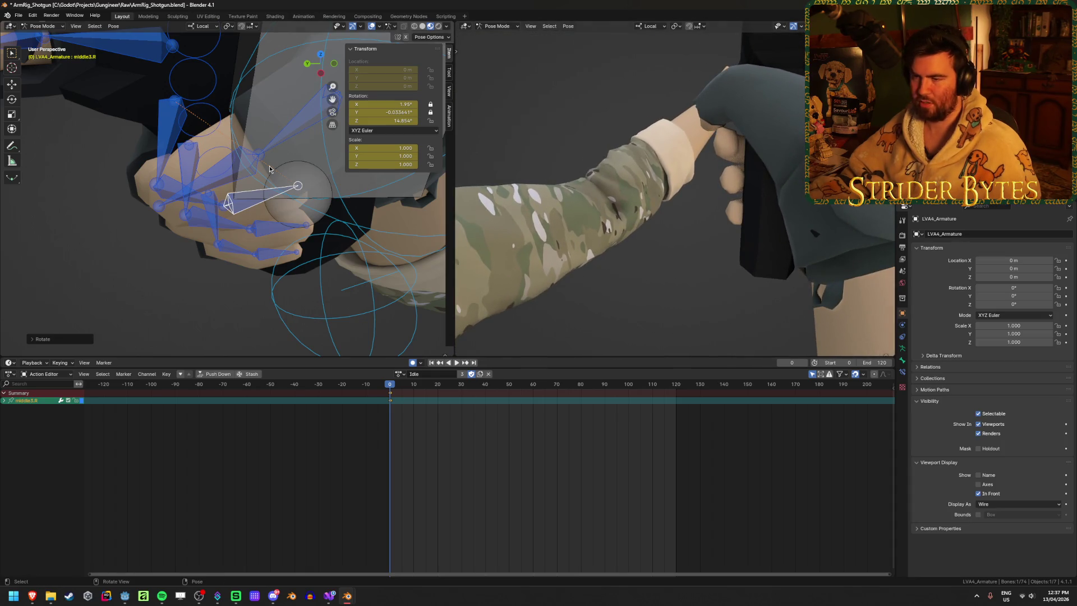
pyautogui.moveTo(269, 170)
pyautogui.mouseDown(button='middle')
pyautogui.moveTo(312, 117)
pyautogui.moveTo(211, 144)
pyautogui.mouseUp(button='middle')
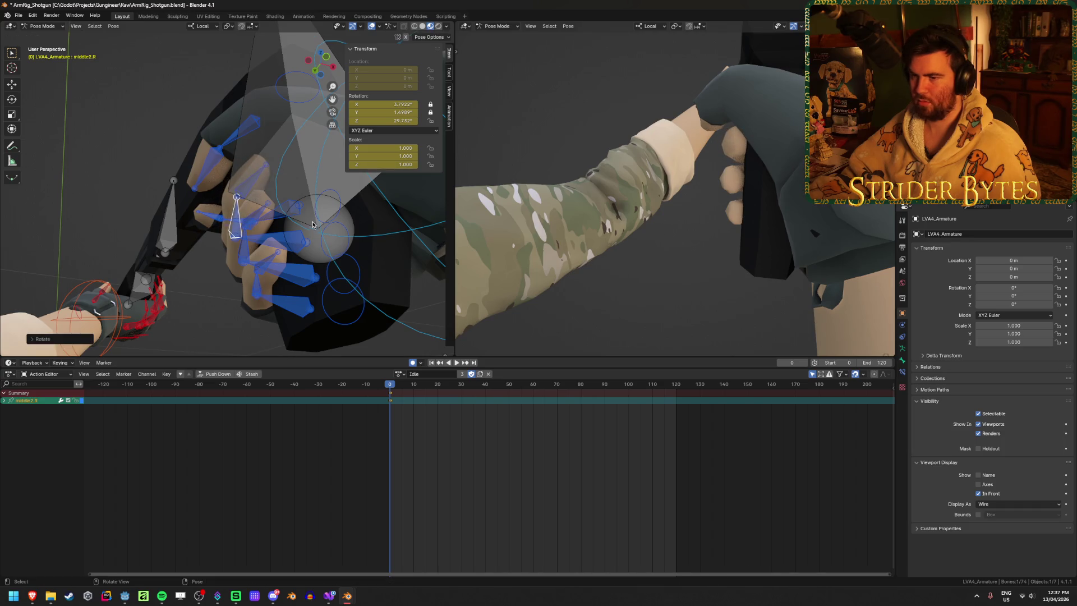
pyautogui.moveTo(312, 224); pyautogui.dragTo(251, 203, button='middle')
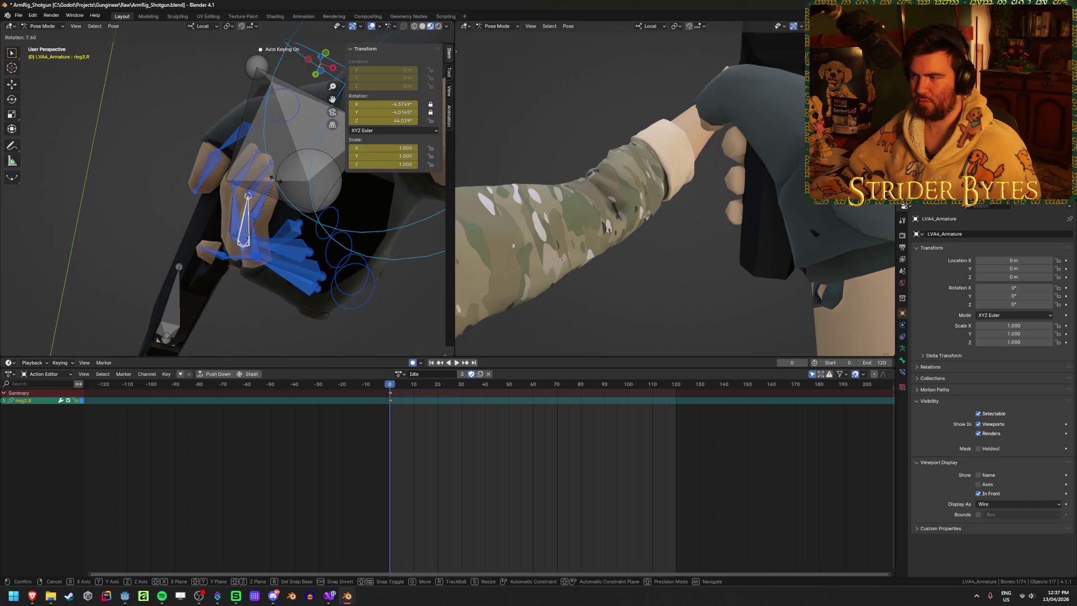
pyautogui.moveTo(630, 46); pyautogui.dragTo(731, 55, button='middle')
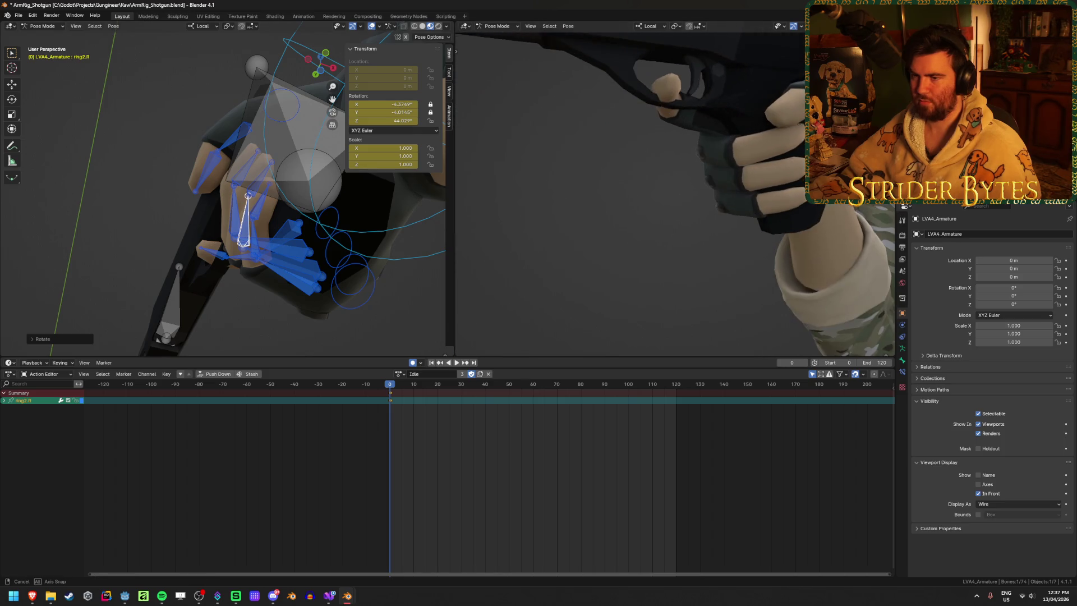
pyautogui.moveTo(762, 174); pyautogui.dragTo(723, 181, button='middle')
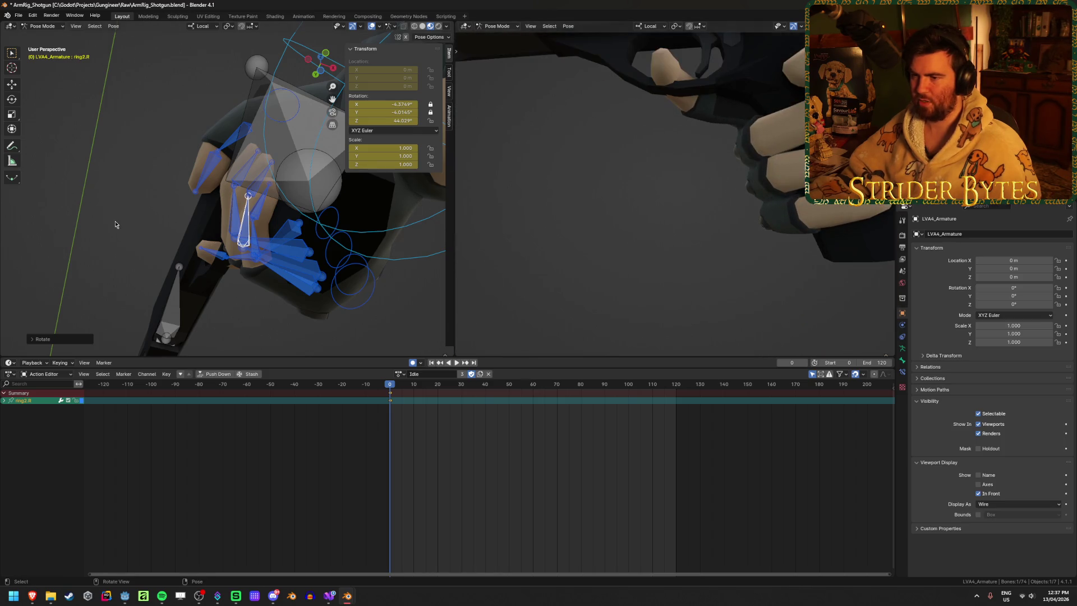
pyautogui.moveTo(115, 224)
pyautogui.mouseDown(button='middle')
pyautogui.moveTo(325, 213)
pyautogui.moveTo(237, 208)
pyautogui.moveTo(294, 202)
pyautogui.moveTo(267, 227)
pyautogui.moveTo(294, 197)
pyautogui.mouseUp(button='middle')
pyautogui.click(236, 208)
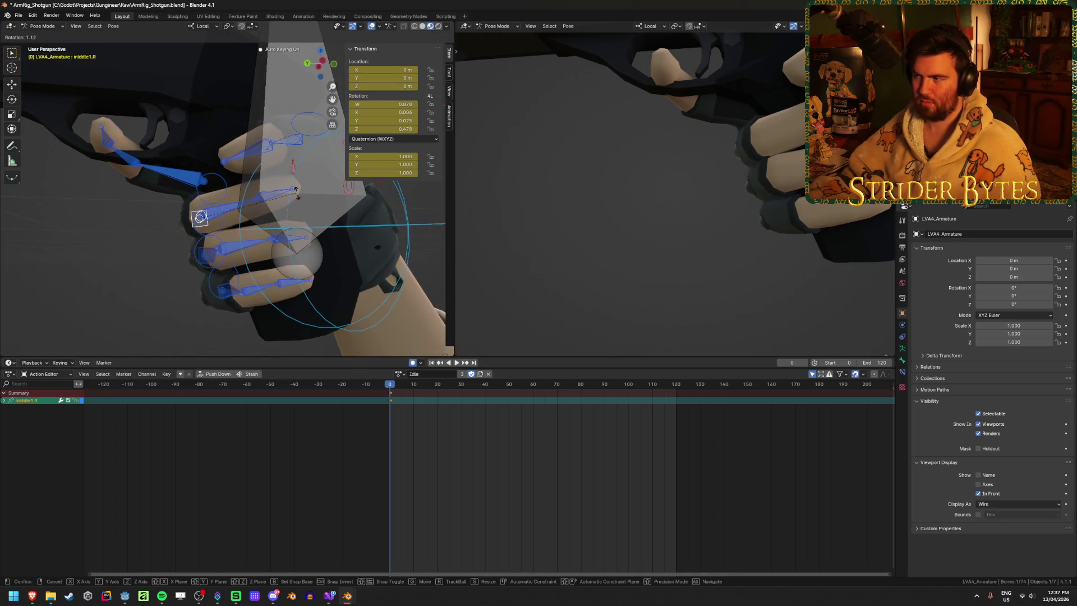
# Step: Rotate the right middle, ring and pinky base bones tighter around the grip
pyautogui.click(299, 204)
pyautogui.click(207, 251)
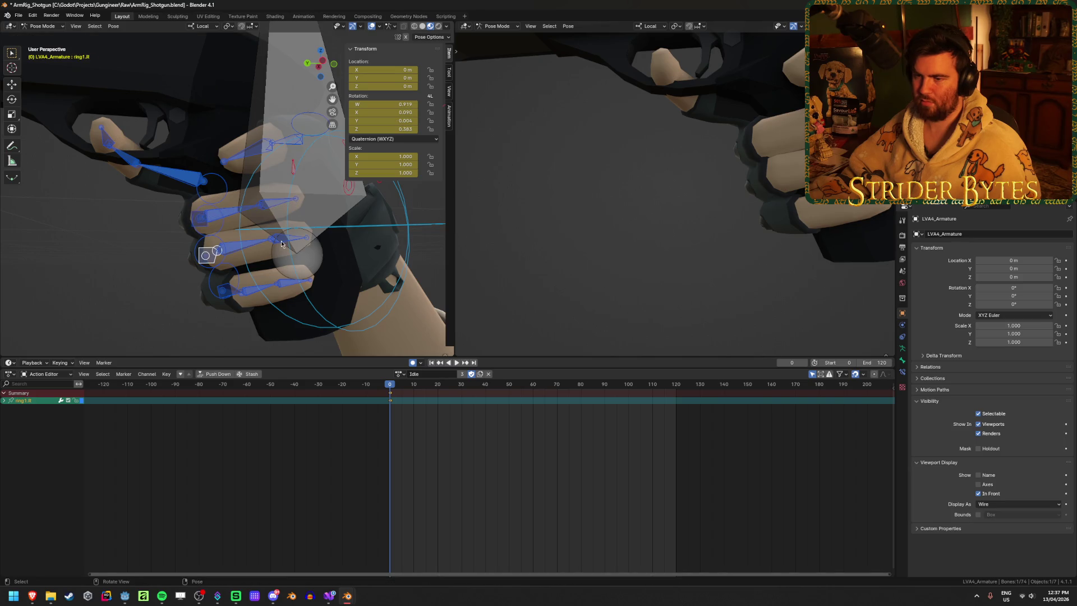
pyautogui.moveTo(208, 252); pyautogui.dragTo(274, 242, button='middle')
pyautogui.click(274, 240)
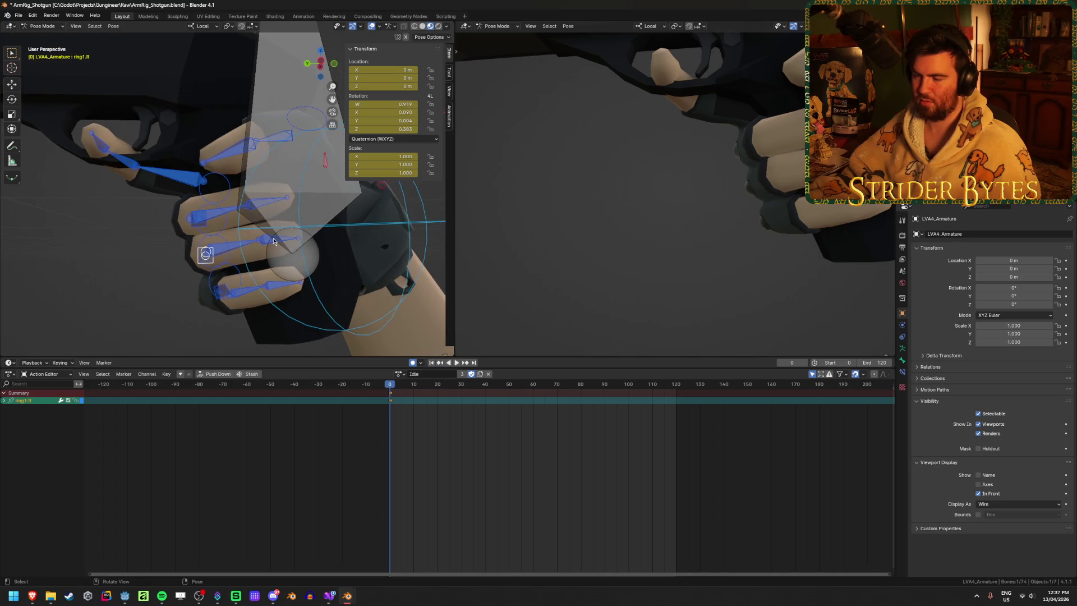
pyautogui.press('r')
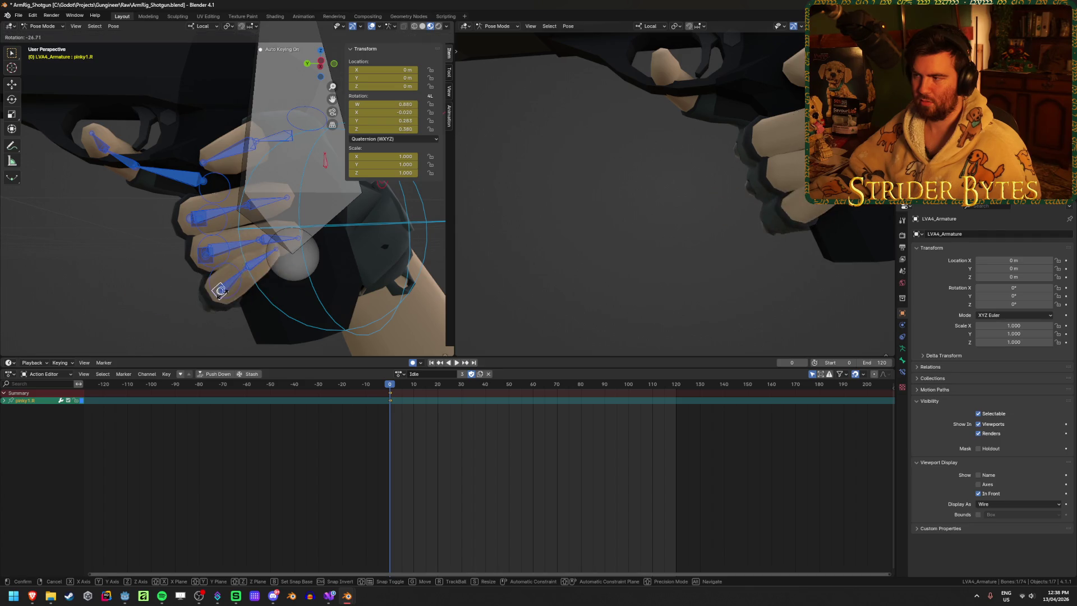
pyautogui.click(267, 288)
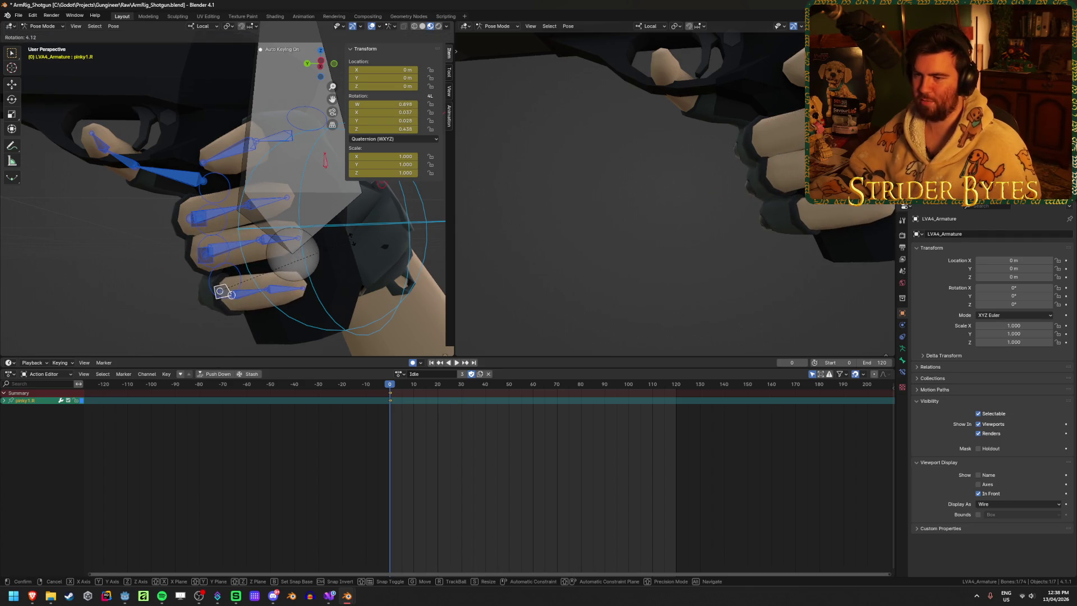
pyautogui.click(347, 227)
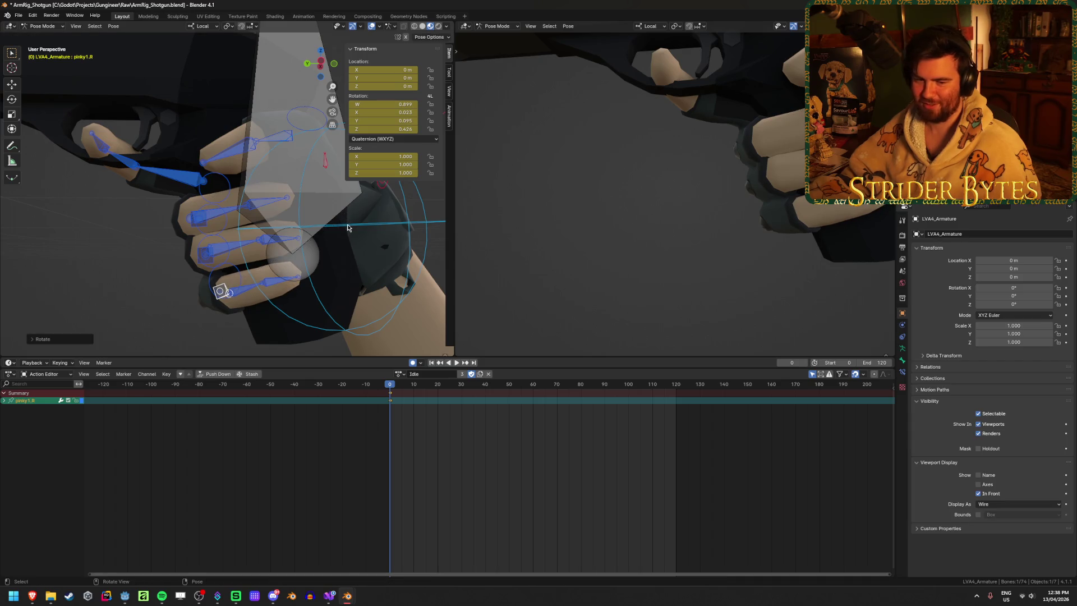
# Step: Rotate the right ring finger's base bone again after checking the arm in the preview
pyautogui.moveTo(829, 223); pyautogui.dragTo(868, 228, button='middle')
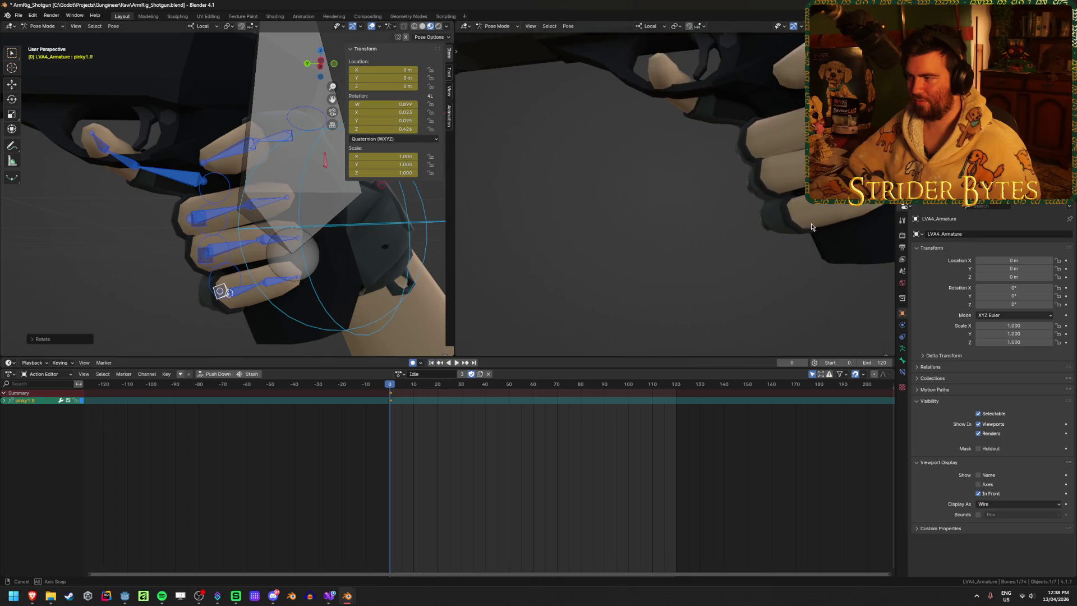
pyautogui.moveTo(867, 228); pyautogui.dragTo(802, 227, button='middle')
pyautogui.click(205, 260)
pyautogui.moveTo(205, 260); pyautogui.dragTo(300, 249, button='middle')
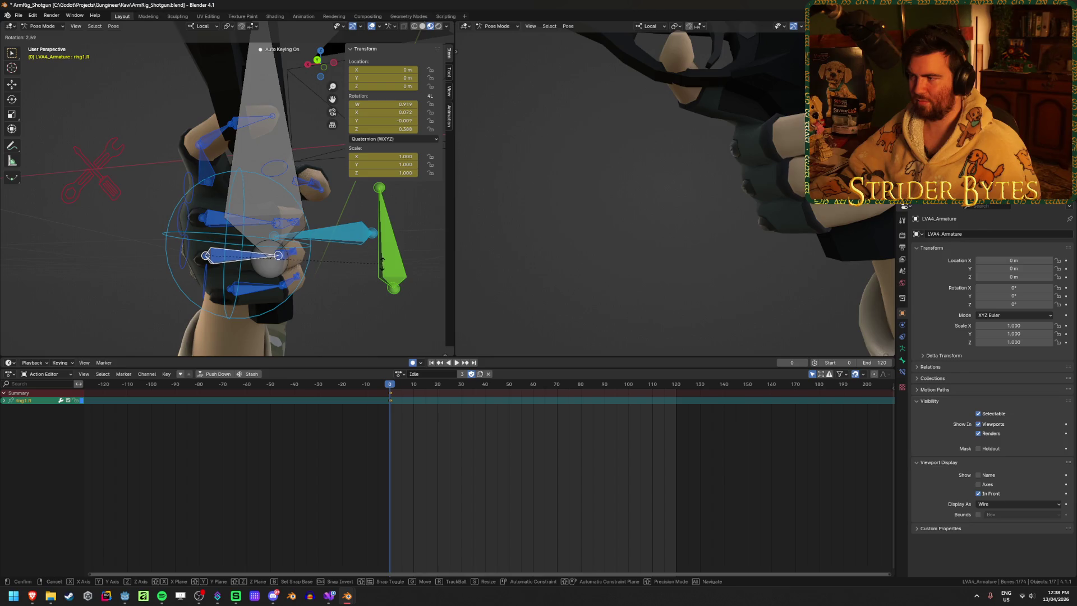
pyautogui.click(382, 264)
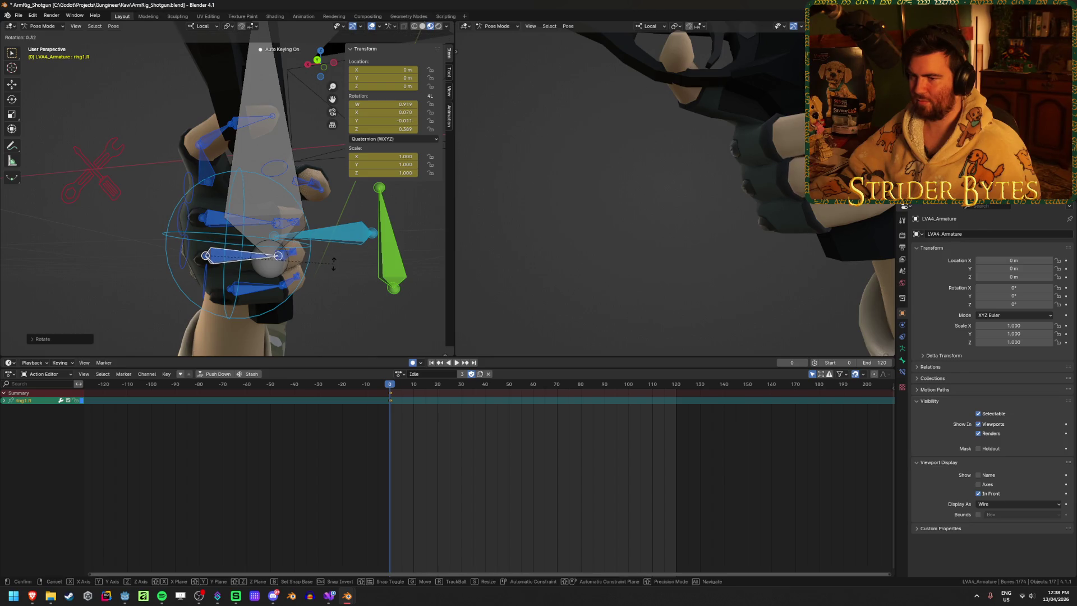
pyautogui.scroll(3, 333, 264)
pyautogui.moveTo(333, 264); pyautogui.dragTo(261, 265, button='middle')
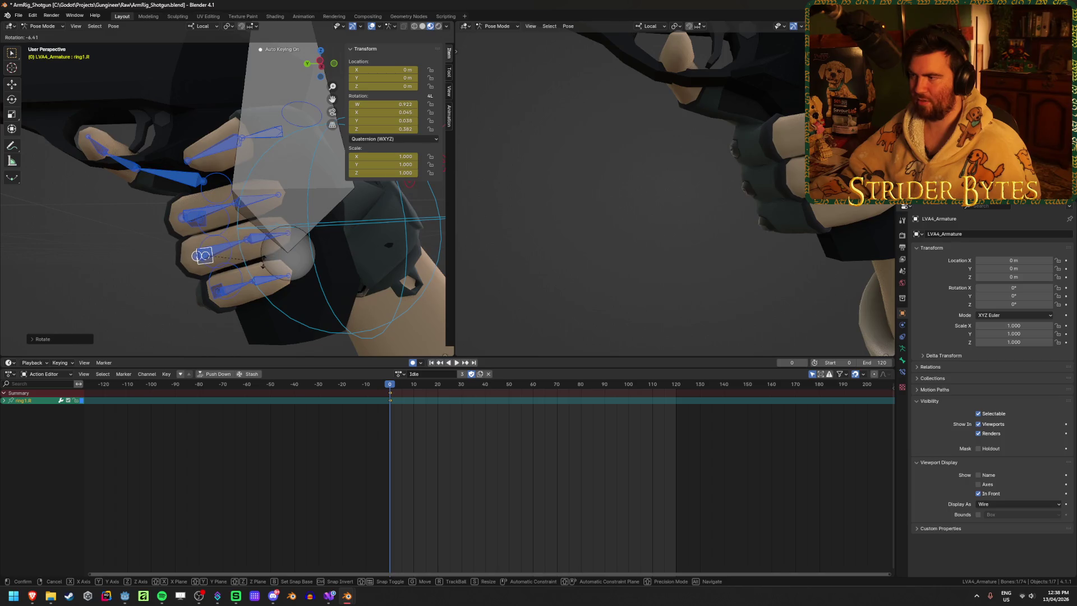
pyautogui.click(263, 267)
# Step: Review the grip from the side and select the right hand's IK control
pyautogui.moveTo(731, 222)
pyautogui.mouseDown(button='middle')
pyautogui.moveTo(690, 233)
pyautogui.moveTo(814, 228)
pyautogui.moveTo(703, 221)
pyautogui.moveTo(716, 232)
pyautogui.mouseUp(button='middle')
pyautogui.scroll(-3, 690, 233)
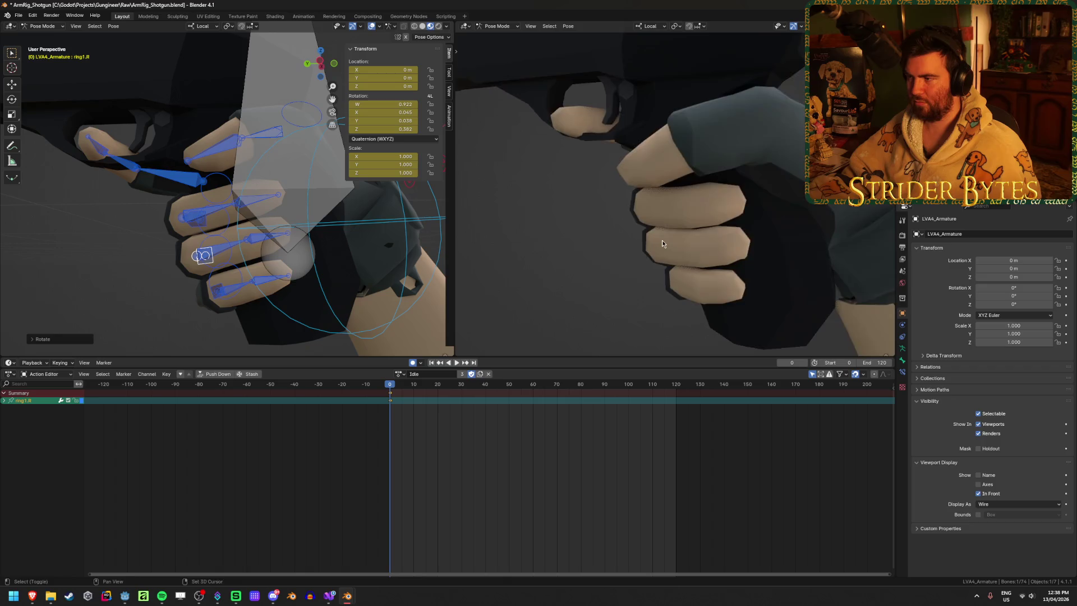
pyautogui.moveTo(716, 231); pyautogui.dragTo(685, 233, button='middle')
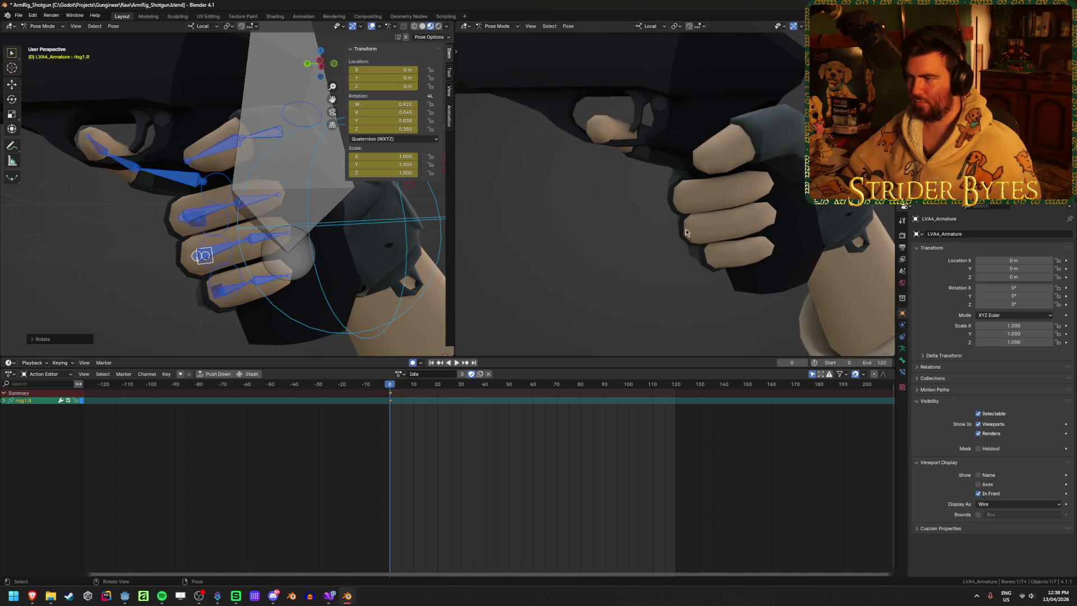
pyautogui.click(368, 222)
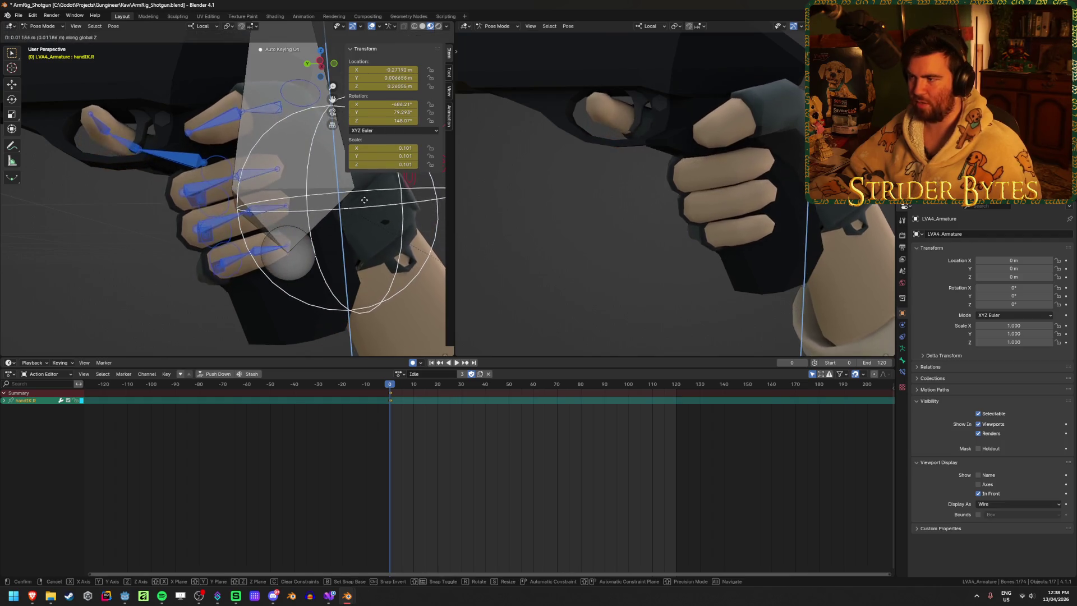
# Step: Move the right hand IK control slightly so the hand sits better on the grip
pyautogui.click(345, 200)
pyautogui.press('g')
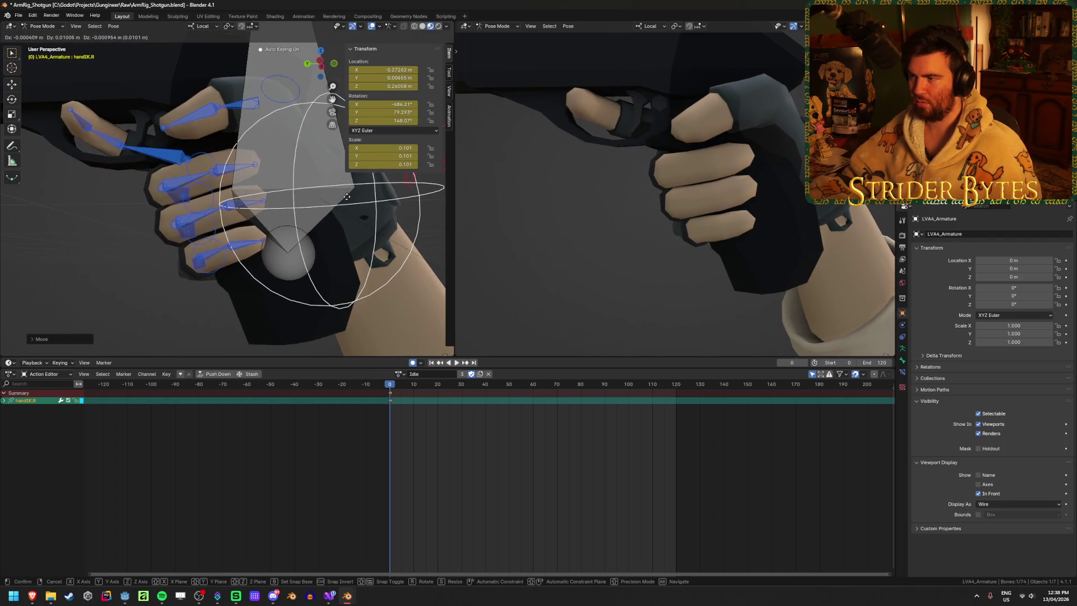
pyautogui.click(347, 201)
pyautogui.moveTo(580, 198)
pyautogui.mouseDown(button='middle')
pyautogui.moveTo(656, 187)
pyautogui.moveTo(572, 180)
pyautogui.moveTo(590, 188)
pyautogui.moveTo(558, 207)
pyautogui.moveTo(591, 228)
pyautogui.mouseUp(button='middle')
pyautogui.scroll(-3, 590, 189)
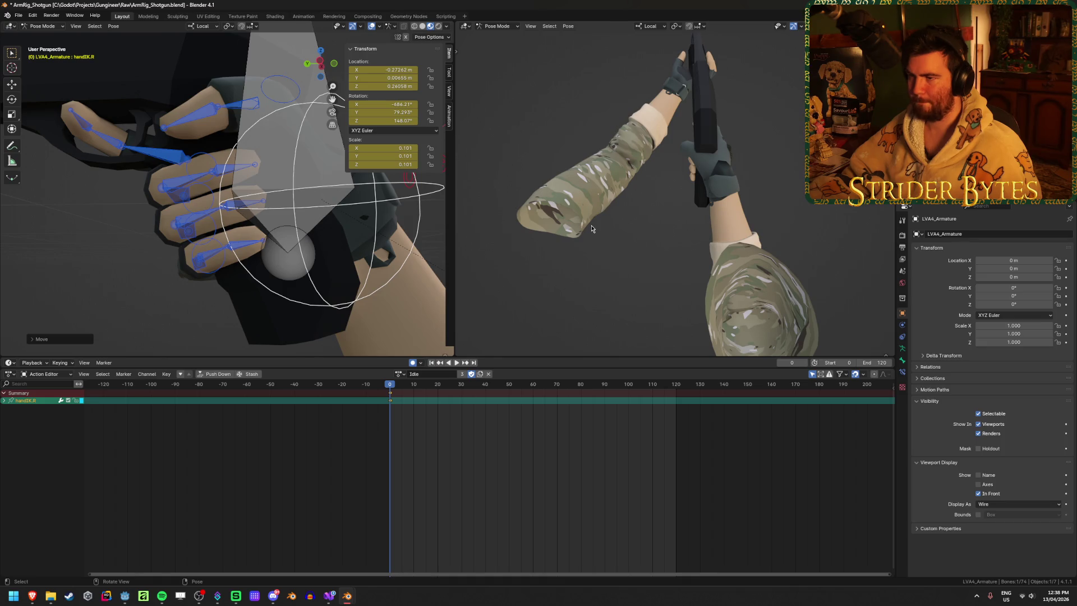
# Step: Cancel an accidental transform on a finger bone and inspect the gripping hand up close
pyautogui.click(185, 182)
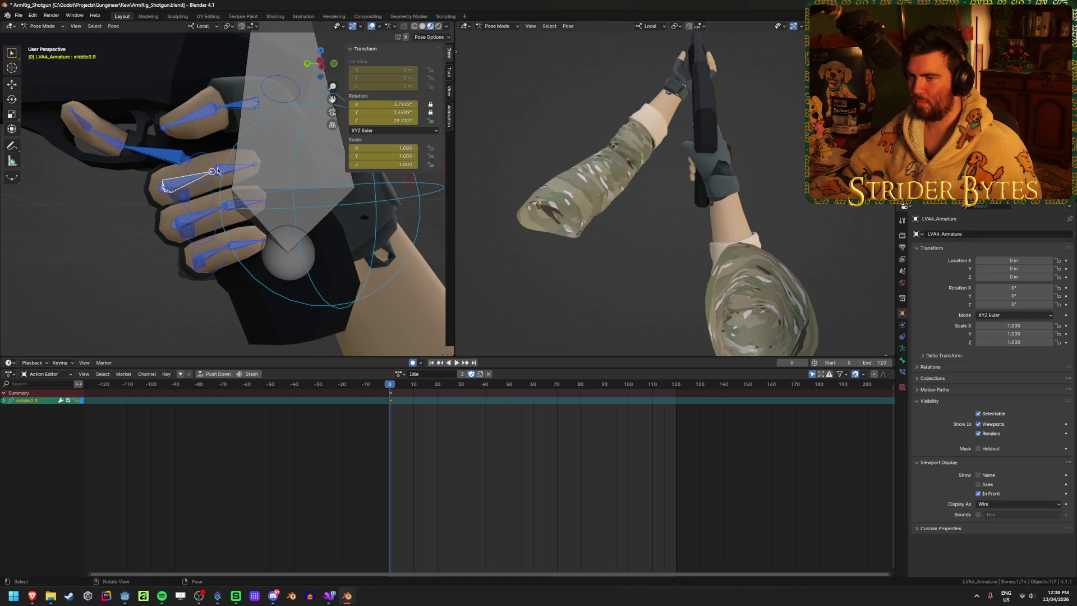
pyautogui.press('r')
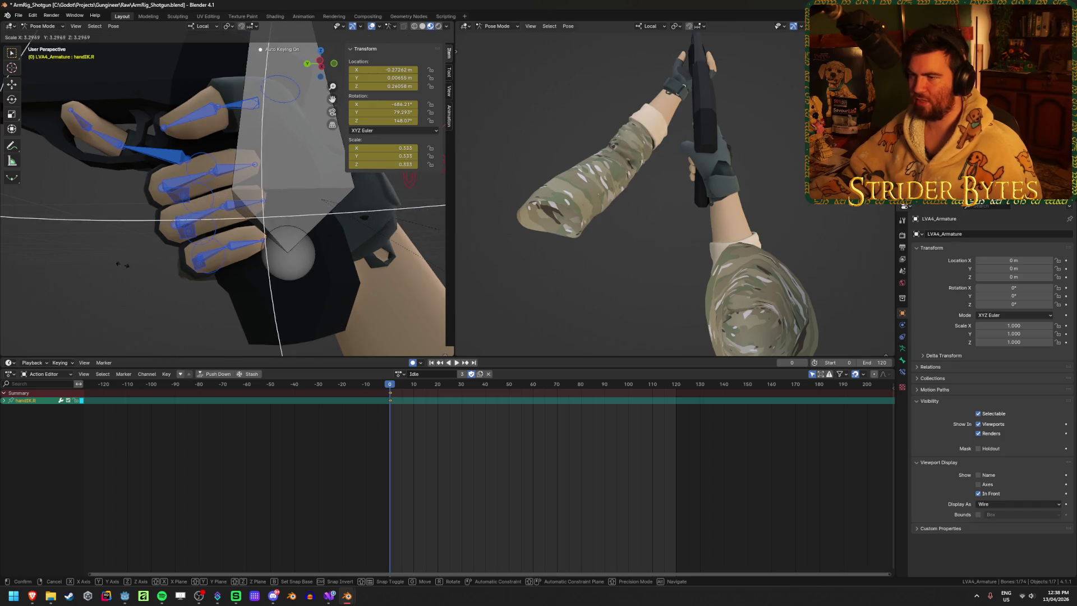
pyautogui.press('Escape')
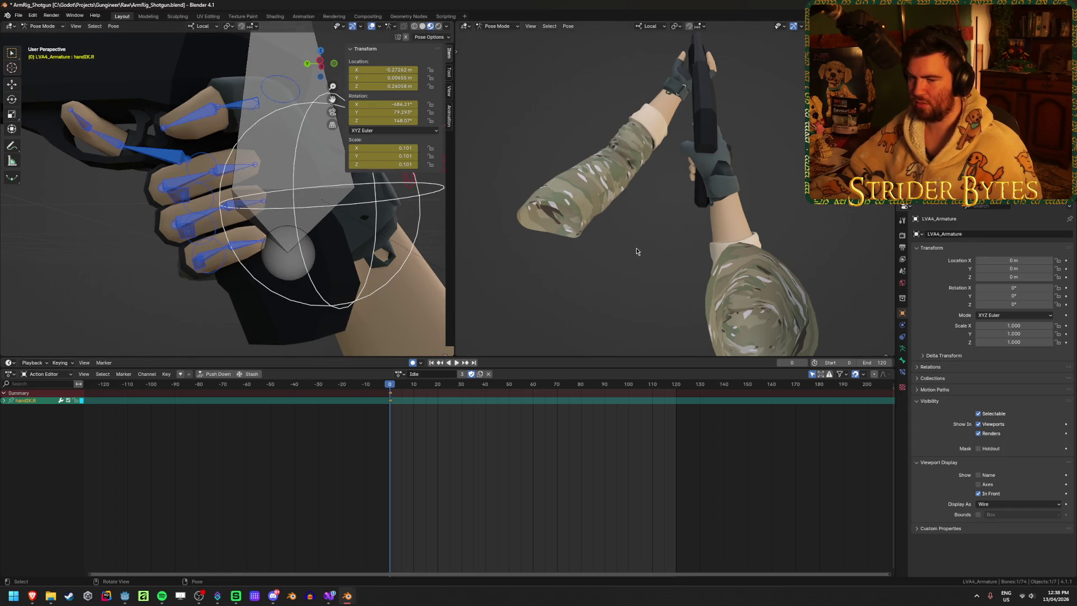
pyautogui.moveTo(618, 248)
pyautogui.mouseDown(button='middle')
pyautogui.moveTo(675, 244)
pyautogui.moveTo(662, 276)
pyautogui.moveTo(522, 223)
pyautogui.mouseUp(button='middle')
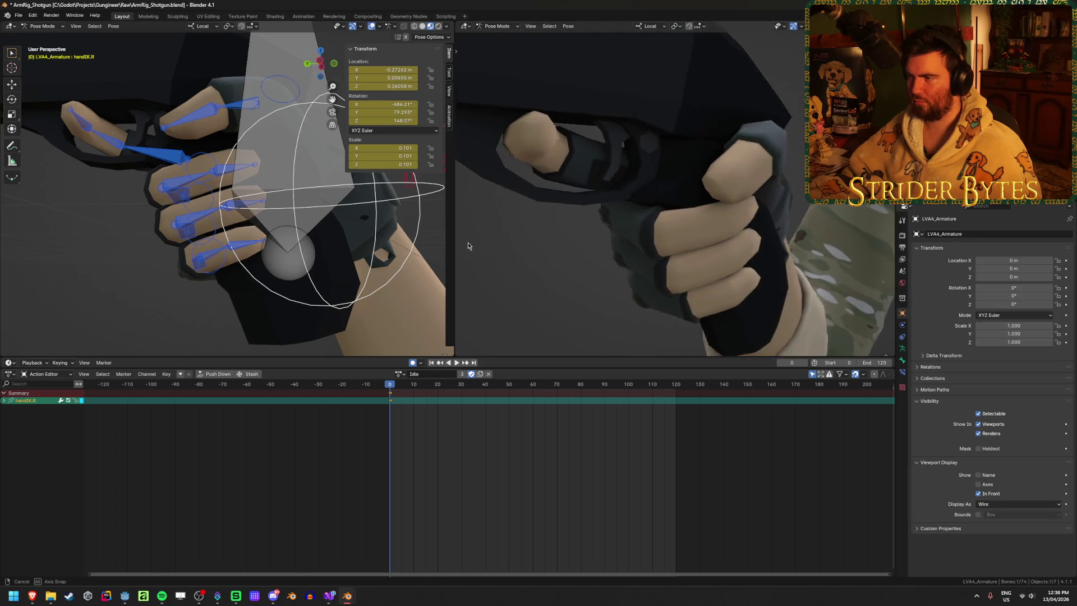
pyautogui.moveTo(523, 222); pyautogui.dragTo(464, 247, button='middle')
# Step: Move the right index fingertip bone closer against the shotgun
pyautogui.click(75, 117)
pyautogui.moveTo(76, 117); pyautogui.dragTo(341, 139, button='middle')
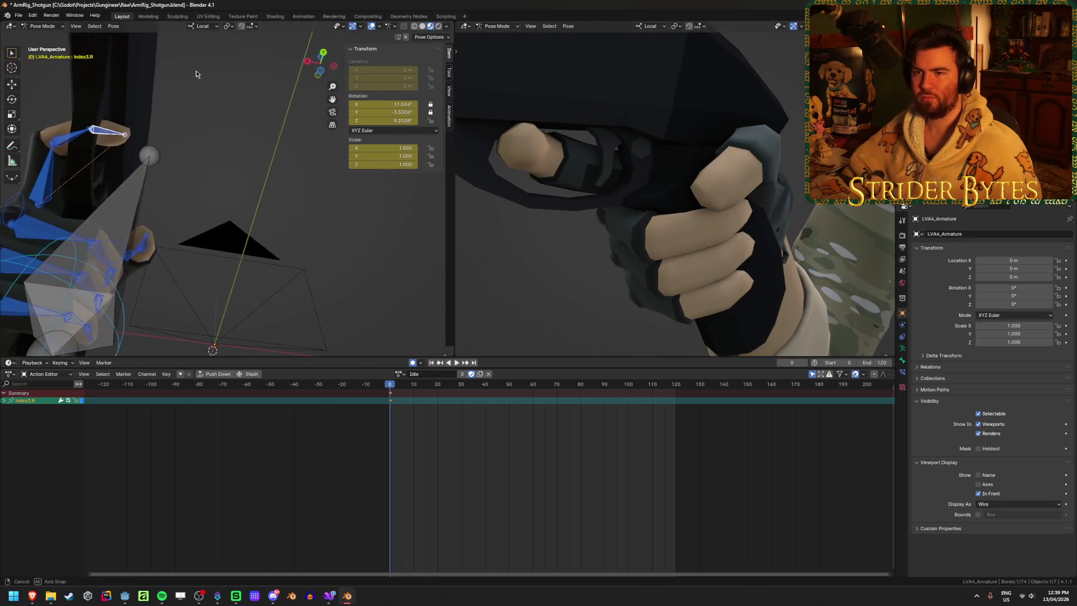
pyautogui.keyDown('shift'); pyautogui.moveTo(259, 350); pyautogui.dragTo(263, 166, button='middle'); pyautogui.keyUp('shift')
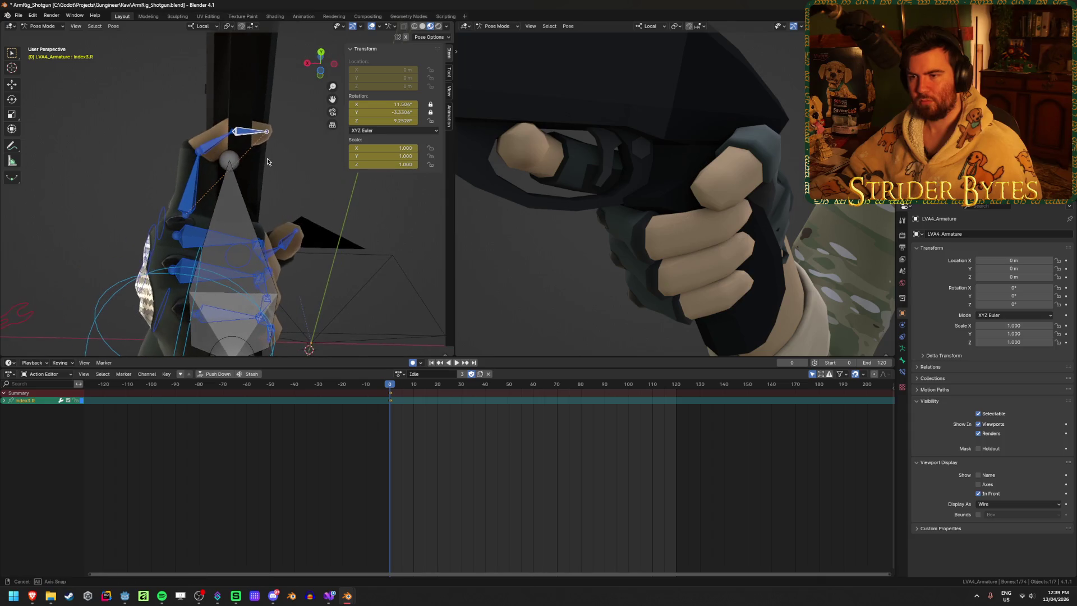
pyautogui.press('g')
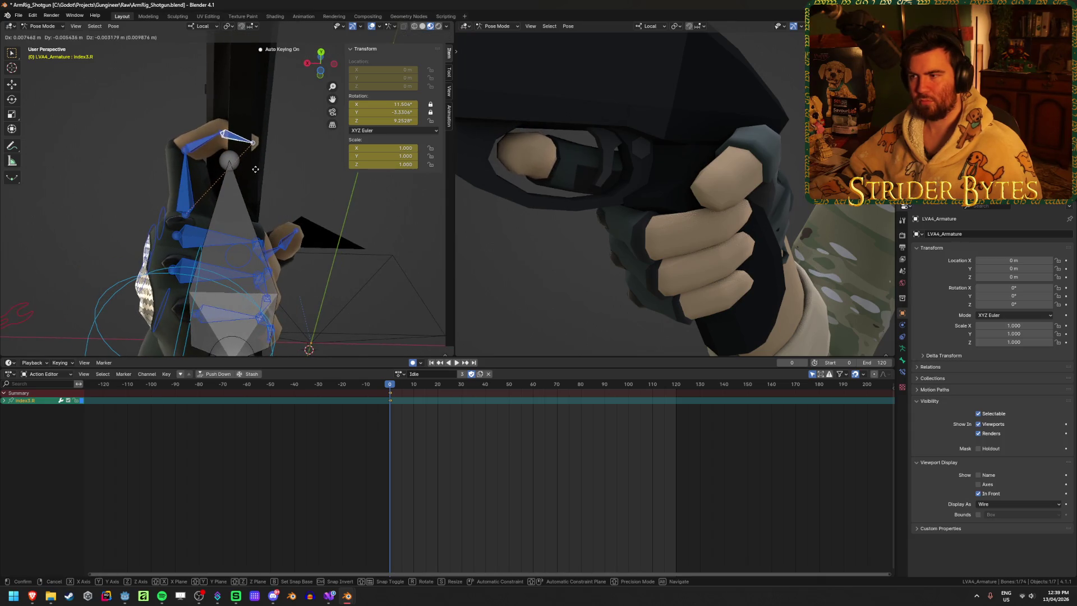
pyautogui.click(255, 169)
pyautogui.moveTo(255, 170)
pyautogui.mouseDown(button='middle')
pyautogui.moveTo(215, 265)
pyautogui.moveTo(235, 250)
pyautogui.mouseUp(button='middle')
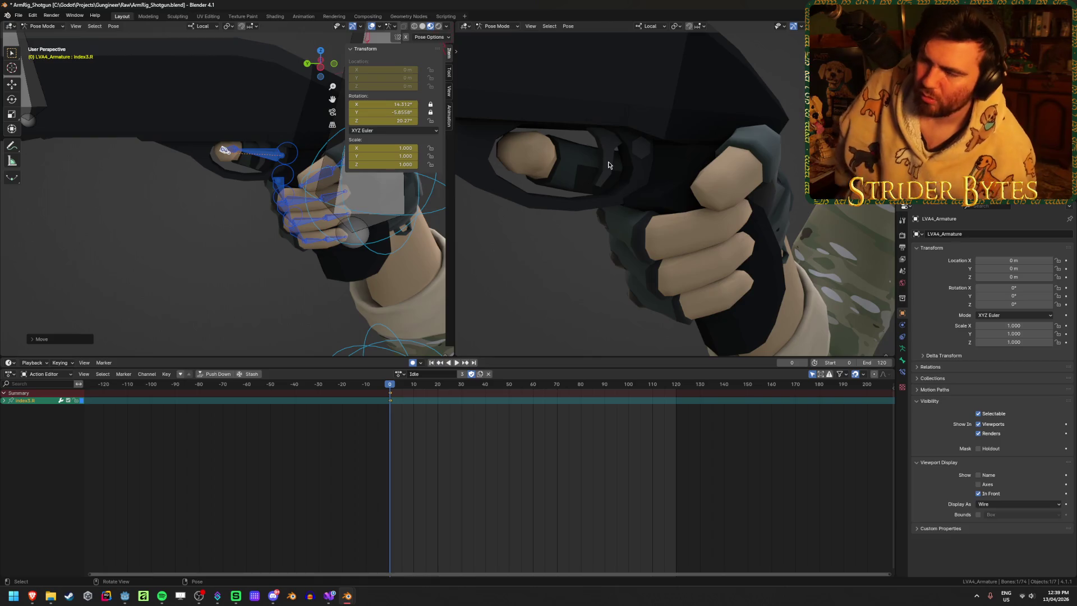
# Step: Check the arm in the preview and nudge the index fingertip again toward the trigger area
pyautogui.moveTo(608, 164)
pyautogui.mouseDown(button='middle')
pyautogui.moveTo(463, 189)
pyautogui.moveTo(496, 180)
pyautogui.mouseUp(button='middle')
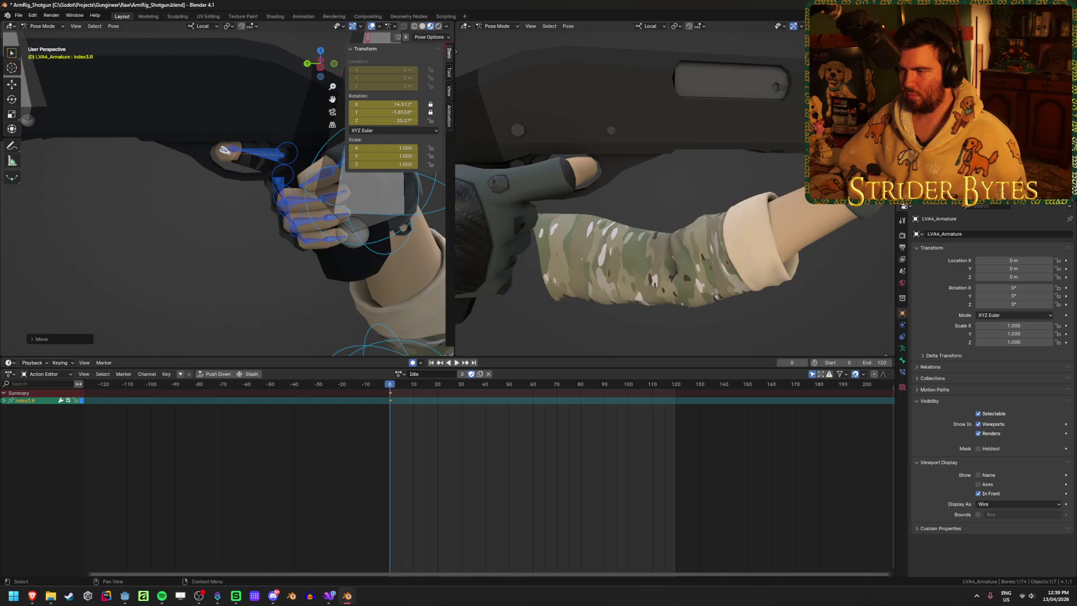
pyautogui.moveTo(549, 220)
pyautogui.mouseDown(button='middle')
pyautogui.moveTo(613, 200)
pyautogui.moveTo(599, 266)
pyautogui.mouseUp(button='middle')
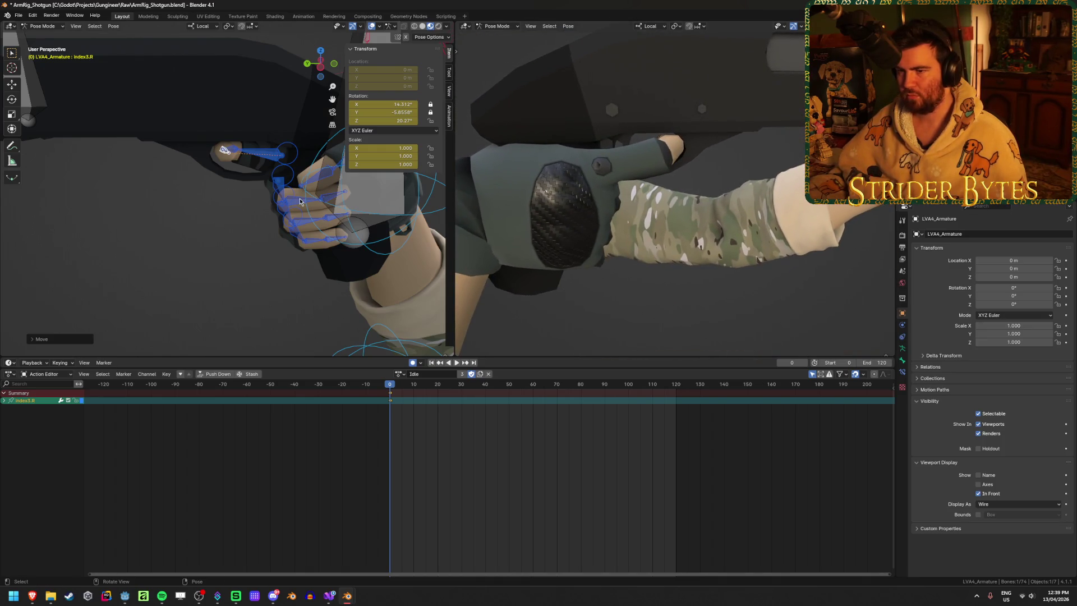
pyautogui.moveTo(202, 181)
pyautogui.mouseDown(button='middle')
pyautogui.moveTo(220, 191)
pyautogui.moveTo(249, 178)
pyautogui.mouseUp(button='middle')
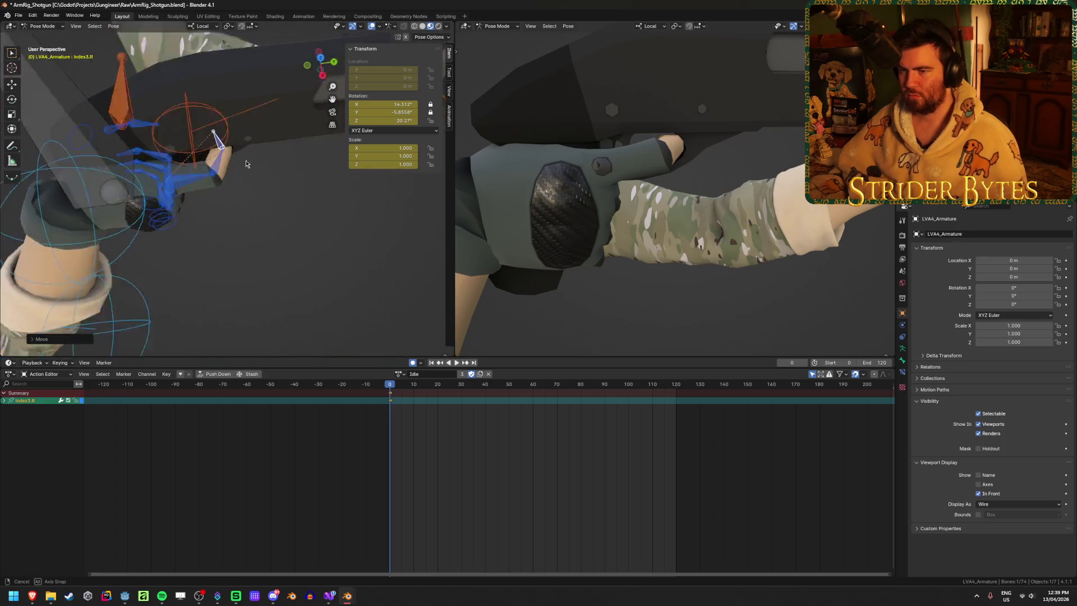
pyautogui.press('g')
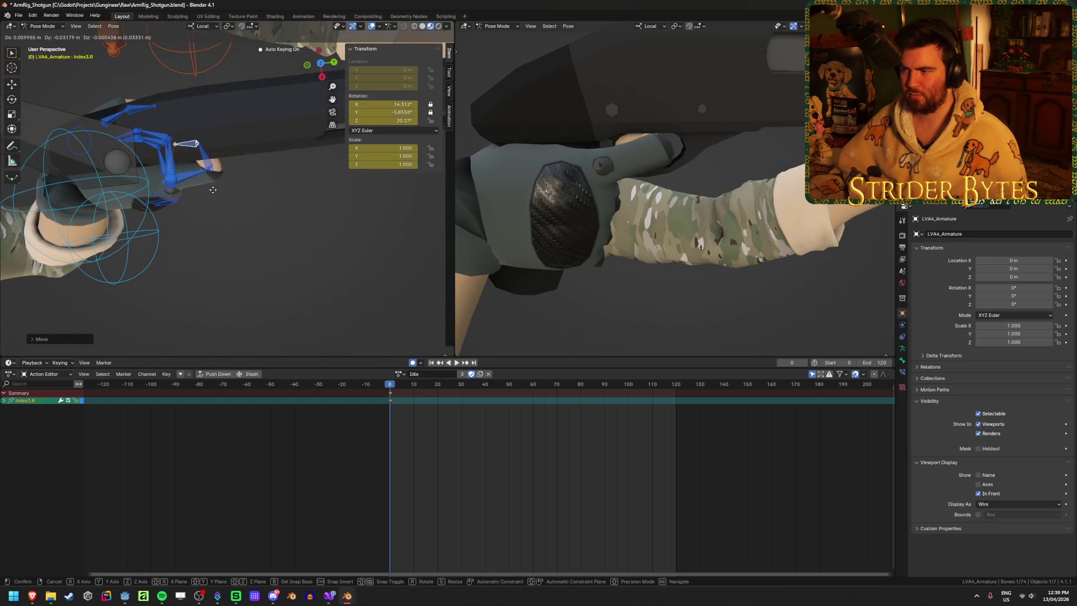
pyautogui.click(222, 172)
pyautogui.moveTo(223, 172)
pyautogui.mouseDown(button='middle')
pyautogui.moveTo(25, 50)
pyautogui.moveTo(51, 337)
pyautogui.mouseUp(button='middle')
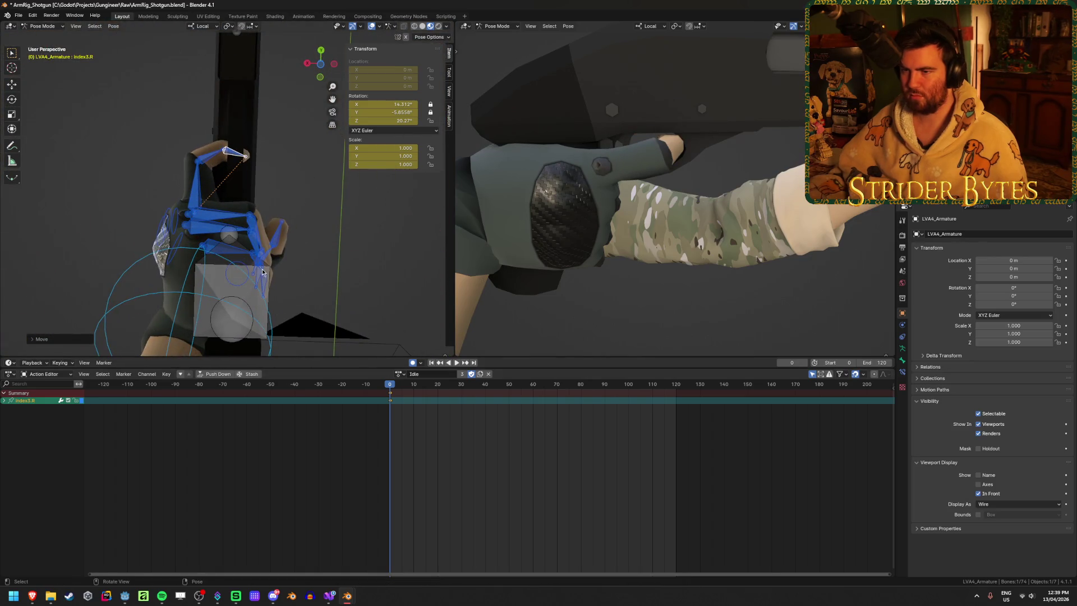
pyautogui.press('g')
# Step: Check the right hand's grip on the shotgun through the camera and from several angles in both viewports
pyautogui.click(536, 163)
pyautogui.press('KP_0')
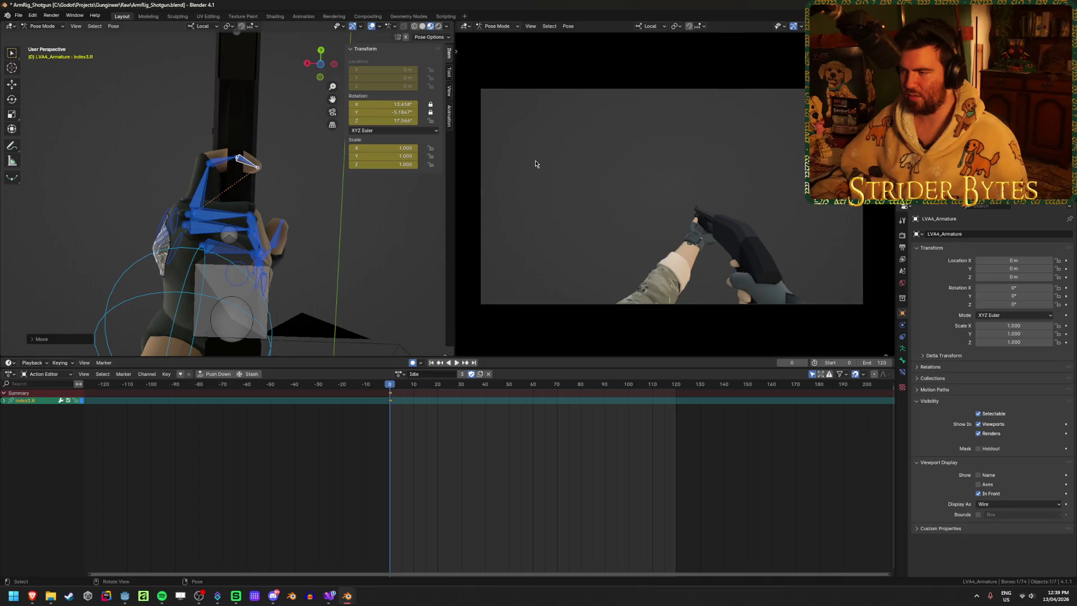
pyautogui.moveTo(284, 187); pyautogui.dragTo(246, 210, button='middle')
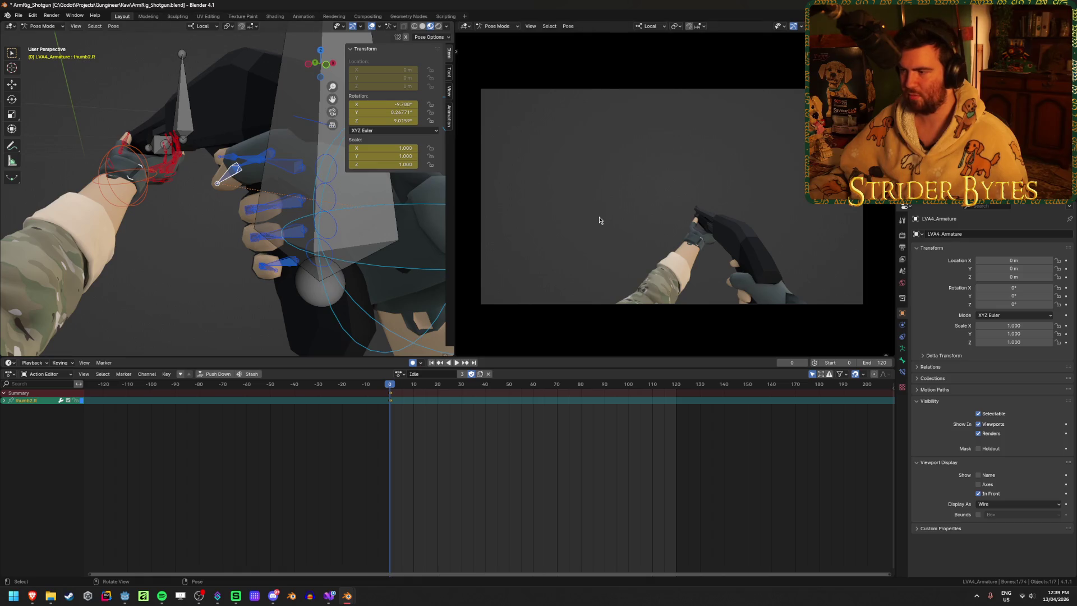
pyautogui.moveTo(600, 220)
pyautogui.mouseDown(button='middle')
pyautogui.moveTo(801, 187)
pyautogui.moveTo(673, 236)
pyautogui.mouseUp(button='middle')
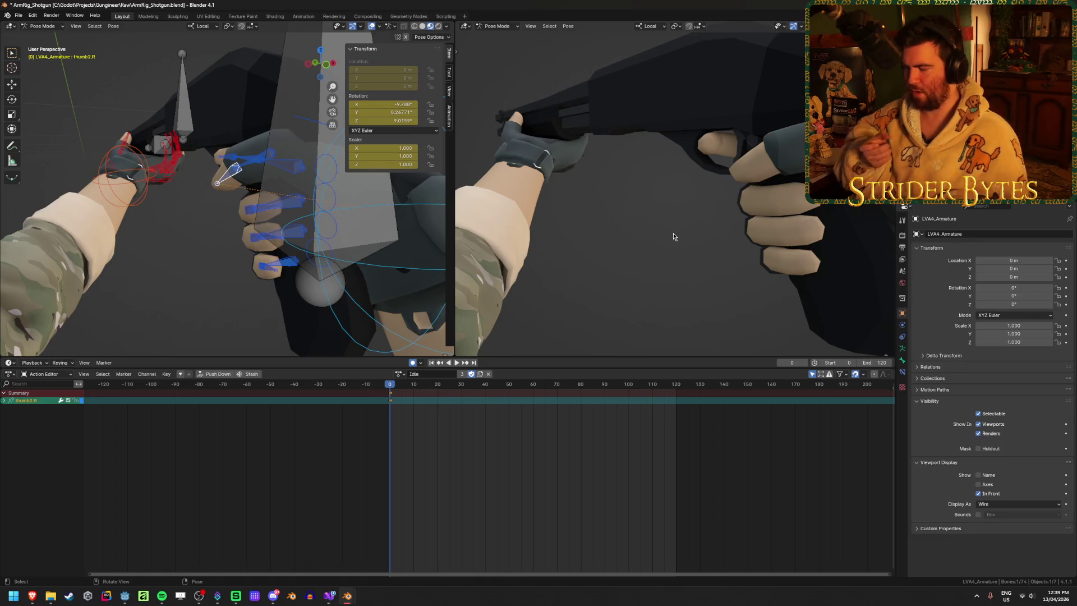
pyautogui.moveTo(672, 236)
pyautogui.mouseDown(button='middle')
pyautogui.moveTo(802, 157)
pyautogui.moveTo(757, 253)
pyautogui.mouseUp(button='middle')
pyautogui.moveTo(252, 168); pyautogui.dragTo(301, 143, button='middle')
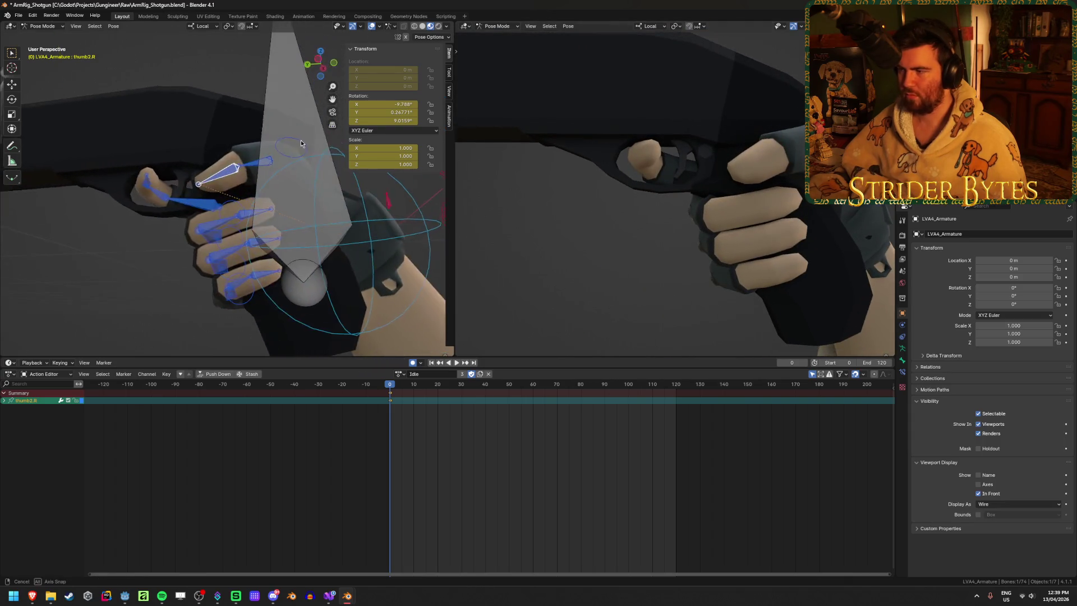
pyautogui.moveTo(735, 193); pyautogui.dragTo(715, 143, button='middle')
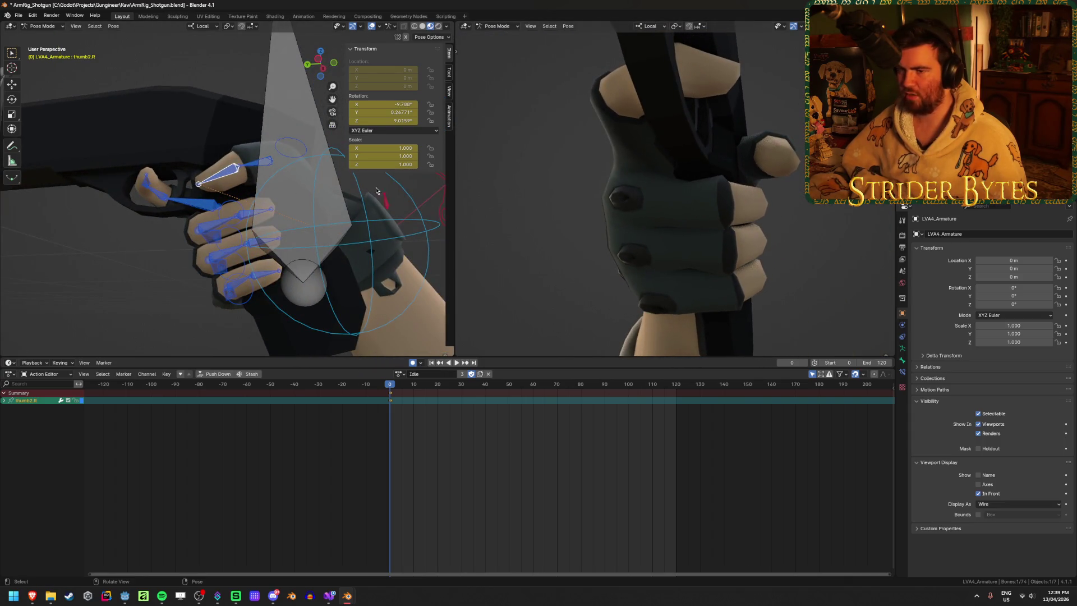
pyautogui.moveTo(277, 194)
pyautogui.mouseDown(button='middle')
pyautogui.moveTo(230, 161)
pyautogui.moveTo(278, 134)
pyautogui.mouseUp(button='middle')
# Step: Move the right thumb bone closer against the shotgun grip, checking it from around the hand
pyautogui.press('g')
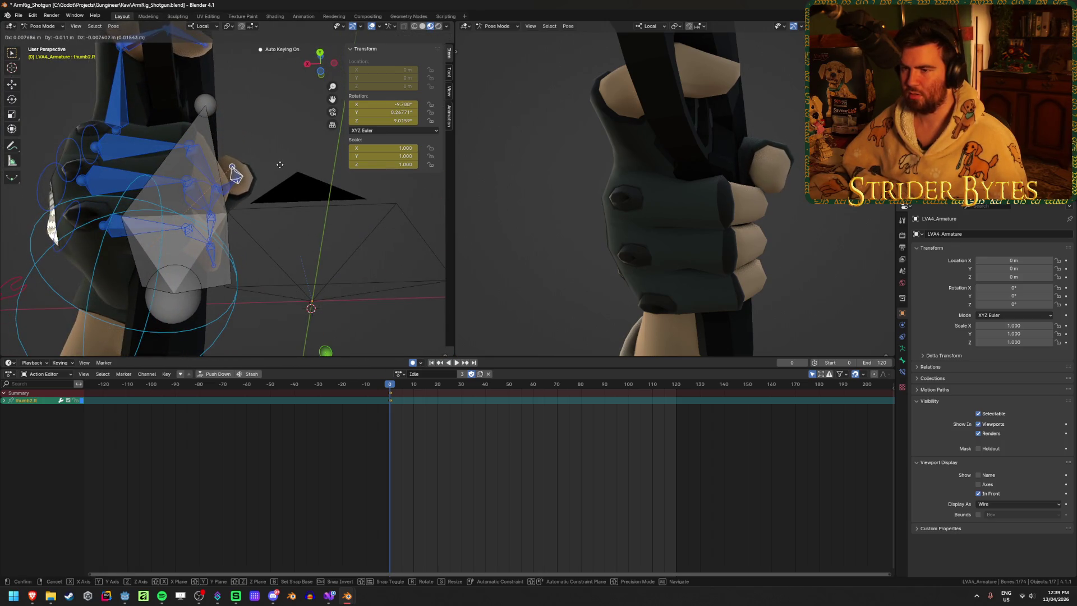
pyautogui.click(288, 137)
pyautogui.moveTo(294, 195); pyautogui.dragTo(194, 233, button='middle')
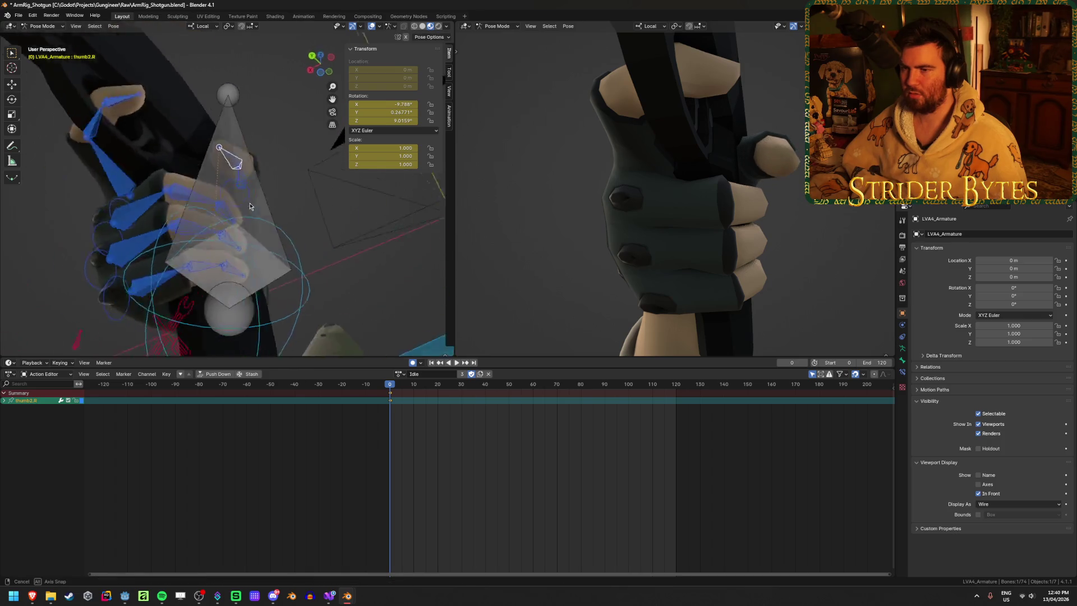
pyautogui.click(195, 240)
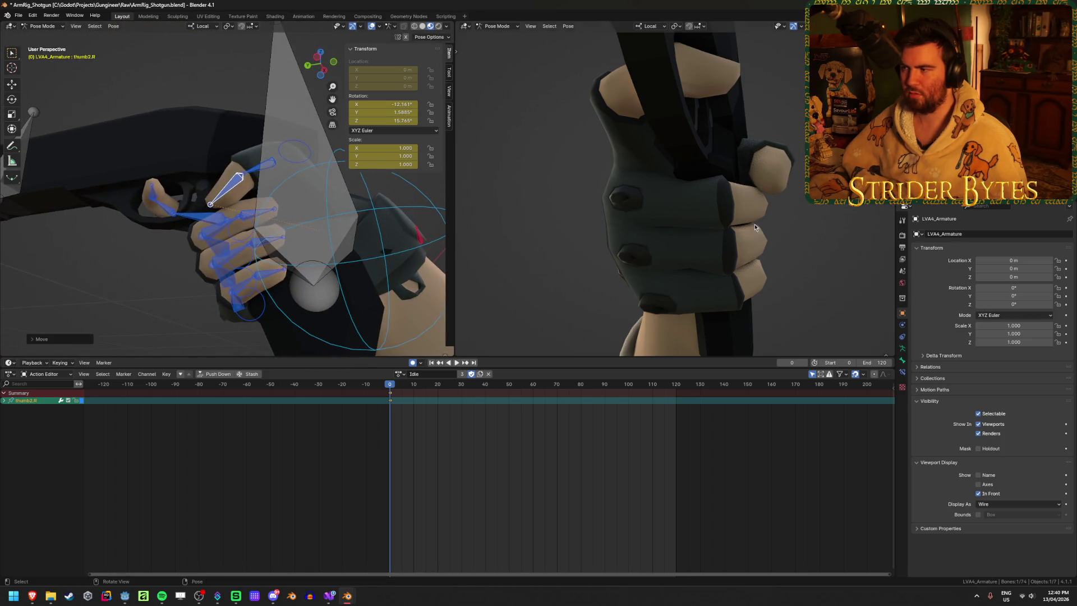
pyautogui.moveTo(657, 219); pyautogui.dragTo(681, 233, button='middle')
pyautogui.moveTo(296, 220); pyautogui.dragTo(305, 224, button='middle')
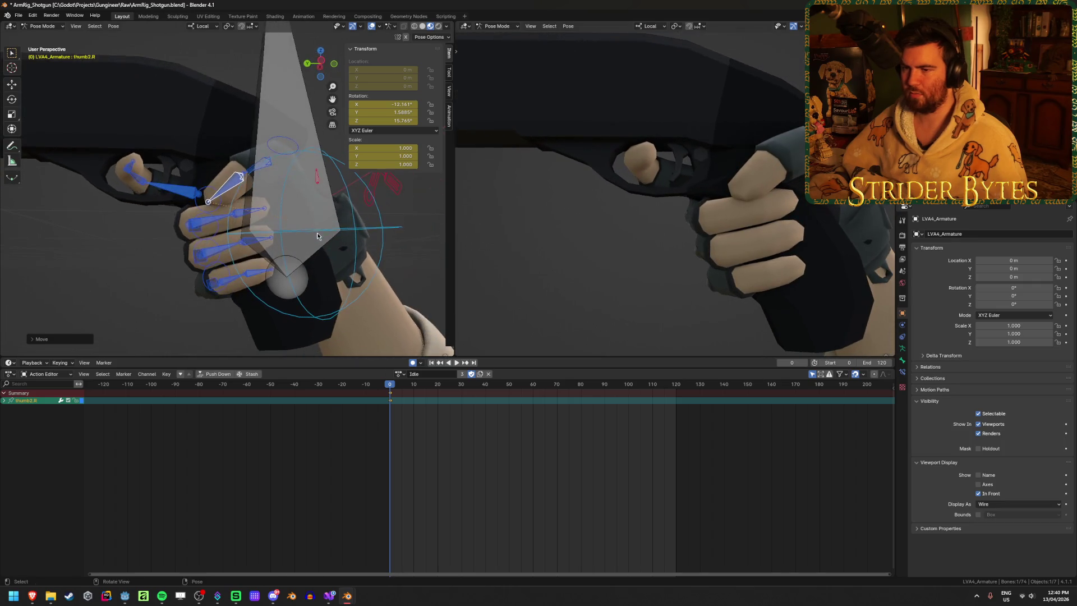
pyautogui.press('g')
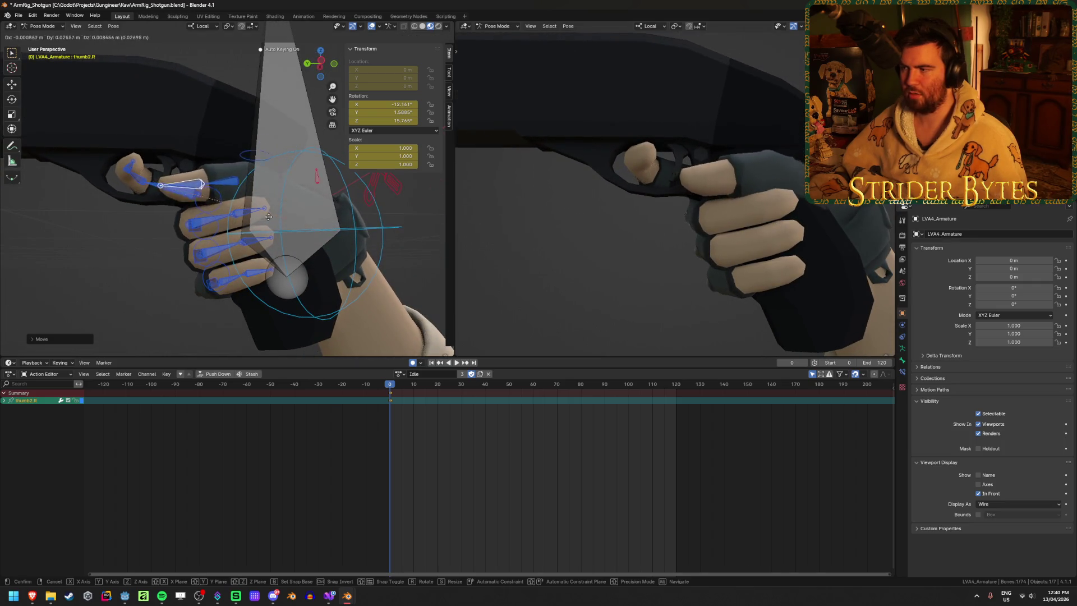
pyautogui.moveTo(521, 223); pyautogui.dragTo(736, 213, button='middle')
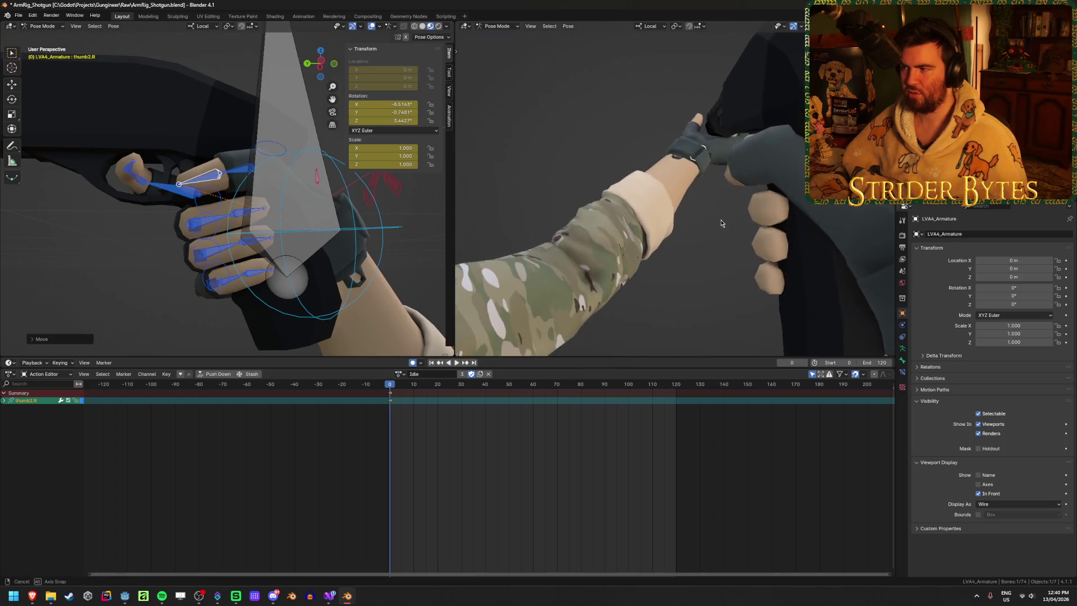
pyautogui.moveTo(278, 177)
pyautogui.mouseDown(button='middle')
pyautogui.moveTo(231, 195)
pyautogui.moveTo(403, 236)
pyautogui.mouseUp(button='middle')
# Step: Rotate thumb1.R and thumb2.R so the thumb curls around the grip, then inspect the arm and gun
pyautogui.click(240, 168)
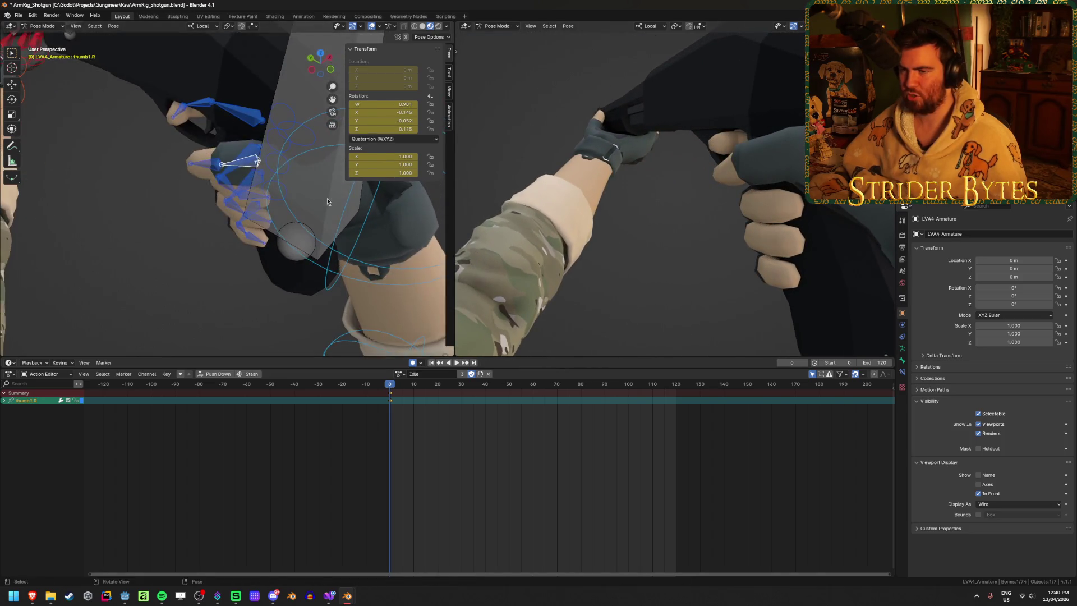
pyautogui.press('r')
pyautogui.click(358, 202)
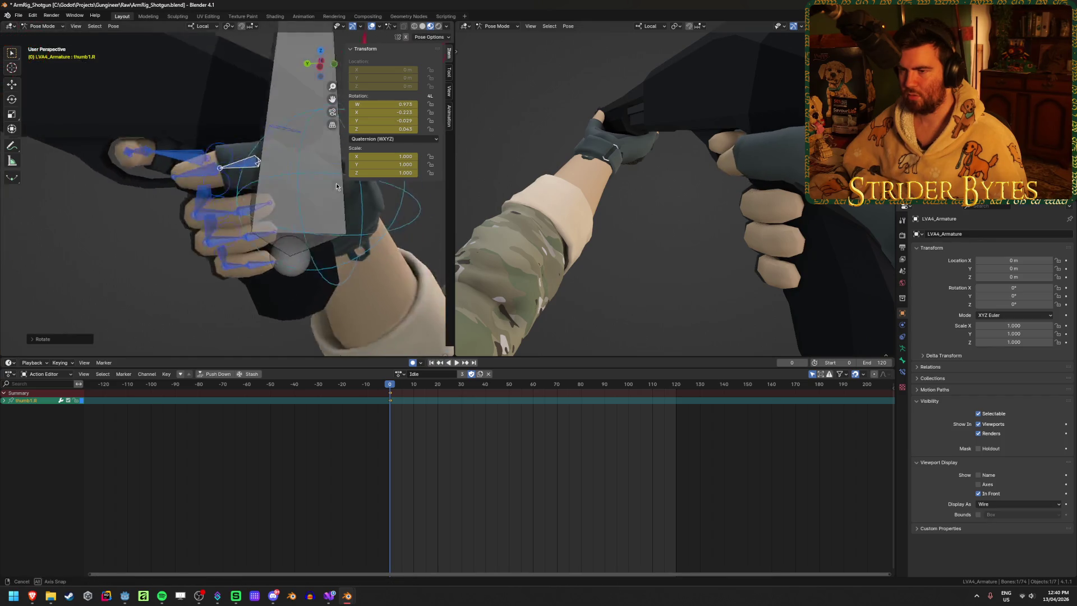
pyautogui.moveTo(358, 202); pyautogui.dragTo(253, 193, button='middle')
pyautogui.click(194, 169)
pyautogui.moveTo(194, 168); pyautogui.dragTo(258, 119, button='middle')
pyautogui.press('r')
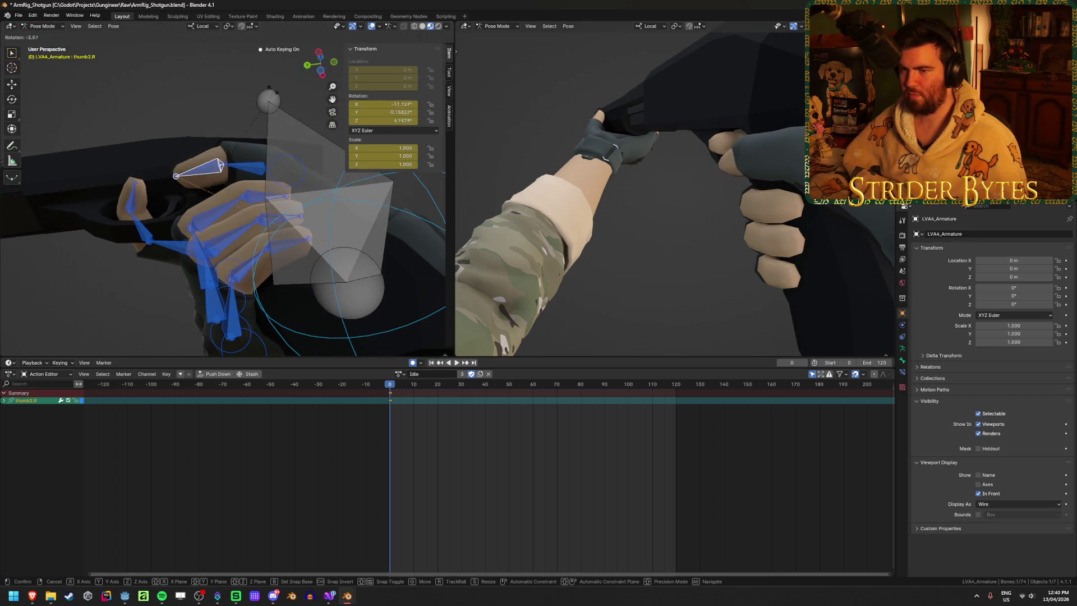
pyautogui.click(237, 73)
pyautogui.moveTo(731, 236); pyautogui.dragTo(763, 242, button='middle')
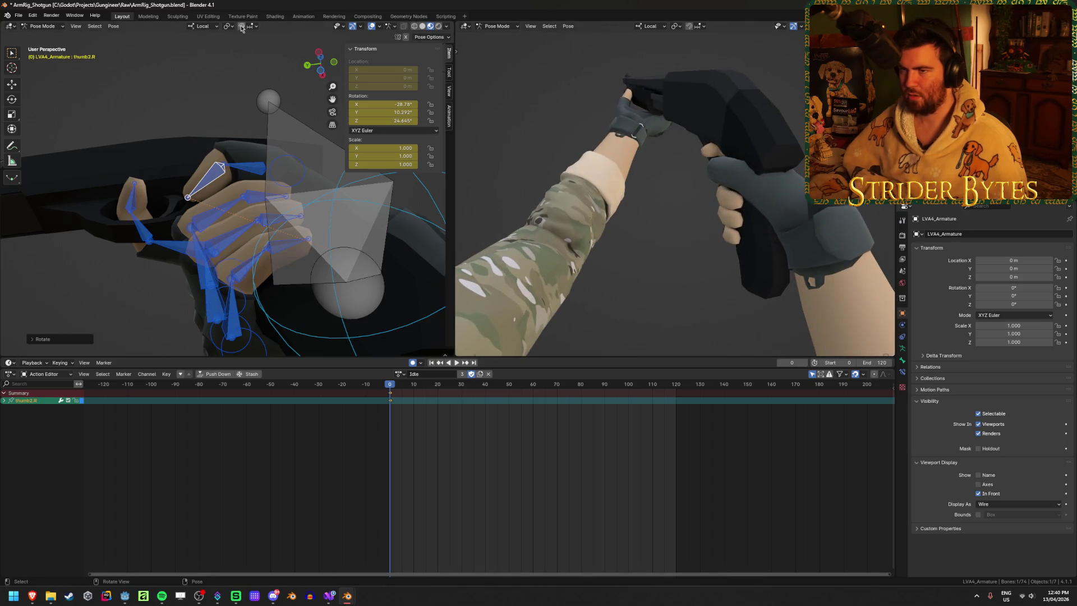
pyautogui.moveTo(259, 184)
pyautogui.mouseDown(button='middle')
pyautogui.moveTo(455, 215)
pyautogui.moveTo(788, 206)
pyautogui.moveTo(569, 253)
pyautogui.moveTo(504, 245)
pyautogui.mouseUp(button='middle')
pyautogui.moveTo(311, 228); pyautogui.dragTo(334, 245, button='middle')
pyautogui.scroll(-5, 334, 244)
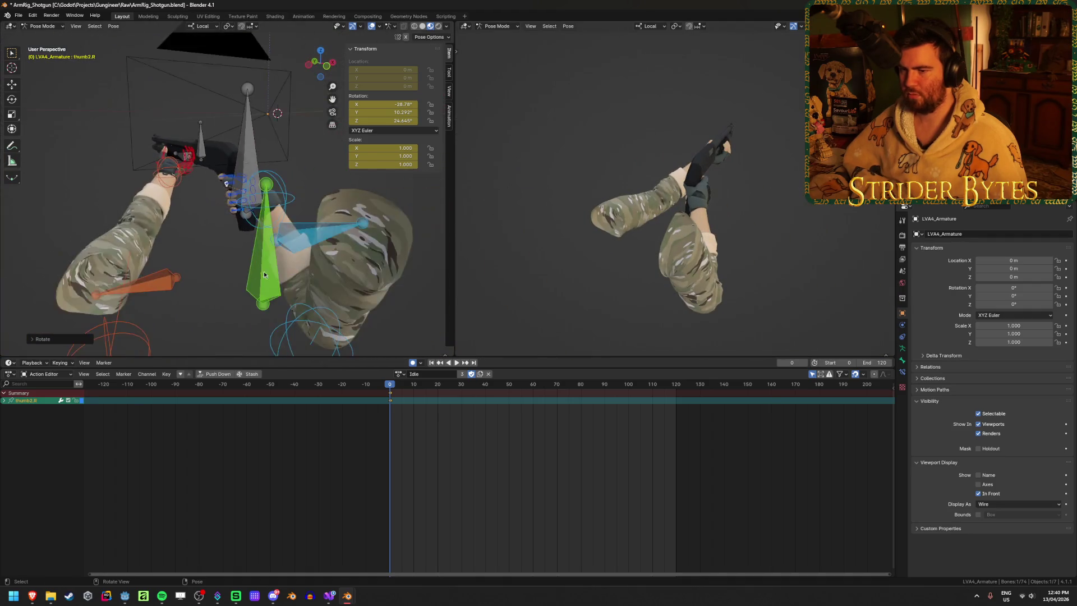
pyautogui.scroll(-3, 263, 271)
# Step: Move the right arm's pole.R elbow target to a new position and review it through the camera
pyautogui.click(290, 318)
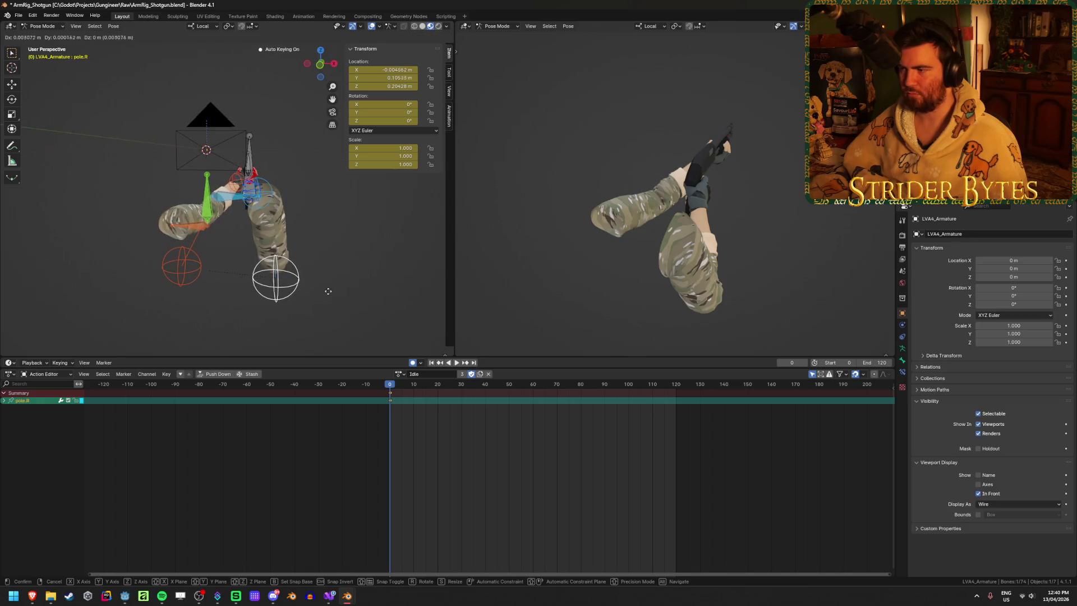
pyautogui.click(378, 271)
pyautogui.press('KP_0')
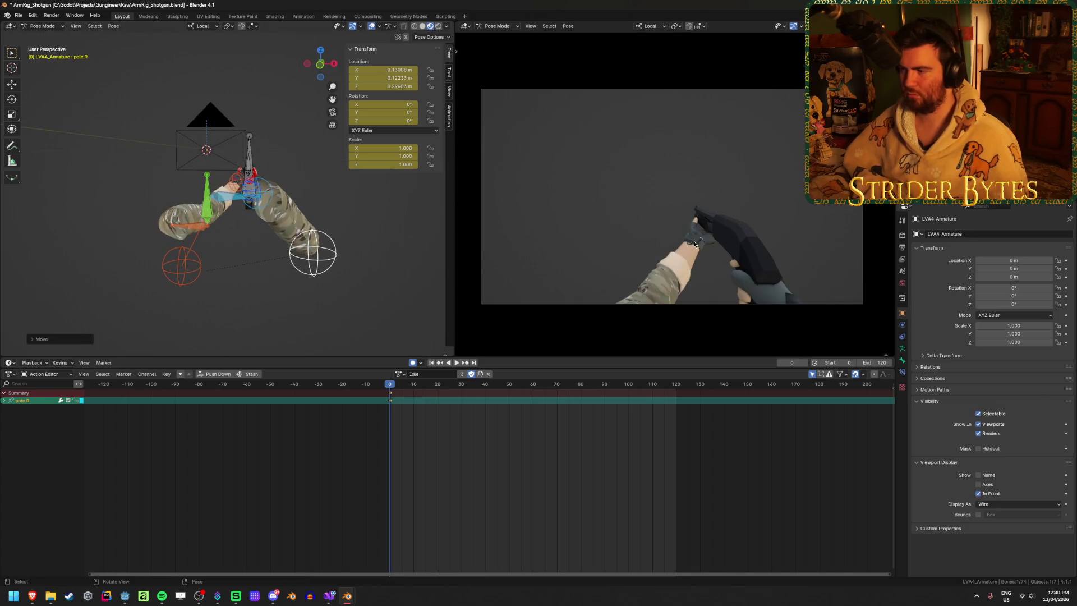
pyautogui.press('g')
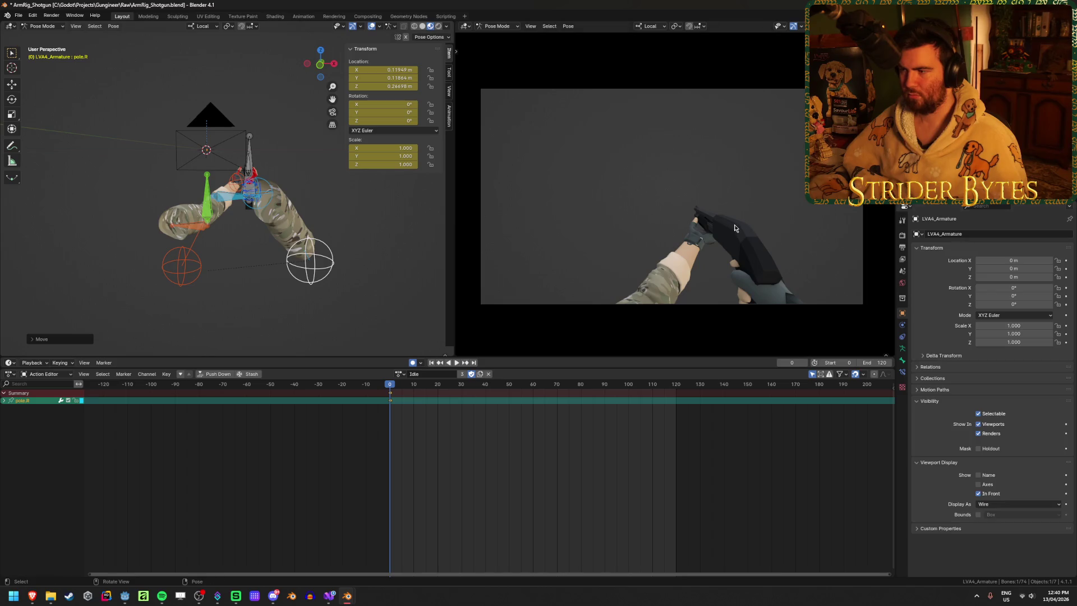
pyautogui.moveTo(607, 231)
pyautogui.mouseDown(button='middle')
pyautogui.moveTo(627, 146)
pyautogui.moveTo(550, 174)
pyautogui.moveTo(709, 200)
pyautogui.moveTo(578, 198)
pyautogui.mouseUp(button='middle')
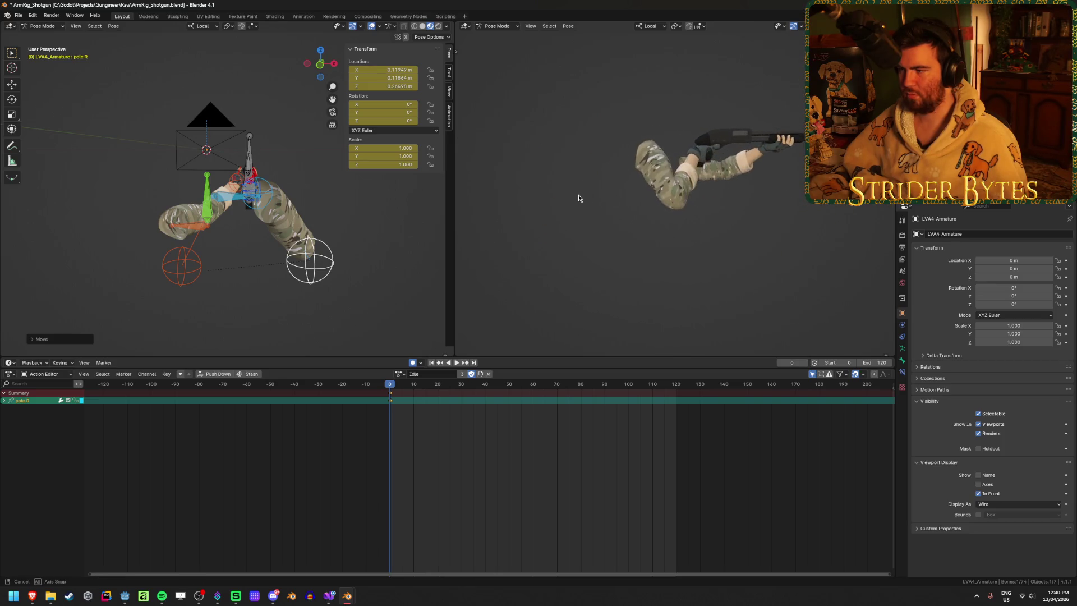
pyautogui.moveTo(303, 182); pyautogui.dragTo(235, 184, button='middle')
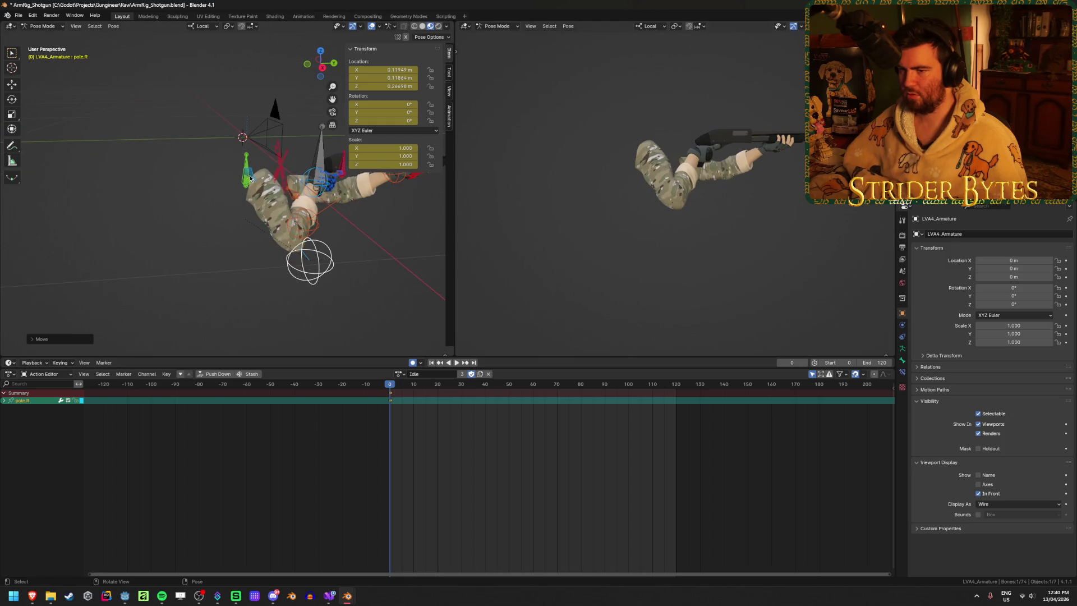
# Step: Move the right shoulder bone along a single axis and inspect the arms from closer angles
pyautogui.press('g')
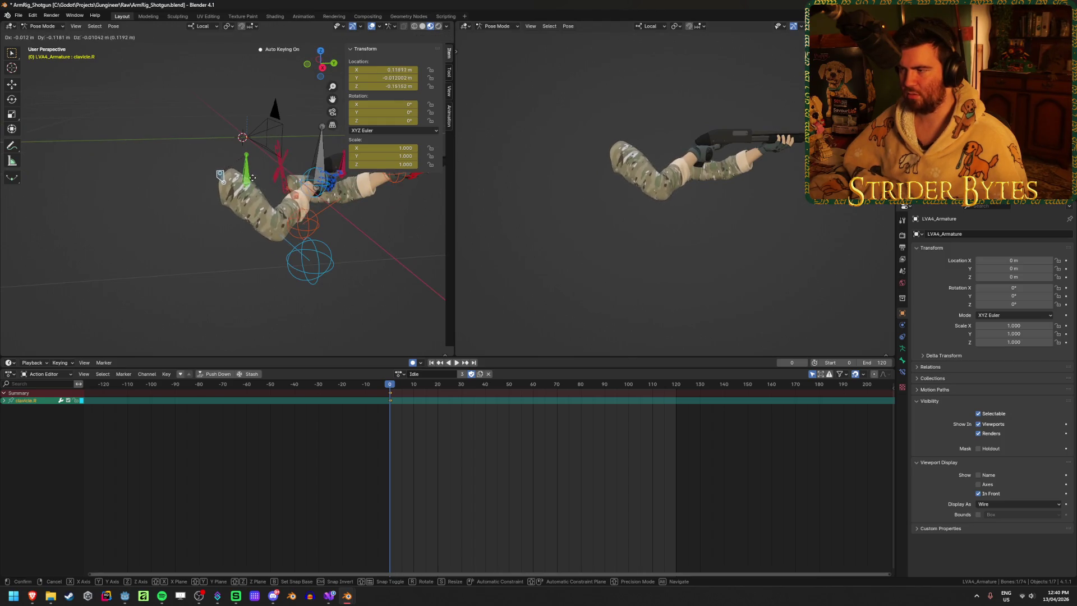
pyautogui.press('z')
pyautogui.click(286, 198)
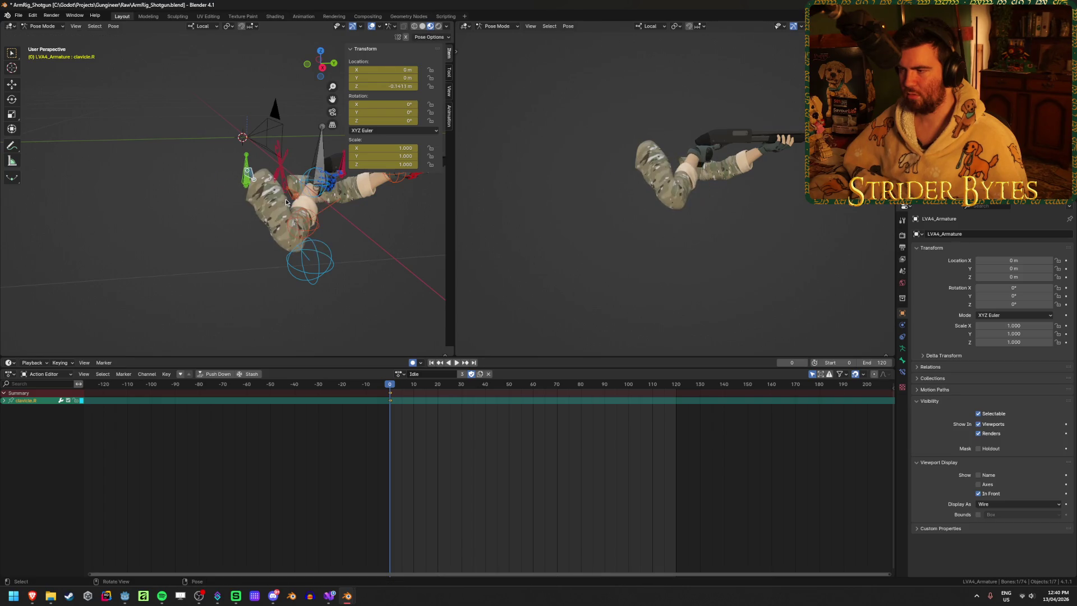
pyautogui.moveTo(521, 186); pyautogui.dragTo(614, 188, button='middle')
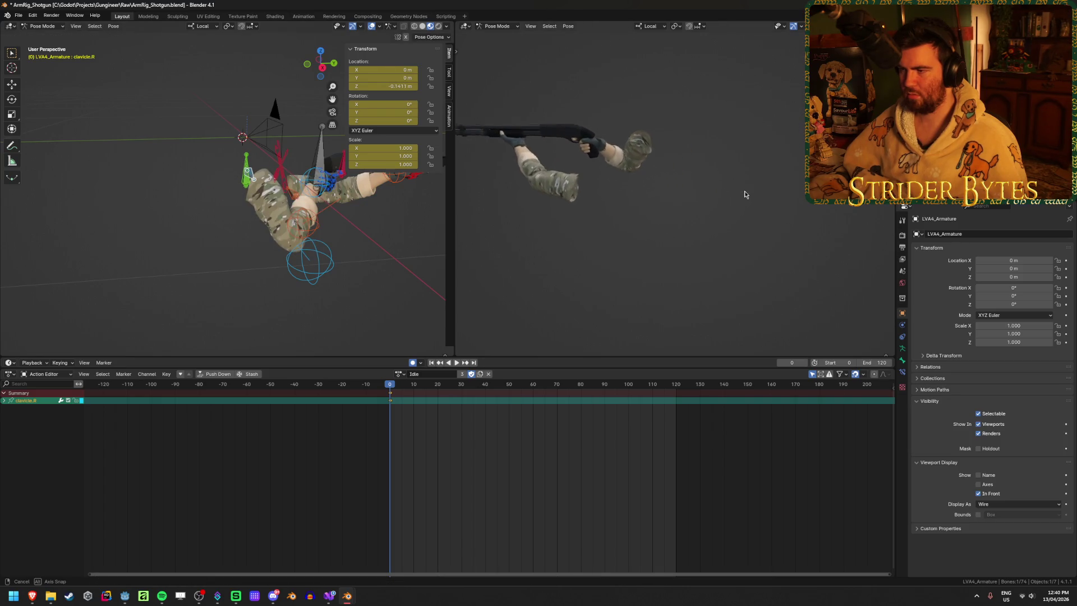
pyautogui.moveTo(707, 168)
pyautogui.mouseDown(button='middle')
pyautogui.moveTo(608, 172)
pyautogui.moveTo(666, 117)
pyautogui.moveTo(596, 94)
pyautogui.mouseUp(button='middle')
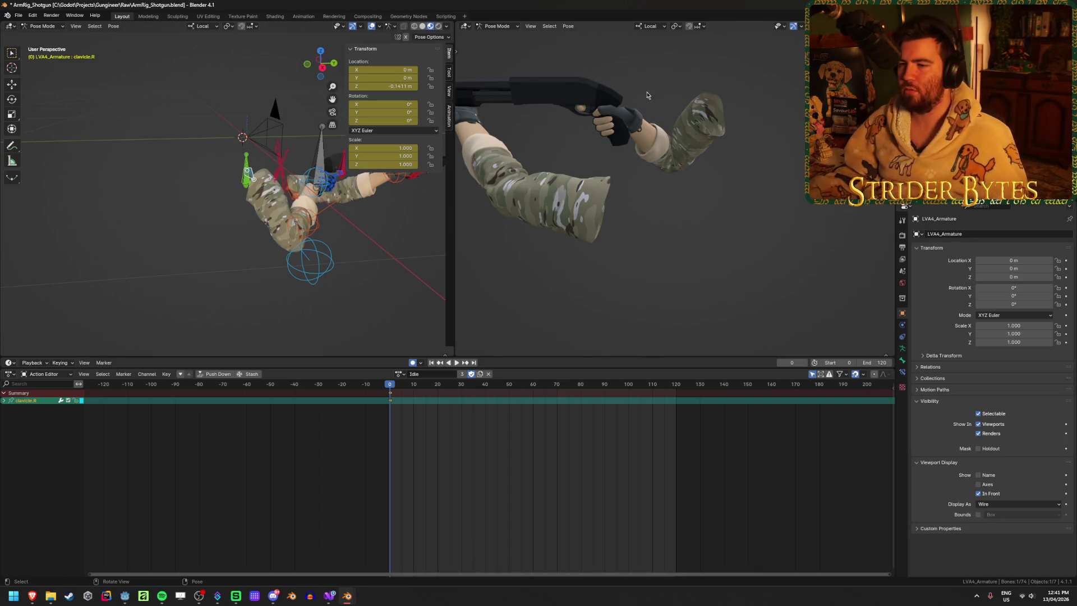
pyautogui.moveTo(365, 236); pyautogui.dragTo(292, 226, button='middle')
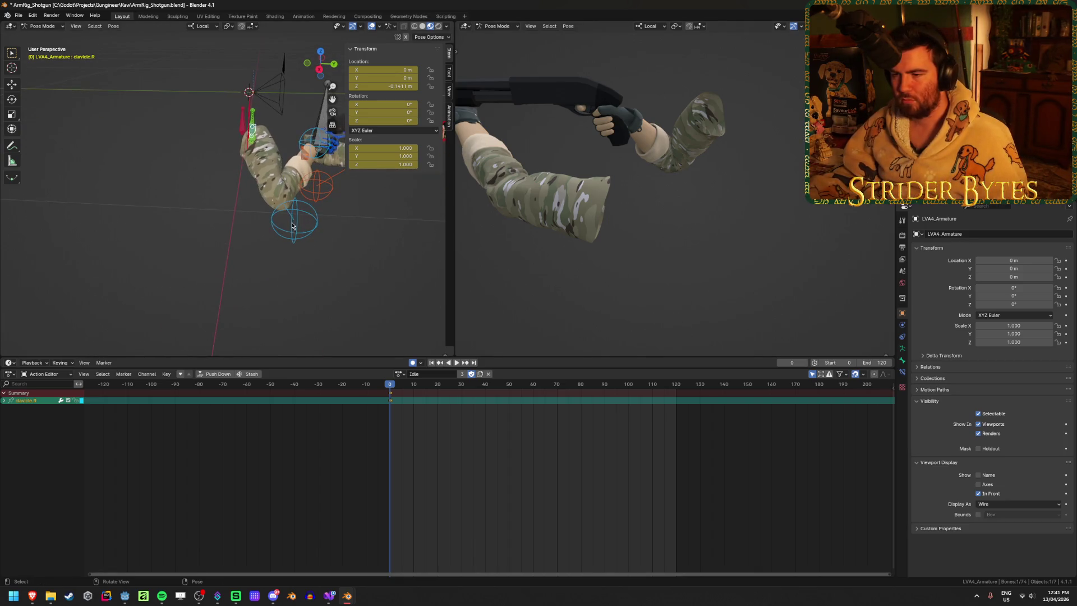
# Step: Shift clavicle.R along its local X axis to reposition the right shoulder
pyautogui.click(309, 238)
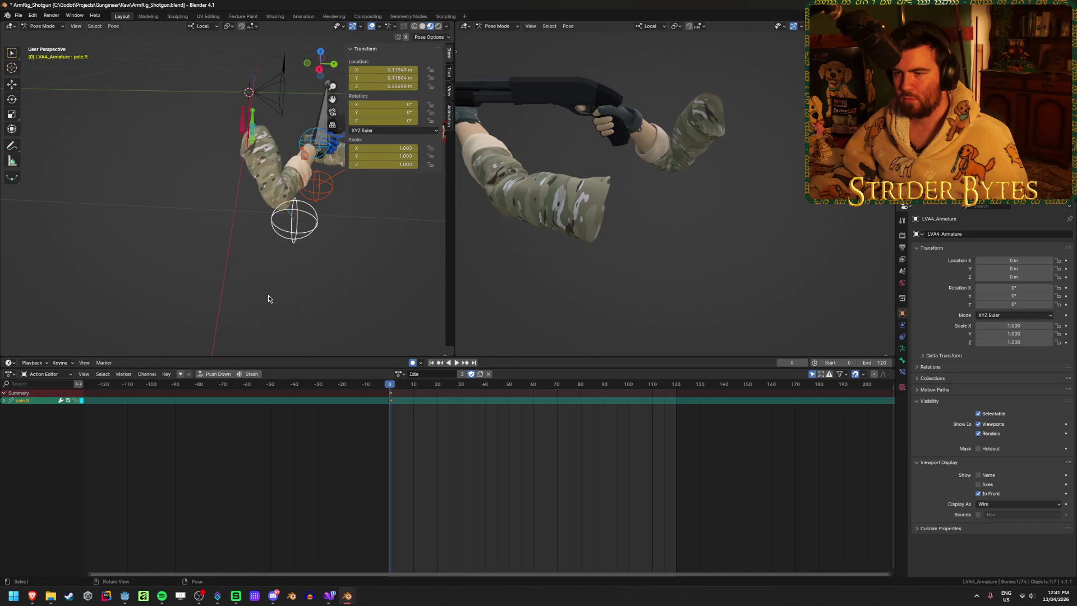
pyautogui.moveTo(294, 240); pyautogui.dragTo(300, 282, button='middle')
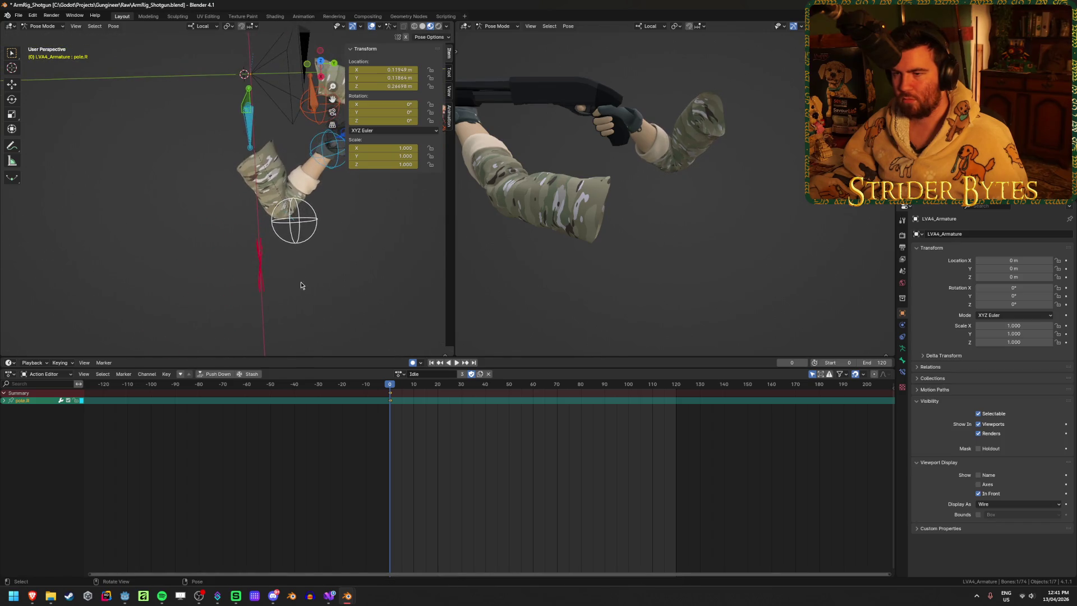
pyautogui.click(313, 140)
pyautogui.press('g')
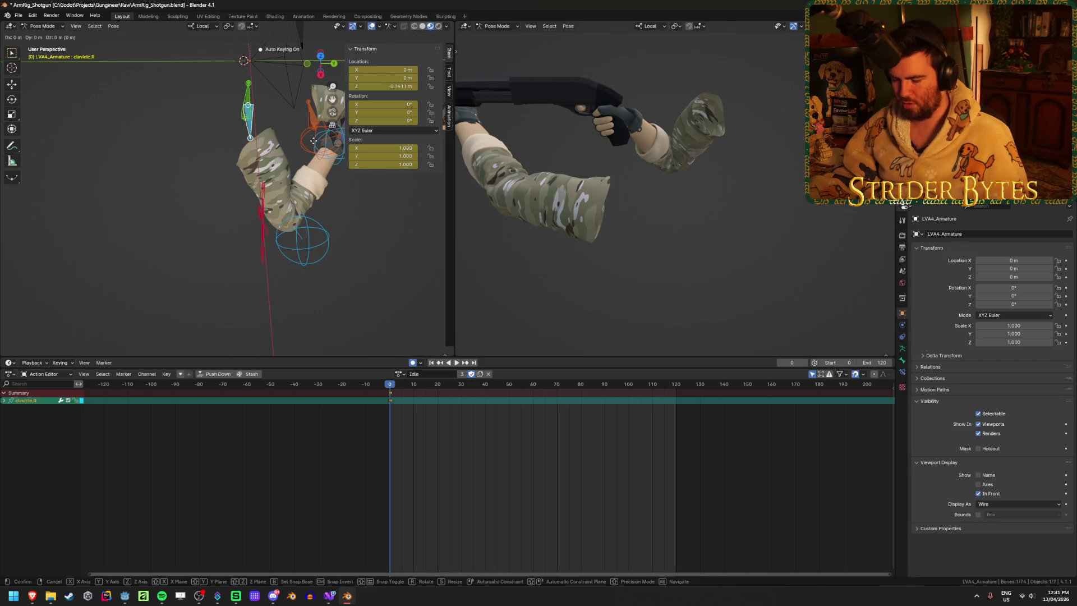
pyautogui.press('x')
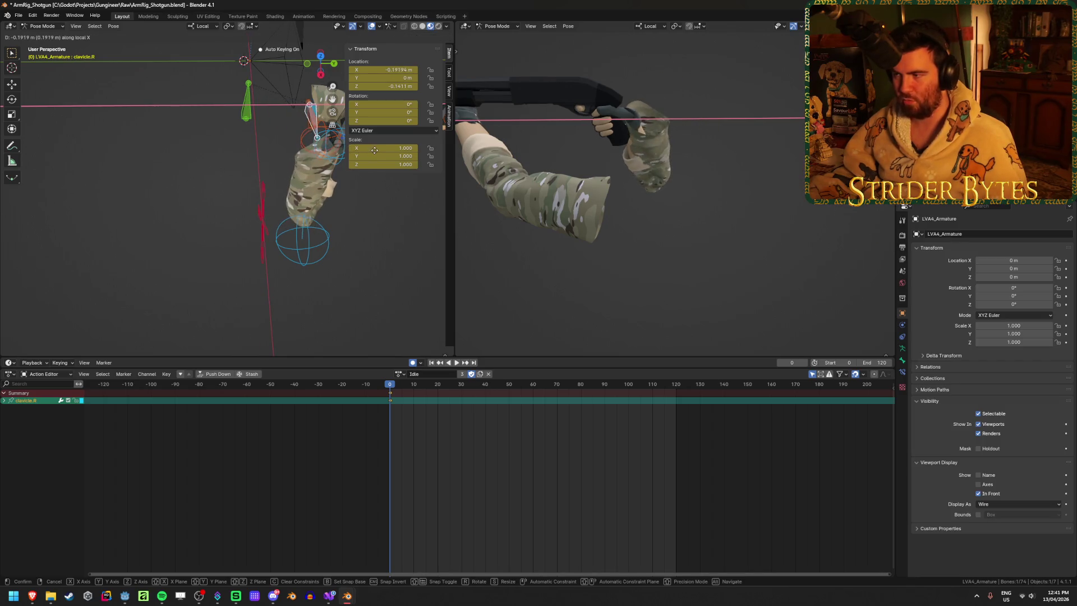
pyautogui.click(366, 149)
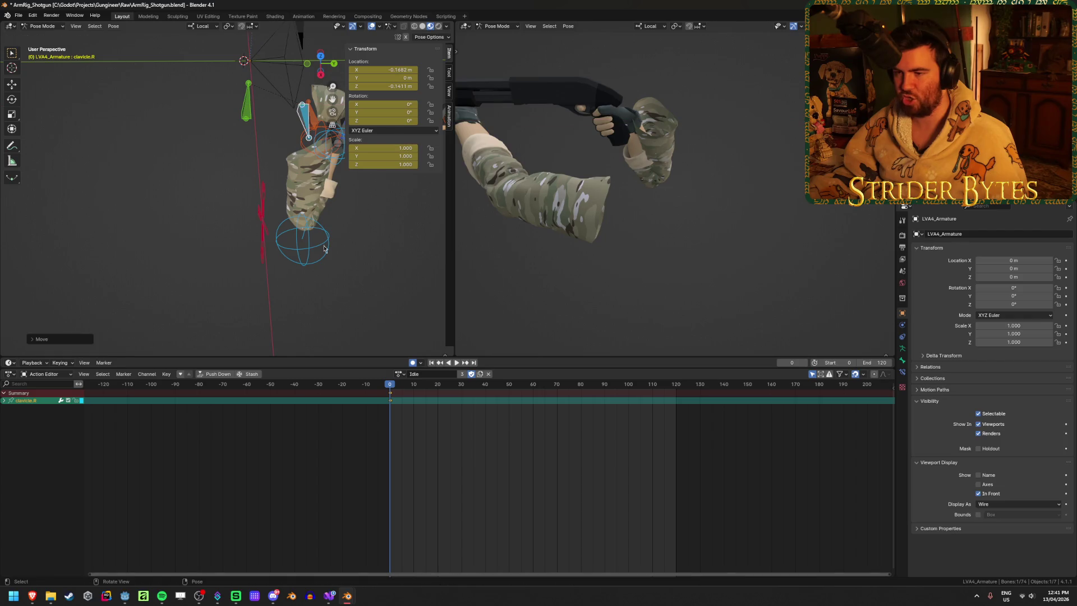
# Step: Move pole.R again, undo that change, and view the arms and shotgun through the scene camera
pyautogui.moveTo(381, 272)
pyautogui.mouseDown(button='middle')
pyautogui.moveTo(289, 228)
pyautogui.moveTo(341, 175)
pyautogui.mouseUp(button='middle')
pyautogui.press('g')
pyautogui.click(275, 235)
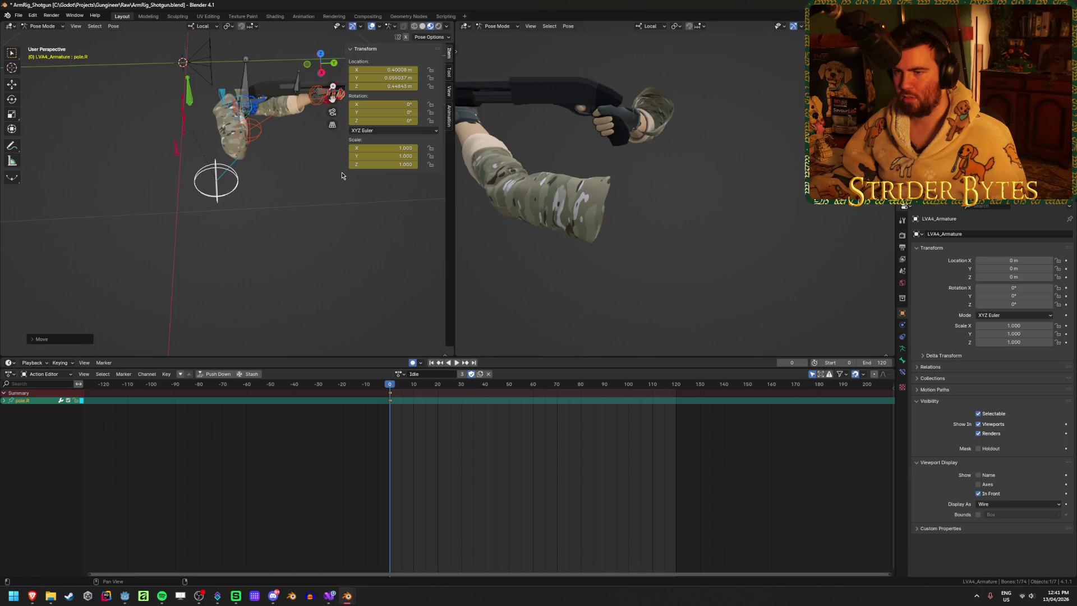
pyautogui.hotkey('ctrl', 'z')
pyautogui.hotkey('ctrl', 'z')
pyautogui.hotkey('ctrl', 'z')
pyautogui.moveTo(291, 202); pyautogui.dragTo(324, 208, button='middle')
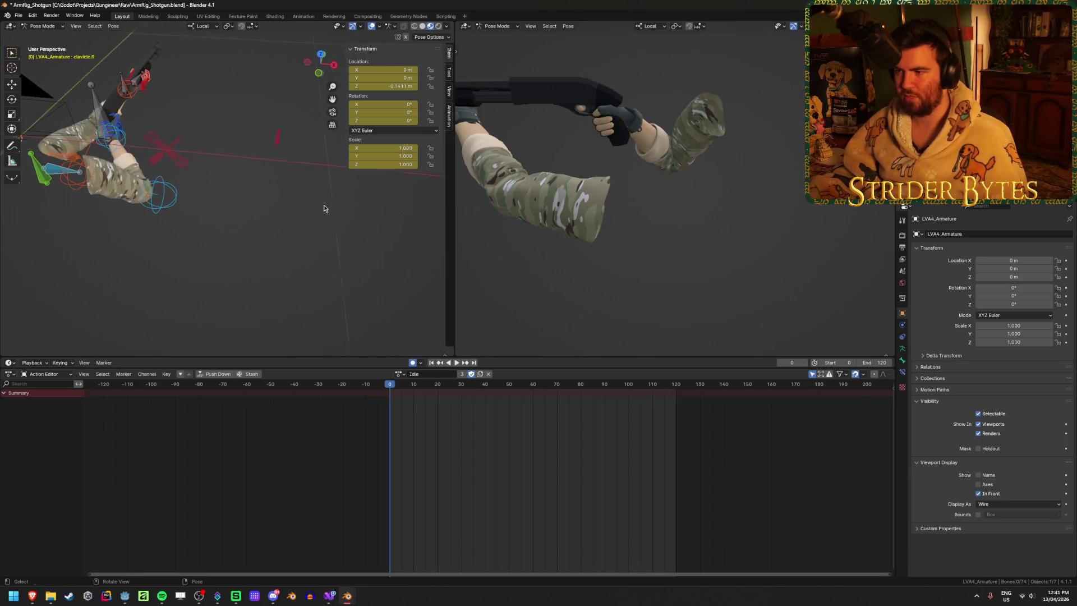
pyautogui.press('KP_0')
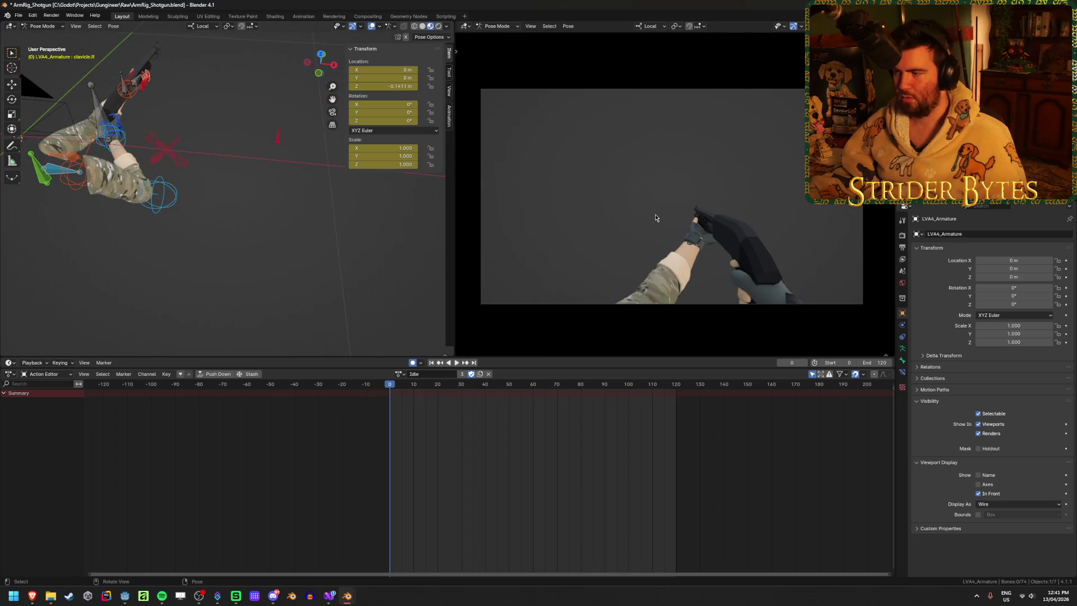
# Step: Frame hand.IK.L and move it onto the shotgun's pump
pyautogui.click(131, 95)
pyautogui.press('KP_0')
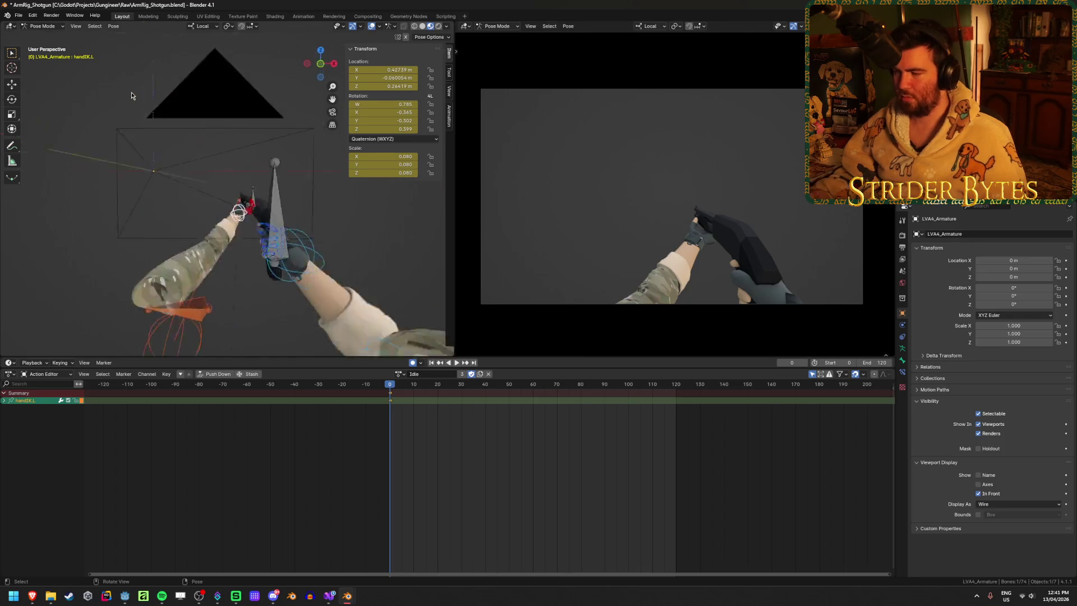
pyautogui.press('KP_Decimal')
pyautogui.moveTo(132, 95)
pyautogui.mouseDown(button='middle')
pyautogui.moveTo(216, 166)
pyautogui.moveTo(218, 156)
pyautogui.moveTo(155, 188)
pyautogui.moveTo(267, 150)
pyautogui.mouseUp(button='middle')
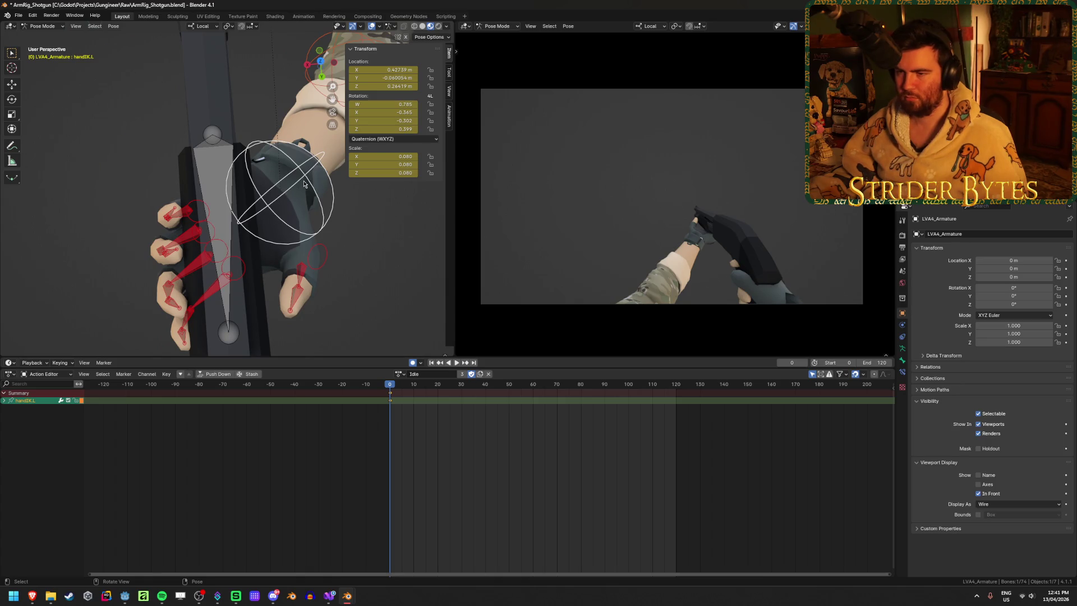
pyautogui.press('g')
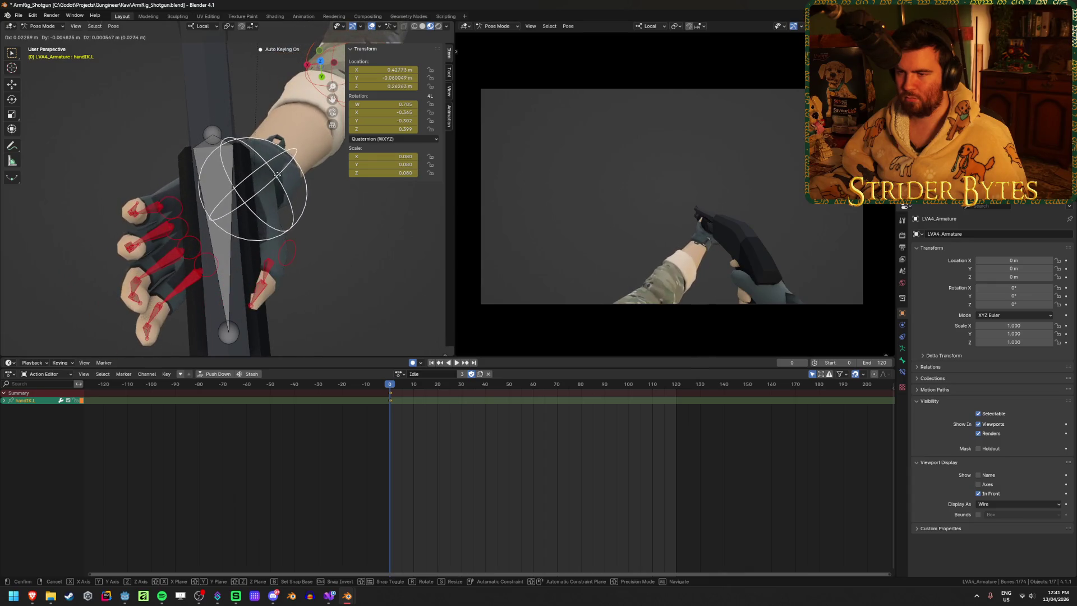
pyautogui.click(281, 184)
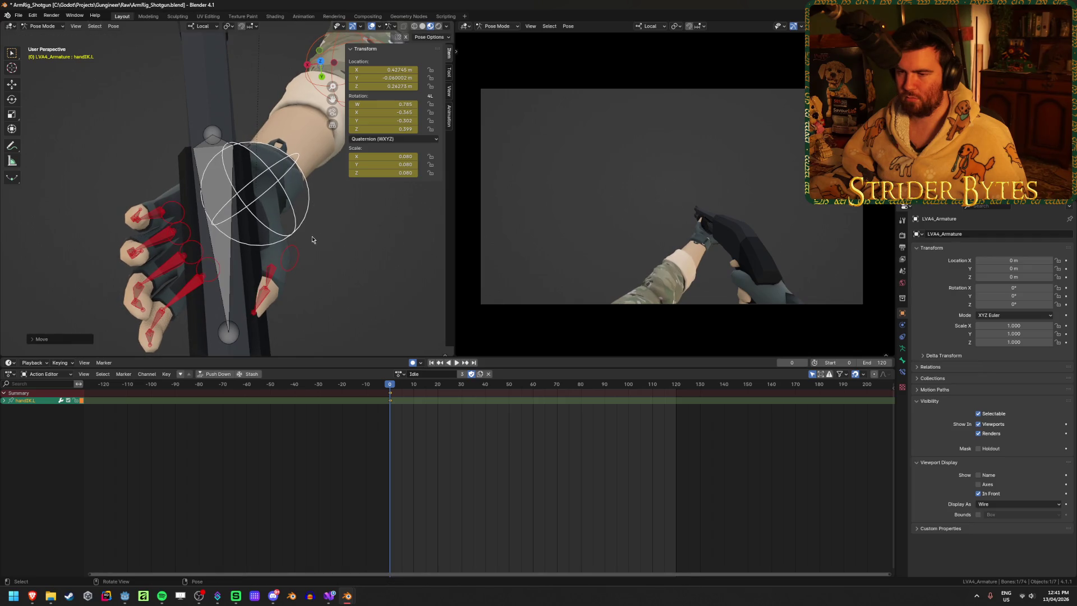
# Step: Rotate hand.IK.L around the pump and check the gloved grip up close
pyautogui.moveTo(313, 240); pyautogui.dragTo(270, 149, button='middle')
pyautogui.press('r')
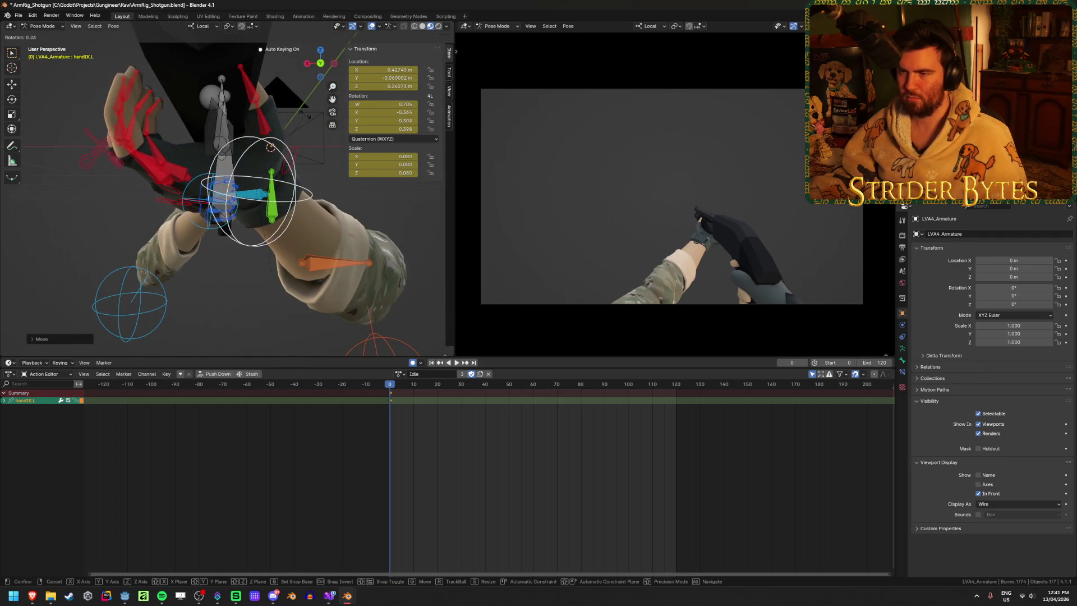
pyautogui.click(270, 147)
pyautogui.moveTo(270, 147)
pyautogui.mouseDown(button='middle')
pyautogui.moveTo(141, 191)
pyautogui.moveTo(194, 197)
pyautogui.moveTo(215, 242)
pyautogui.mouseUp(button='middle')
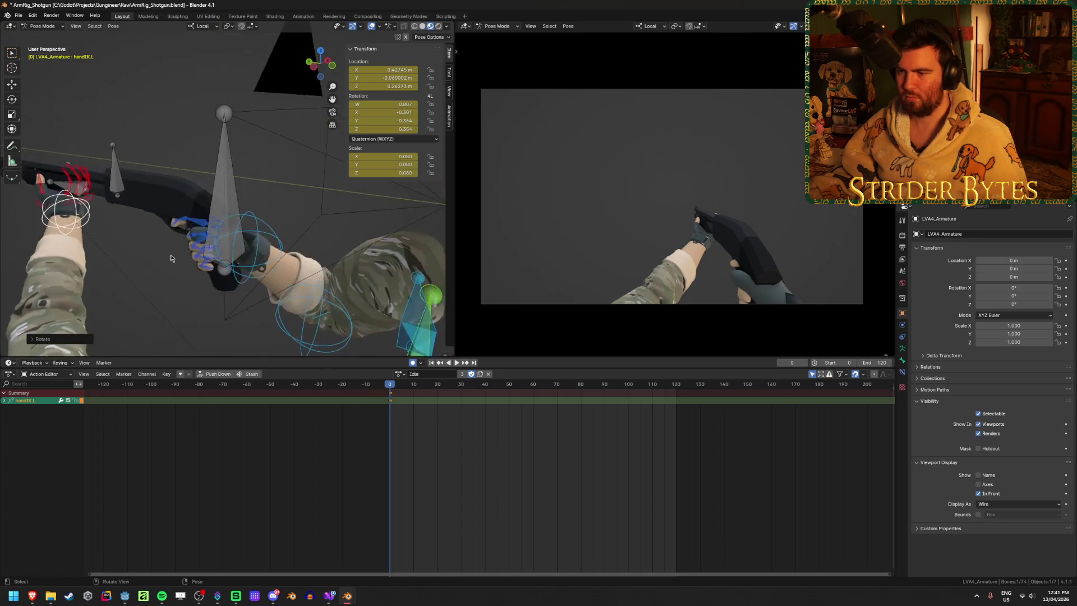
pyautogui.scroll(3, 215, 244)
pyautogui.scroll(3, 217, 248)
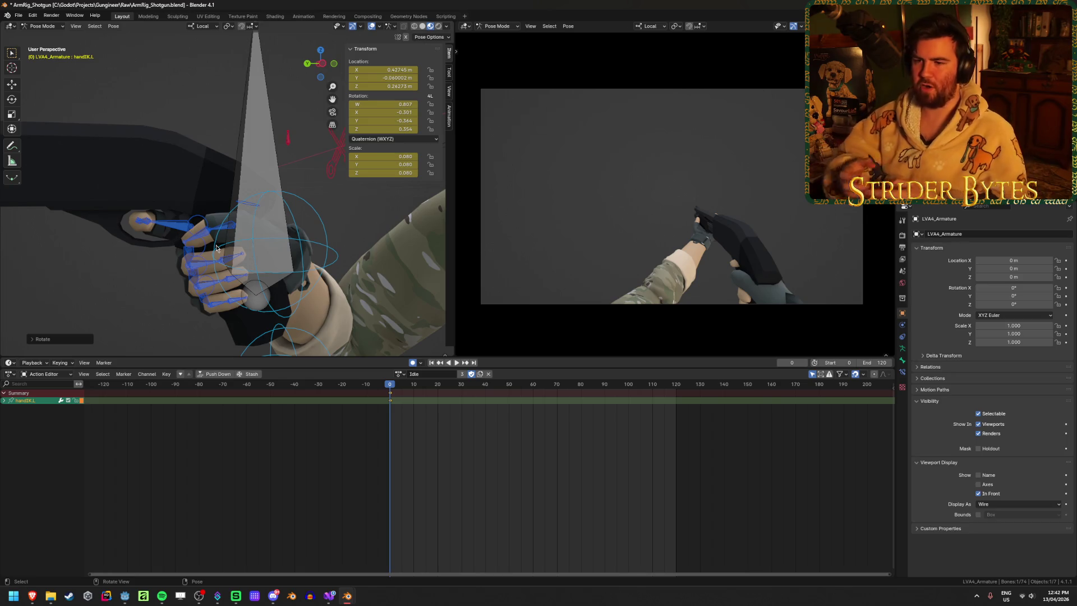
pyautogui.moveTo(216, 248)
pyautogui.mouseDown(button='middle')
pyautogui.moveTo(234, 200)
pyautogui.moveTo(209, 247)
pyautogui.mouseUp(button='middle')
# Step: Frame the GunBase bone and orbit the second view around the hand and gun
pyautogui.click(213, 221)
pyautogui.press('KP_Decimal')
pyautogui.moveTo(667, 272)
pyautogui.mouseDown(button='middle')
pyautogui.moveTo(767, 182)
pyautogui.moveTo(716, 178)
pyautogui.moveTo(753, 153)
pyautogui.mouseUp(button='middle')
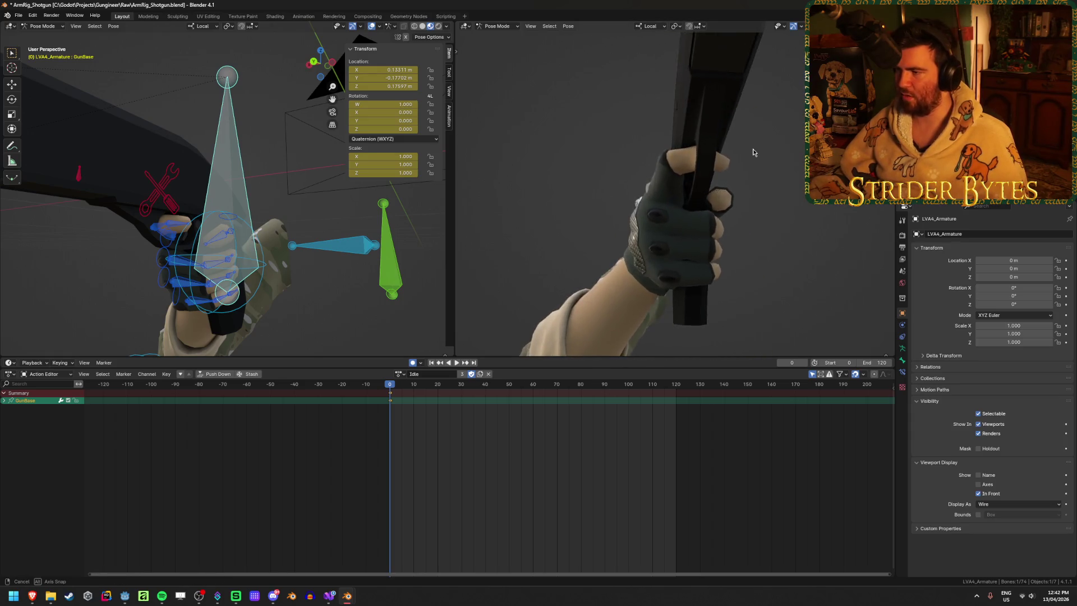
# Step: Inspect the grip from the front, then leave Pose Mode to edit the R870 shotgun object
pyautogui.moveTo(699, 243)
pyautogui.mouseDown(button='middle')
pyautogui.moveTo(685, 171)
pyautogui.moveTo(615, 184)
pyautogui.moveTo(687, 158)
pyautogui.mouseUp(button='middle')
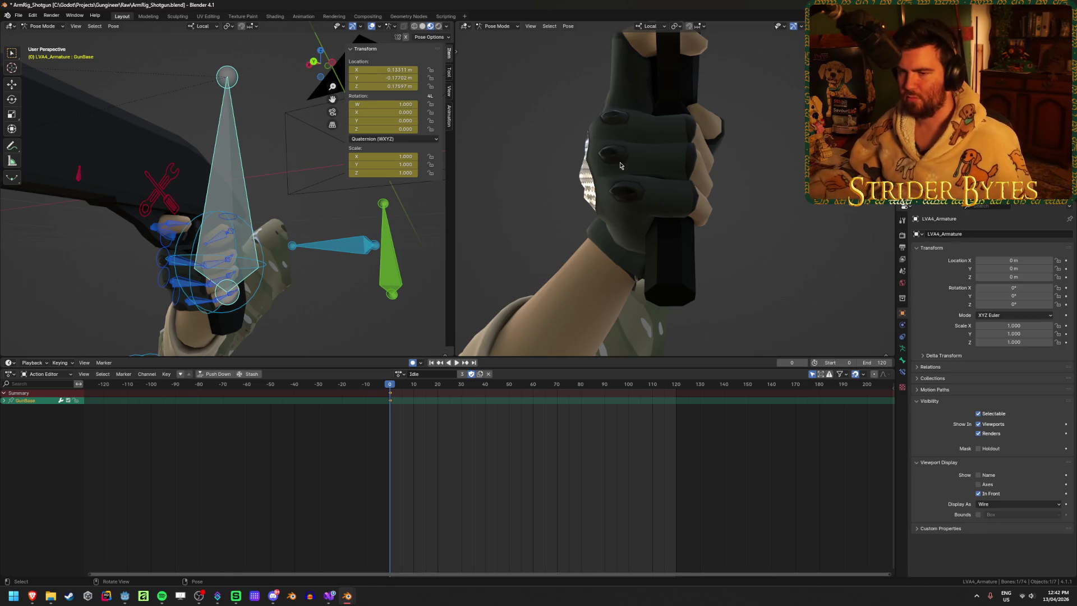
pyautogui.moveTo(598, 174); pyautogui.dragTo(502, 208, button='middle')
pyautogui.hotkey('ctrl', 'z')
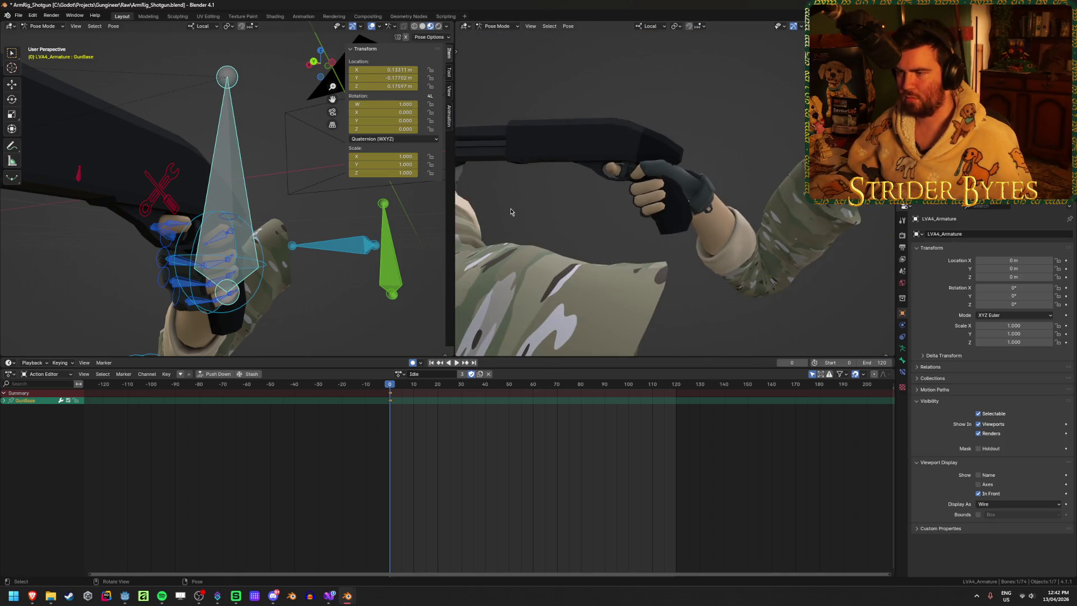
pyautogui.hotkey('ctrl', 'z')
pyautogui.scroll(-4, 252, 211)
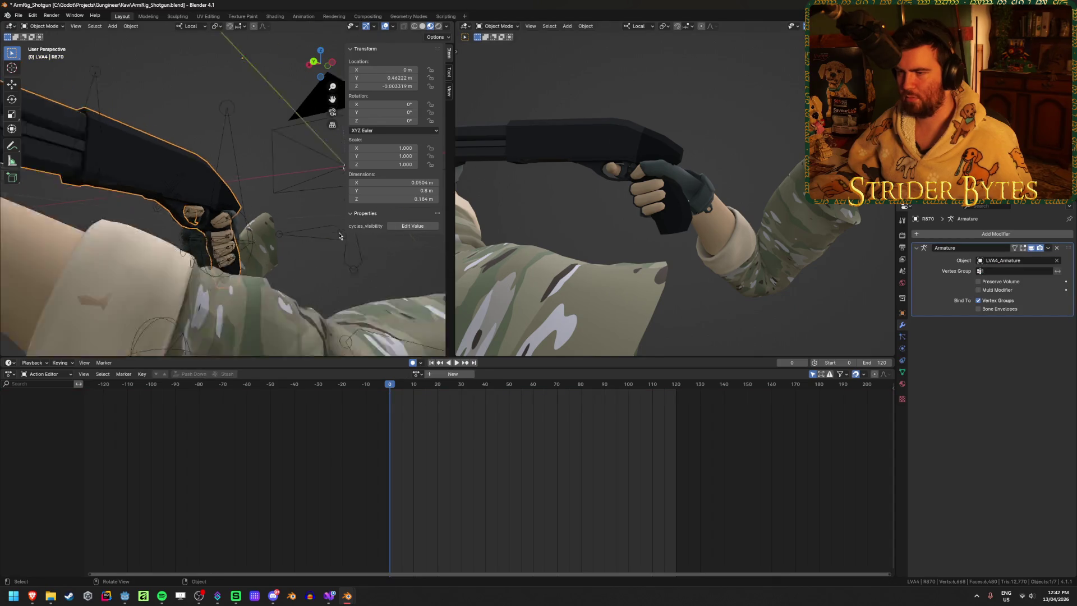
# Step: Switch to wireframe shading and trial-scale the R870 and Cube.001, cancelling each resize
pyautogui.moveTo(252, 210); pyautogui.dragTo(295, 243, button='middle')
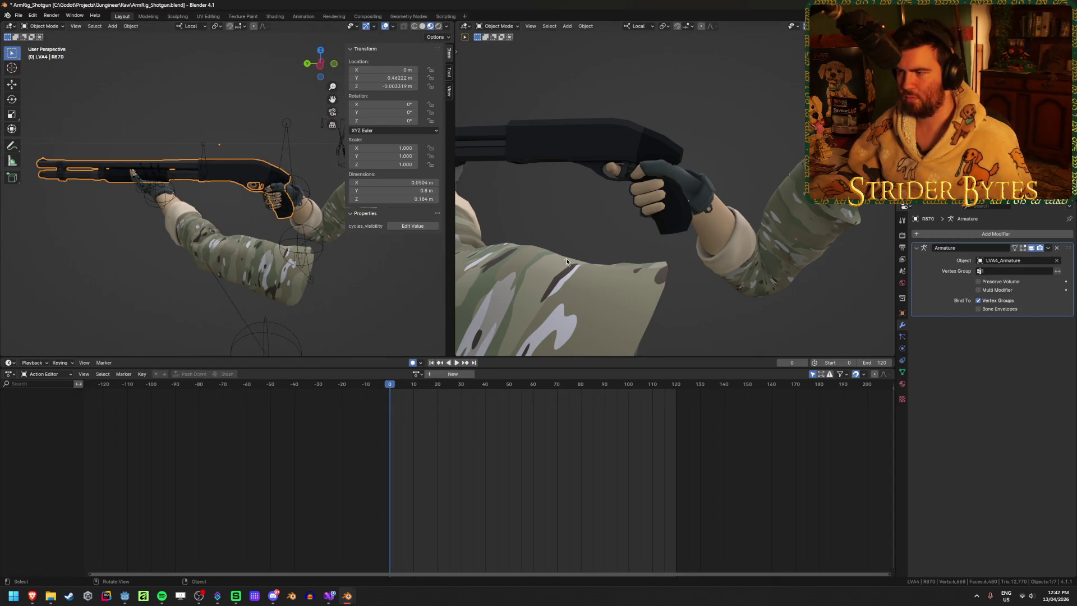
pyautogui.press('s')
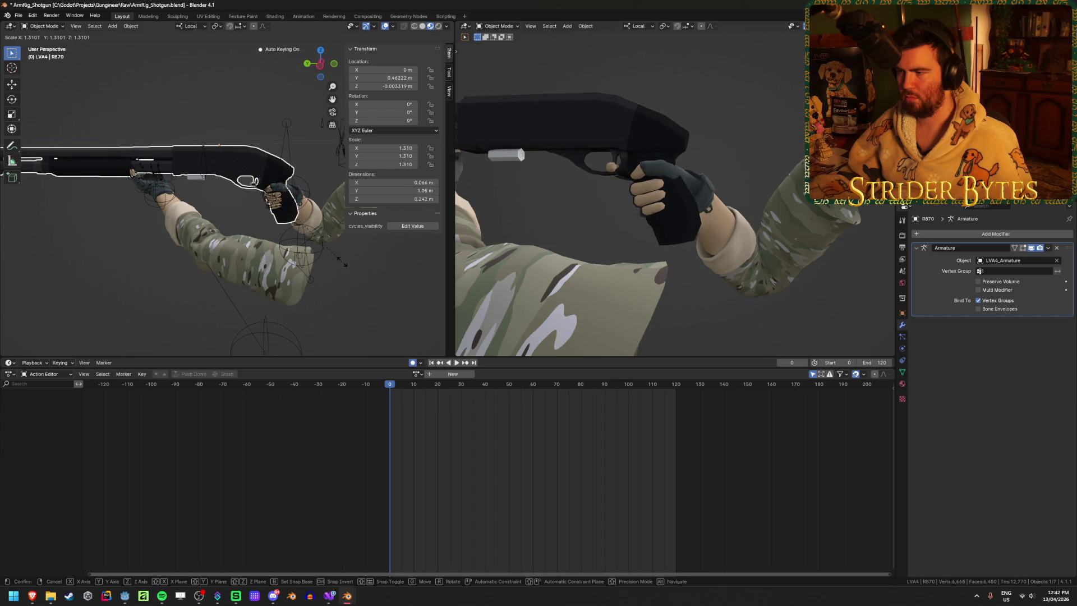
pyautogui.press('Escape')
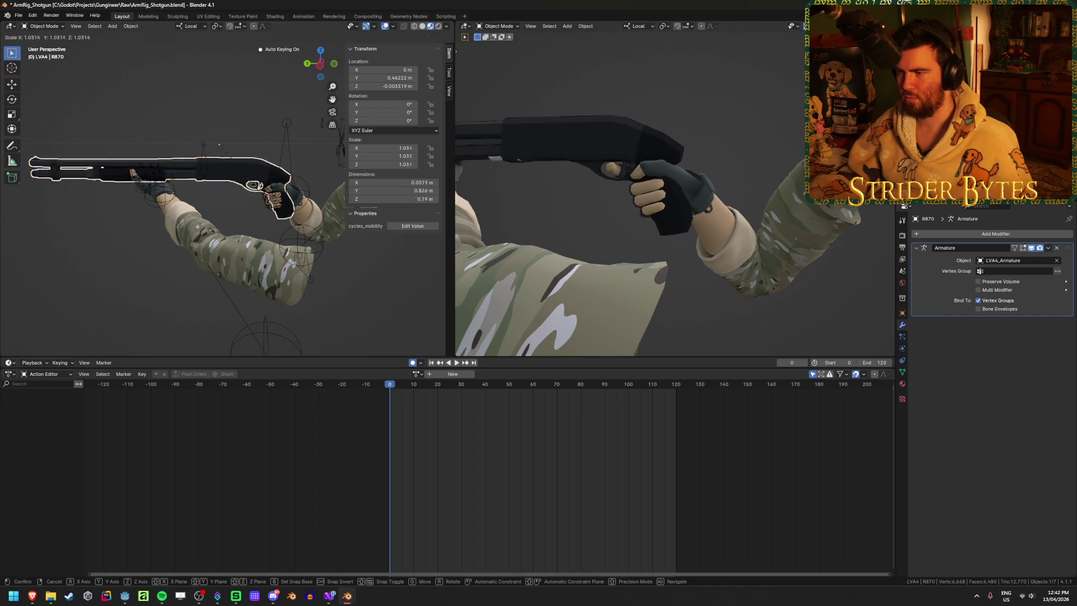
pyautogui.hotkey('shift', 'z')
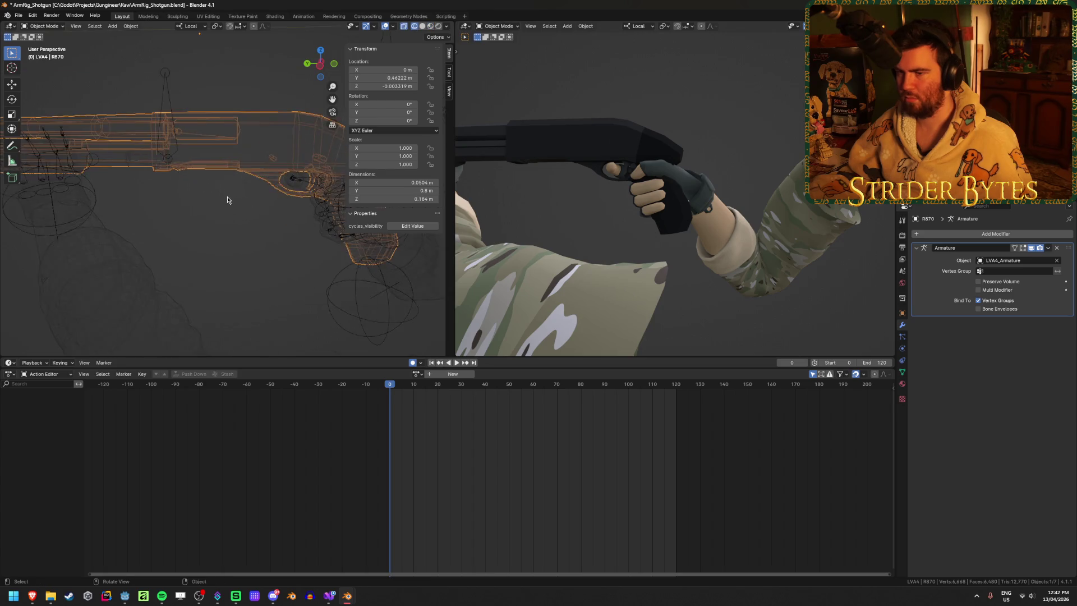
pyautogui.scroll(5, 227, 196)
pyautogui.click(184, 245)
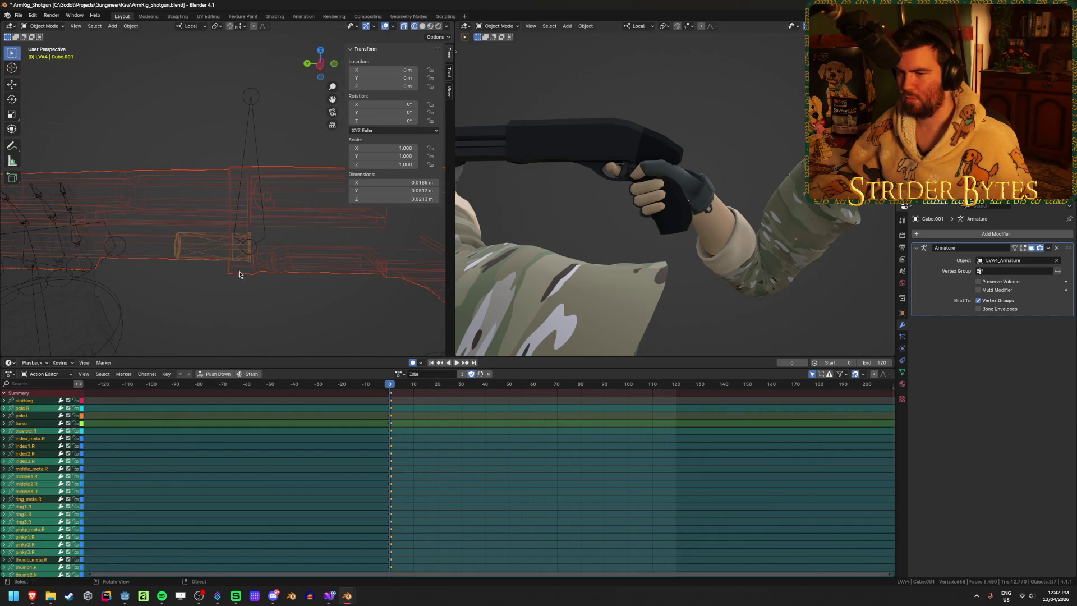
pyautogui.press('s')
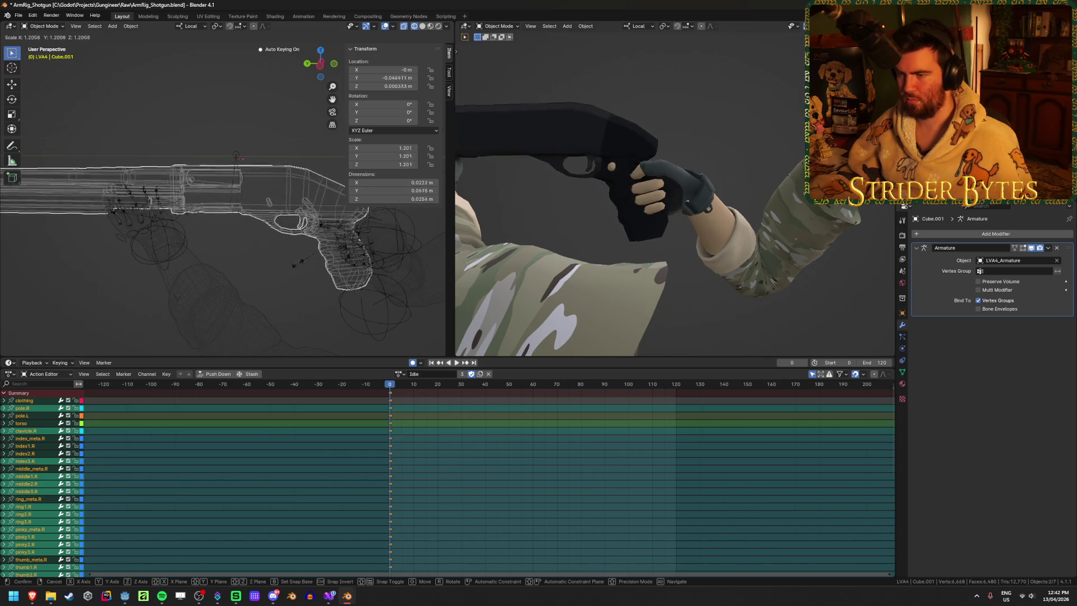
pyautogui.press('Escape')
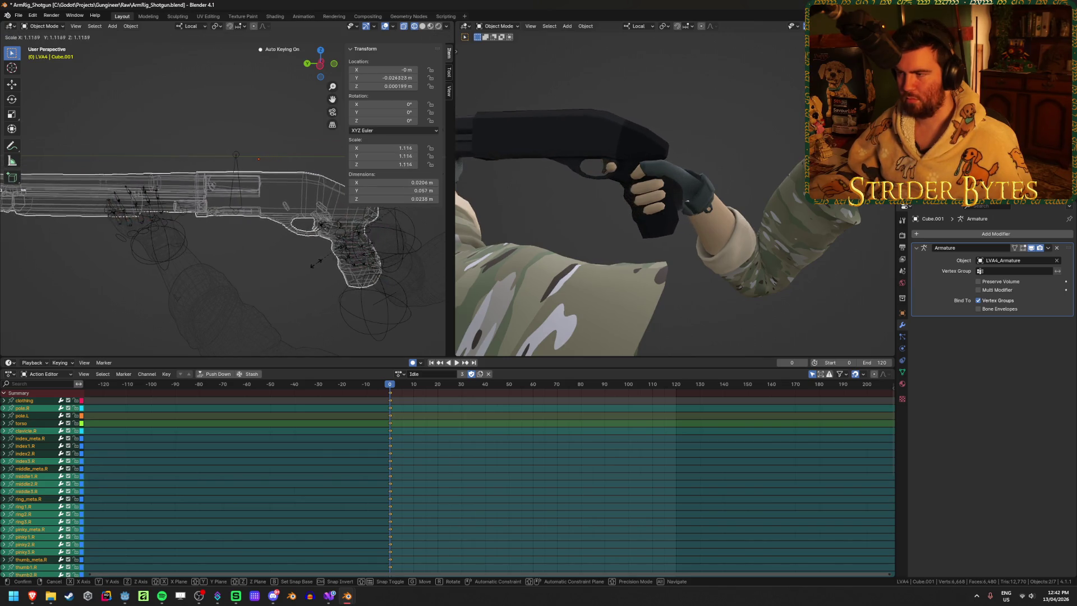
# Step: Try further resizes of Cube.001 and the shotgun from a horizontal side view, cancelling to keep unit scale
pyautogui.moveTo(610, 236)
pyautogui.mouseDown(button='middle')
pyautogui.moveTo(721, 306)
pyautogui.moveTo(761, 246)
pyautogui.mouseUp(button='middle')
pyautogui.press('s')
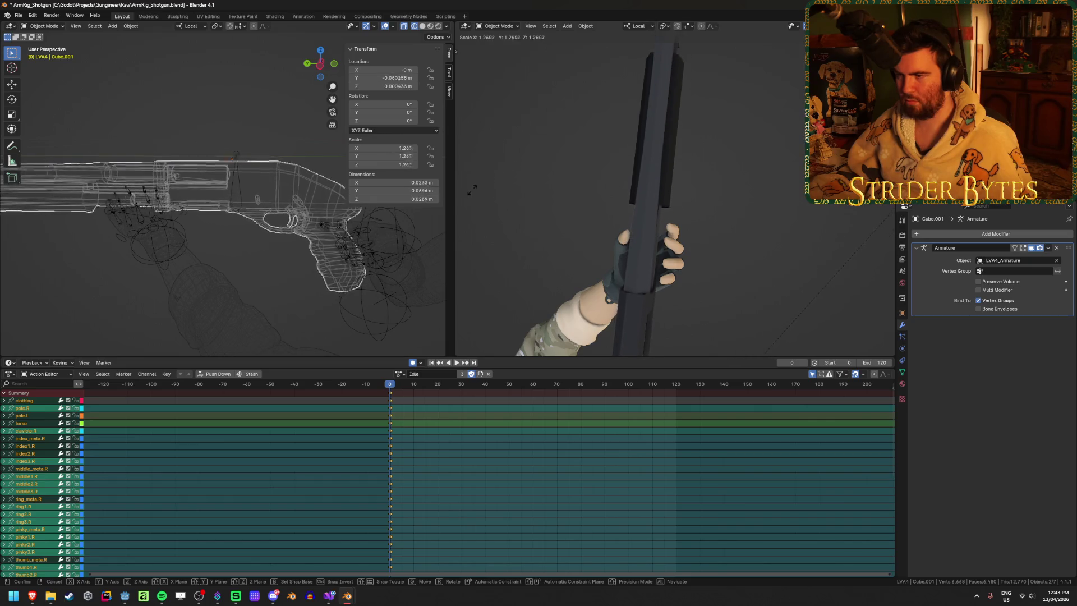
pyautogui.press('Escape')
pyautogui.click(658, 217)
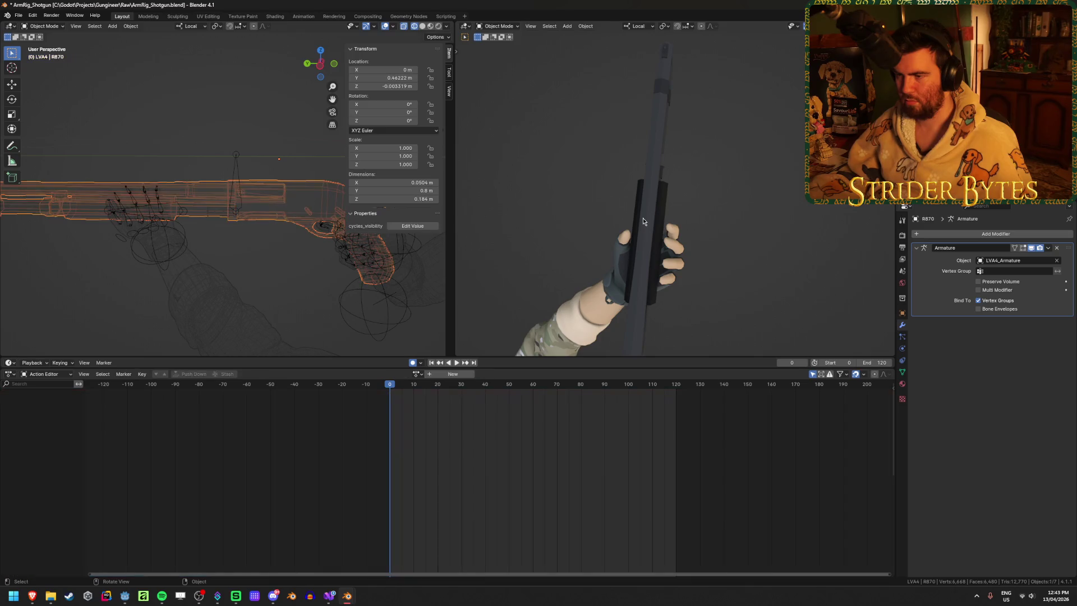
pyautogui.moveTo(659, 217); pyautogui.dragTo(587, 237, button='middle')
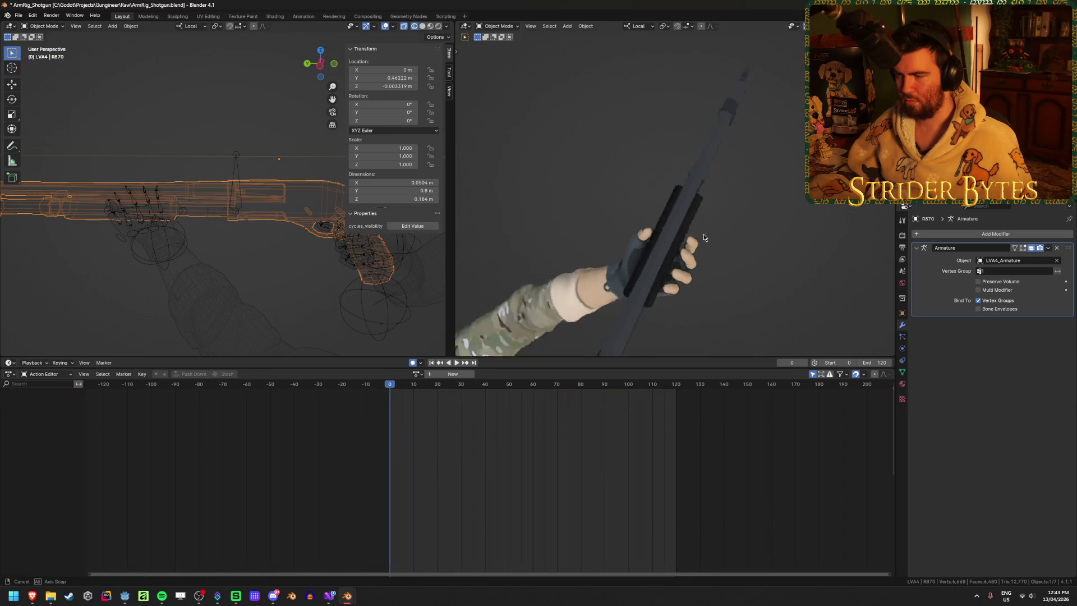
pyautogui.click(214, 212)
pyautogui.click(297, 198)
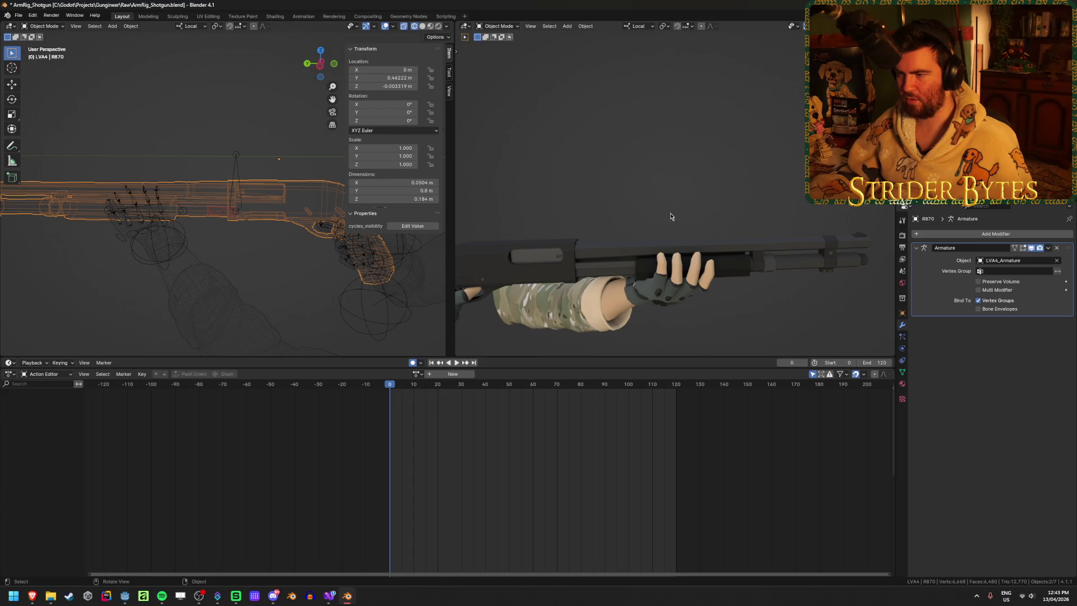
pyautogui.press('s')
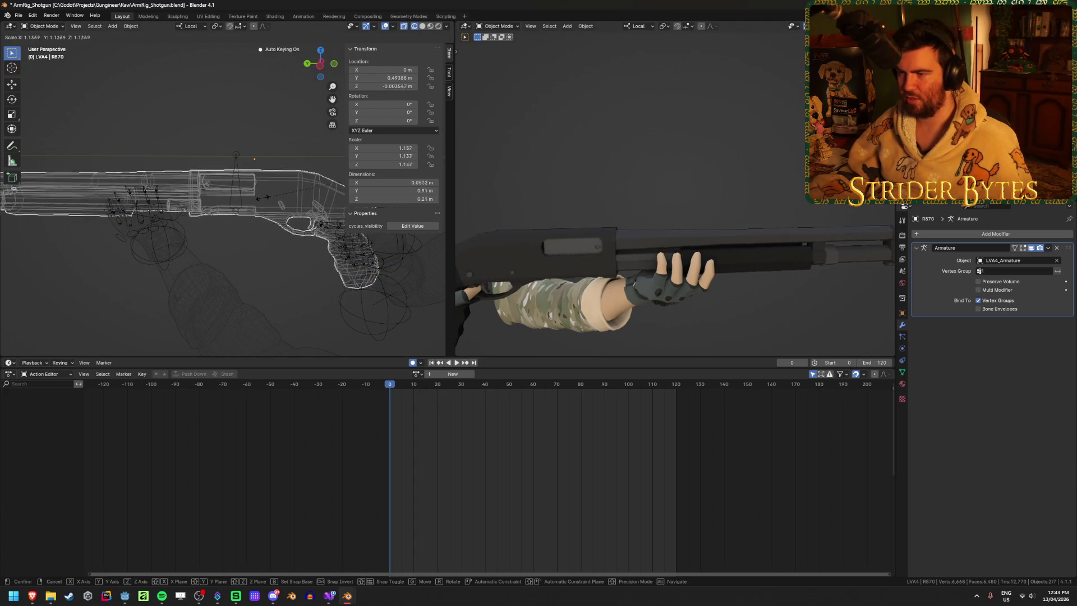
pyautogui.rightClick(262, 198)
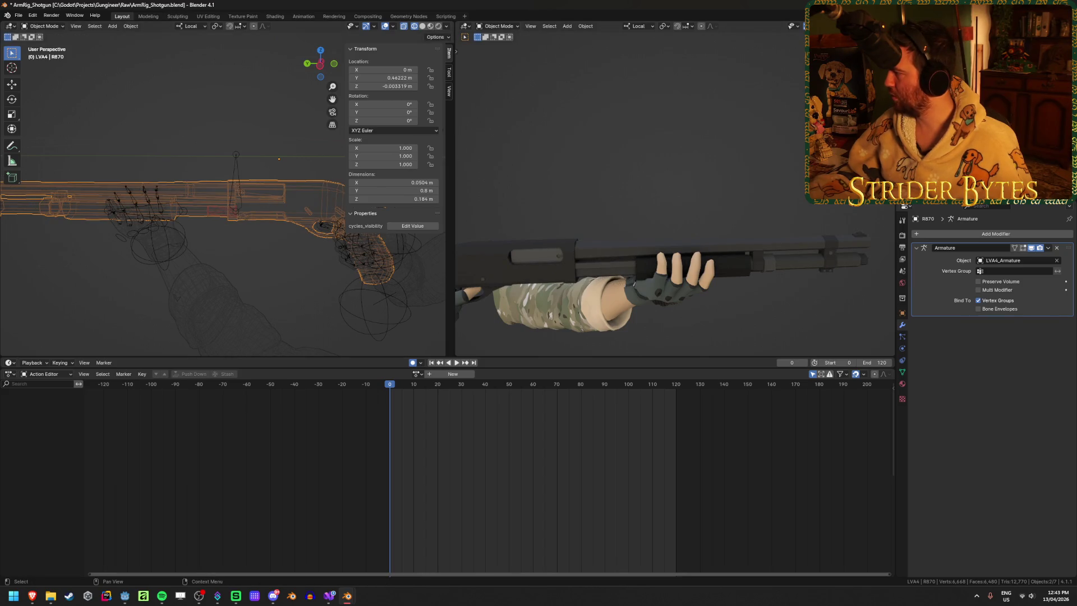
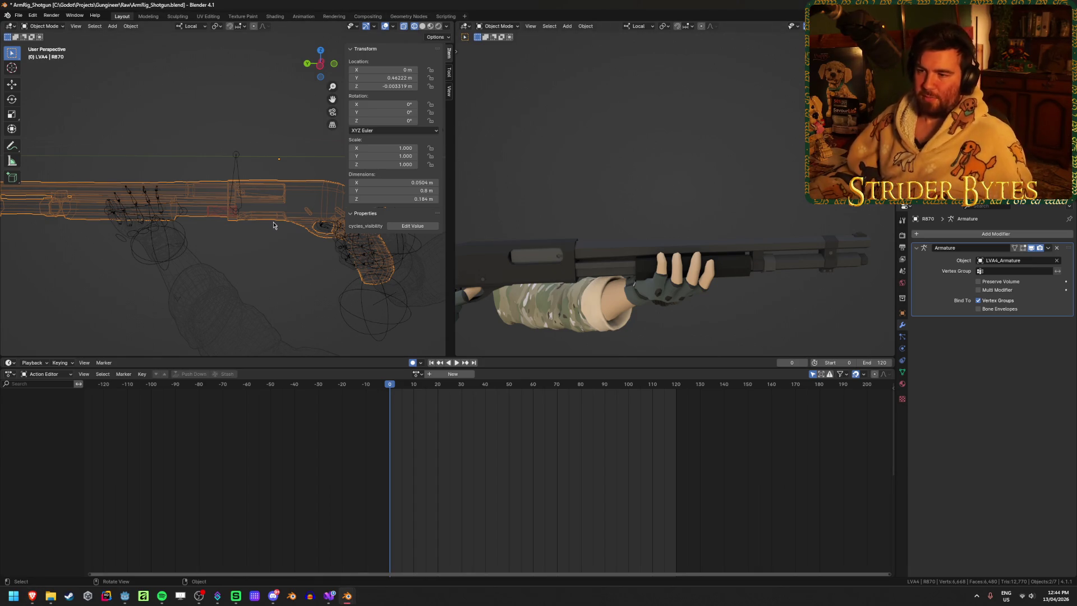
# Step: Scale the R870 shotgun to 1.2, key it, then delete the new scale keyframes
pyautogui.press('s')
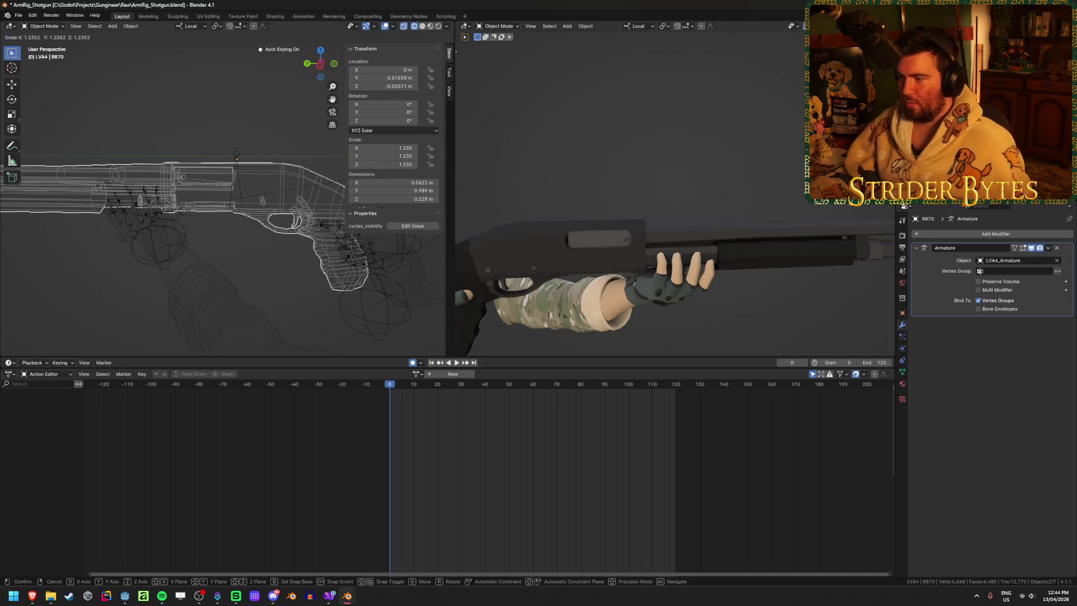
pyautogui.press('1')
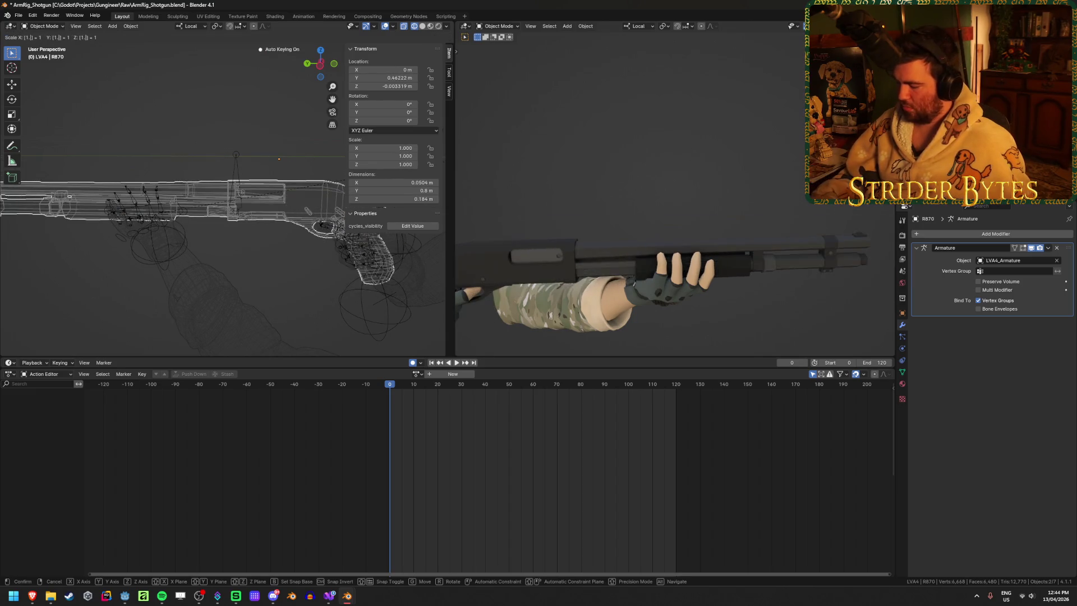
pyautogui.write('.2')
pyautogui.press('Return')
pyautogui.press('i')
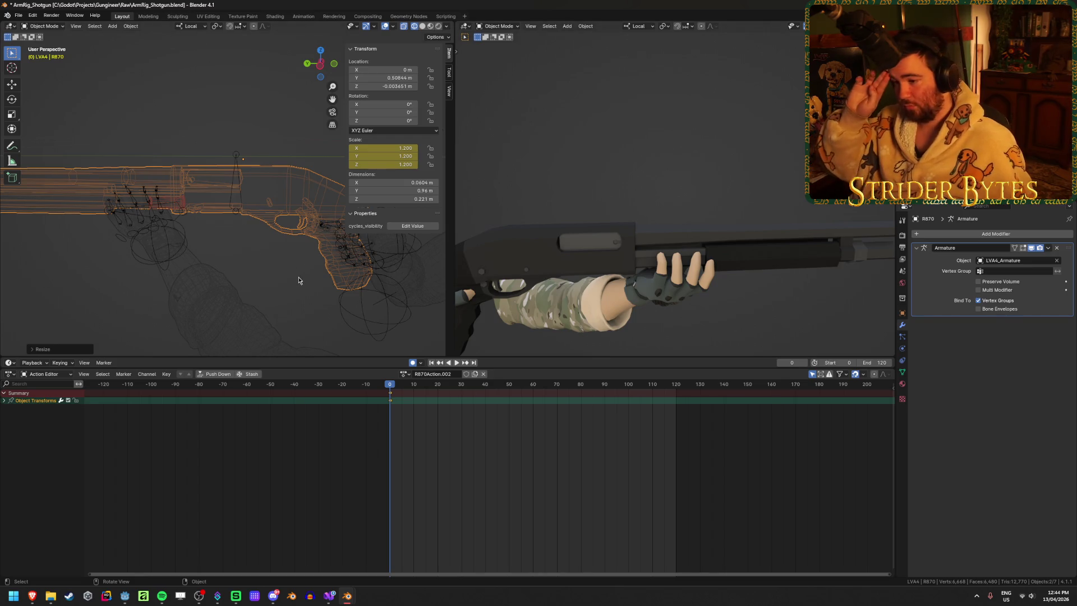
pyautogui.press('x')
pyautogui.click(468, 502)
# Step: Reassign R870Action to the shotgun from the action list and select the Blouse arm mesh
pyautogui.click(416, 373)
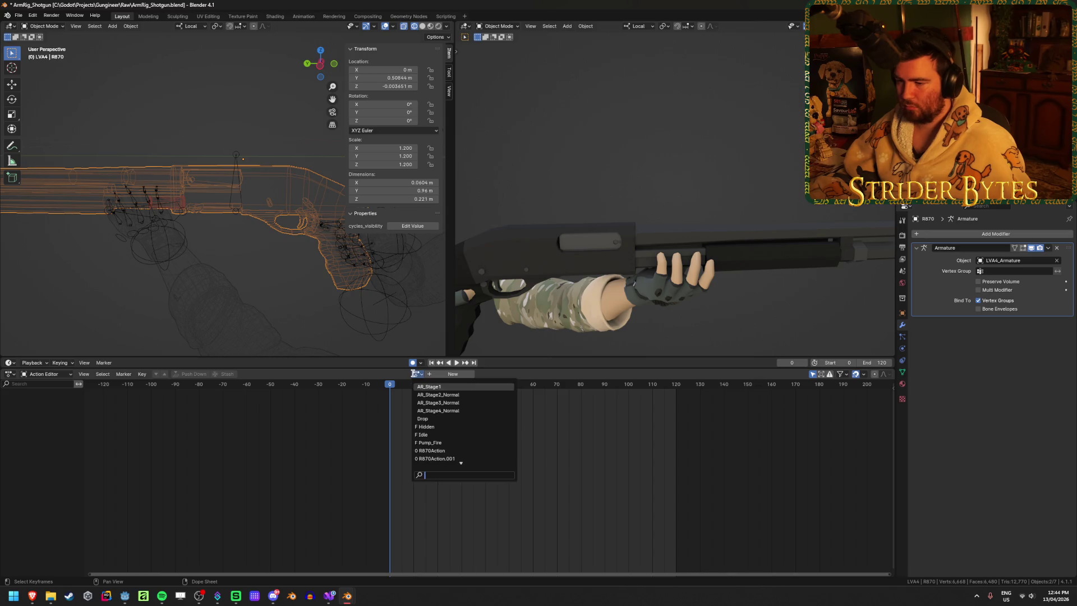
pyautogui.click(450, 459)
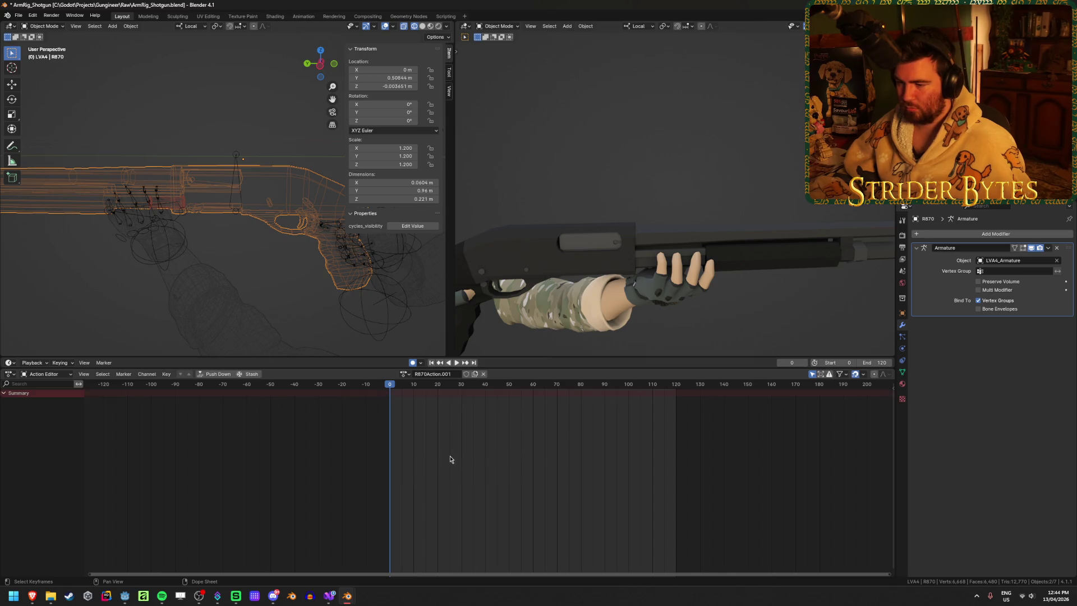
pyautogui.click(405, 373)
pyautogui.click(426, 453)
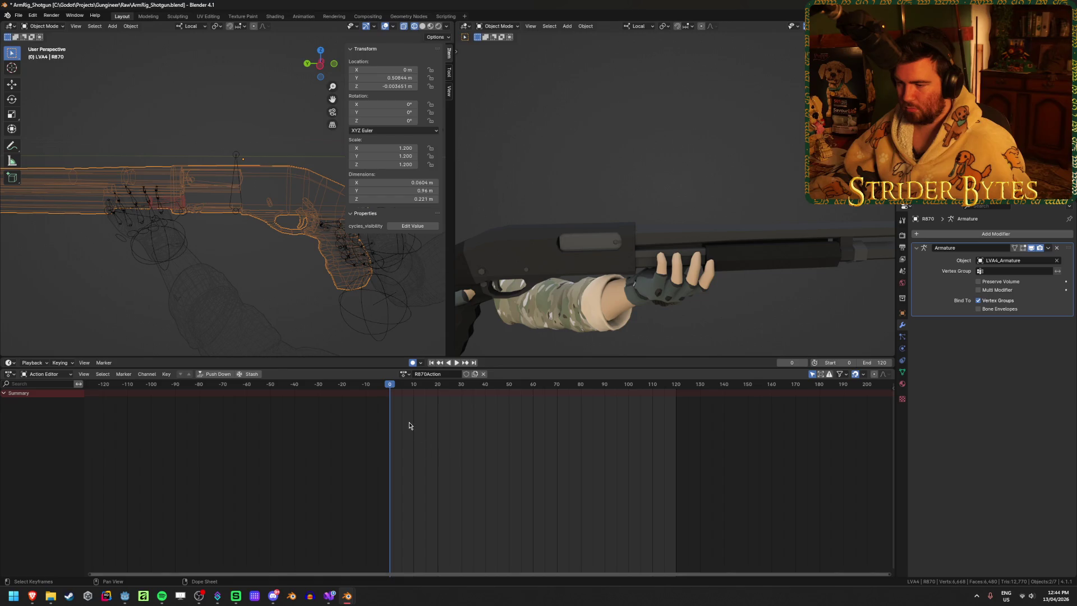
pyautogui.click(404, 376)
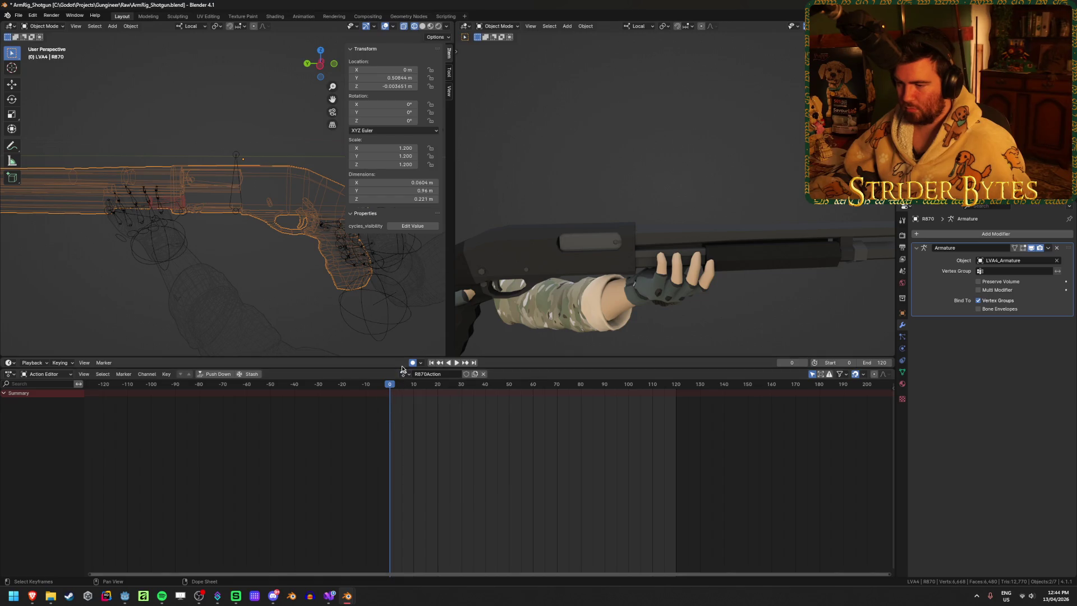
pyautogui.click(222, 299)
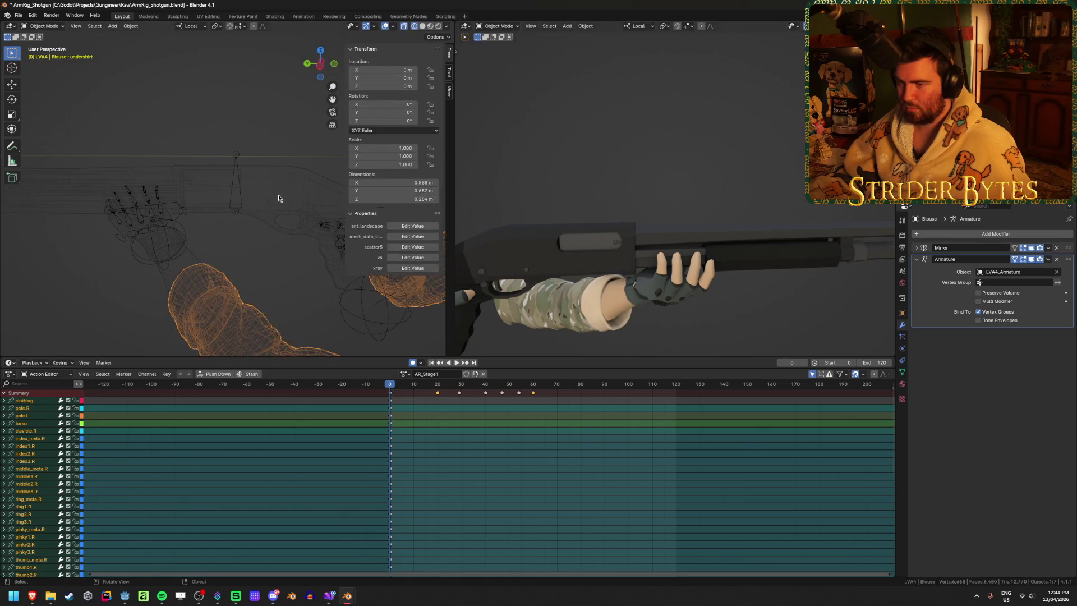
# Step: Cycle the shotgun through sculpt and edit modes and return it to object mode
pyautogui.click(229, 187)
pyautogui.hotkey('ctrl', 'Tab')
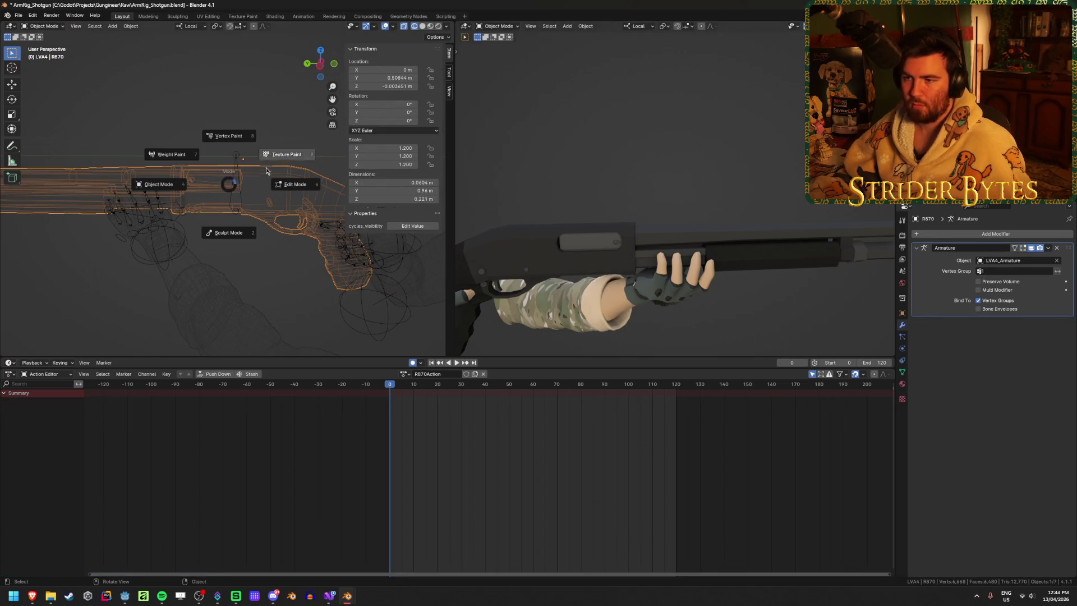
pyautogui.click(291, 307)
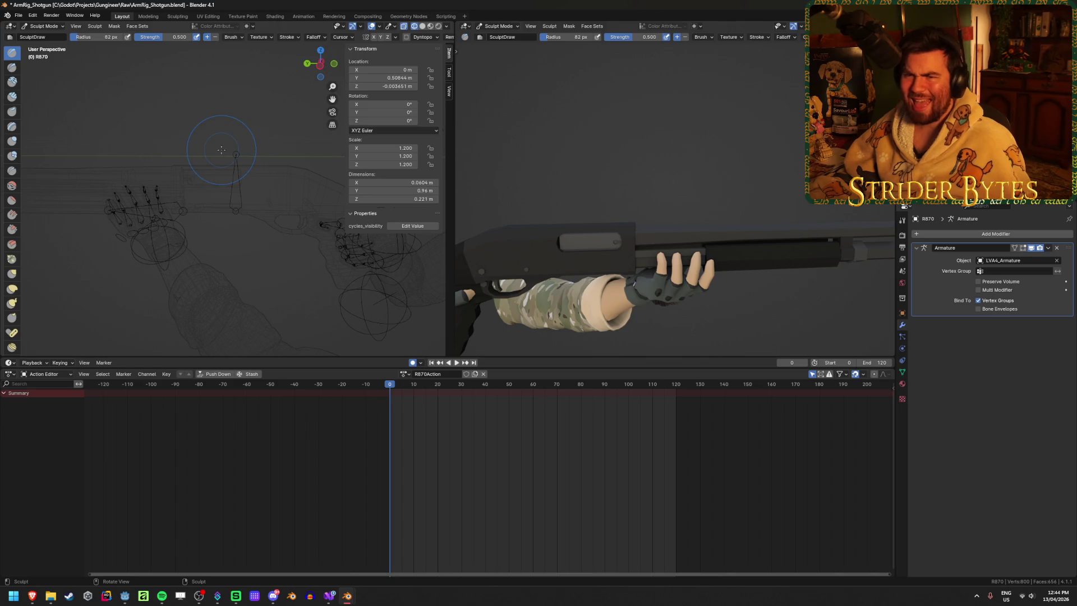
pyautogui.press('Tab')
pyautogui.hotkey('ctrl', 'Tab')
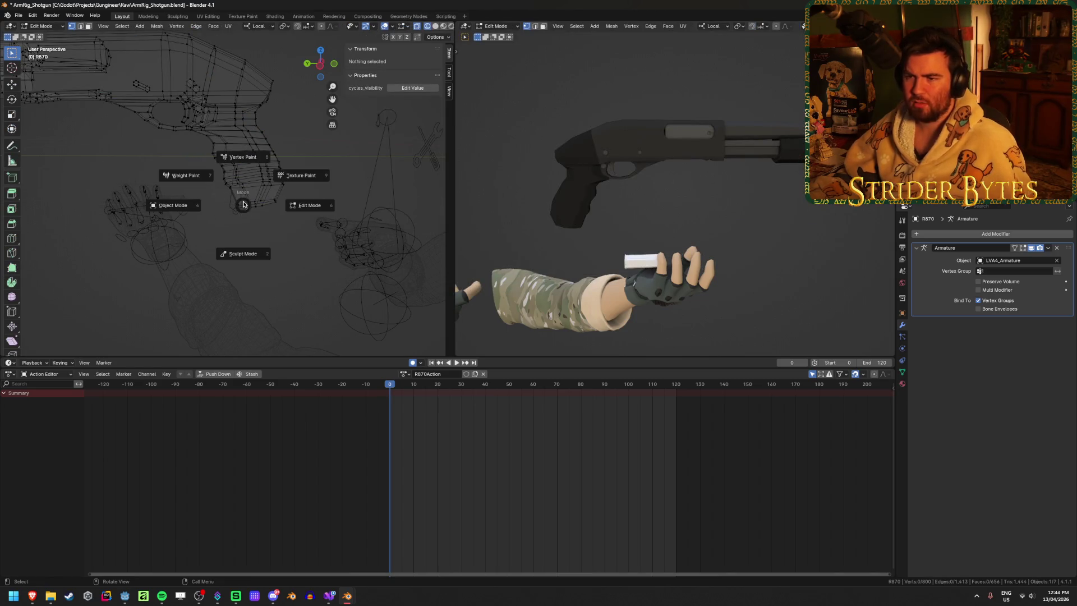
pyautogui.click(185, 205)
# Step: Select the LVA4_Armature and switch it into pose mode
pyautogui.click(235, 157)
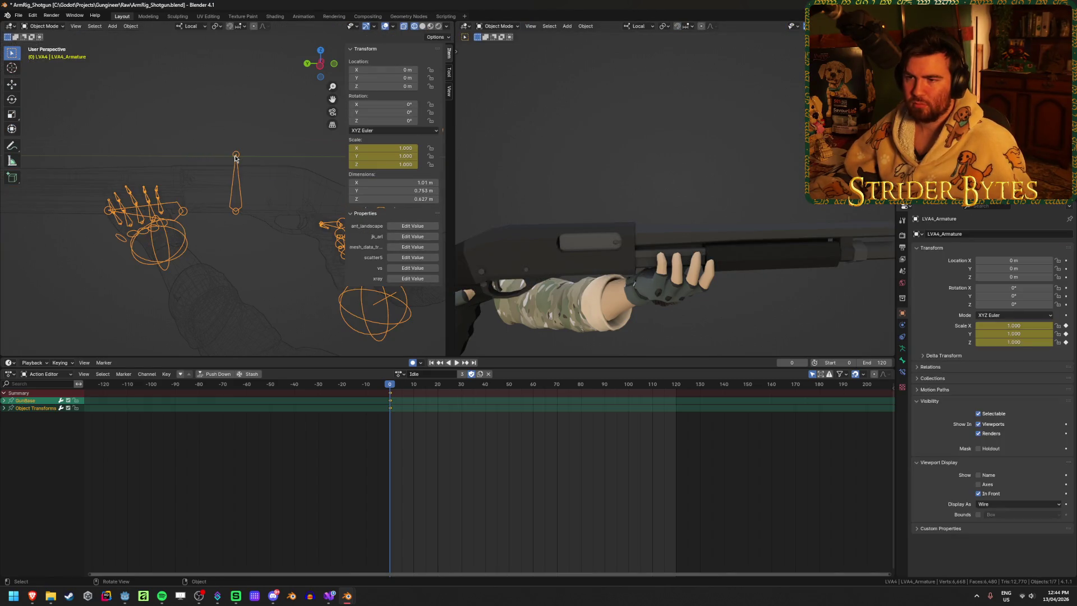
pyautogui.press('Tab')
pyautogui.hotkey('ctrl', 'Tab')
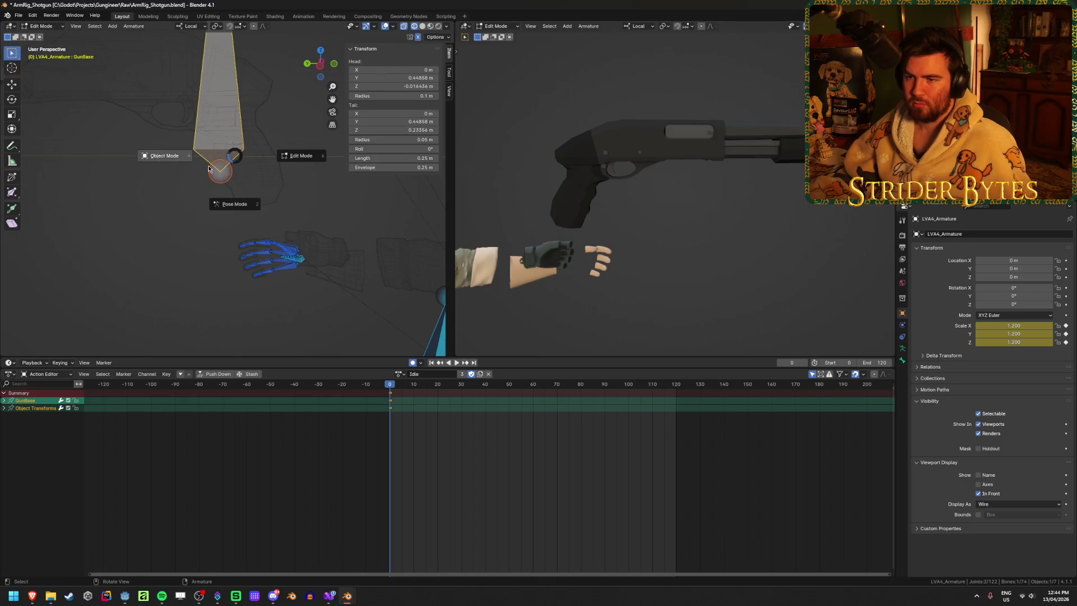
pyautogui.click(237, 201)
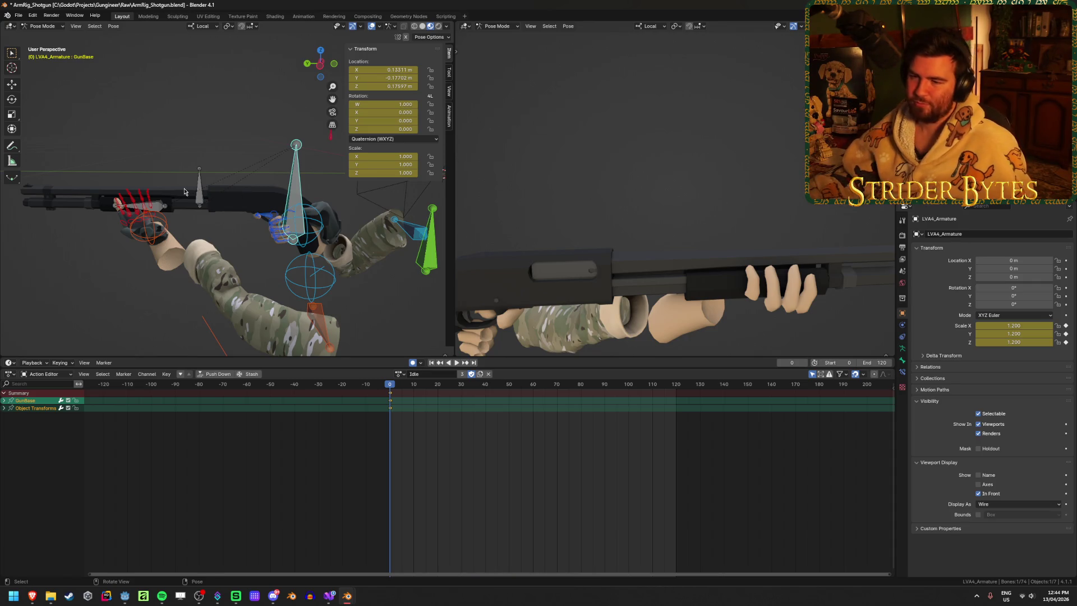
# Step: Reselect the LVA4 armature among the arm mesh and shotgun and enter pose mode
pyautogui.hotkey('ctrl', 'Tab')
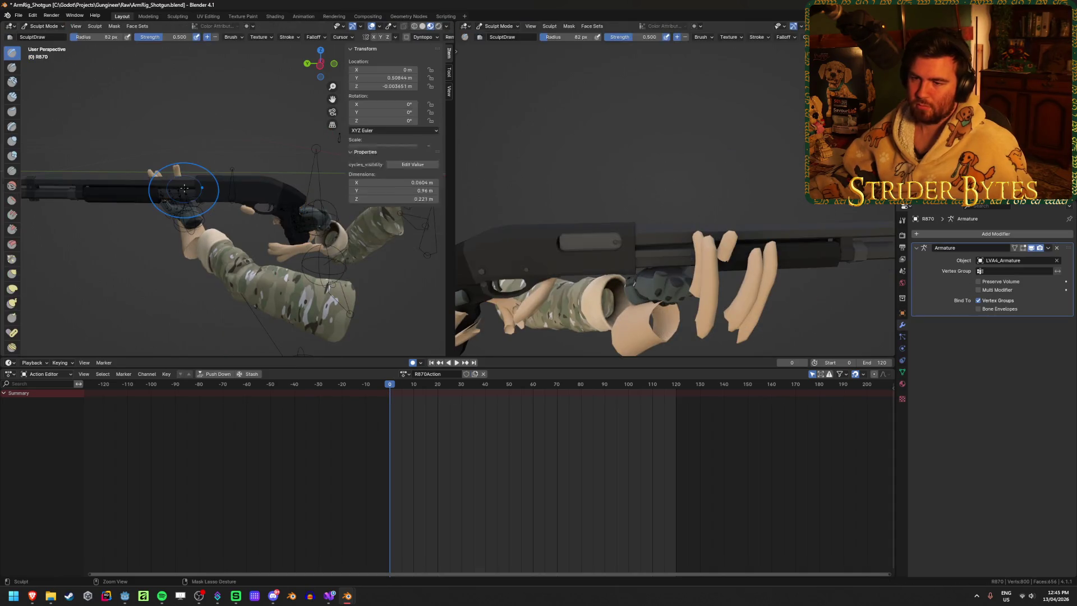
pyautogui.click(196, 217)
pyautogui.click(203, 259)
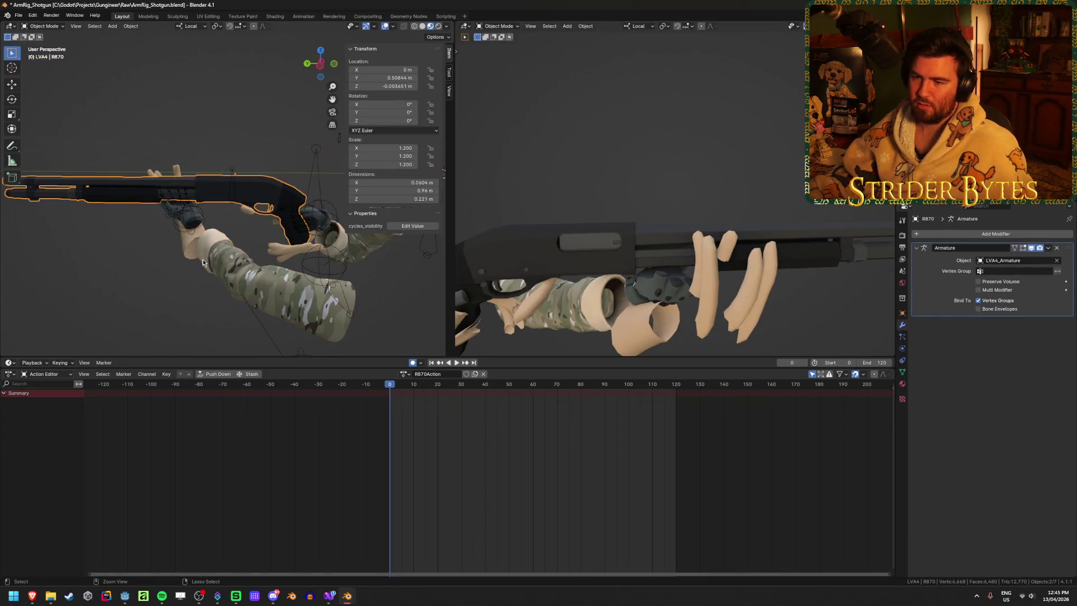
pyautogui.click(206, 257)
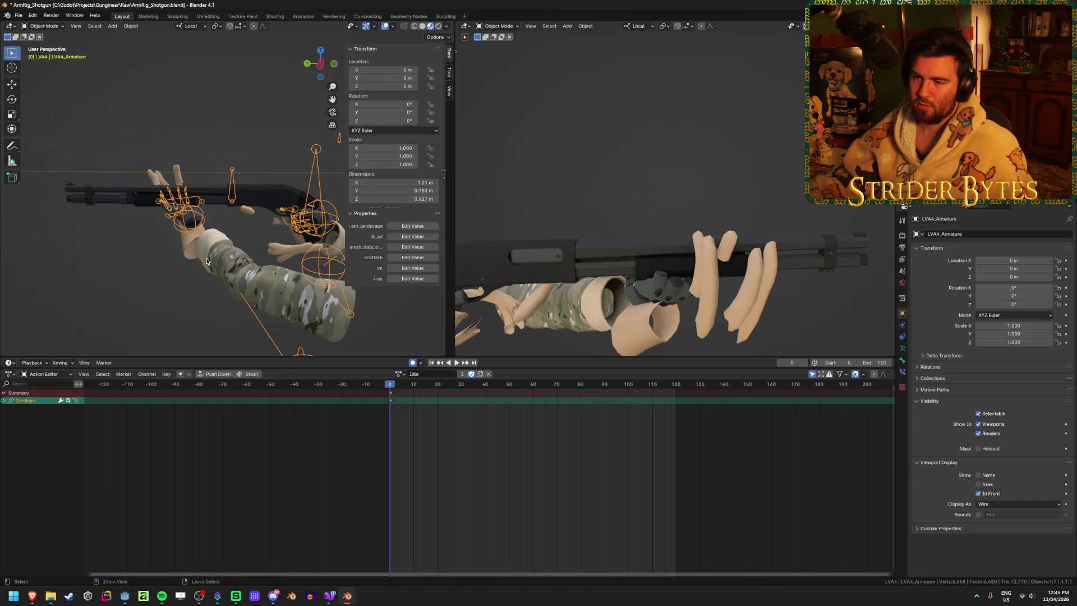
pyautogui.moveTo(206, 258); pyautogui.dragTo(185, 241, button='middle')
pyautogui.scroll(-4, 184, 242)
pyautogui.hotkey('ctrl', 'Tab')
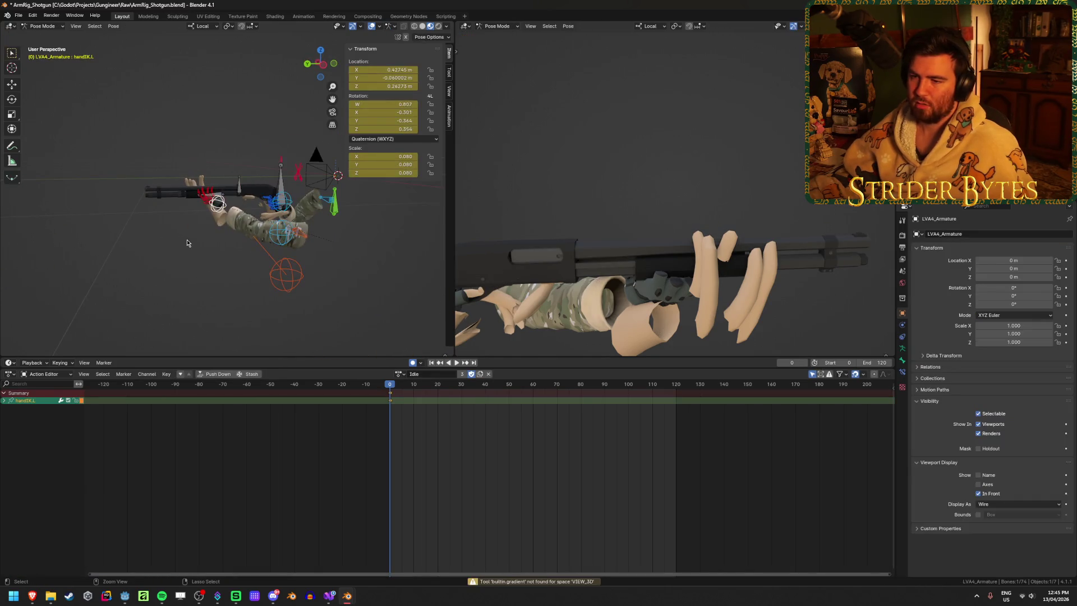
pyautogui.scroll(4, 188, 242)
pyautogui.moveTo(188, 242)
pyautogui.mouseDown(button='middle')
pyautogui.moveTo(258, 228)
pyautogui.moveTo(257, 258)
pyautogui.mouseUp(button='middle')
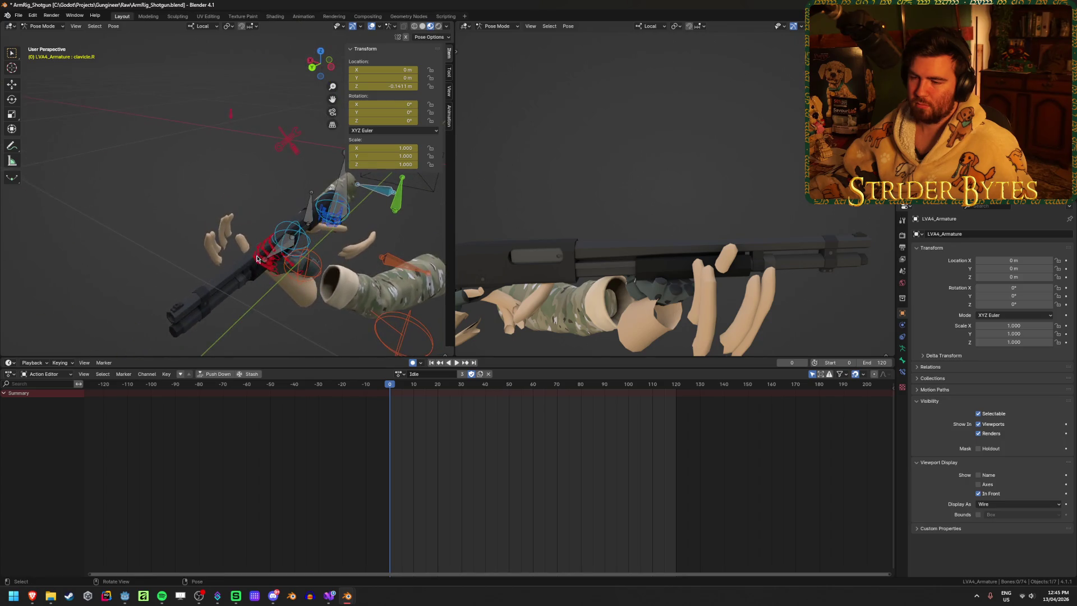
# Step: Inspect the hand IK, finger and pole.L bones, then clear the selection
pyautogui.click(302, 264)
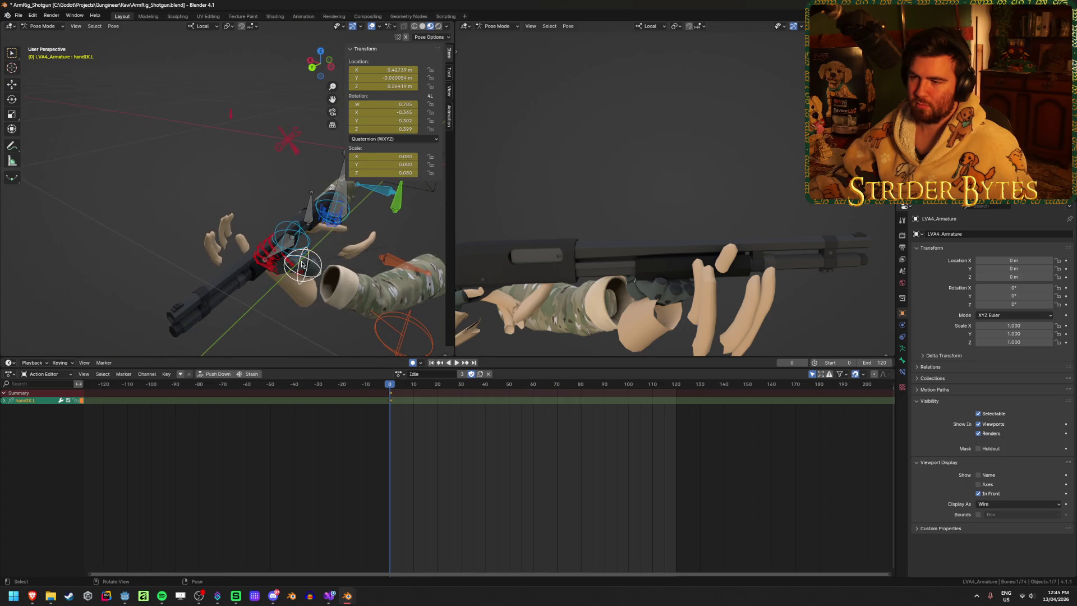
pyautogui.click(260, 256)
pyautogui.click(305, 262)
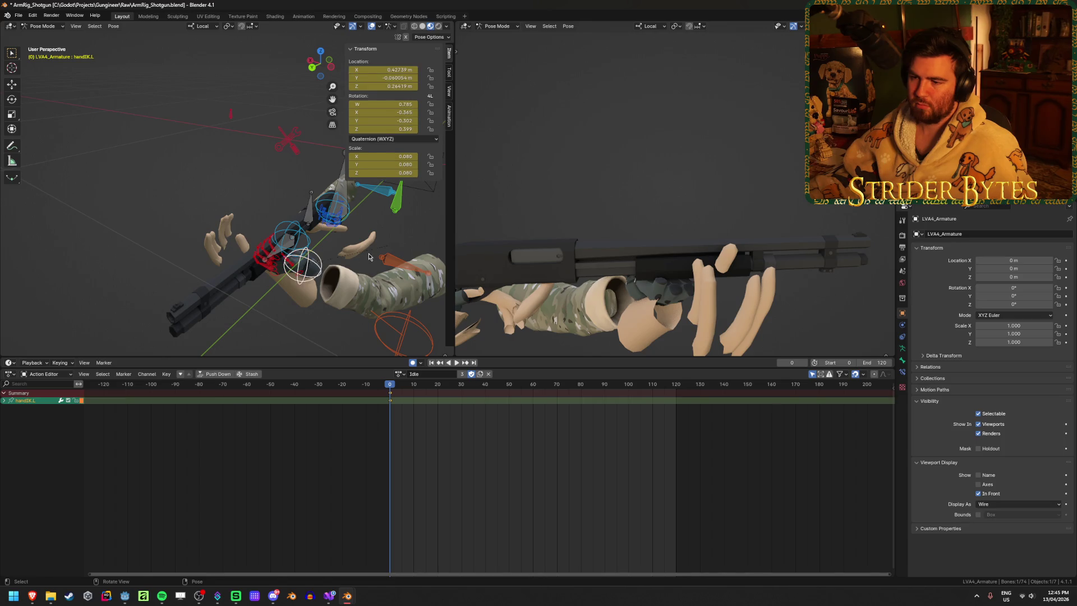
pyautogui.click(413, 326)
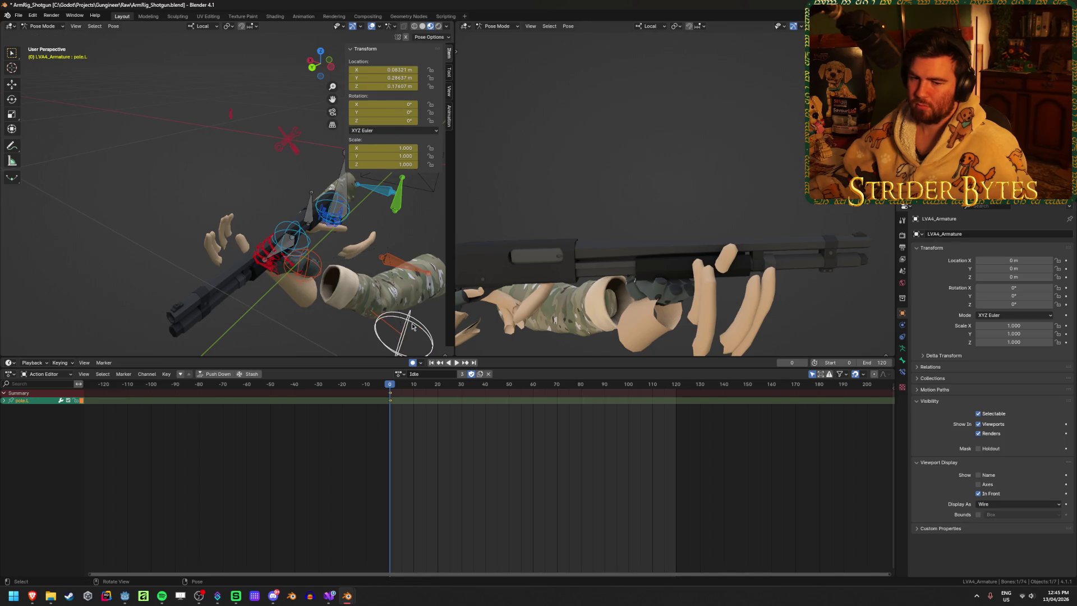
pyautogui.click(120, 187)
pyautogui.moveTo(110, 169)
pyautogui.mouseDown(button='middle')
pyautogui.moveTo(293, 186)
pyautogui.moveTo(360, 236)
pyautogui.moveTo(253, 245)
pyautogui.mouseUp(button='middle')
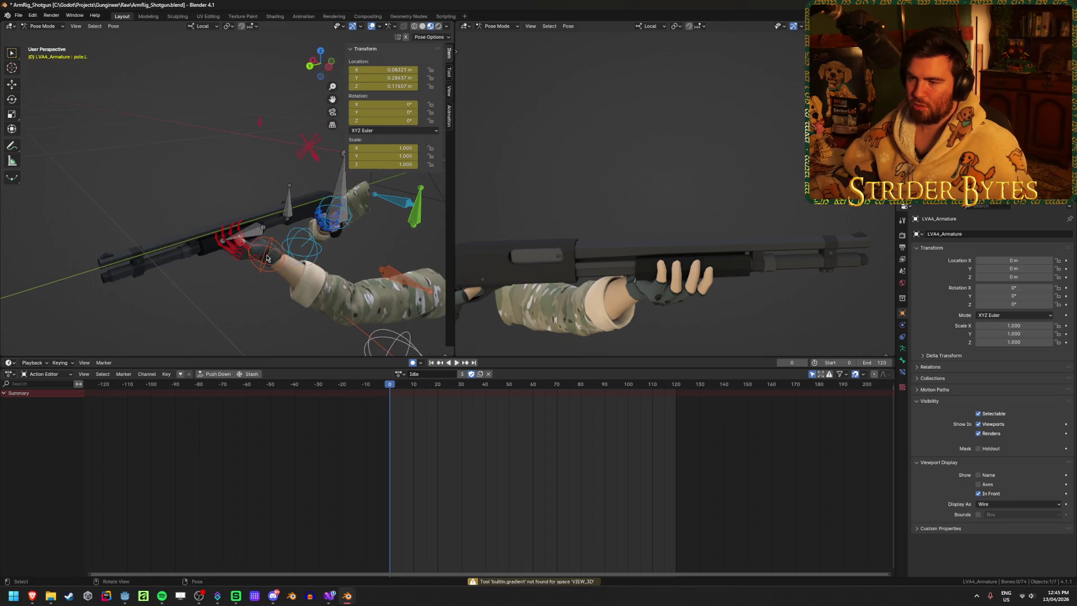
pyautogui.moveTo(360, 263); pyautogui.dragTo(283, 234, button='middle')
# Step: Move the GunBase bone up so the gun sits higher in the hand, then return to object mode on the shotgun
pyautogui.click(265, 165)
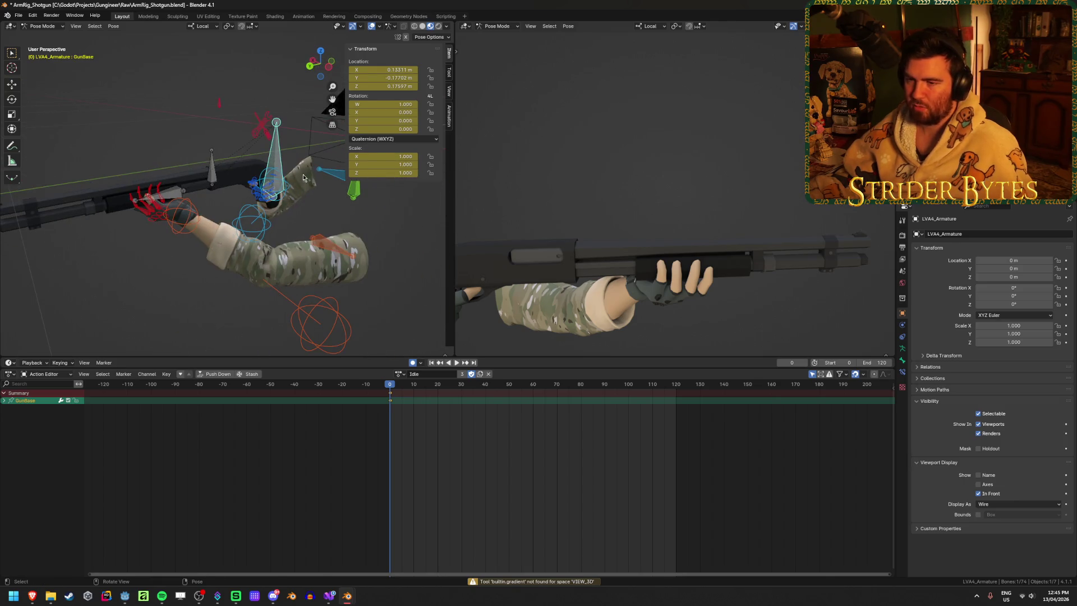
pyautogui.press('g')
pyautogui.click(297, 152)
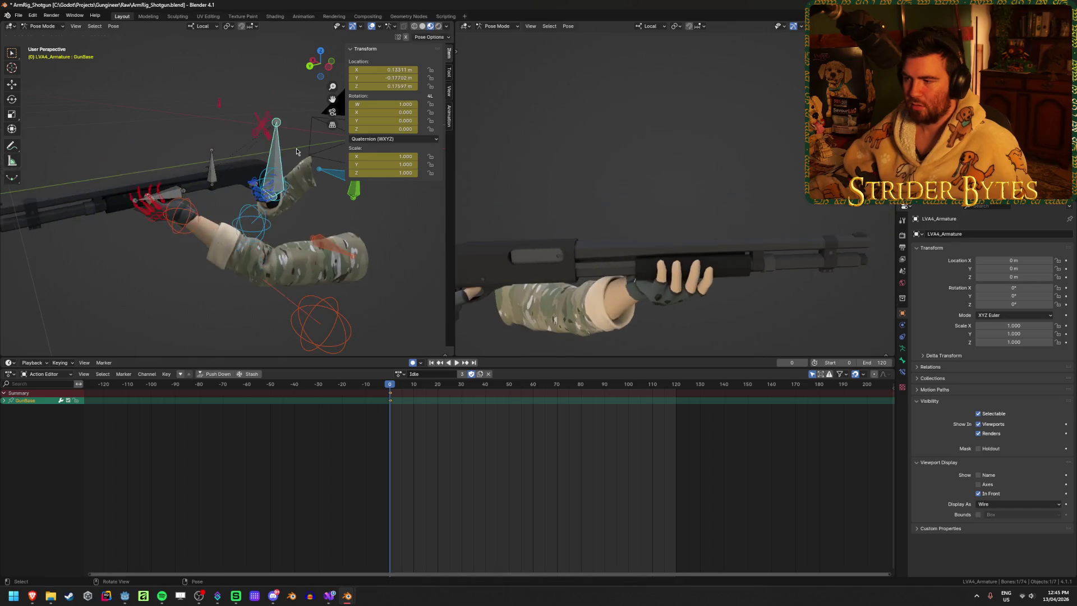
pyautogui.scroll(4, 182, 216)
pyautogui.hotkey('ctrl', 'Tab')
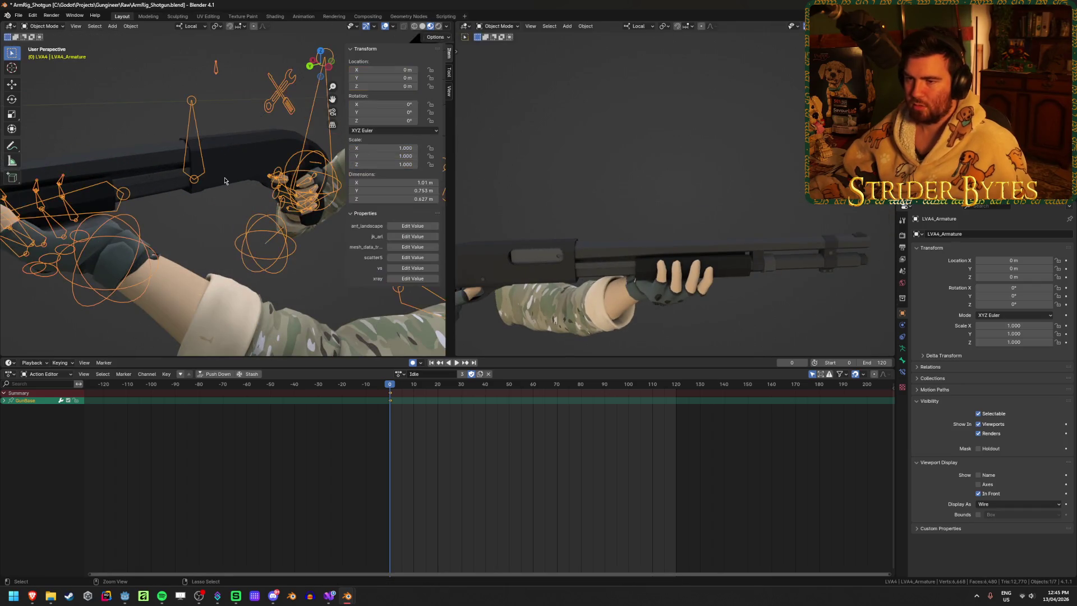
pyautogui.click(224, 181)
pyautogui.scroll(-2, 244, 197)
pyautogui.scroll(-2, 256, 210)
# Step: Scale the shotgun to 1.2, keyframe it, and look through the first-person camera in the right viewport
pyautogui.press('s')
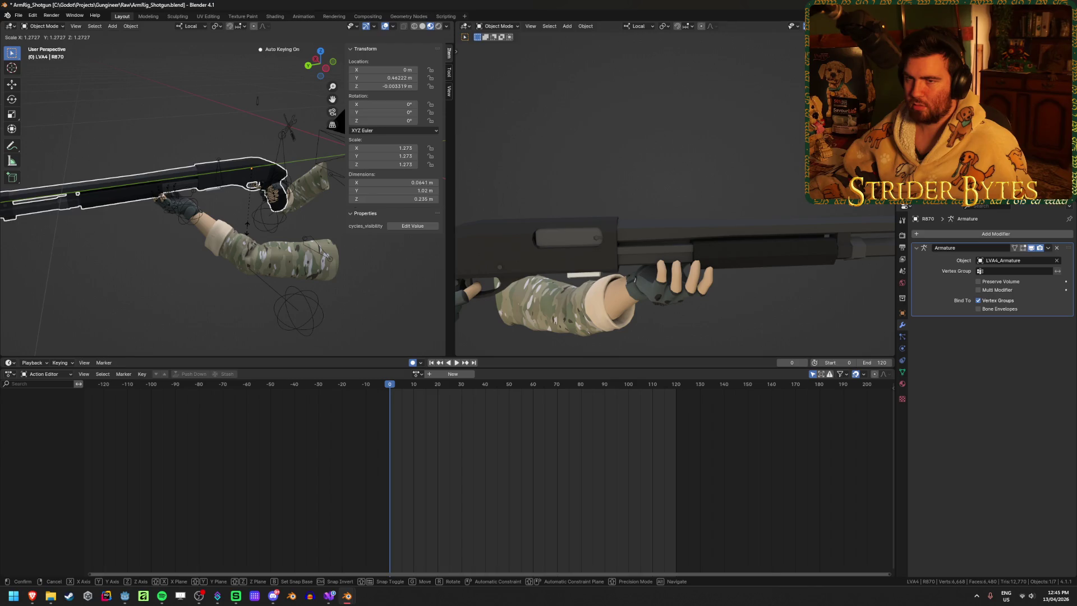
pyautogui.write('1.2')
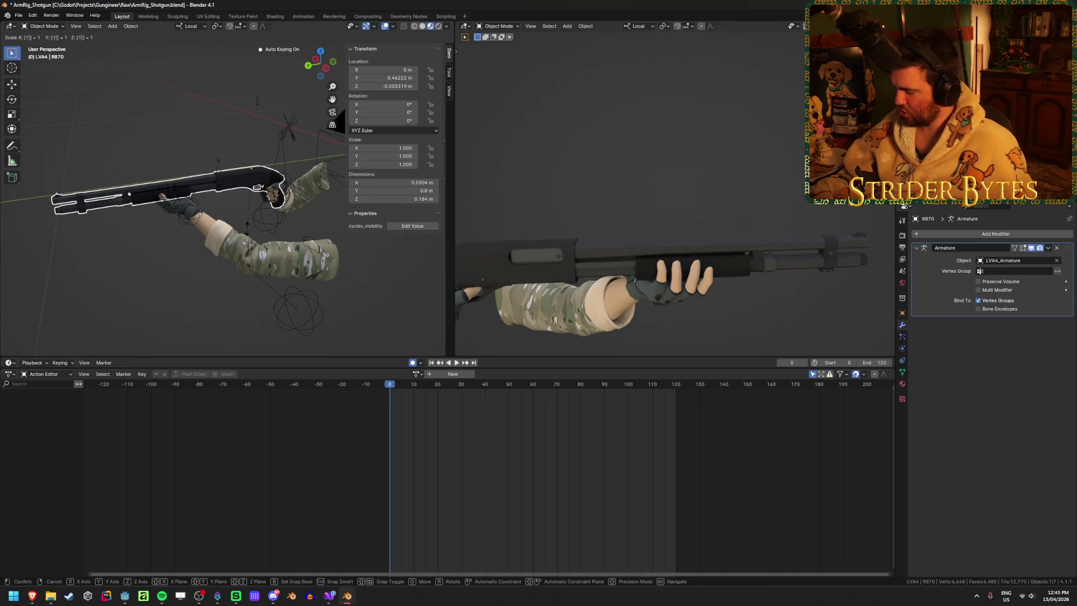
pyautogui.press('Return')
pyautogui.press('i')
pyautogui.scroll(2, 192, 229)
pyautogui.keyDown('shift'); pyautogui.moveTo(192, 230); pyautogui.dragTo(270, 229, button='middle'); pyautogui.keyUp('shift')
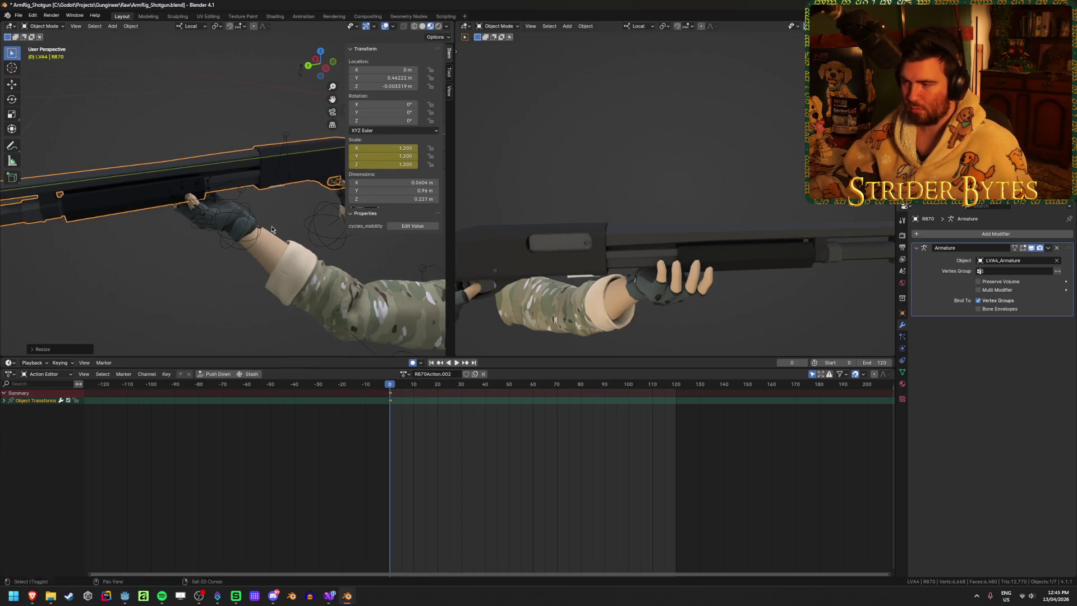
pyautogui.press('KP_0')
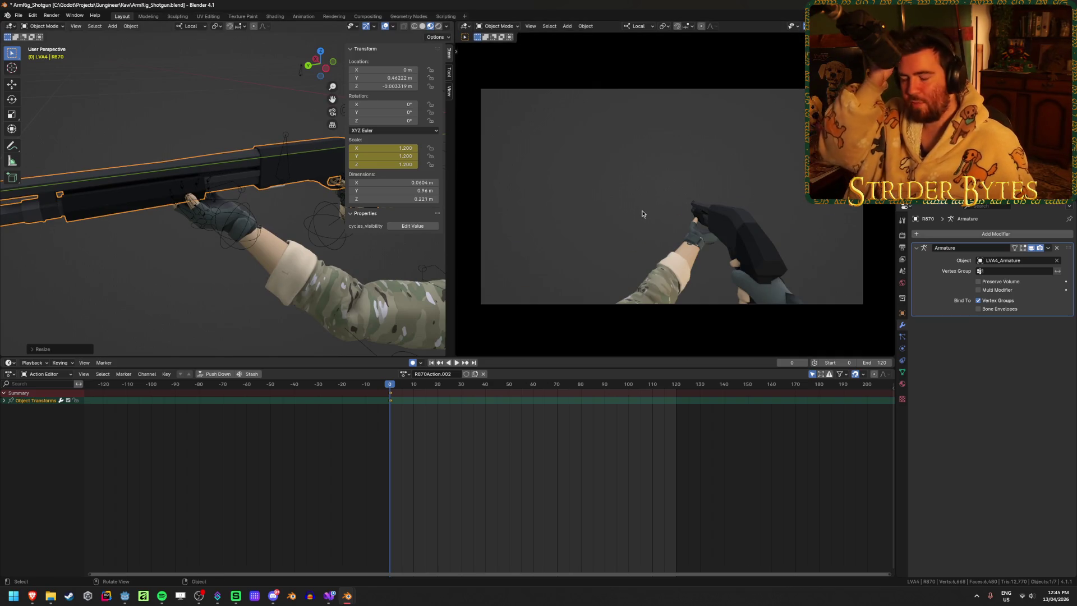
# Step: Put the armature in pose mode and focus the view on the right hand control, leaving shading unchanged
pyautogui.click(252, 218)
pyautogui.moveTo(252, 217); pyautogui.dragTo(325, 200, button='middle')
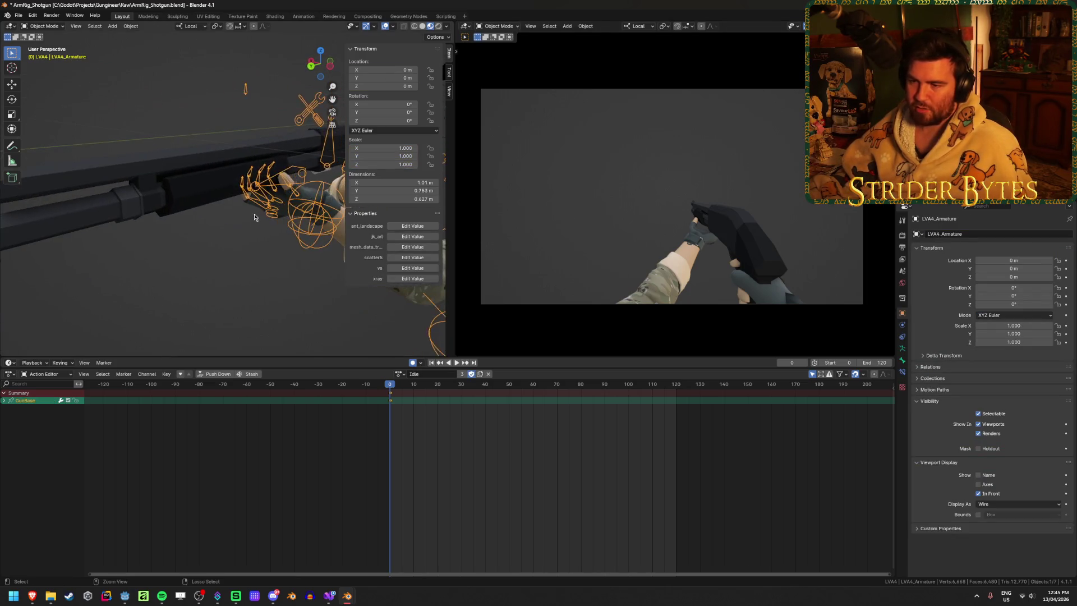
pyautogui.hotkey('ctrl', 'Tab')
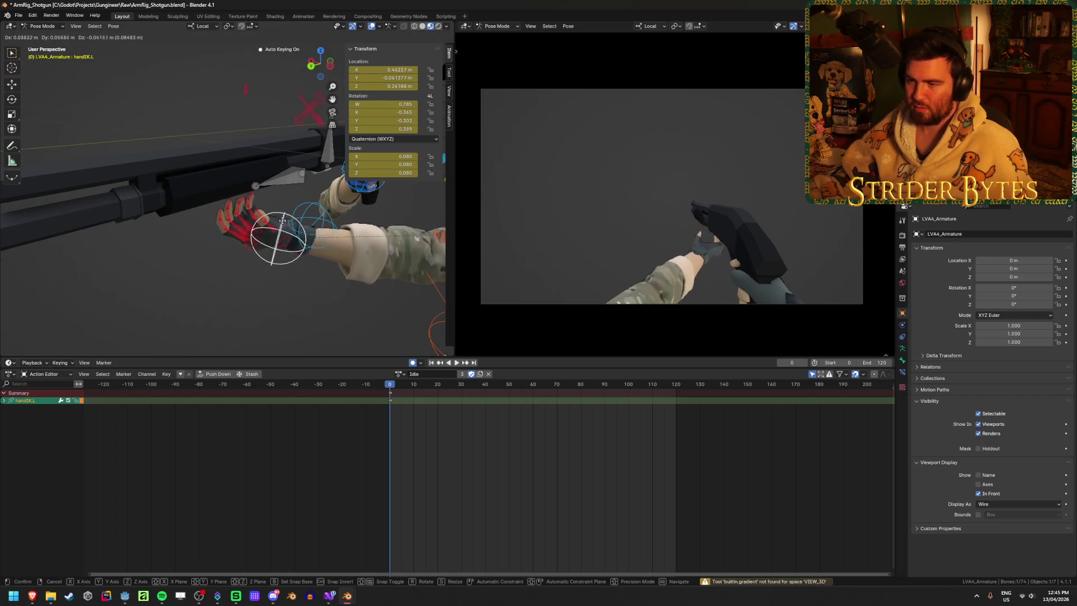
pyautogui.moveTo(324, 197); pyautogui.dragTo(294, 237, button='middle')
pyautogui.moveTo(214, 238); pyautogui.dragTo(308, 227, button='middle')
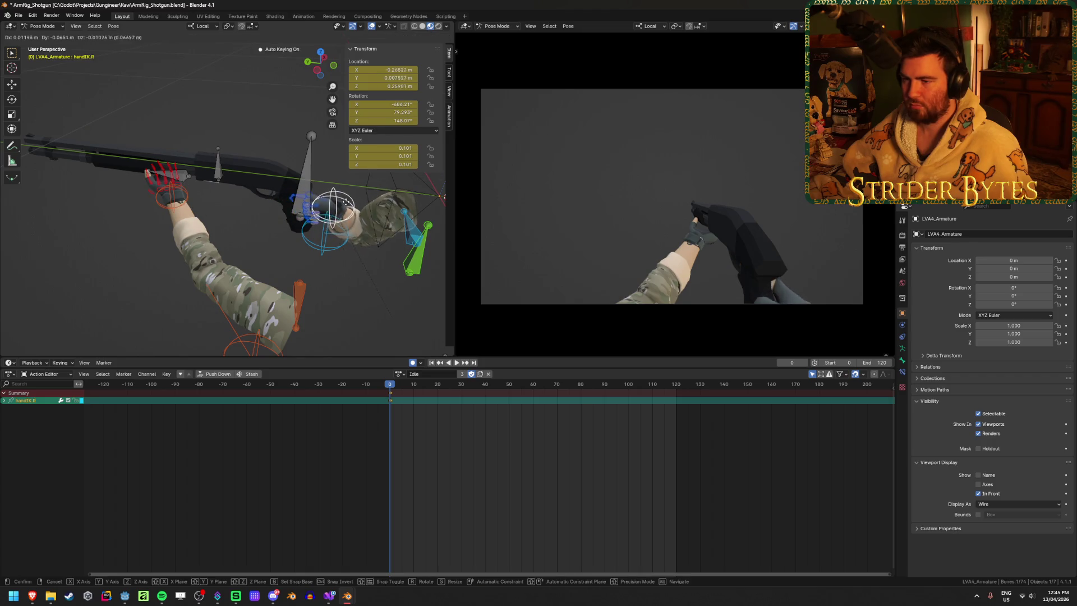
pyautogui.click(320, 190)
pyautogui.press('KP_Decimal')
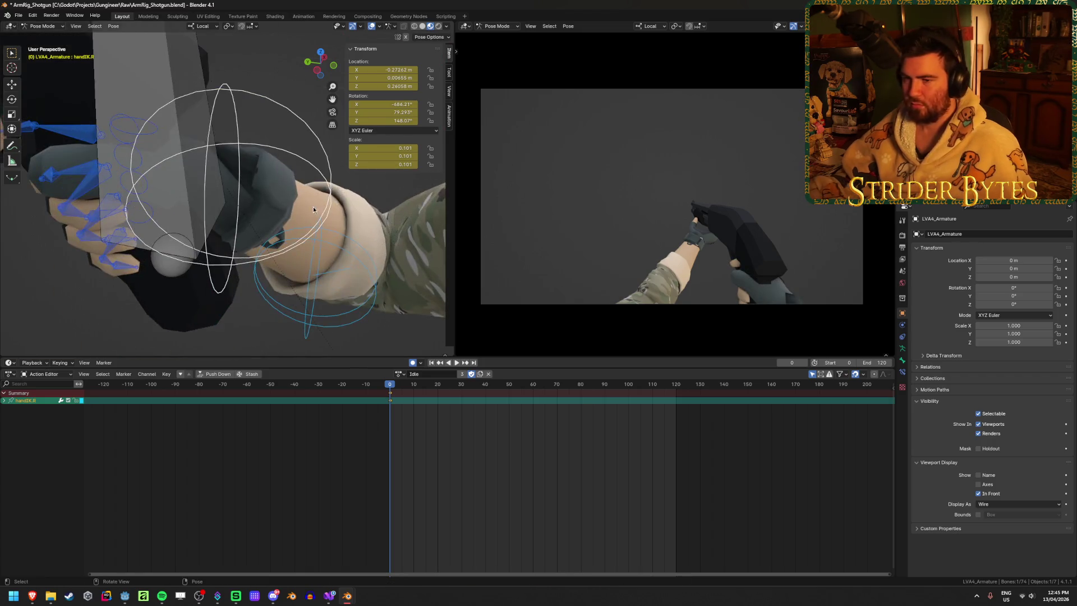
pyautogui.moveTo(313, 206)
pyautogui.mouseDown(button='middle')
pyautogui.moveTo(175, 176)
pyautogui.moveTo(276, 197)
pyautogui.moveTo(251, 191)
pyautogui.moveTo(251, 212)
pyautogui.moveTo(234, 213)
pyautogui.mouseUp(button='middle')
pyautogui.press('z')
pyautogui.click(329, 198)
# Step: Move handIK.R onto the shotgun's grip, then reset the R870 shotgun's scale to 1
pyautogui.press('g')
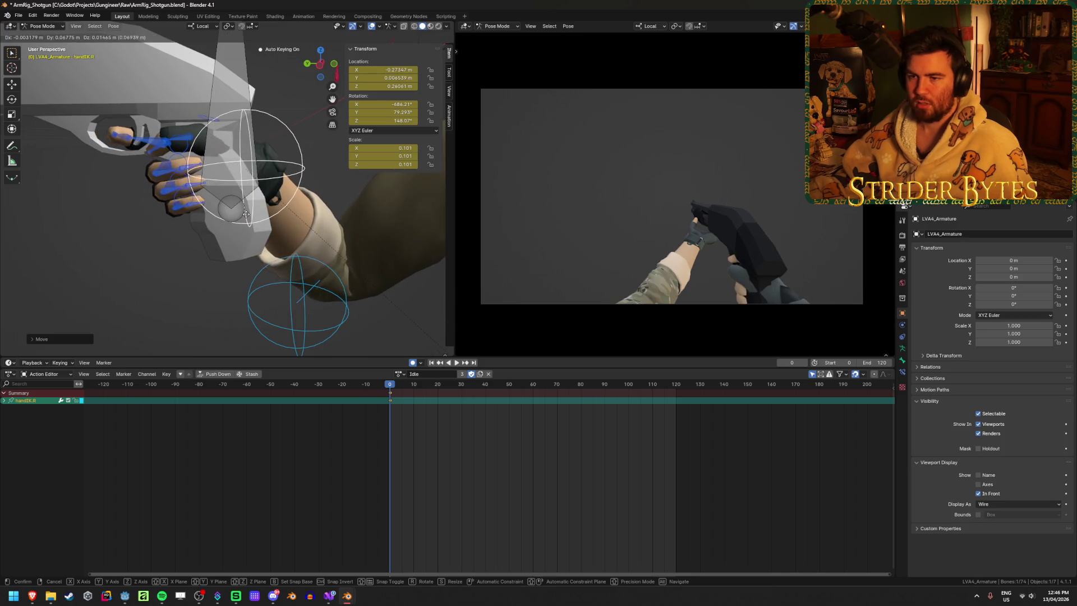
pyautogui.click(247, 214)
pyautogui.moveTo(246, 213)
pyautogui.mouseDown(button='middle')
pyautogui.moveTo(261, 260)
pyautogui.moveTo(239, 243)
pyautogui.moveTo(201, 253)
pyautogui.moveTo(258, 262)
pyautogui.mouseUp(button='middle')
pyautogui.scroll(1, 261, 260)
pyautogui.scroll(1, 261, 260)
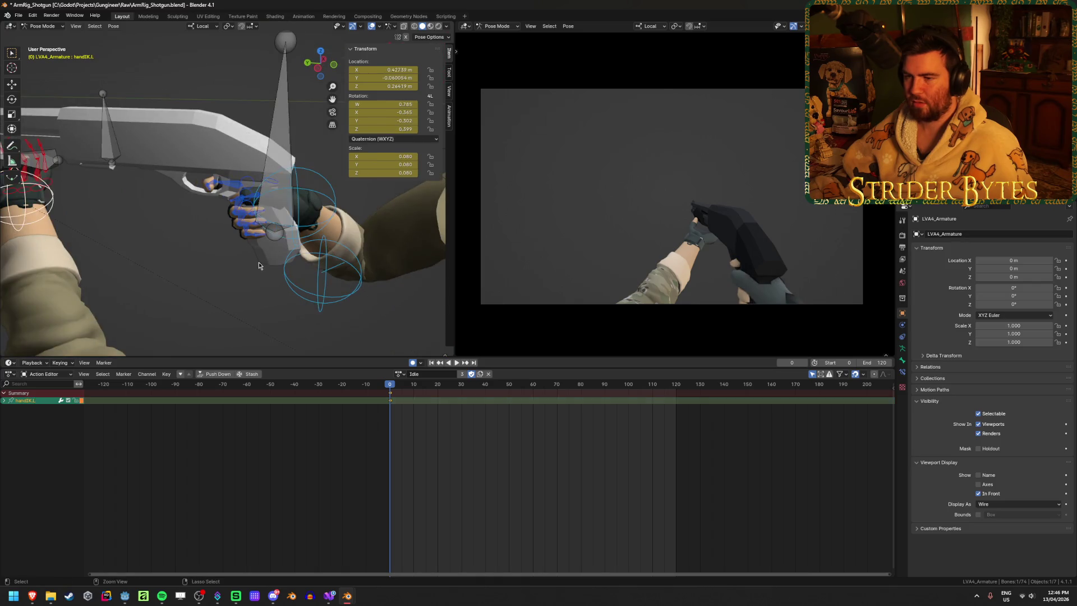
pyautogui.click(257, 262)
pyautogui.hotkey('ctrl', 'z')
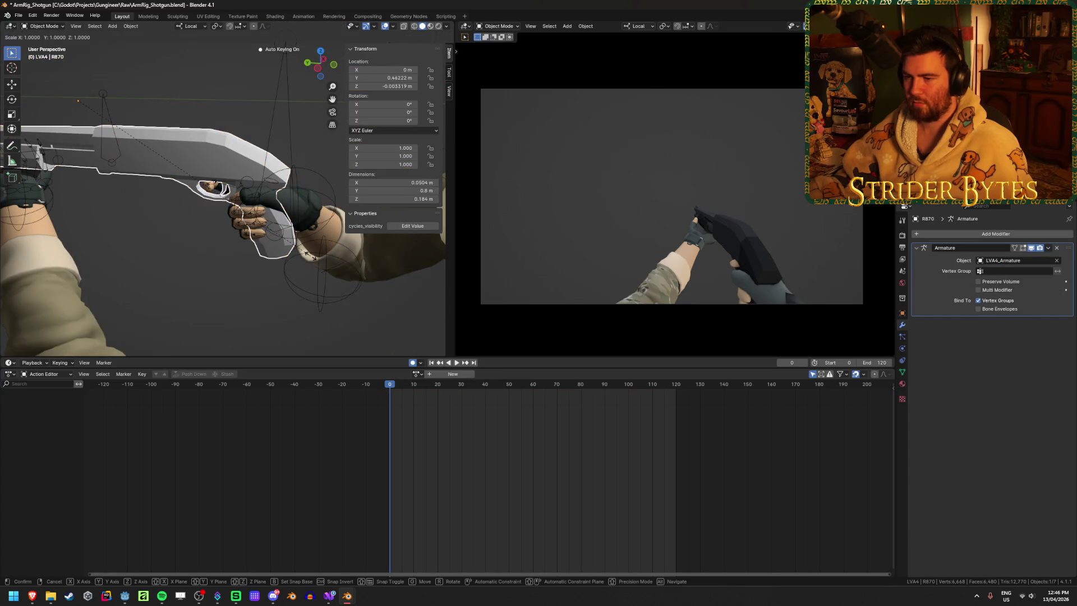
pyautogui.write('1.1')
# Step: Confirm the shotgun at 1.1 scale, switch to material preview shading and return the armature to pose mode
pyautogui.press('Return')
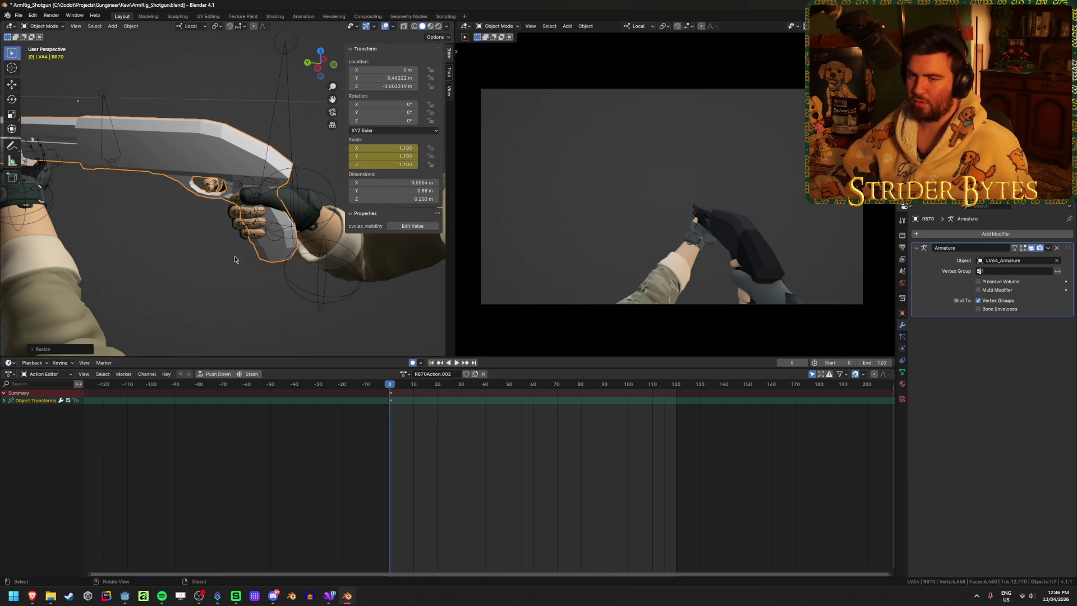
pyautogui.moveTo(306, 255)
pyautogui.mouseDown(button='middle')
pyautogui.moveTo(211, 149)
pyautogui.moveTo(177, 183)
pyautogui.moveTo(352, 264)
pyautogui.mouseUp(button='middle')
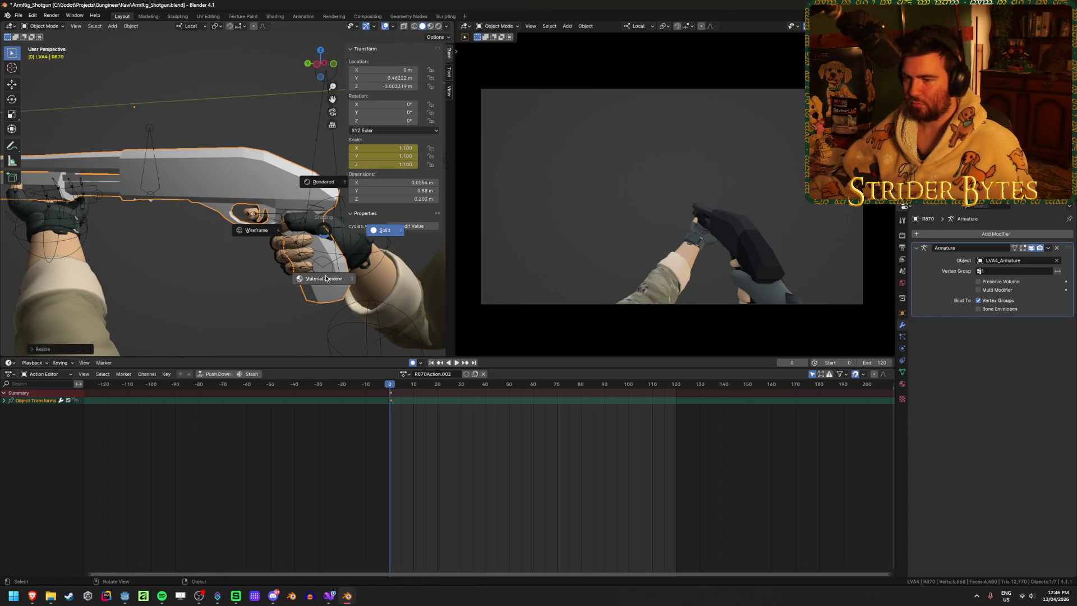
pyautogui.click(327, 278)
pyautogui.click(194, 231)
pyautogui.hotkey('ctrl', 'Tab')
# Step: Select the GunBase bone and inspect the hand and glove on the gun up close
pyautogui.click(194, 231)
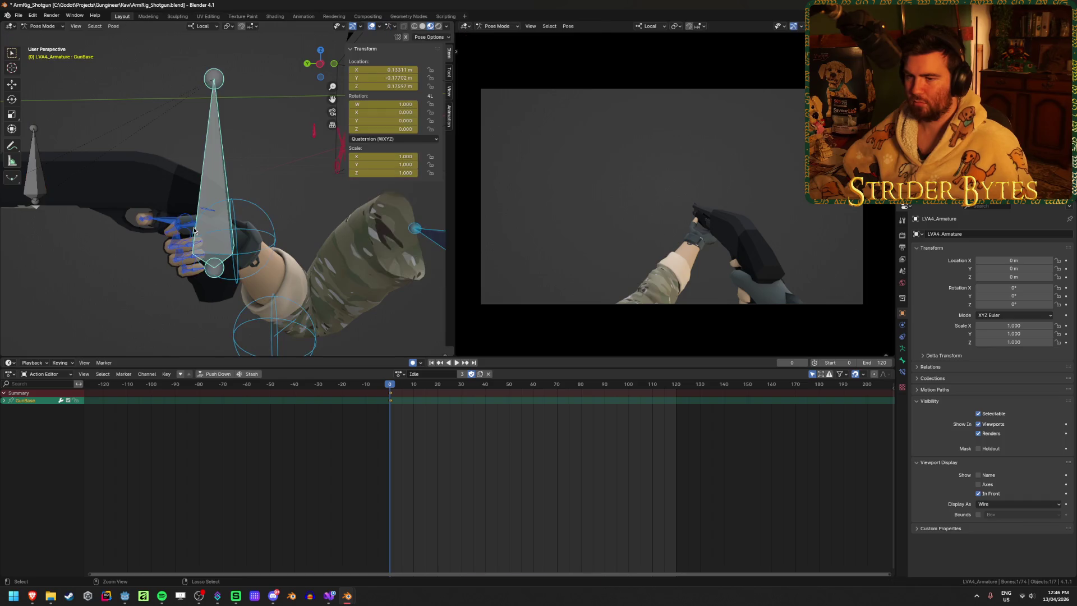
pyautogui.moveTo(208, 226); pyautogui.dragTo(203, 224, button='middle')
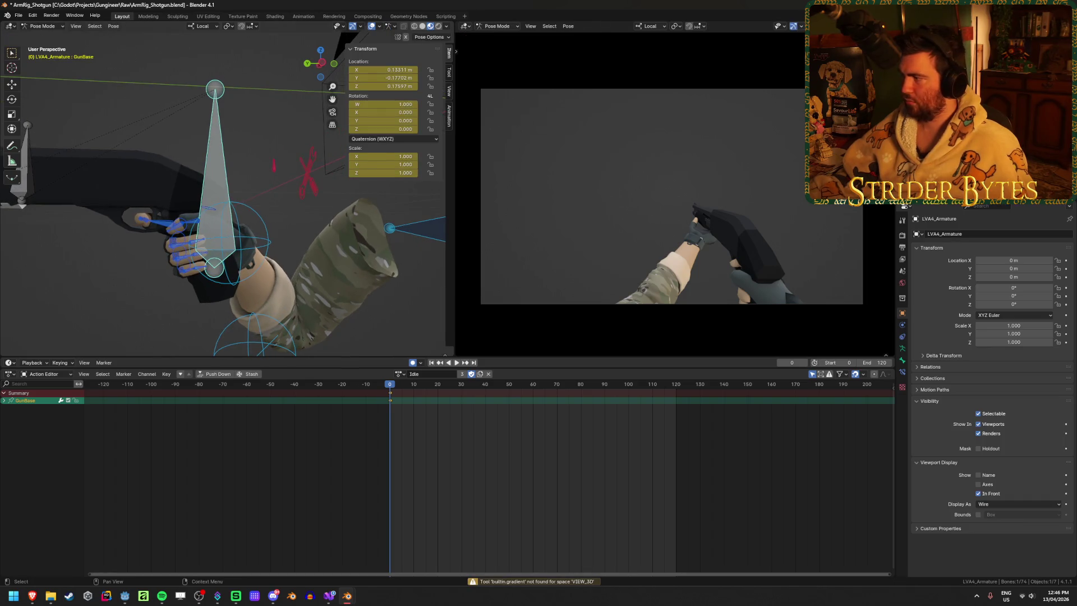
pyautogui.moveTo(270, 210)
pyautogui.mouseDown(button='middle')
pyautogui.moveTo(287, 207)
pyautogui.moveTo(303, 249)
pyautogui.mouseUp(button='middle')
pyautogui.scroll(4, 293, 202)
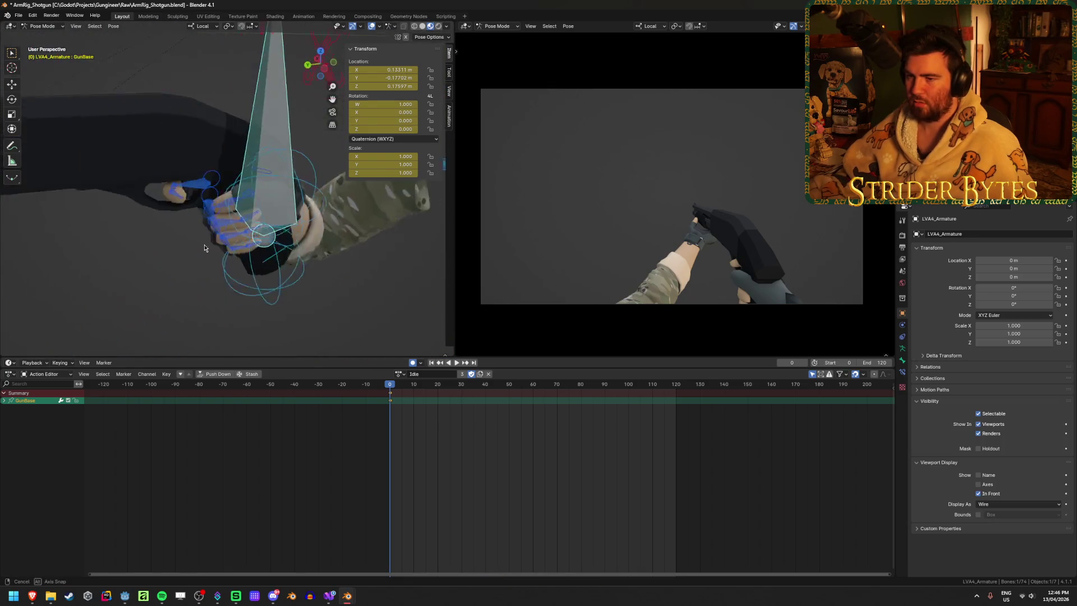
pyautogui.moveTo(303, 249); pyautogui.dragTo(278, 219, button='middle')
pyautogui.moveTo(674, 257)
pyautogui.mouseDown(button='middle')
pyautogui.moveTo(671, 231)
pyautogui.moveTo(748, 221)
pyautogui.mouseUp(button='middle')
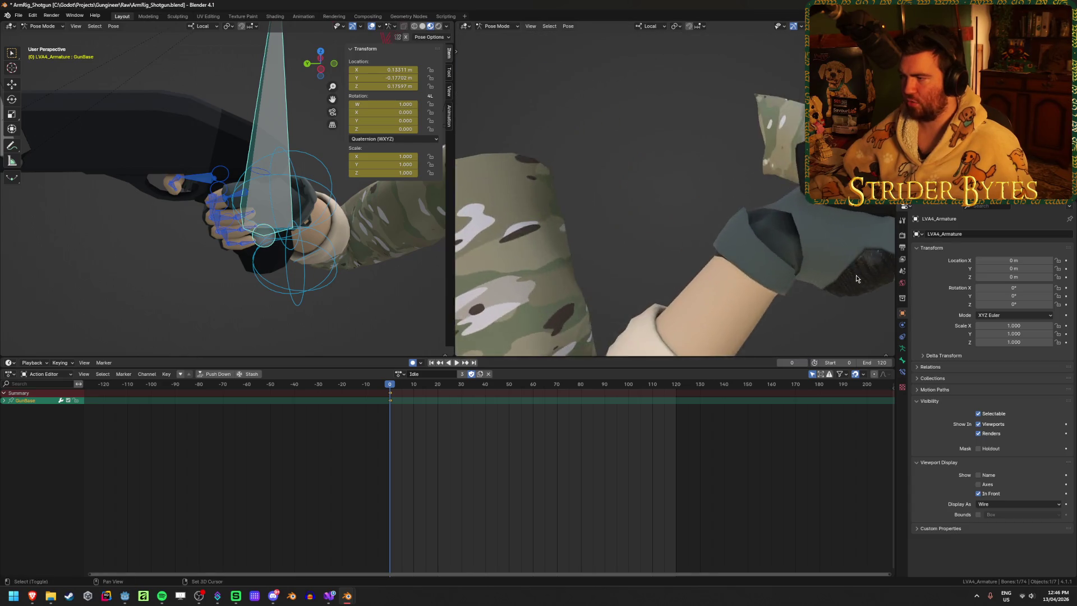
pyautogui.moveTo(748, 222); pyautogui.dragTo(592, 214, button='middle')
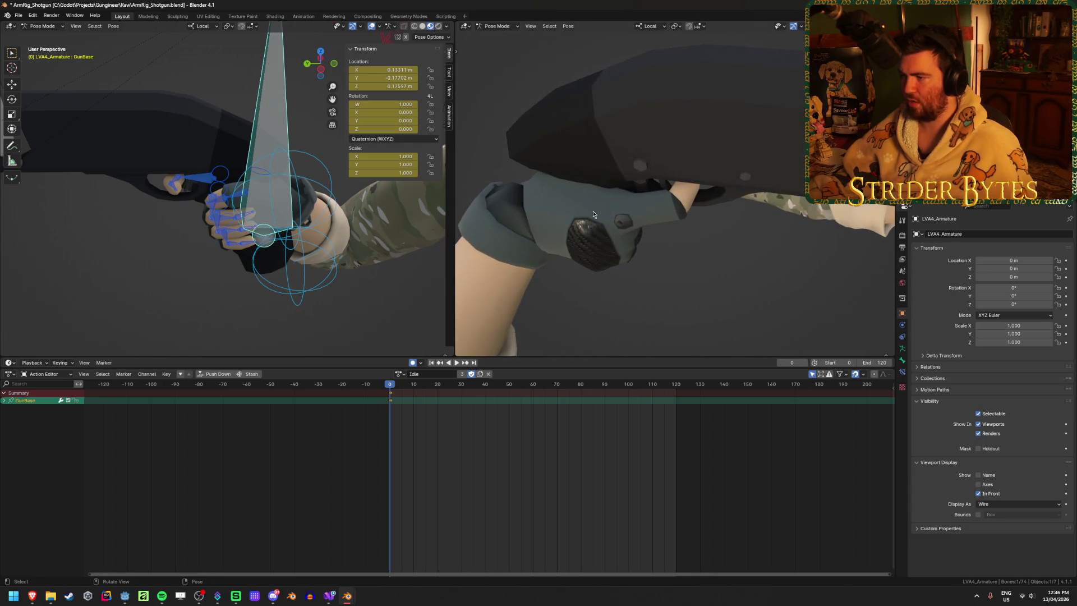
# Step: Rotate the handIK.R control so the right hand fits the grip
pyautogui.click(301, 177)
pyautogui.moveTo(301, 177); pyautogui.dragTo(262, 227, button='middle')
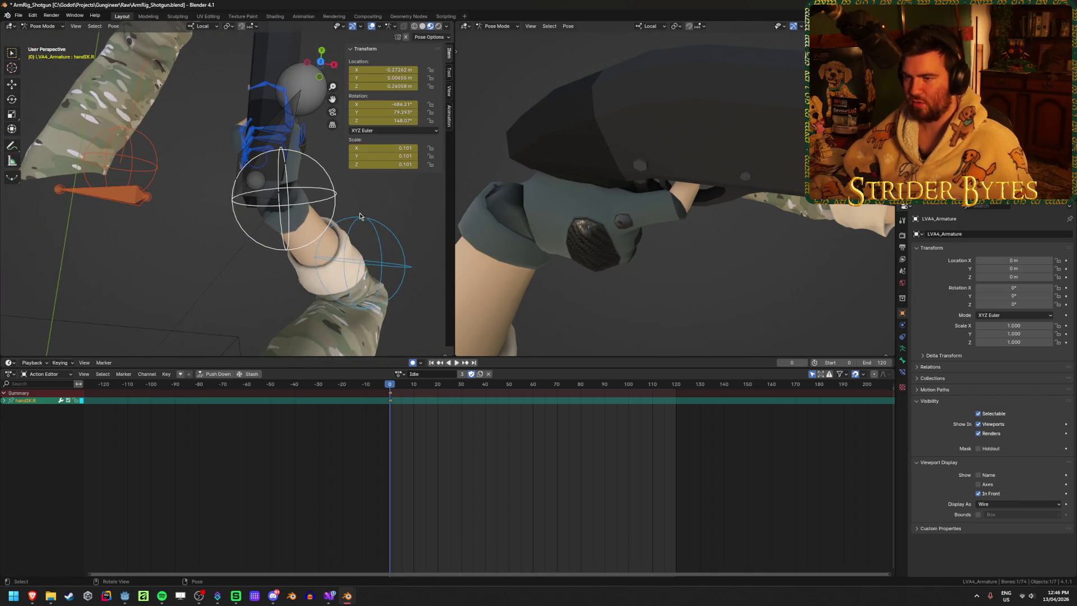
pyautogui.press('r')
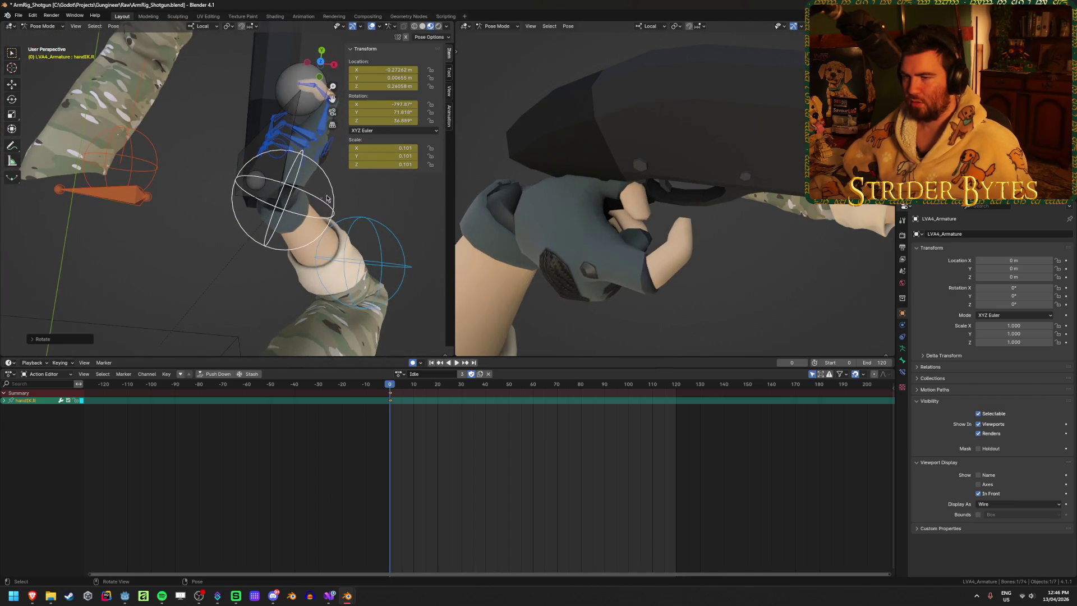
pyautogui.moveTo(328, 198); pyautogui.dragTo(266, 126, button='middle')
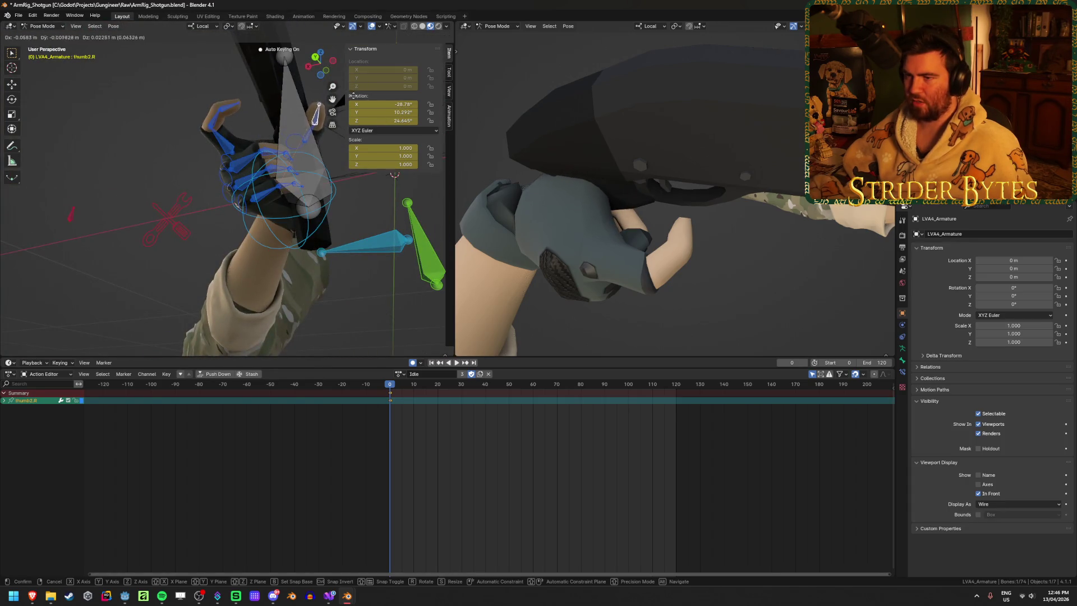
pyautogui.moveTo(333, 101)
pyautogui.mouseDown(button='middle')
pyautogui.moveTo(297, 136)
pyautogui.moveTo(318, 103)
pyautogui.mouseUp(button='middle')
# Step: Nudge the ring2.R and middle3.R finger bones into place around the grip
pyautogui.click(297, 135)
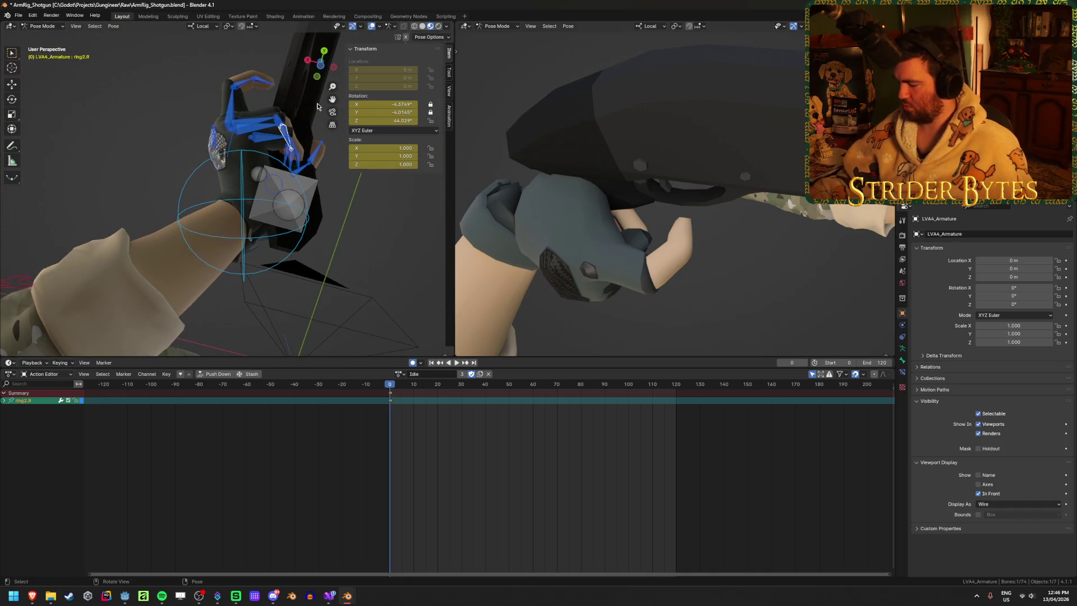
pyautogui.press('KP_Decimal')
pyautogui.scroll(-3, 261, 177)
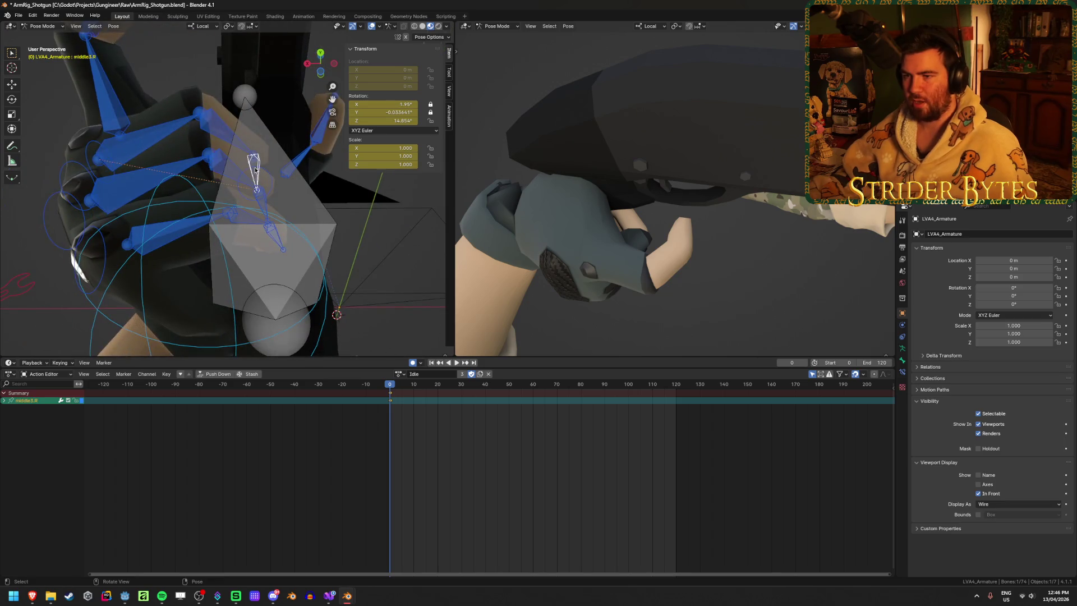
pyautogui.moveTo(254, 169); pyautogui.dragTo(281, 96, button='middle')
pyautogui.press('g')
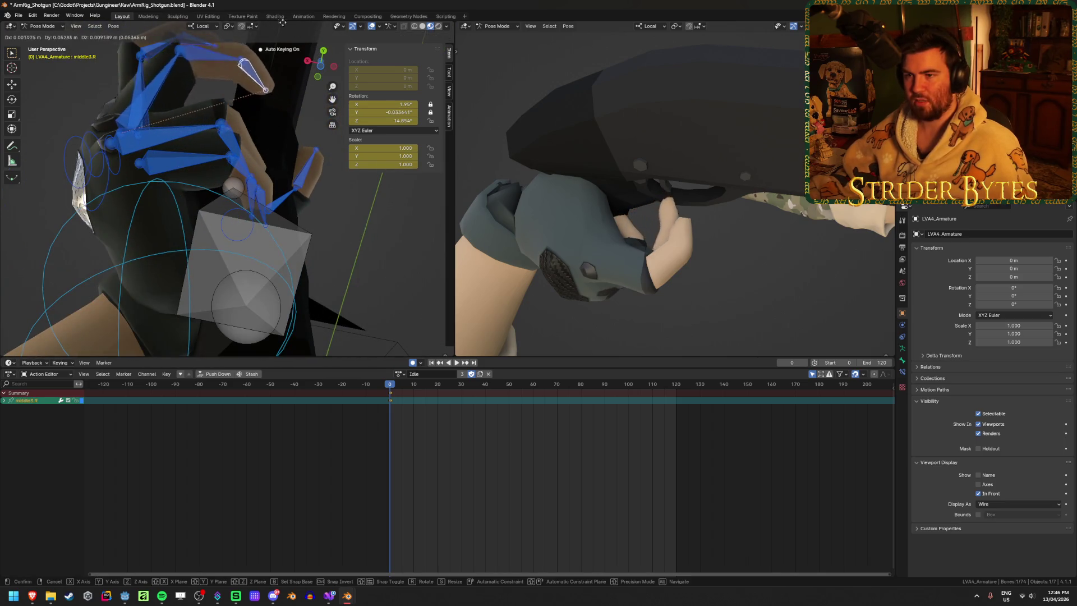
pyautogui.click(289, 330)
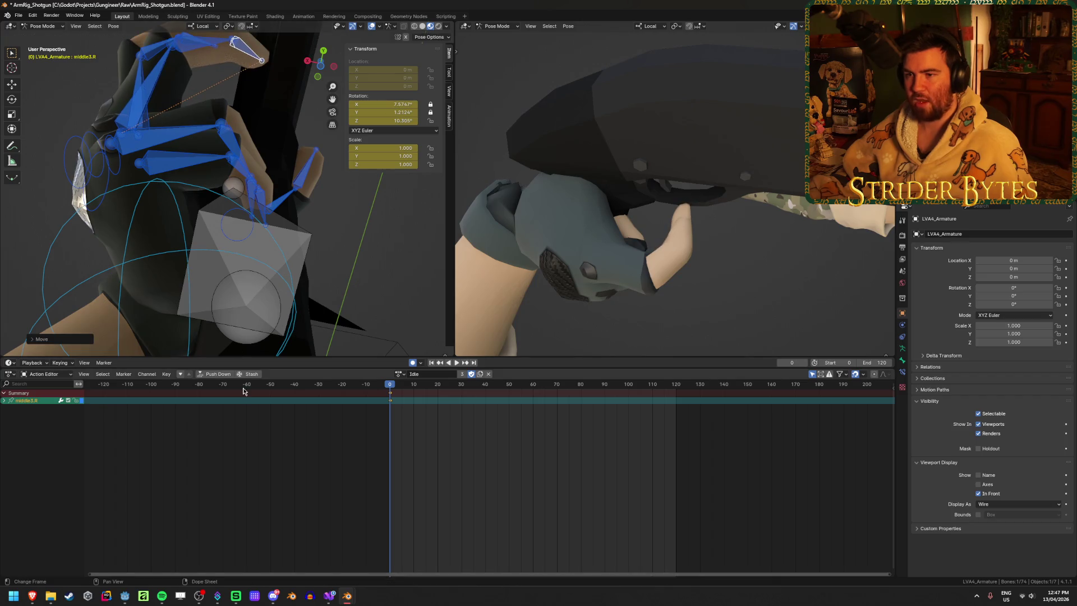
pyautogui.moveTo(281, 209)
pyautogui.mouseDown(button='middle')
pyautogui.moveTo(143, 154)
pyautogui.moveTo(252, 168)
pyautogui.mouseUp(button='middle')
# Step: Move the ring3.R finger bone to curl it around the grip
pyautogui.click(263, 182)
pyautogui.press('g')
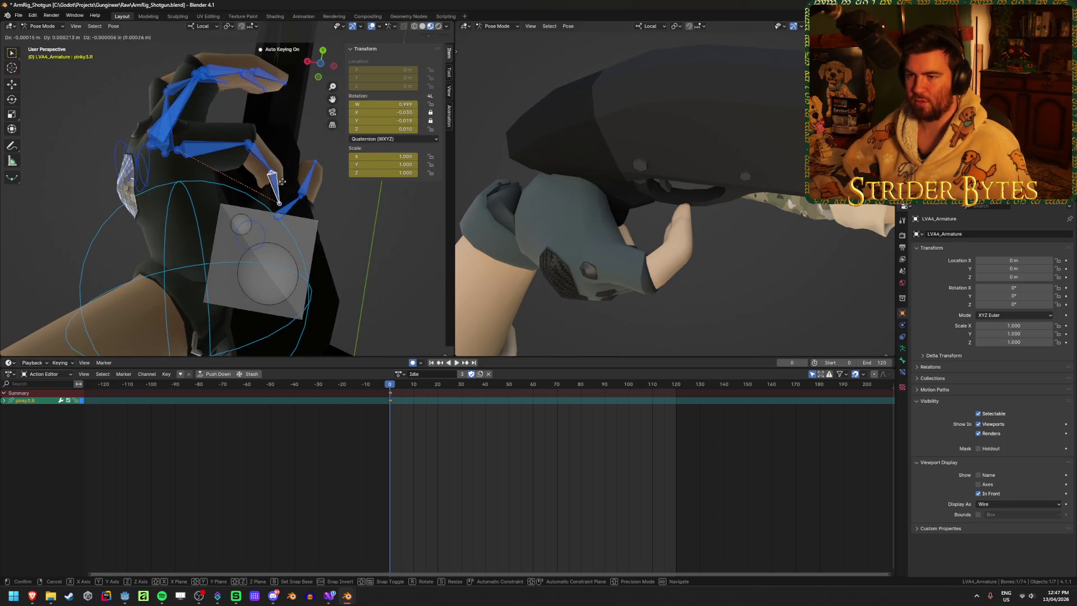
pyautogui.moveTo(307, 123); pyautogui.dragTo(241, 148, button='middle')
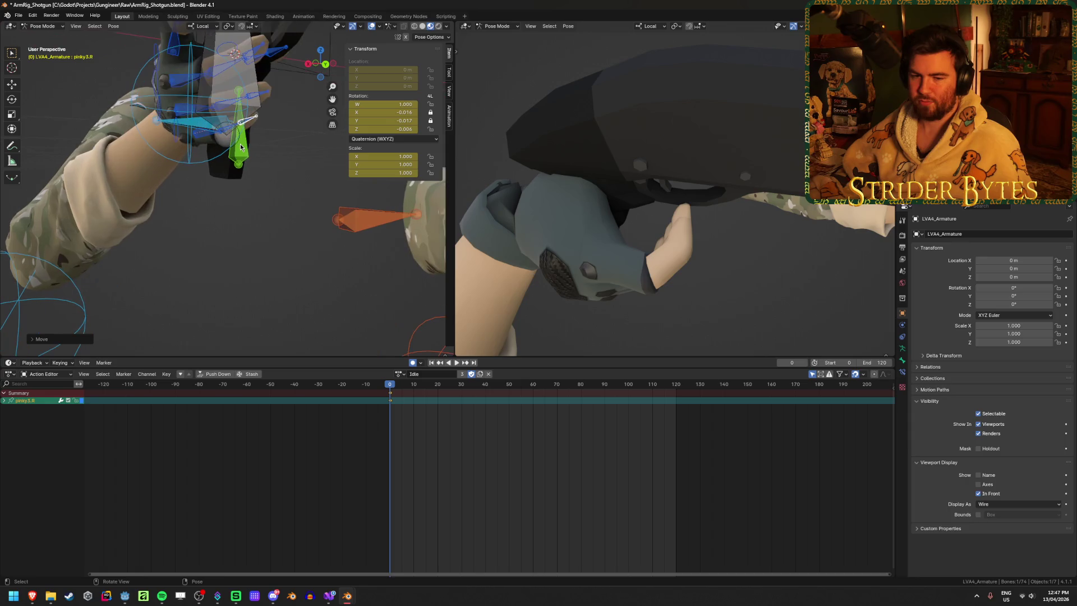
pyautogui.moveTo(242, 147); pyautogui.dragTo(262, 211, button='middle')
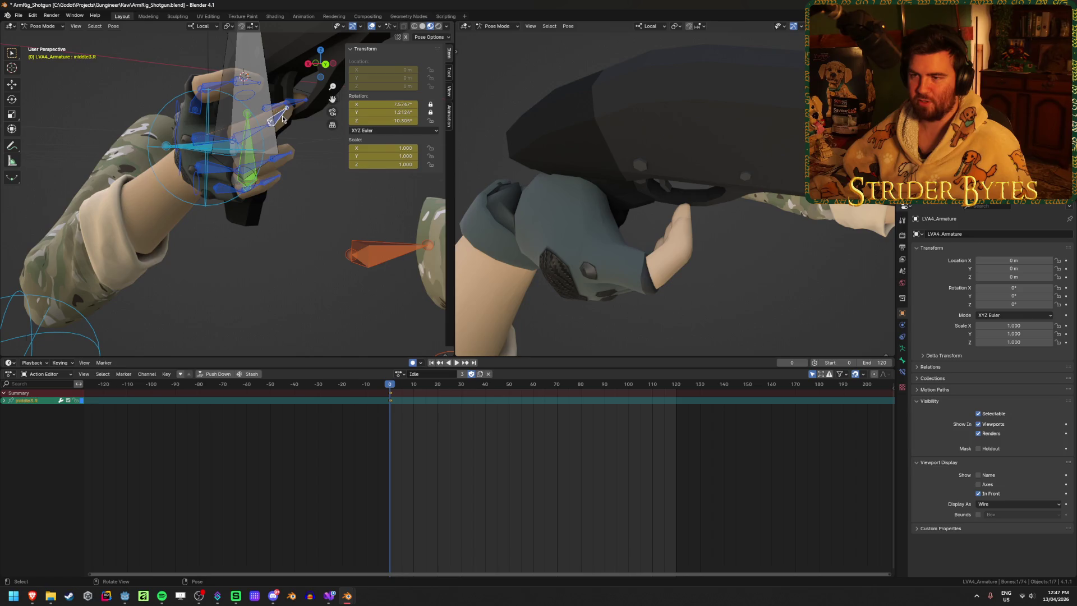
pyautogui.click(338, 165)
# Step: Select middle2.R and check the gaps between the fingers from several angles
pyautogui.moveTo(338, 165)
pyautogui.mouseDown(button='middle')
pyautogui.moveTo(260, 177)
pyautogui.moveTo(240, 155)
pyautogui.mouseUp(button='middle')
pyautogui.click(240, 156)
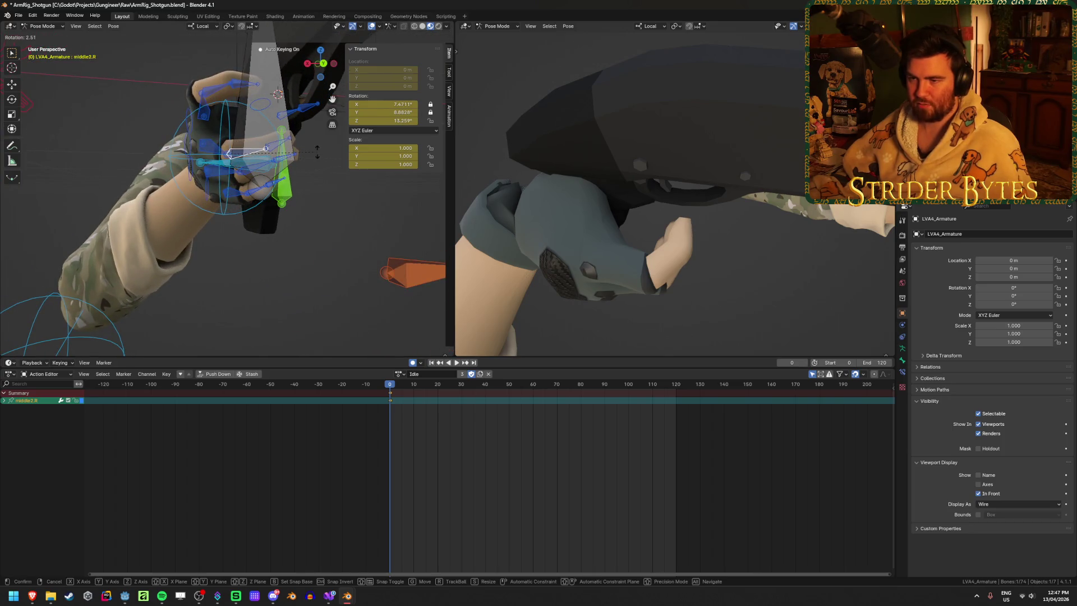
pyautogui.moveTo(237, 152); pyautogui.dragTo(289, 157, button='middle')
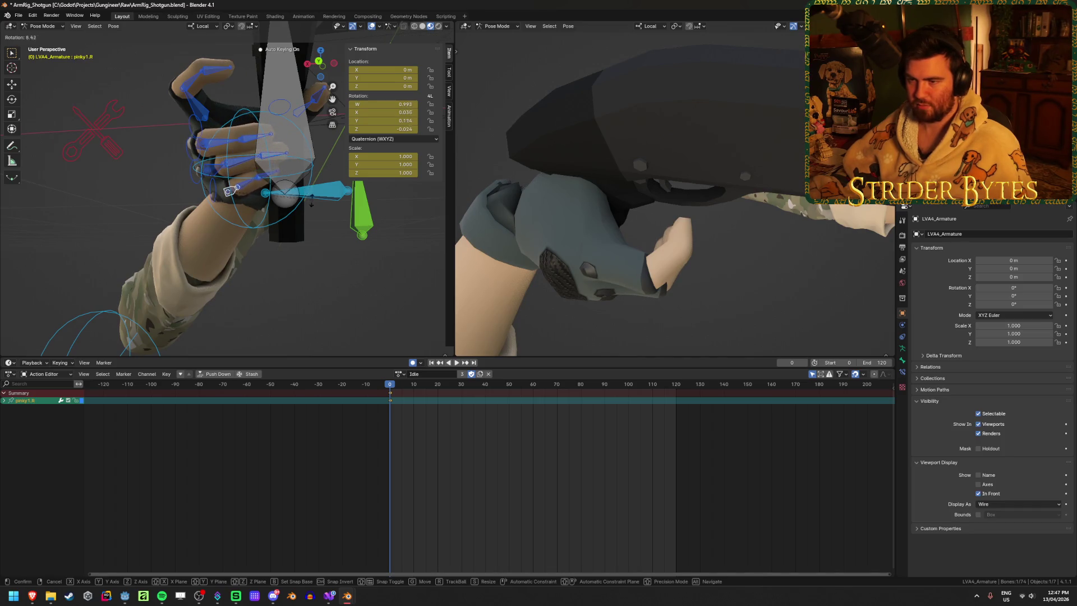
pyautogui.moveTo(306, 212)
pyautogui.mouseDown(button='middle')
pyautogui.moveTo(188, 223)
pyautogui.moveTo(185, 236)
pyautogui.moveTo(273, 209)
pyautogui.mouseUp(button='middle')
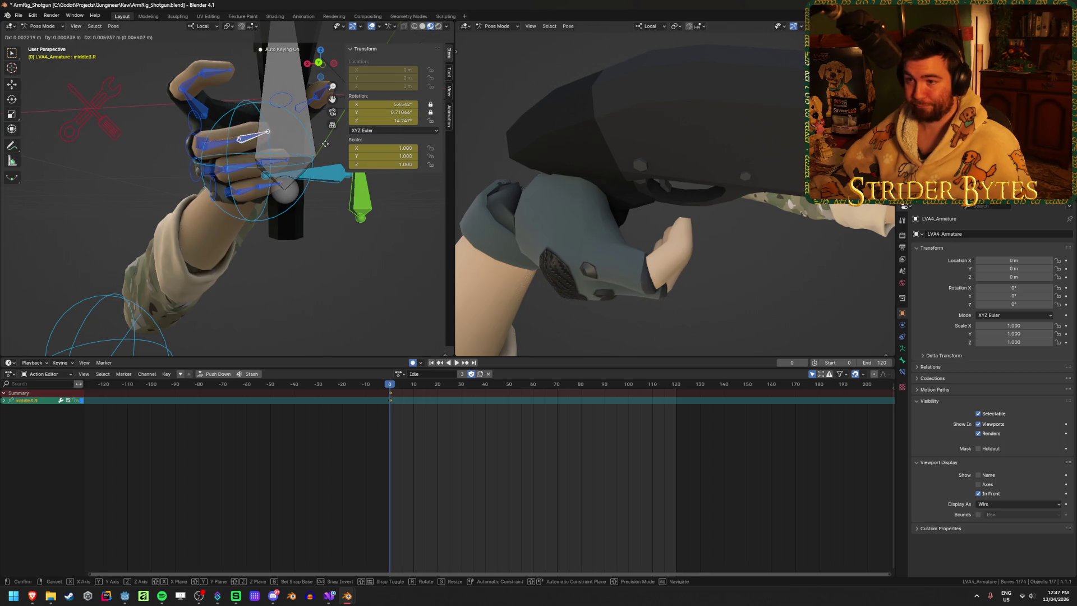
pyautogui.moveTo(562, 236)
pyautogui.mouseDown(button='middle')
pyautogui.moveTo(563, 146)
pyautogui.moveTo(580, 183)
pyautogui.mouseUp(button='middle')
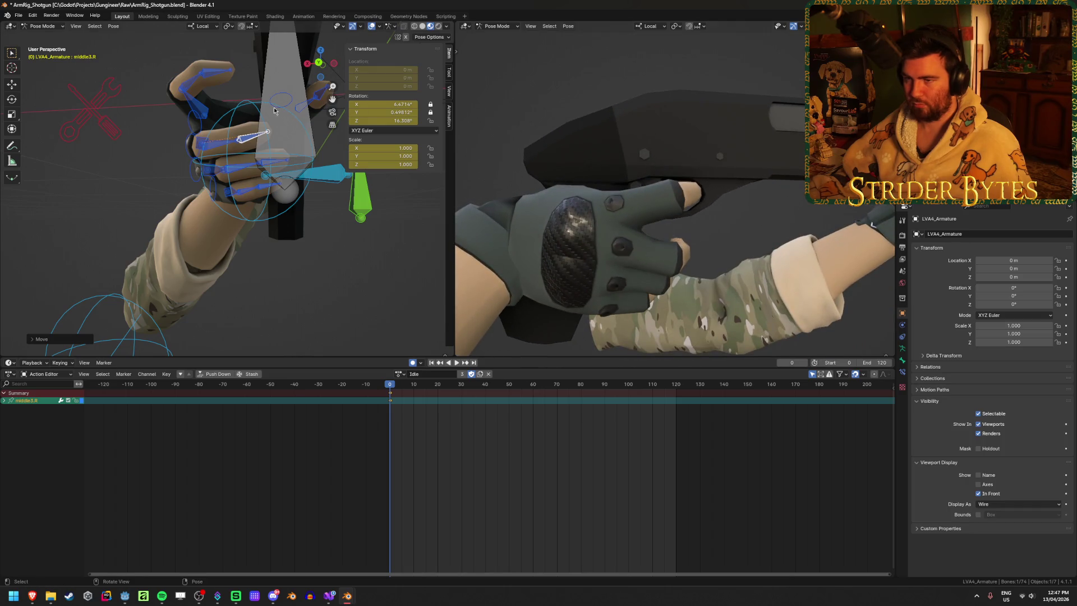
# Step: Start moving a finger bone, then cancel the move
pyautogui.moveTo(214, 75); pyautogui.dragTo(199, 74, button='middle')
pyautogui.press('g')
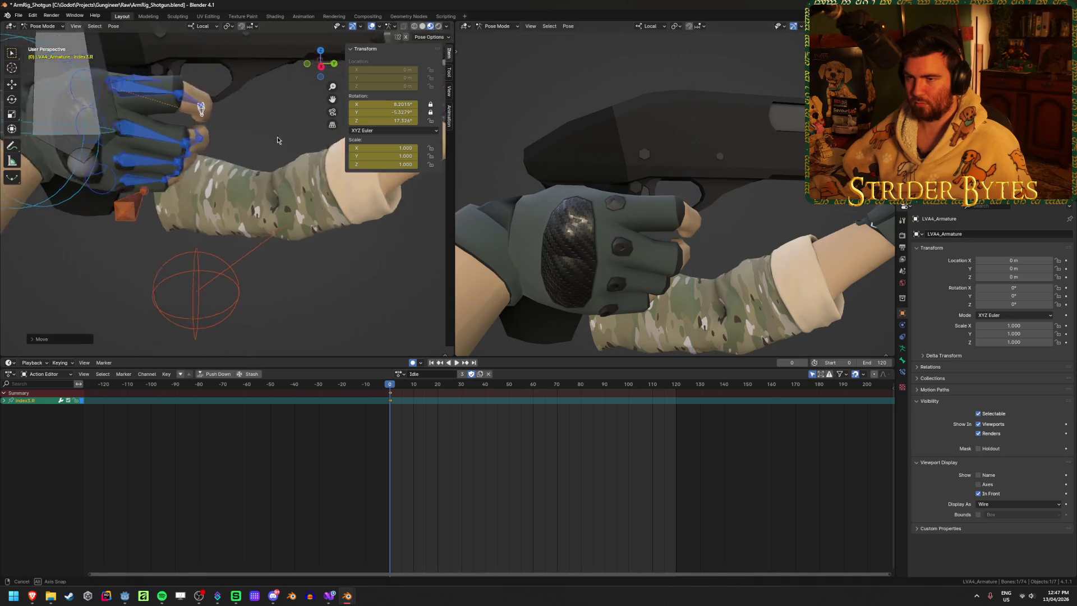
pyautogui.moveTo(200, 106)
pyautogui.mouseDown(button='middle')
pyautogui.moveTo(254, 114)
pyautogui.moveTo(218, 114)
pyautogui.mouseUp(button='middle')
pyautogui.rightClick(269, 109)
# Step: Rotate the Index1.R bone to curl the index finger further around the grip
pyautogui.click(168, 109)
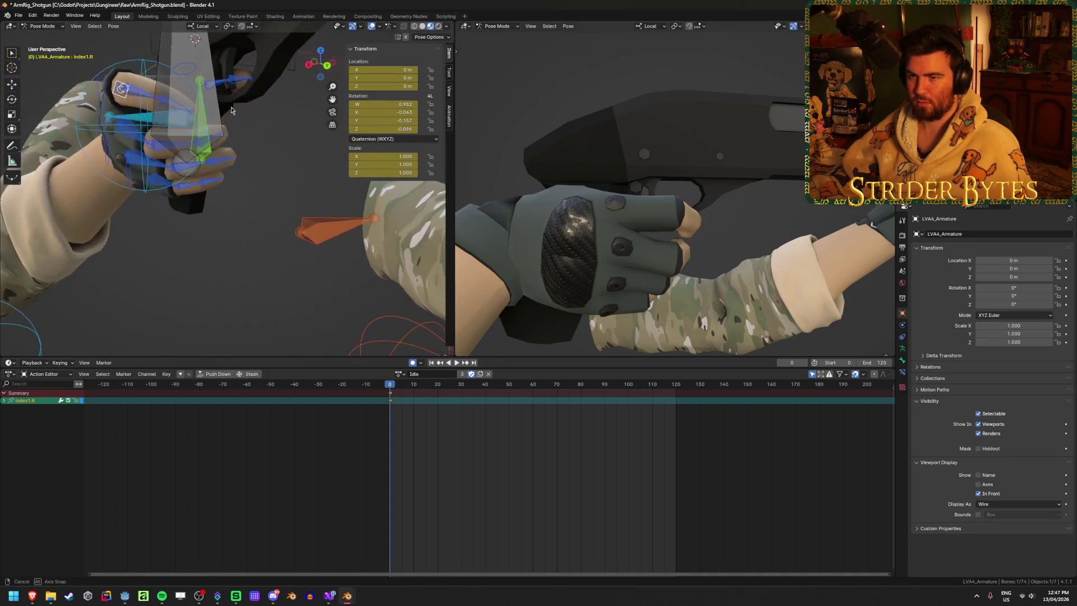
pyautogui.moveTo(319, 120); pyautogui.dragTo(126, 93, button='middle')
pyautogui.press('r')
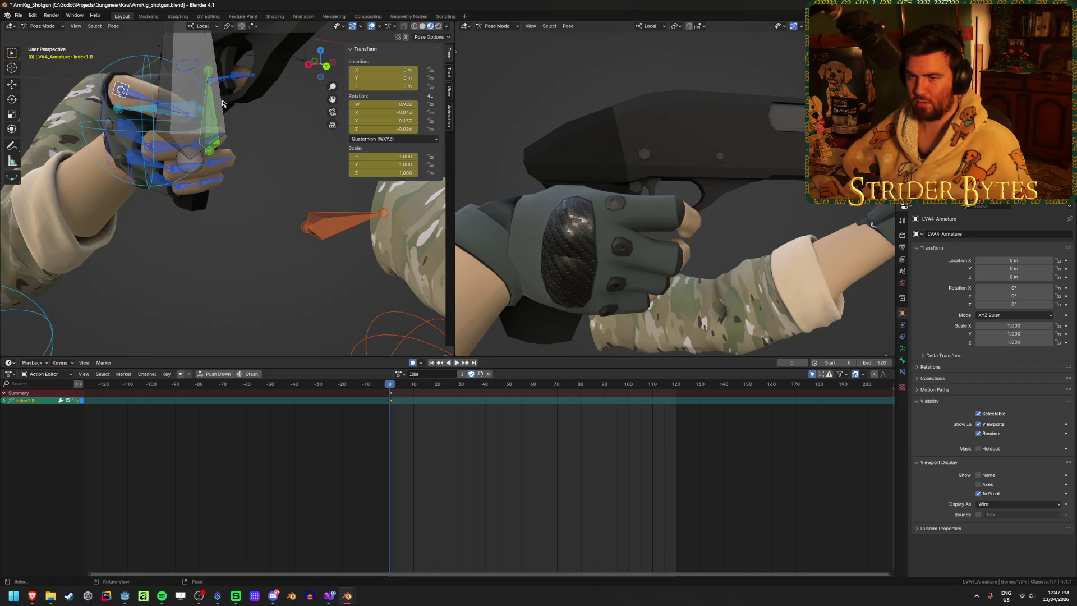
pyautogui.moveTo(207, 48); pyautogui.dragTo(274, 151, button='middle')
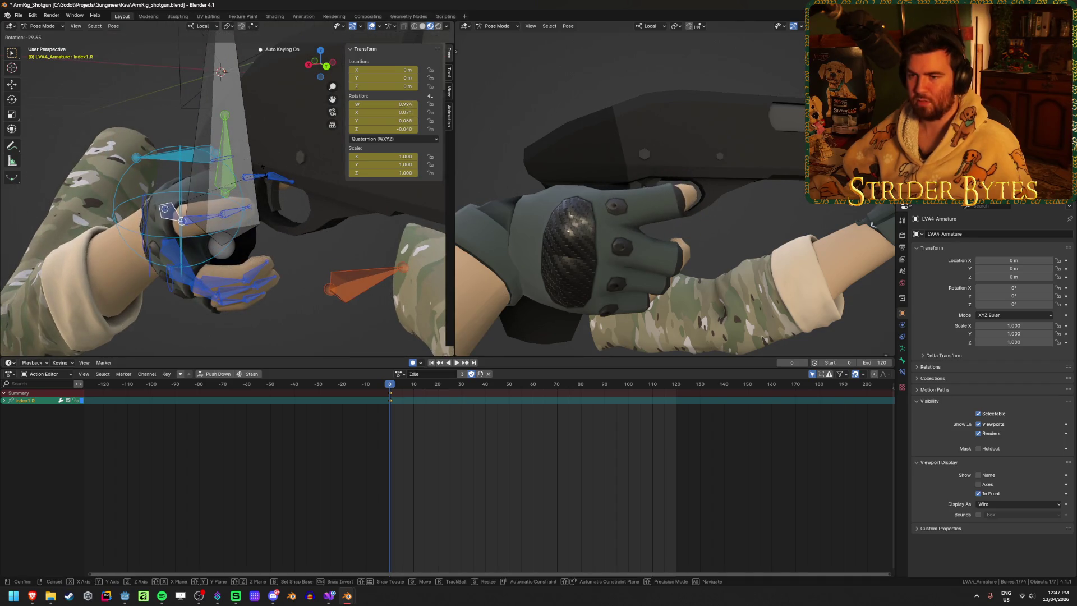
pyautogui.click(228, 210)
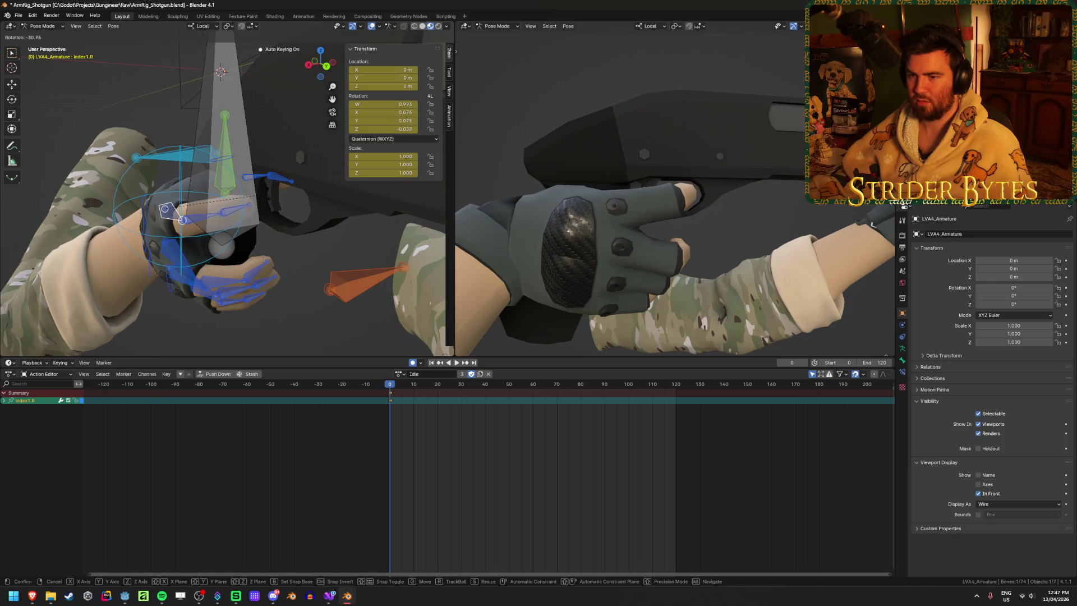
pyautogui.click(255, 210)
pyautogui.moveTo(254, 210); pyautogui.dragTo(224, 262, button='middle')
pyautogui.click(296, 215)
# Step: Check the grip in the first-person view and select the right hand IK control
pyautogui.moveTo(687, 258)
pyautogui.mouseDown(button='middle')
pyautogui.moveTo(590, 169)
pyautogui.moveTo(499, 240)
pyautogui.mouseUp(button='middle')
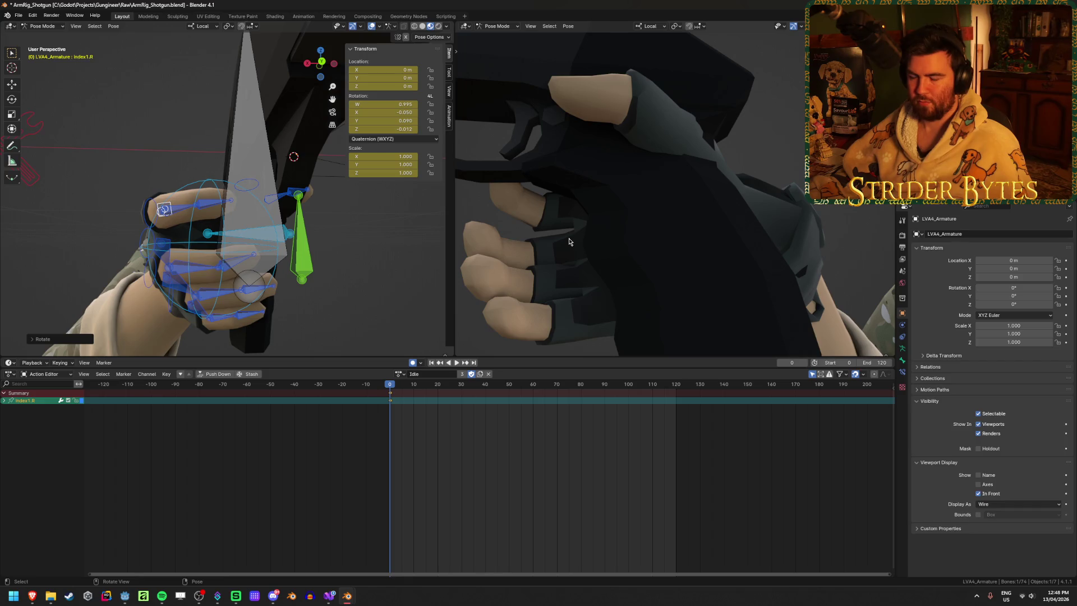
pyautogui.moveTo(569, 242)
pyautogui.mouseDown(button='middle')
pyautogui.moveTo(611, 190)
pyautogui.moveTo(574, 168)
pyautogui.mouseUp(button='middle')
pyautogui.moveTo(236, 260); pyautogui.dragTo(122, 193, button='middle')
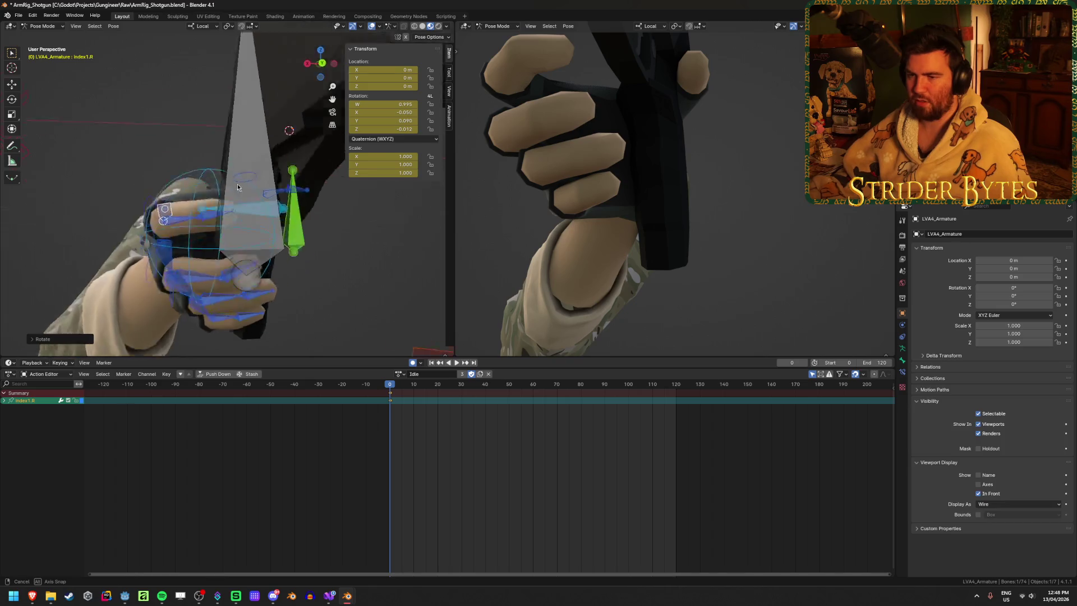
pyautogui.scroll(-3, 122, 194)
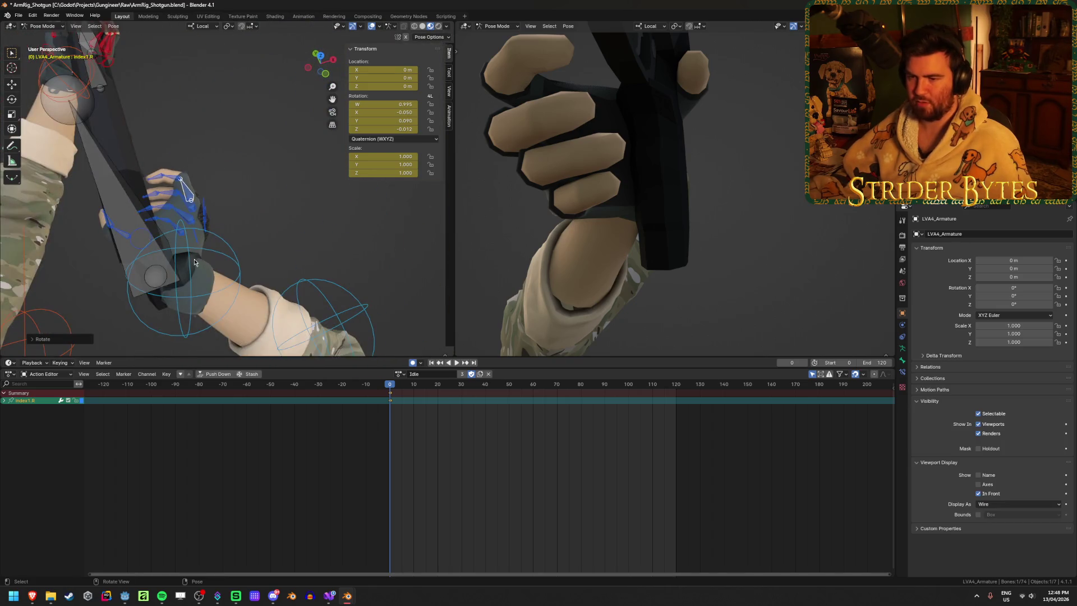
pyautogui.click(126, 211)
pyautogui.click(180, 277)
pyautogui.moveTo(181, 277)
pyautogui.mouseDown(button='middle')
pyautogui.moveTo(307, 220)
pyautogui.moveTo(287, 227)
pyautogui.mouseUp(button='middle')
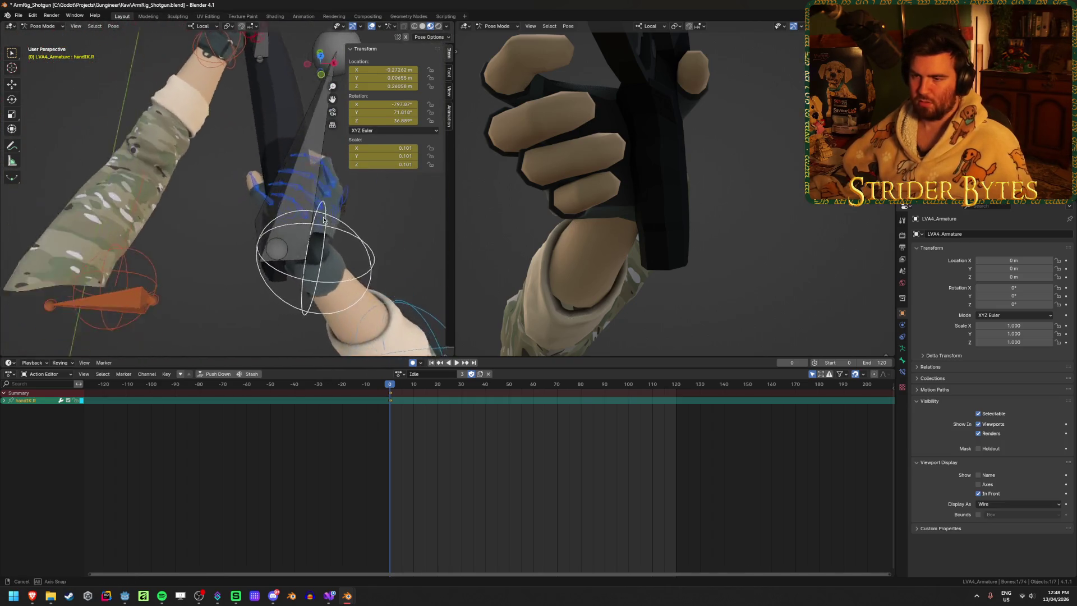
# Step: Move handIK.R closer to the shotgun grip and hide the large cone bone blocking the view
pyautogui.press('g')
pyautogui.click(301, 203)
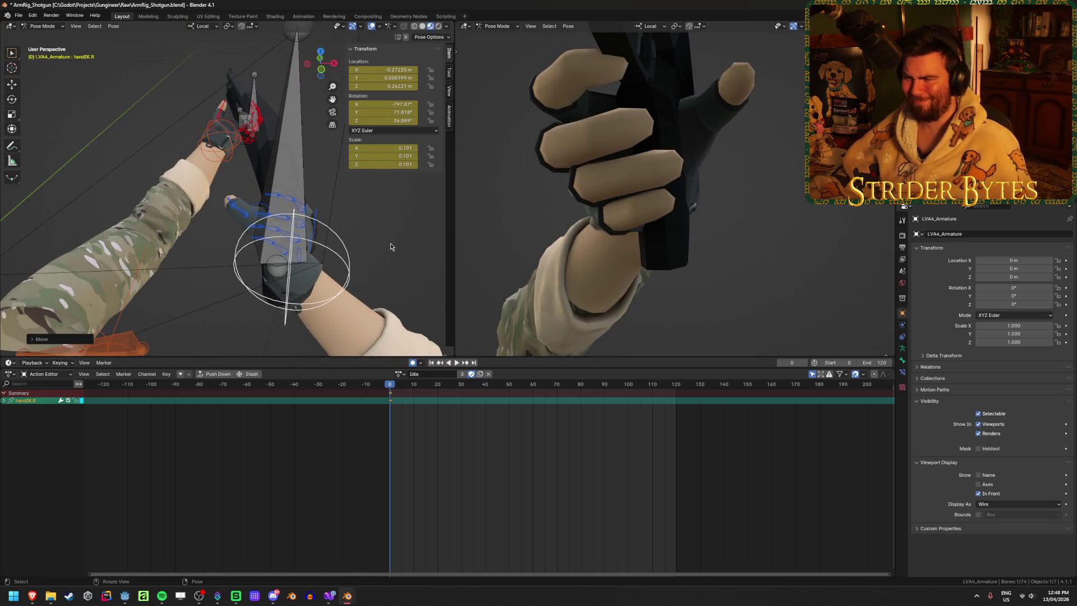
pyautogui.moveTo(613, 197); pyautogui.dragTo(499, 179, button='middle')
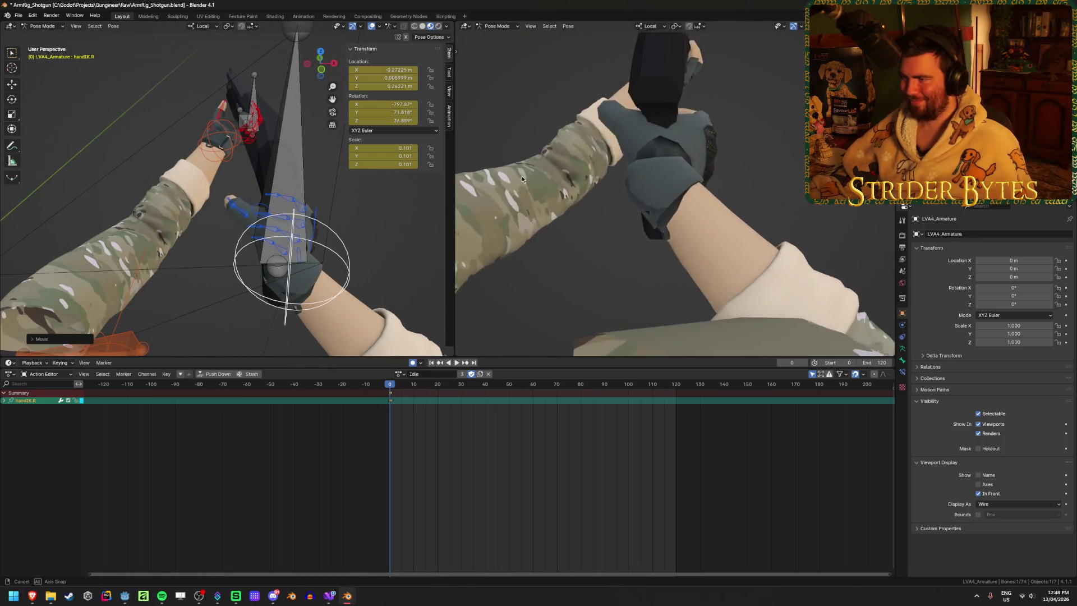
pyautogui.moveTo(278, 202); pyautogui.dragTo(222, 218, button='middle')
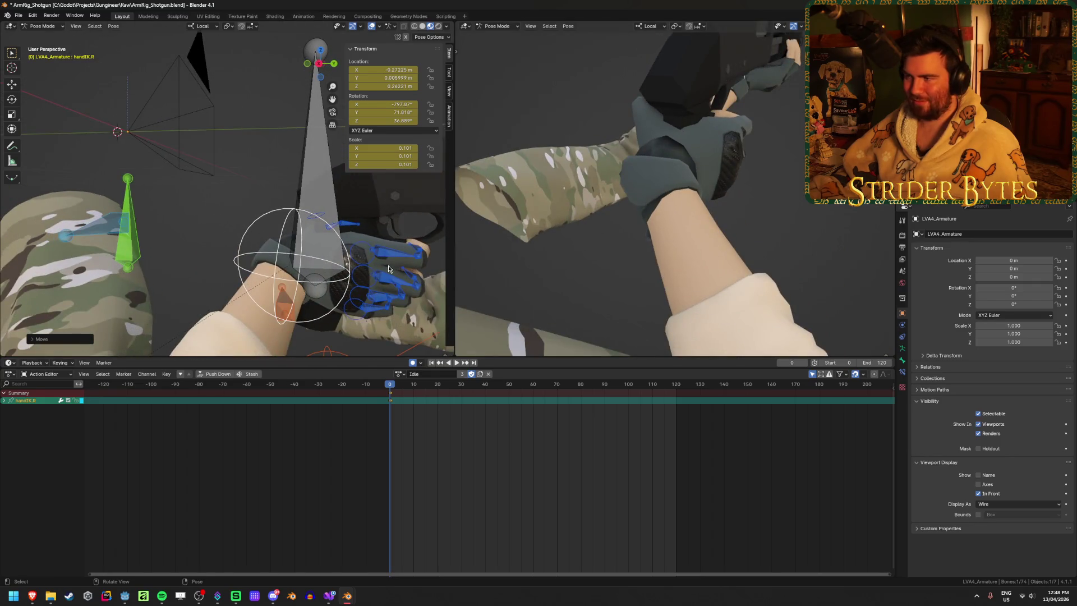
pyautogui.press('g')
pyautogui.moveTo(383, 276); pyautogui.dragTo(430, 295, button='middle')
pyautogui.moveTo(252, 150)
pyautogui.mouseDown(button='middle')
pyautogui.moveTo(323, 194)
pyautogui.moveTo(278, 235)
pyautogui.moveTo(273, 226)
pyautogui.mouseUp(button='middle')
pyautogui.press('h')
# Step: Check the hand through the scene camera, then nudge handIK.R slightly and review it from several sides
pyautogui.click(320, 217)
pyautogui.press('KP_0')
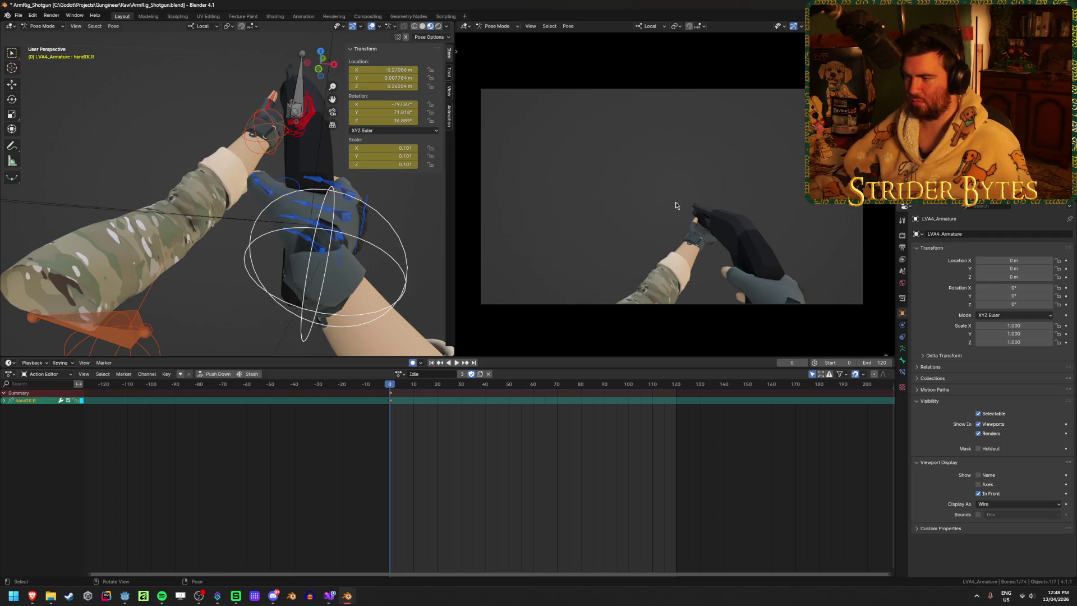
pyautogui.press('KP_0')
pyautogui.moveTo(320, 236); pyautogui.dragTo(344, 257, button='middle')
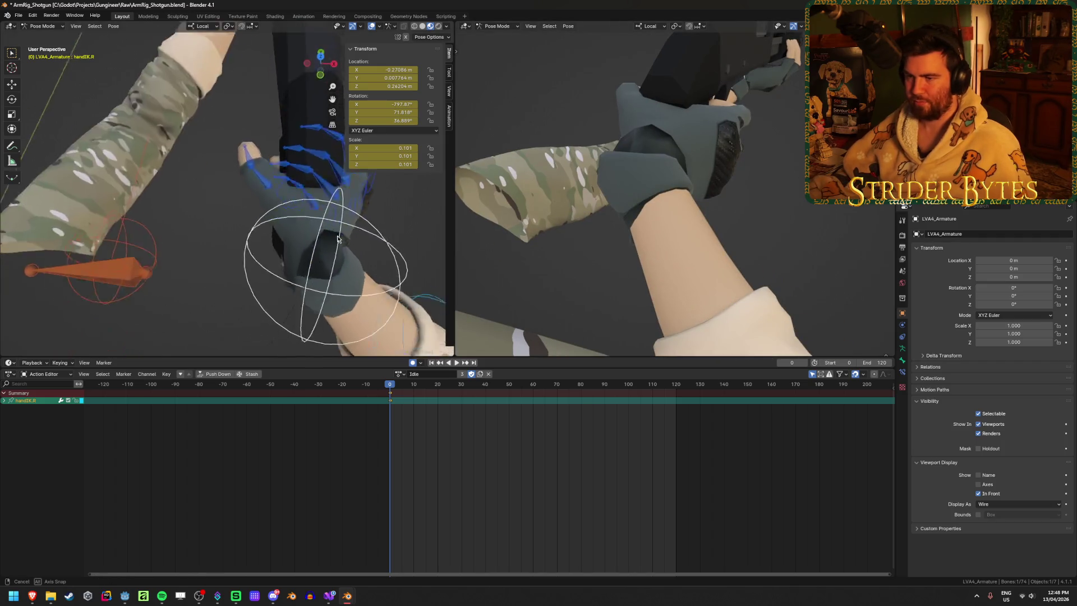
pyautogui.scroll(-4, 370, 233)
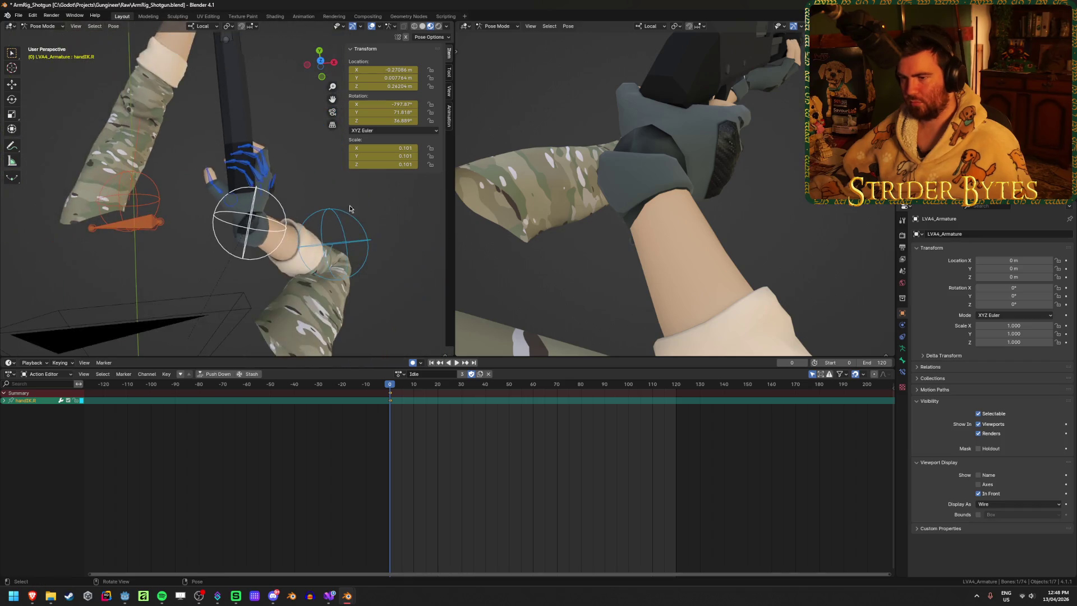
pyautogui.press('g')
pyautogui.click(355, 242)
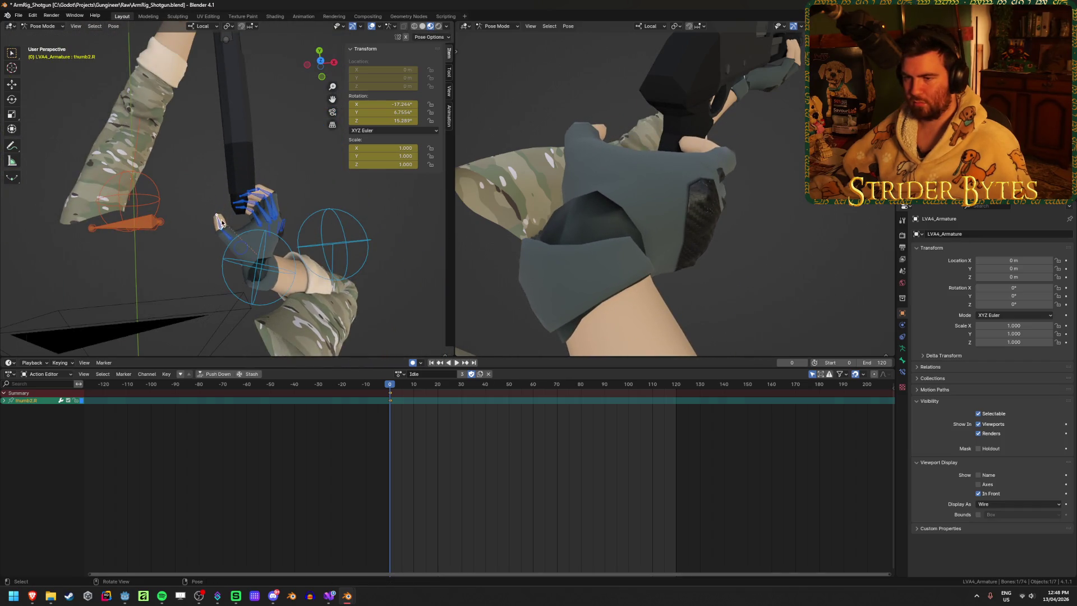
pyautogui.moveTo(222, 223)
pyautogui.mouseDown(button='middle')
pyautogui.moveTo(323, 212)
pyautogui.moveTo(20, 259)
pyautogui.mouseUp(button='middle')
pyautogui.moveTo(168, 247); pyautogui.dragTo(285, 208, button='middle')
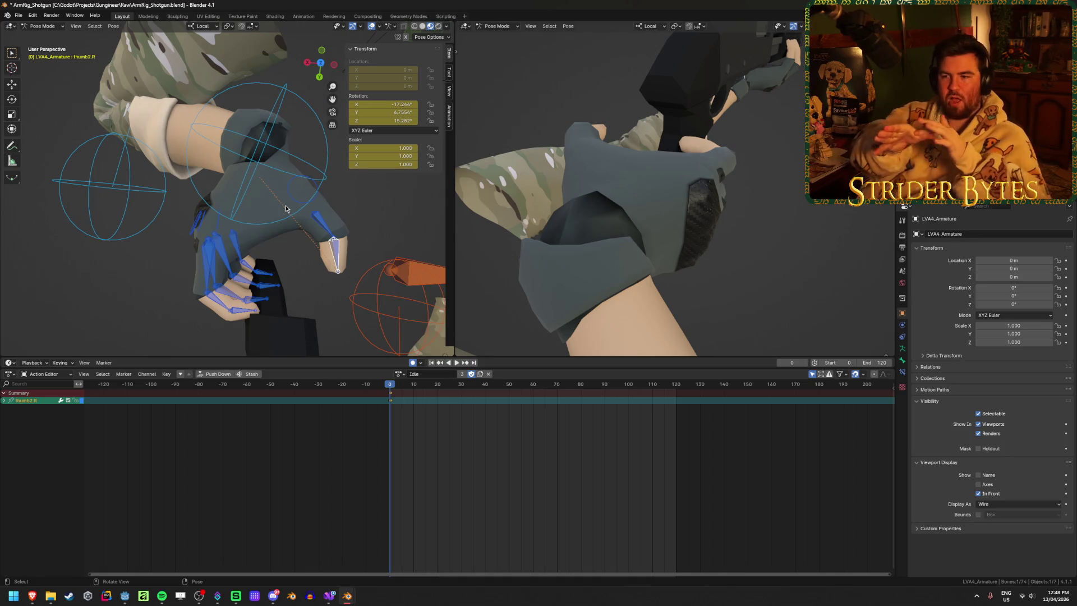
pyautogui.moveTo(285, 207); pyautogui.dragTo(337, 237, button='middle')
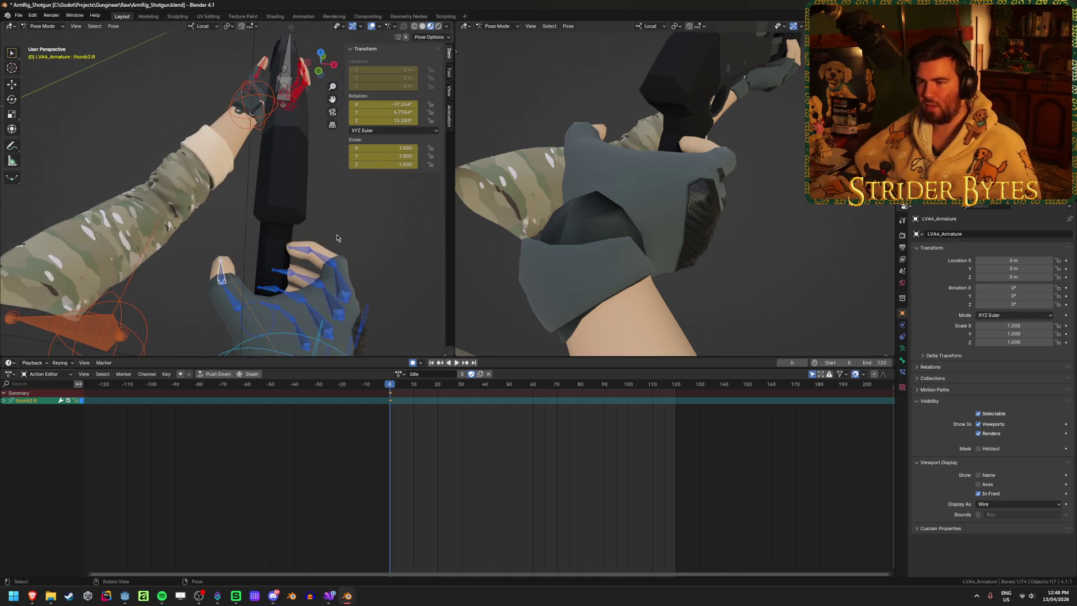
pyautogui.scroll(-2, 277, 234)
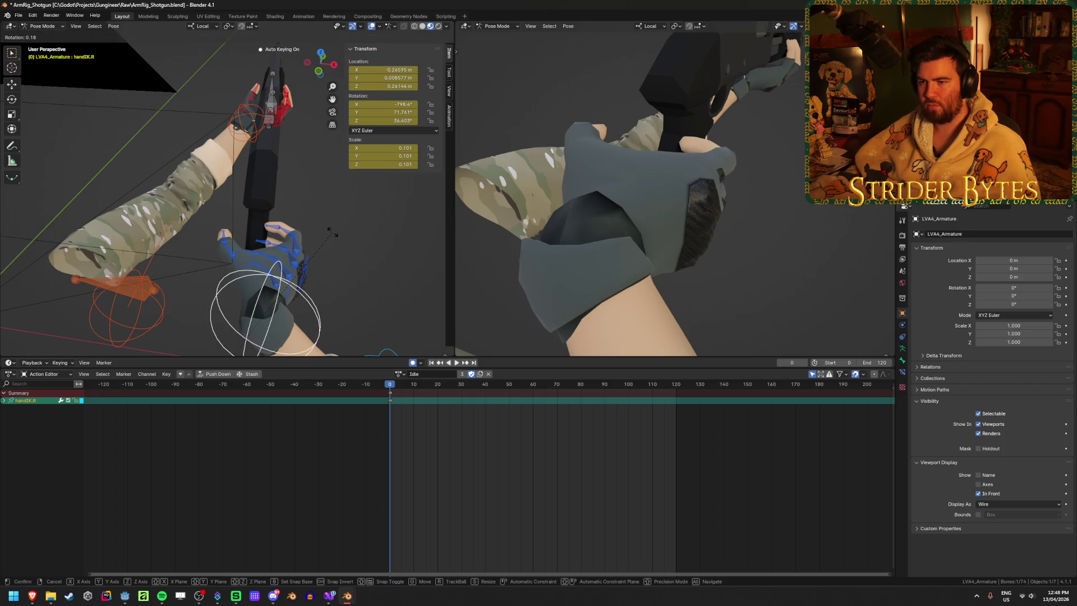
# Step: Rotate and shift handIK.R in small steps until the gloved hand seats on the gun grip
pyautogui.click(316, 250)
pyautogui.moveTo(314, 249); pyautogui.dragTo(361, 301, button='middle')
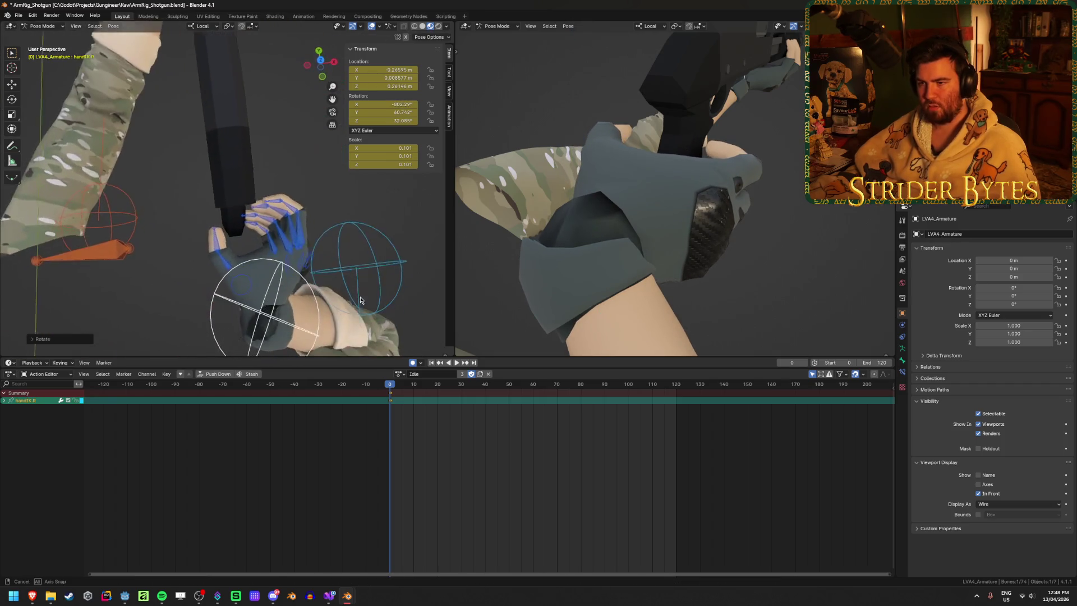
pyautogui.press('g')
pyautogui.click(253, 262)
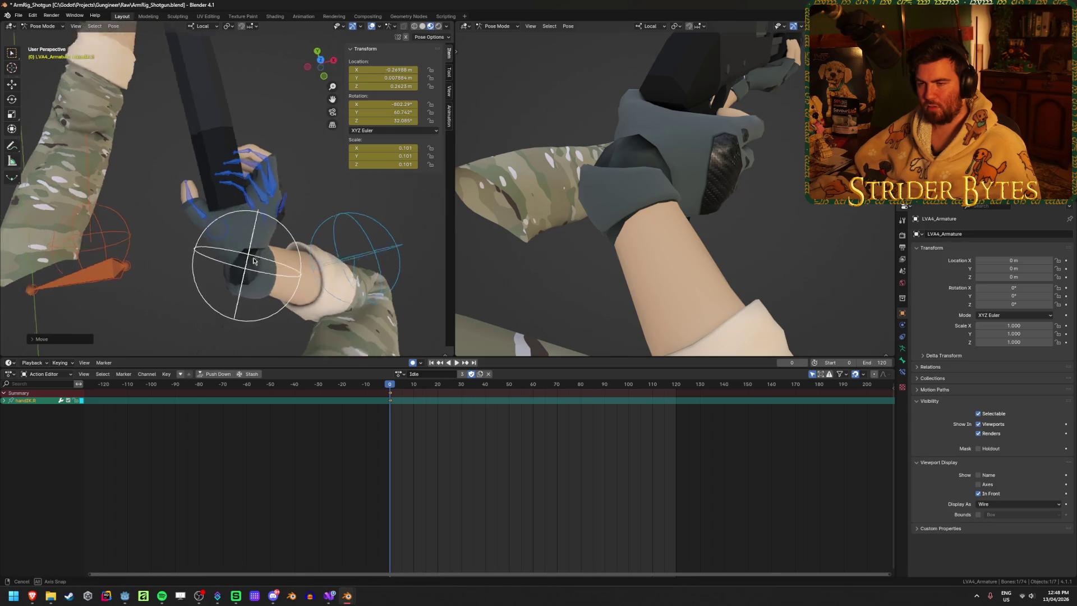
pyautogui.moveTo(254, 261)
pyautogui.mouseDown(button='middle')
pyautogui.moveTo(200, 290)
pyautogui.moveTo(355, 311)
pyautogui.mouseUp(button='middle')
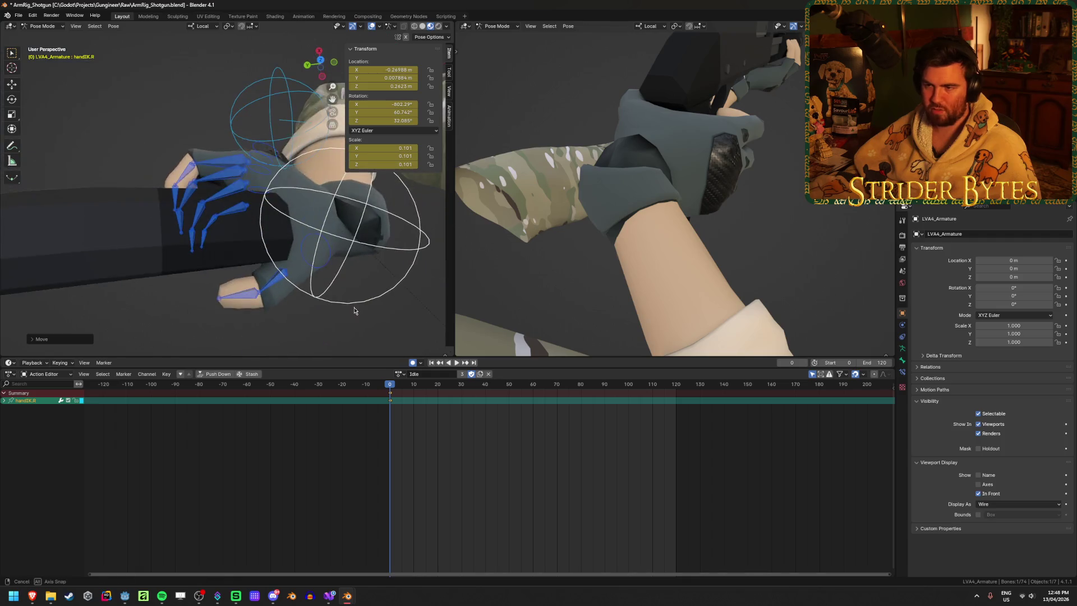
pyautogui.moveTo(363, 306); pyautogui.dragTo(365, 208, button='middle')
pyautogui.click(374, 215)
pyautogui.press('r')
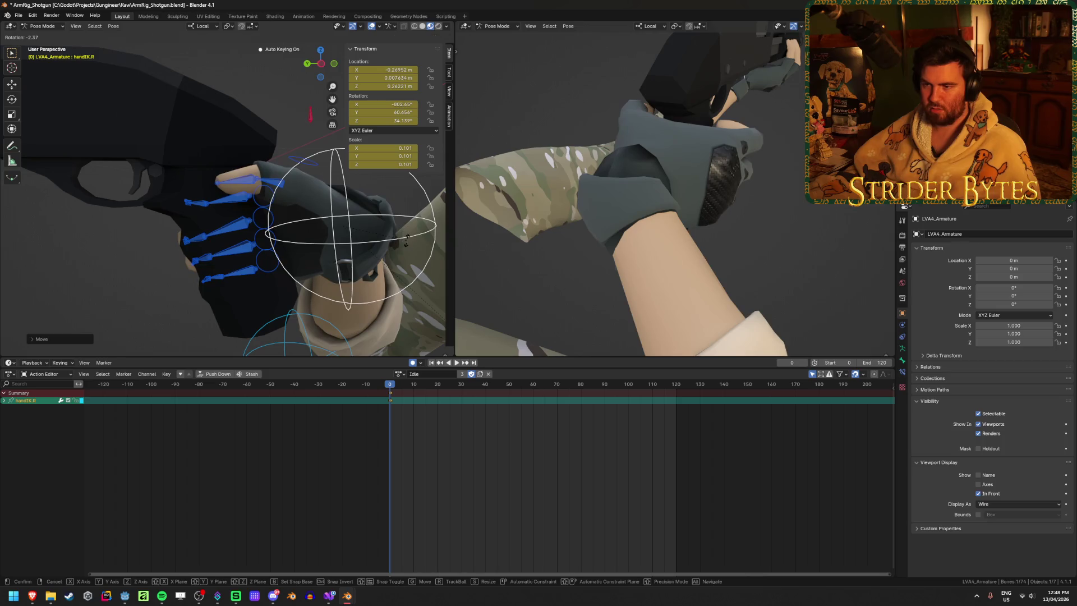
pyautogui.click(396, 234)
pyautogui.press('g')
pyautogui.click(387, 243)
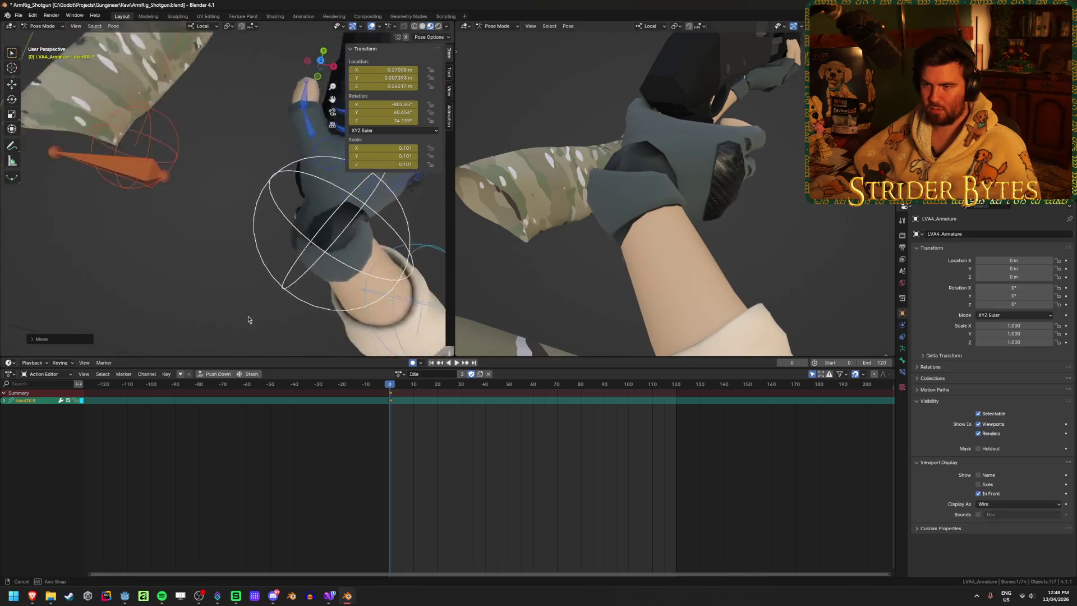
# Step: Inspect the whole arm rig from new angles and begin moving the pole.R elbow target to re-bend the arm
pyautogui.moveTo(387, 244)
pyautogui.mouseDown(button='middle')
pyautogui.moveTo(331, 254)
pyautogui.moveTo(366, 135)
pyautogui.mouseUp(button='middle')
pyautogui.moveTo(312, 171)
pyautogui.mouseDown(button='middle')
pyautogui.moveTo(234, 211)
pyautogui.moveTo(244, 159)
pyautogui.mouseUp(button='middle')
pyautogui.click(223, 204)
pyautogui.moveTo(223, 204); pyautogui.dragTo(270, 254, button='middle')
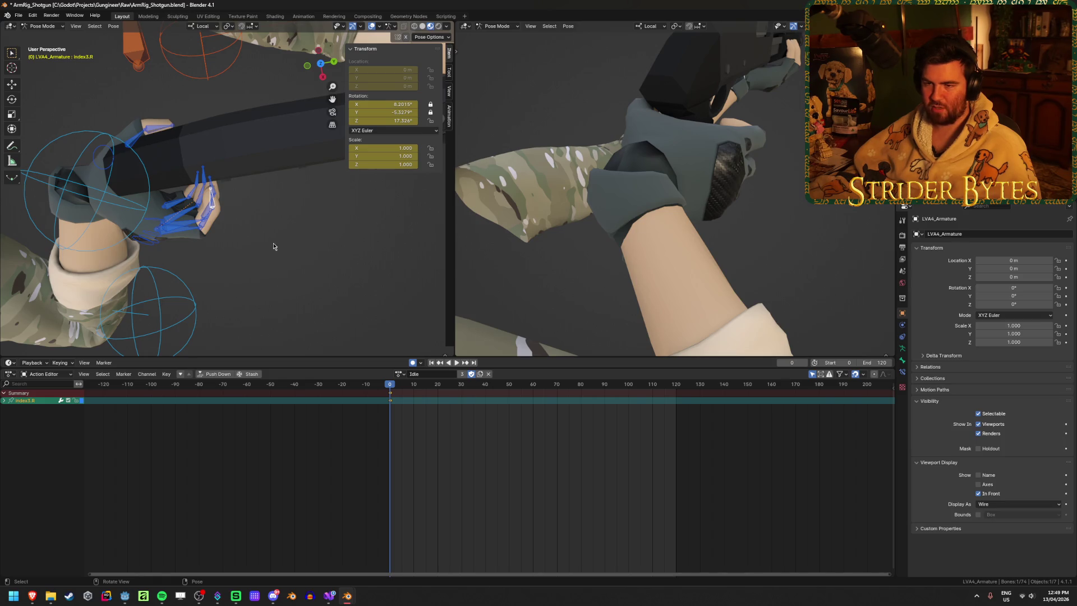
pyautogui.moveTo(274, 244); pyautogui.dragTo(216, 175, button='middle')
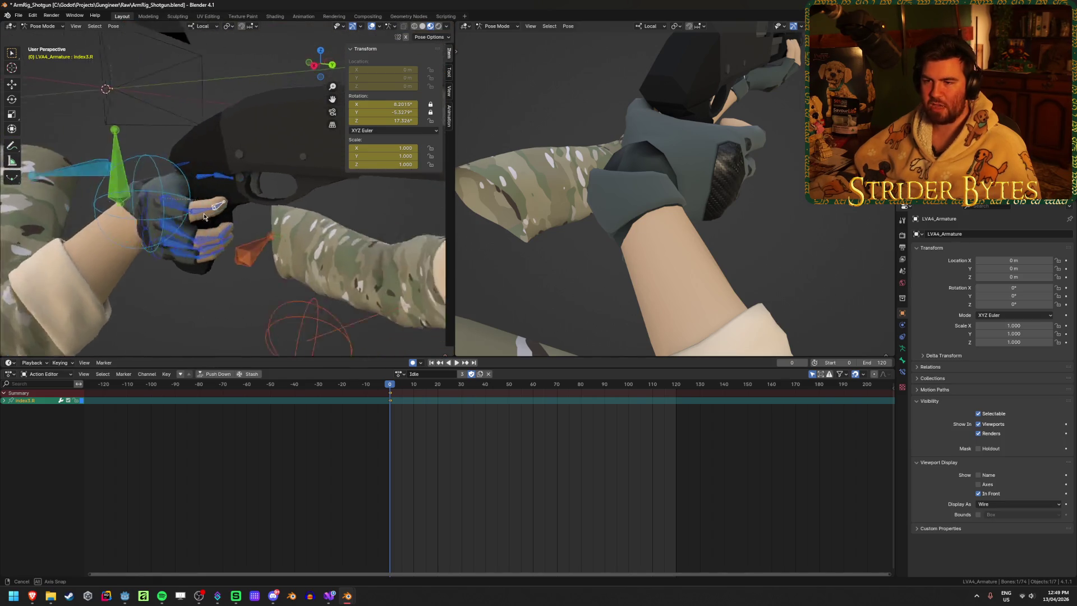
pyautogui.moveTo(190, 213); pyautogui.dragTo(197, 325, button='middle')
pyautogui.scroll(-3, 192, 303)
pyautogui.press('g')
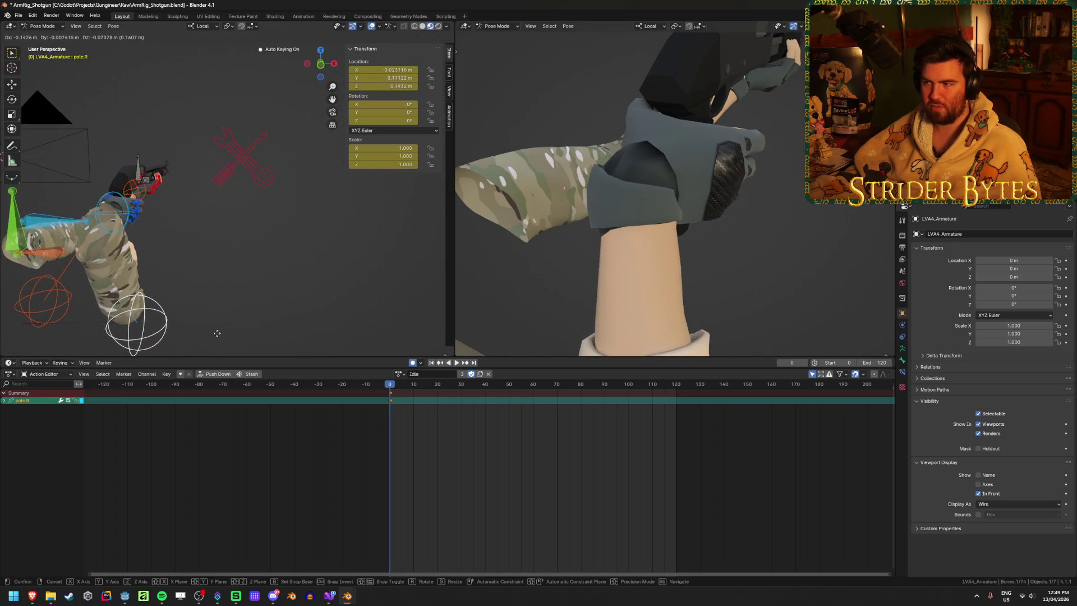
# Step: Settle the pole.R elbow move and verify the arm bend through the scene camera and side views
pyautogui.moveTo(250, 287); pyautogui.dragTo(167, 282, button='middle')
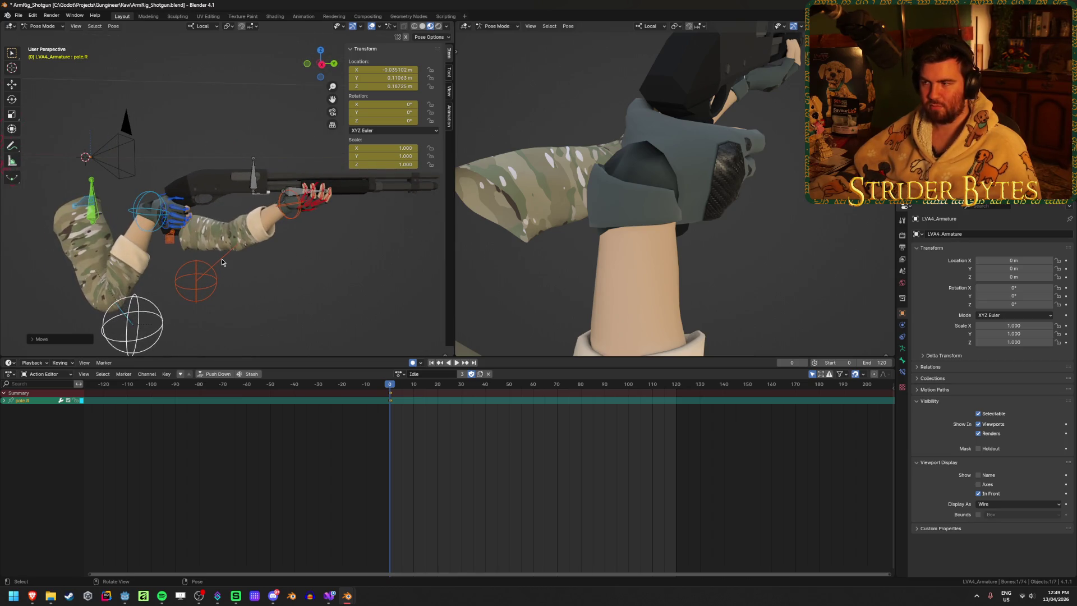
pyautogui.scroll(3, 221, 262)
pyautogui.scroll(2, 221, 263)
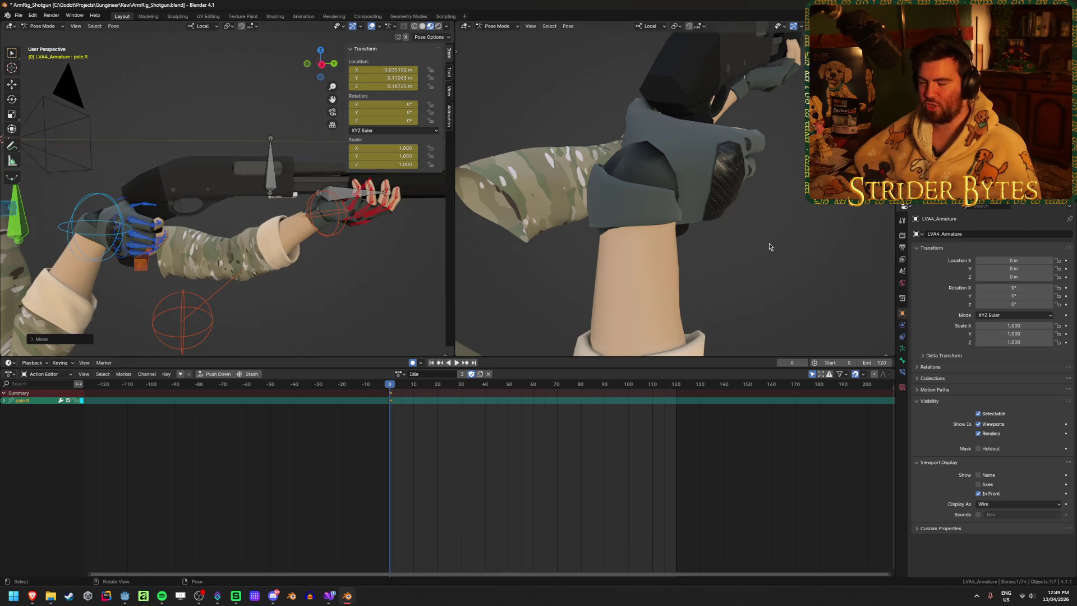
pyautogui.press('KP_0')
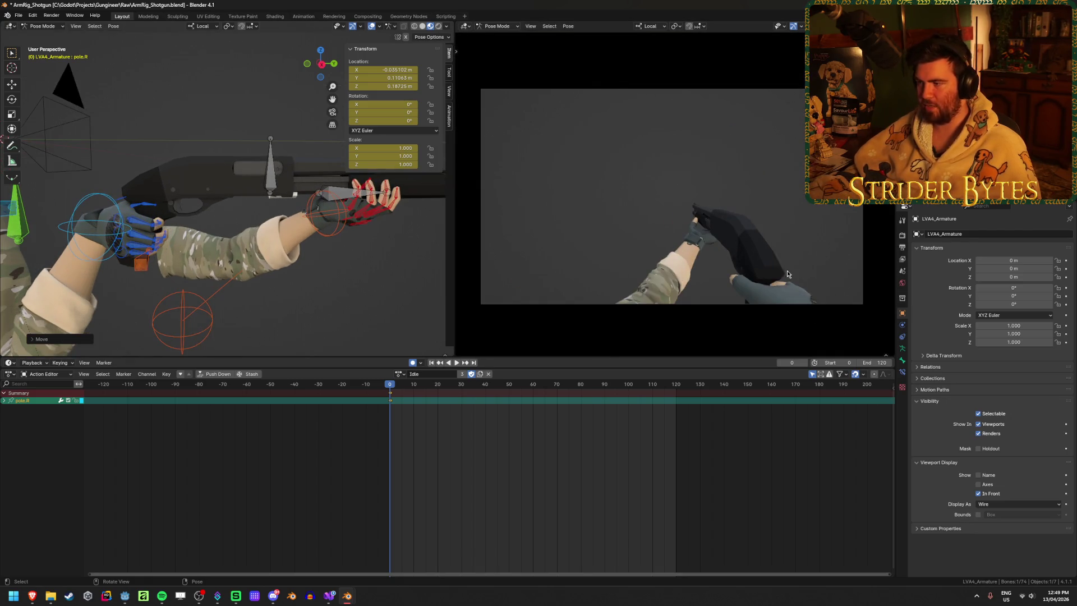
pyautogui.moveTo(786, 270); pyautogui.dragTo(780, 232, button='middle')
pyautogui.scroll(4, 780, 231)
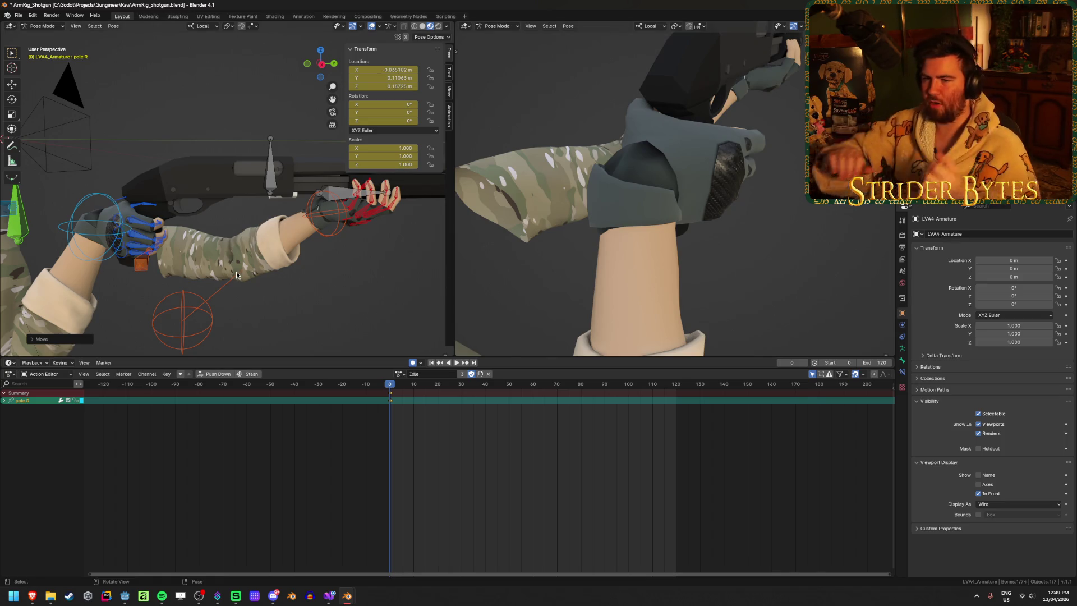
pyautogui.scroll(2, 236, 272)
pyautogui.scroll(1, 377, 256)
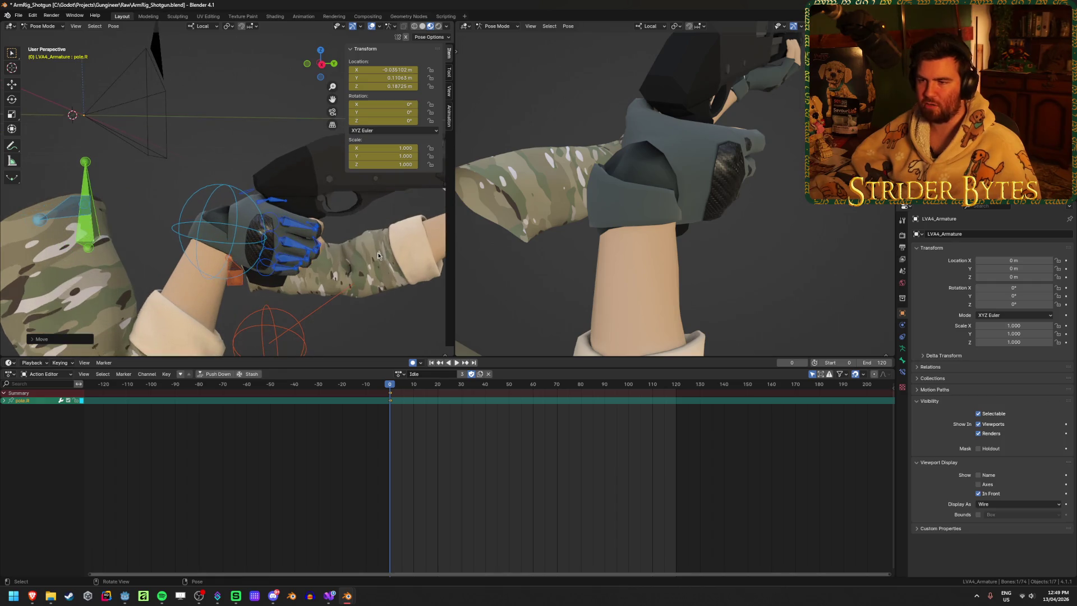
pyautogui.moveTo(176, 245)
pyautogui.mouseDown(button='middle')
pyautogui.moveTo(210, 253)
pyautogui.moveTo(284, 244)
pyautogui.mouseUp(button='middle')
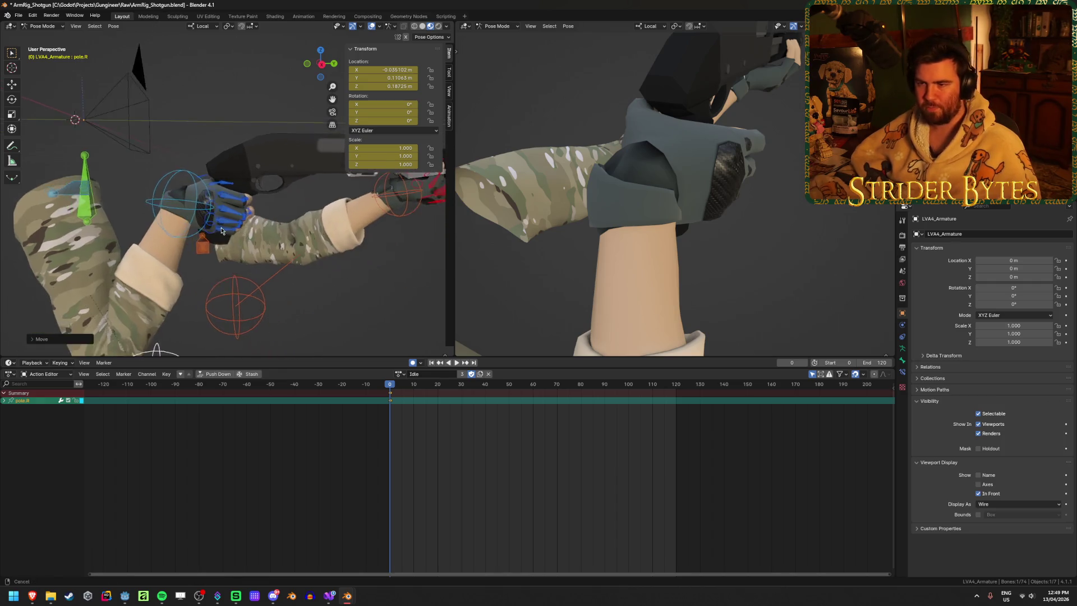
pyautogui.scroll(2, 295, 240)
pyautogui.moveTo(322, 208)
pyautogui.mouseDown(button='middle')
pyautogui.moveTo(304, 312)
pyautogui.moveTo(285, 290)
pyautogui.moveTo(314, 217)
pyautogui.moveTo(284, 220)
pyautogui.moveTo(265, 190)
pyautogui.moveTo(285, 202)
pyautogui.moveTo(238, 132)
pyautogui.moveTo(277, 185)
pyautogui.moveTo(337, 227)
pyautogui.moveTo(172, 215)
pyautogui.moveTo(342, 236)
pyautogui.moveTo(248, 278)
pyautogui.mouseUp(button='middle')
pyautogui.scroll(3, 289, 296)
pyautogui.scroll(-3, 278, 196)
# Step: Rotate and reposition handIK.R for a more natural grip, then pick index3.R and review the hand on the gun
pyautogui.click(218, 181)
pyautogui.press('g')
pyautogui.press('r')
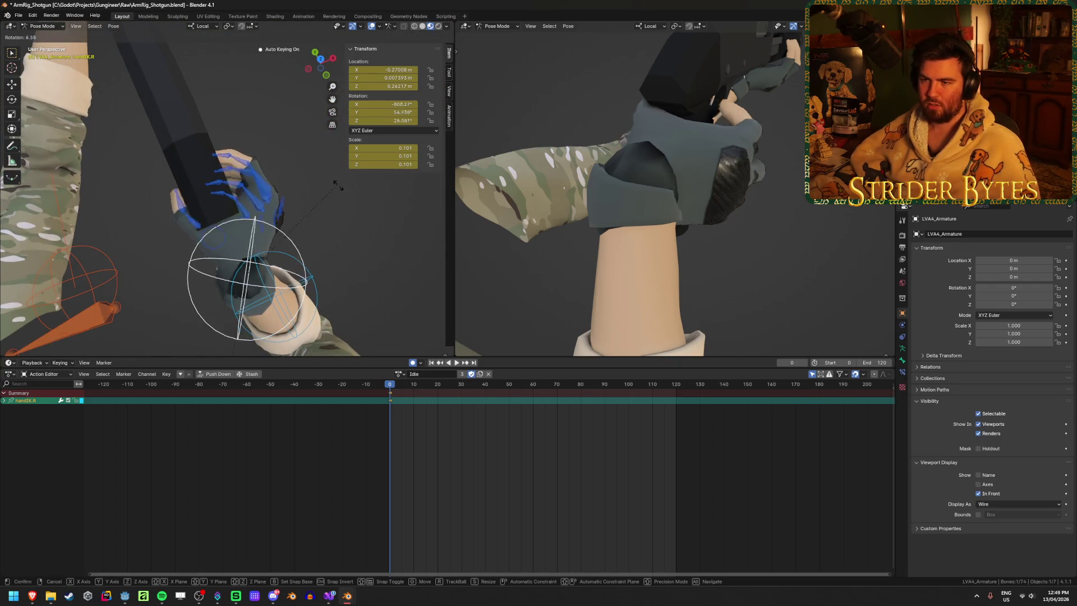
pyautogui.click(337, 220)
pyautogui.press('g')
pyautogui.click(319, 230)
pyautogui.moveTo(319, 230); pyautogui.dragTo(201, 148, button='middle')
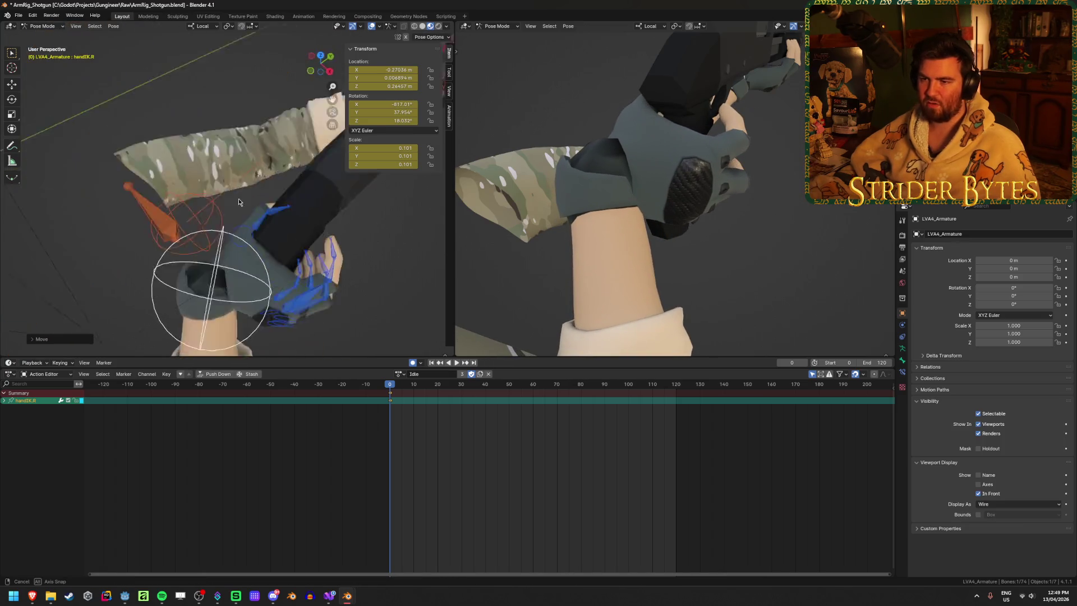
pyautogui.click(330, 257)
pyautogui.moveTo(331, 258)
pyautogui.mouseDown(button='middle')
pyautogui.moveTo(359, 252)
pyautogui.moveTo(12, 306)
pyautogui.moveTo(65, 341)
pyautogui.mouseUp(button='middle')
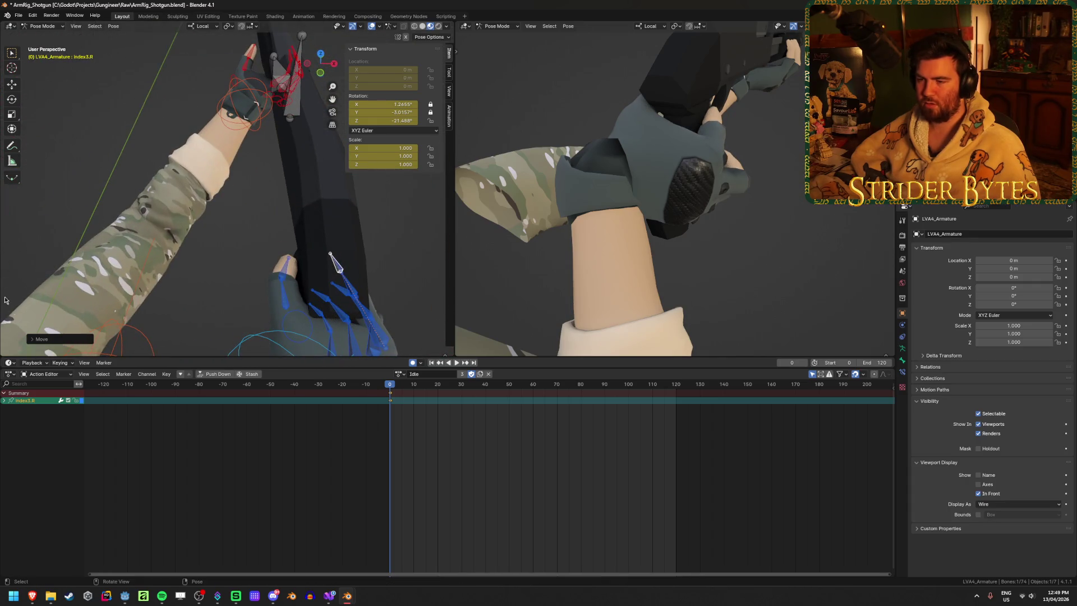
pyautogui.moveTo(253, 276)
pyautogui.mouseDown(button='middle')
pyautogui.moveTo(213, 181)
pyautogui.moveTo(259, 271)
pyautogui.mouseUp(button='middle')
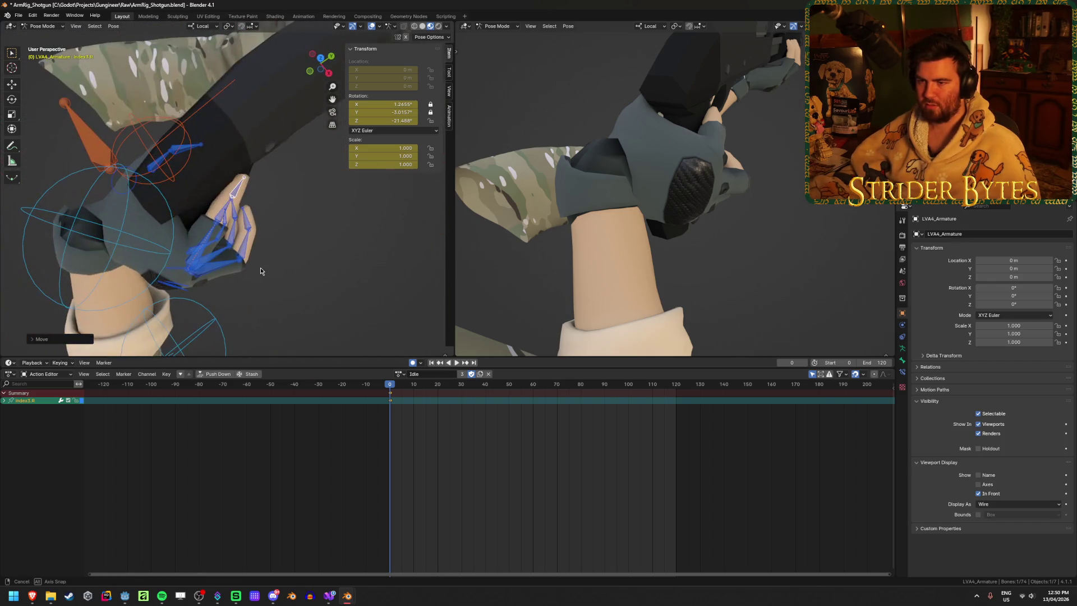
pyautogui.moveTo(257, 233); pyautogui.dragTo(320, 169, button='middle')
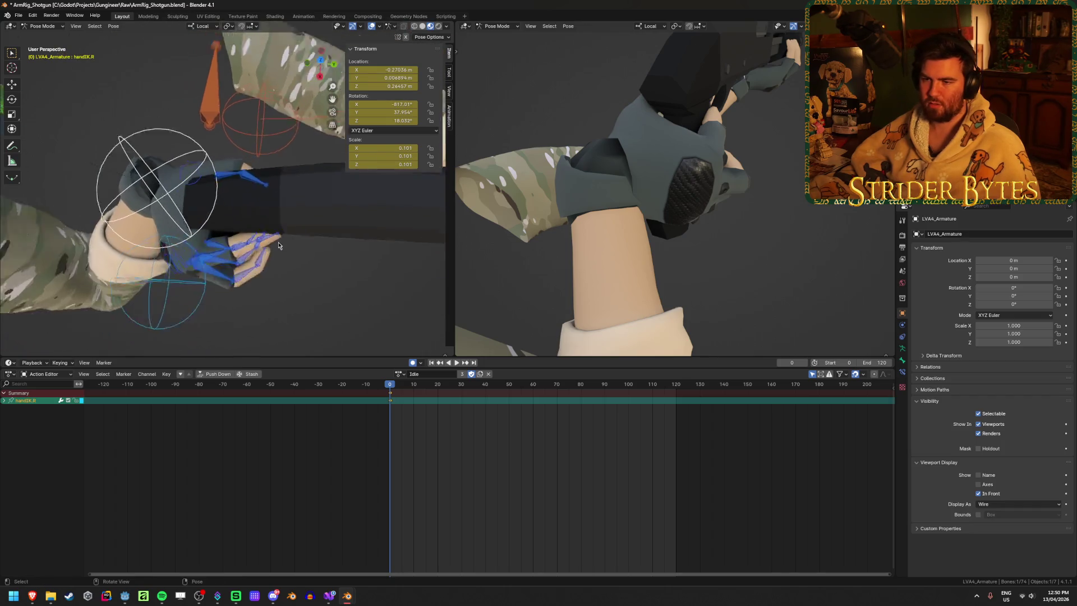
# Step: Rotate handIK.R to re-seat the hand on the pump and add index2.R and index3.R to the selection
pyautogui.press('r')
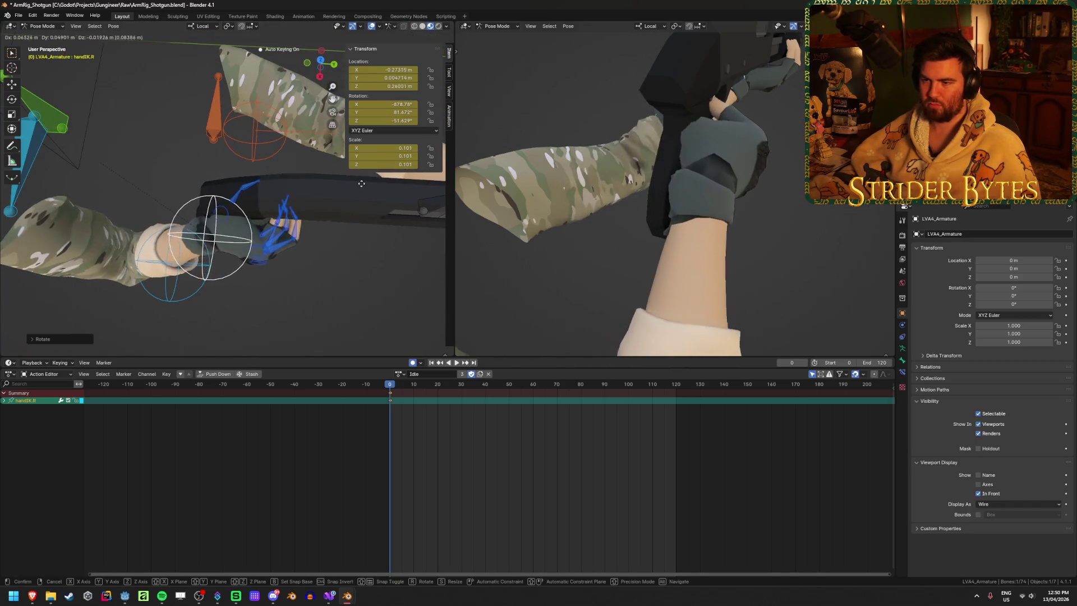
pyautogui.click(347, 179)
pyautogui.moveTo(296, 210)
pyautogui.mouseDown(button='middle')
pyautogui.moveTo(214, 197)
pyautogui.moveTo(240, 301)
pyautogui.mouseUp(button='middle')
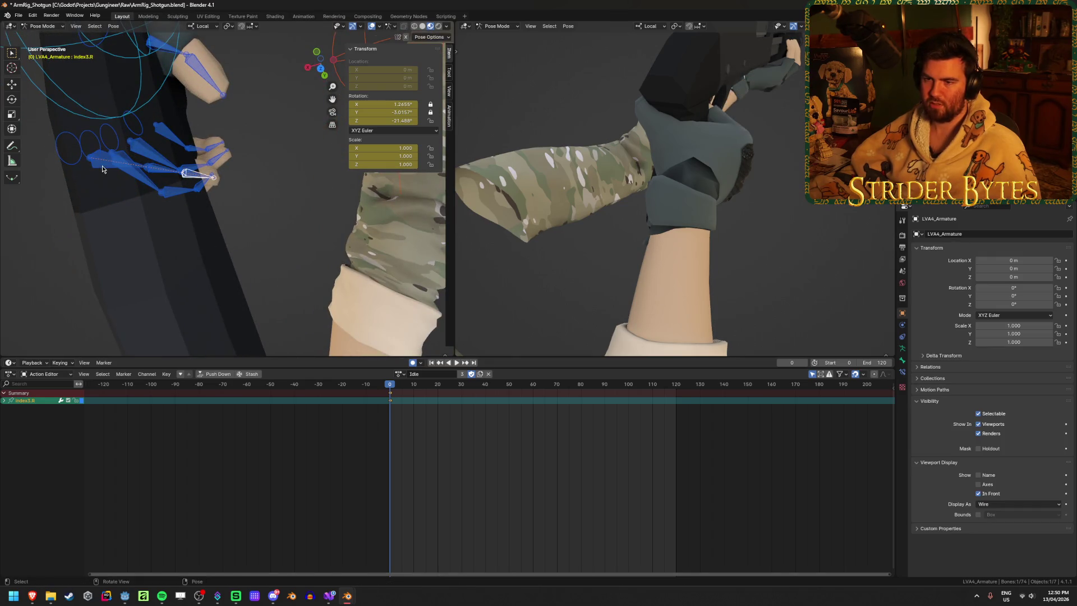
pyautogui.keyDown('shift'); pyautogui.click(169, 173); pyautogui.keyUp('shift')
pyautogui.keyDown('shift'); pyautogui.click(186, 174); pyautogui.keyUp('shift')
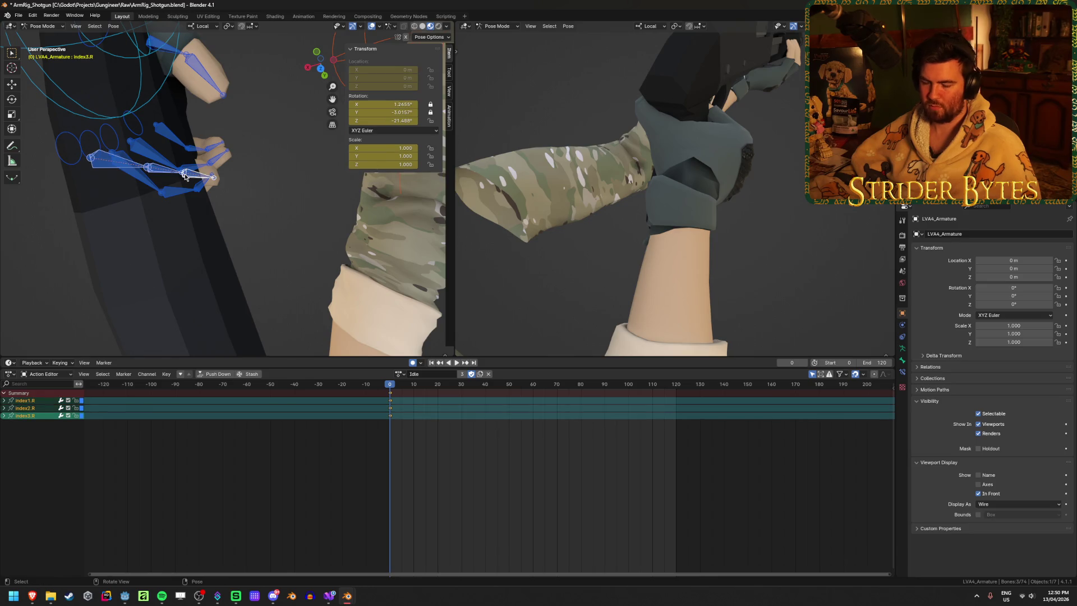
pyautogui.moveTo(185, 176)
pyautogui.mouseDown(button='middle')
pyautogui.moveTo(151, 124)
pyautogui.moveTo(194, 141)
pyautogui.moveTo(175, 140)
pyautogui.moveTo(244, 36)
pyautogui.mouseUp(button='middle')
# Step: Move the index3.R fingertip bone so it tucks closer against the shotgun's grip
pyautogui.click(198, 137)
pyautogui.press('g')
pyautogui.click(187, 123)
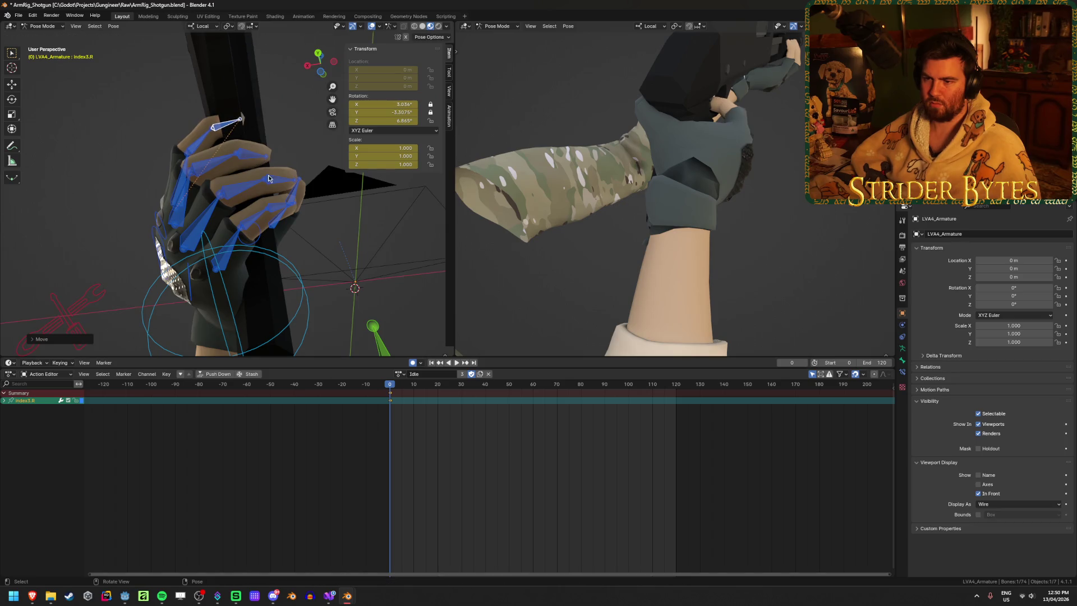
pyautogui.moveTo(270, 178)
pyautogui.mouseDown(button='middle')
pyautogui.moveTo(141, 247)
pyautogui.moveTo(297, 235)
pyautogui.mouseUp(button='middle')
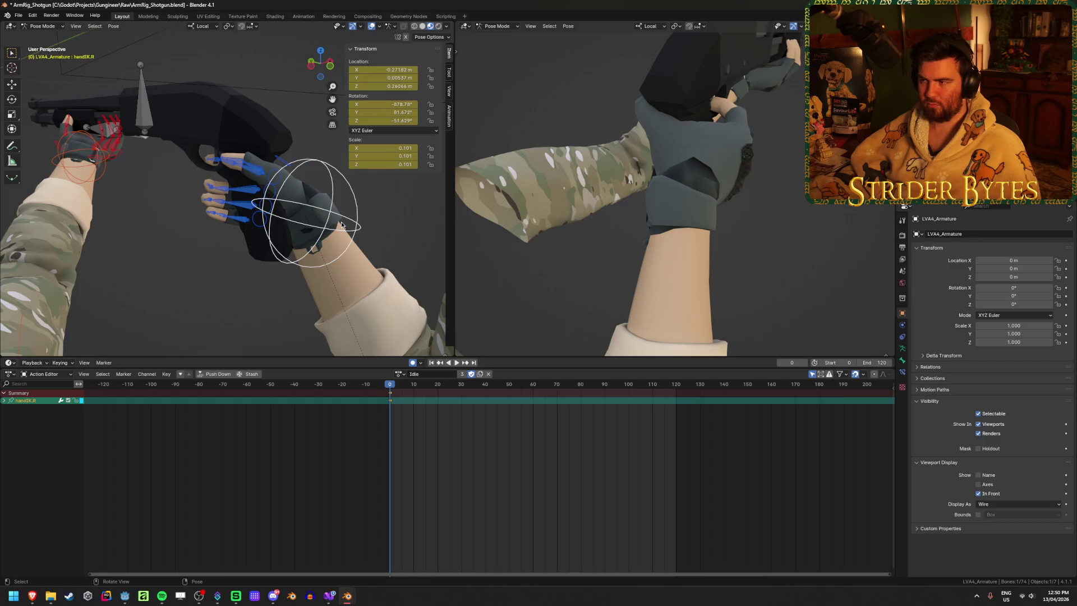
# Step: Raise handIK.R so the glove sits deeper on the grip, viewing the hand bones up close
pyautogui.moveTo(530, 203); pyautogui.dragTo(729, 147, button='middle')
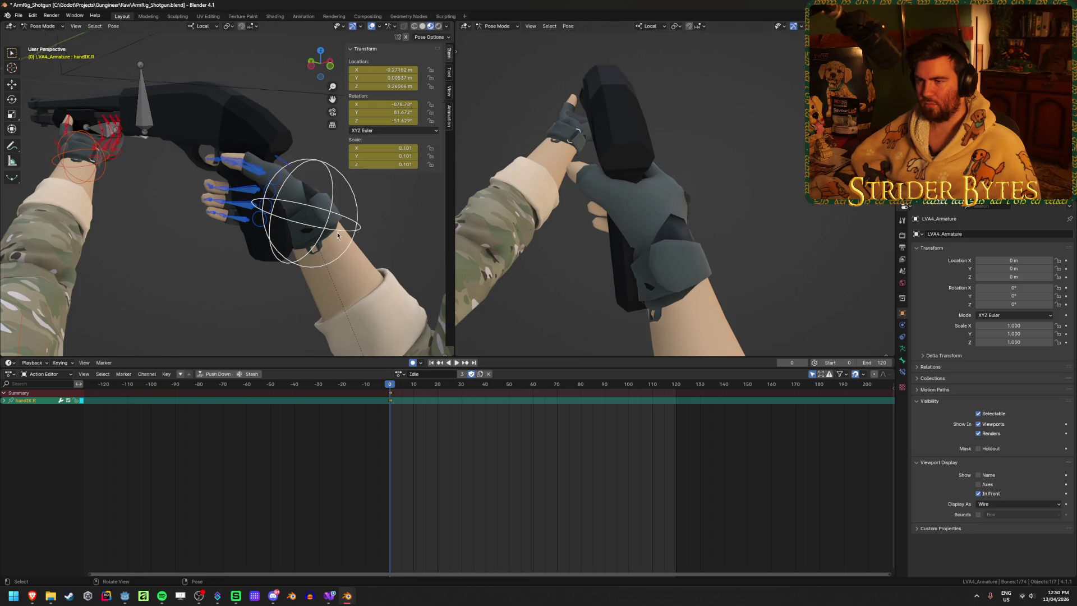
pyautogui.moveTo(337, 236); pyautogui.dragTo(282, 218, button='middle')
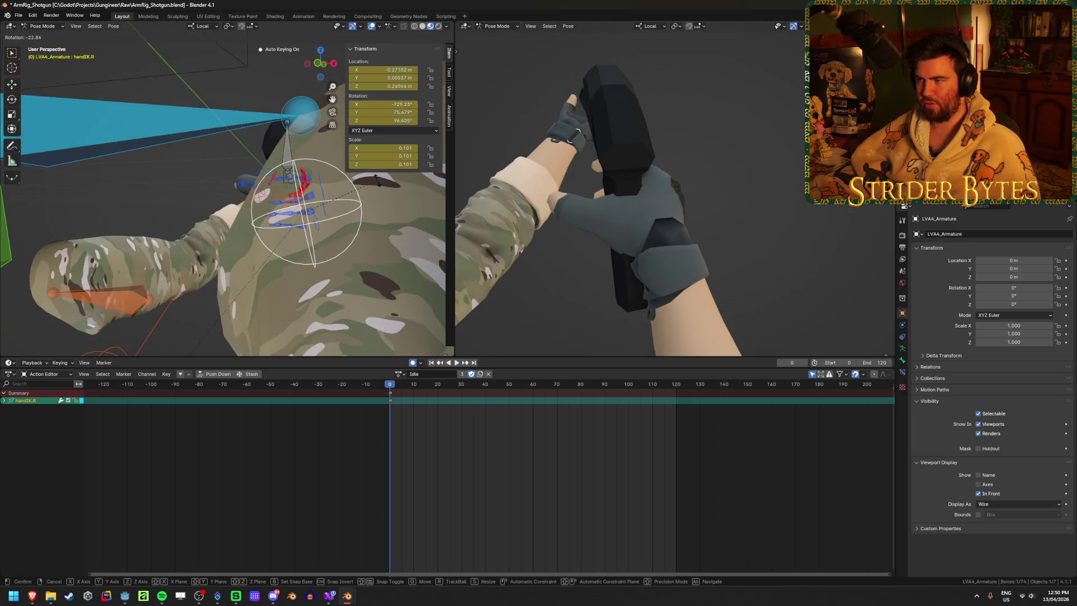
pyautogui.moveTo(378, 180)
pyautogui.mouseDown(button='middle')
pyautogui.moveTo(241, 159)
pyautogui.moveTo(304, 199)
pyautogui.mouseUp(button='middle')
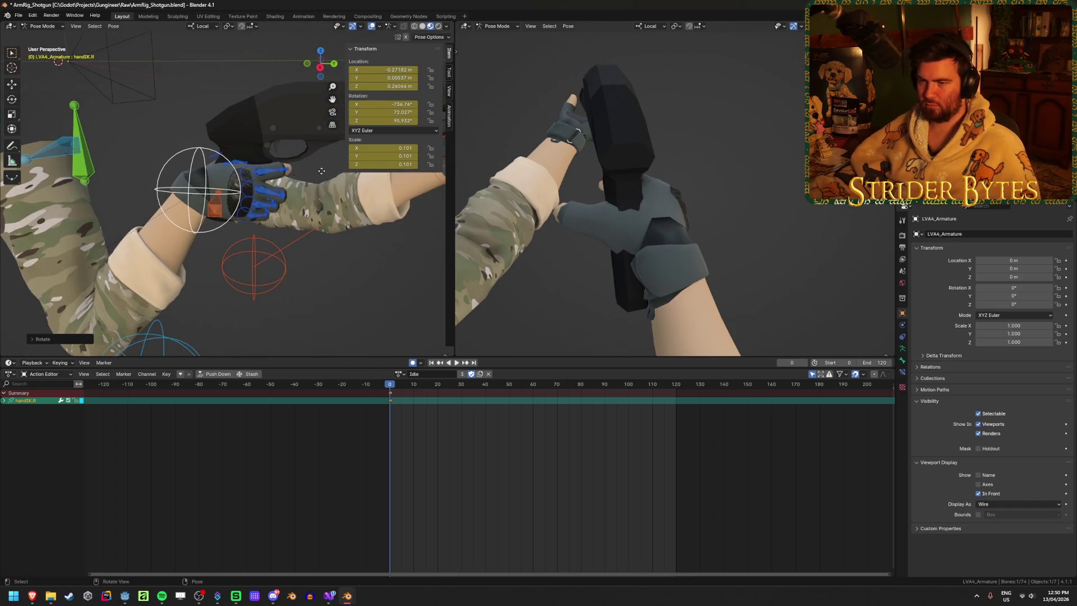
pyautogui.press('g')
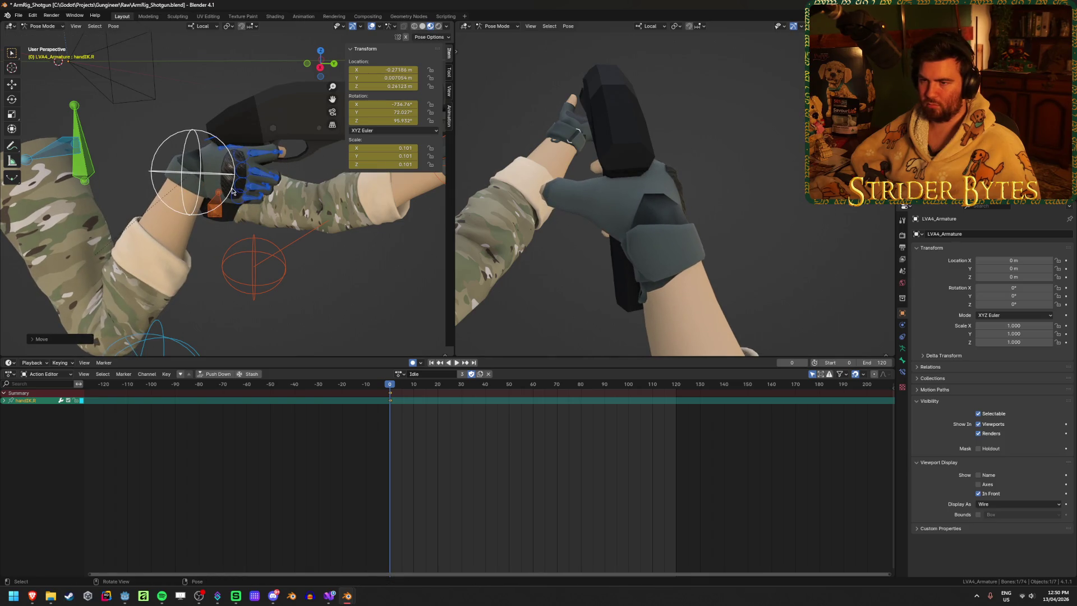
# Step: Close in on the thumb from behind the hand and start moving the thumb2.R bone
pyautogui.moveTo(233, 192); pyautogui.dragTo(204, 184, button='middle')
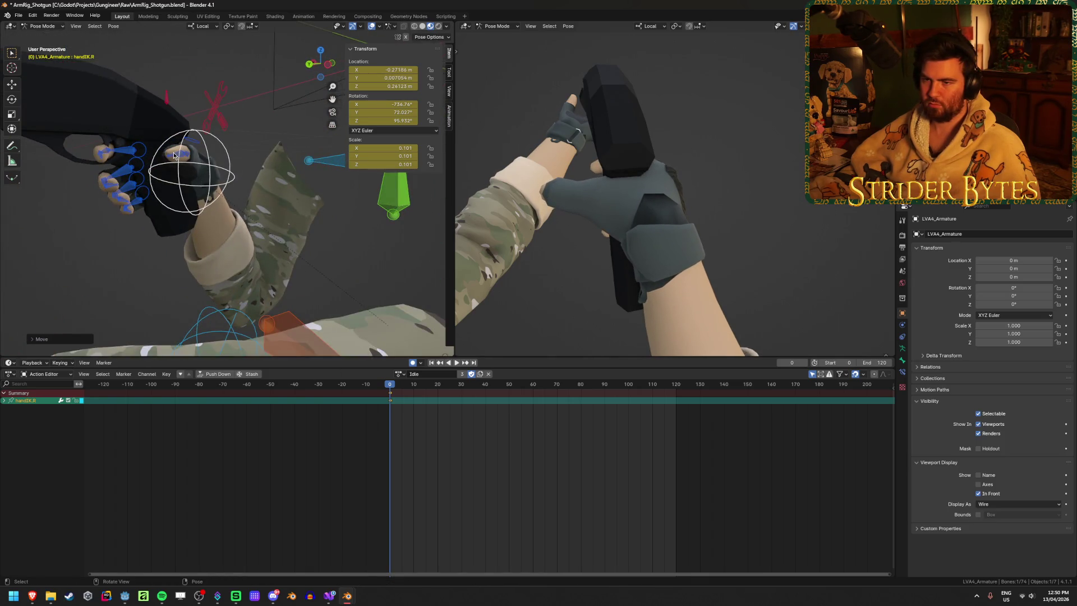
pyautogui.scroll(6, 176, 156)
pyautogui.moveTo(176, 155)
pyautogui.mouseDown(button='middle')
pyautogui.moveTo(195, 171)
pyautogui.moveTo(126, 126)
pyautogui.mouseUp(button='middle')
pyautogui.press('g')
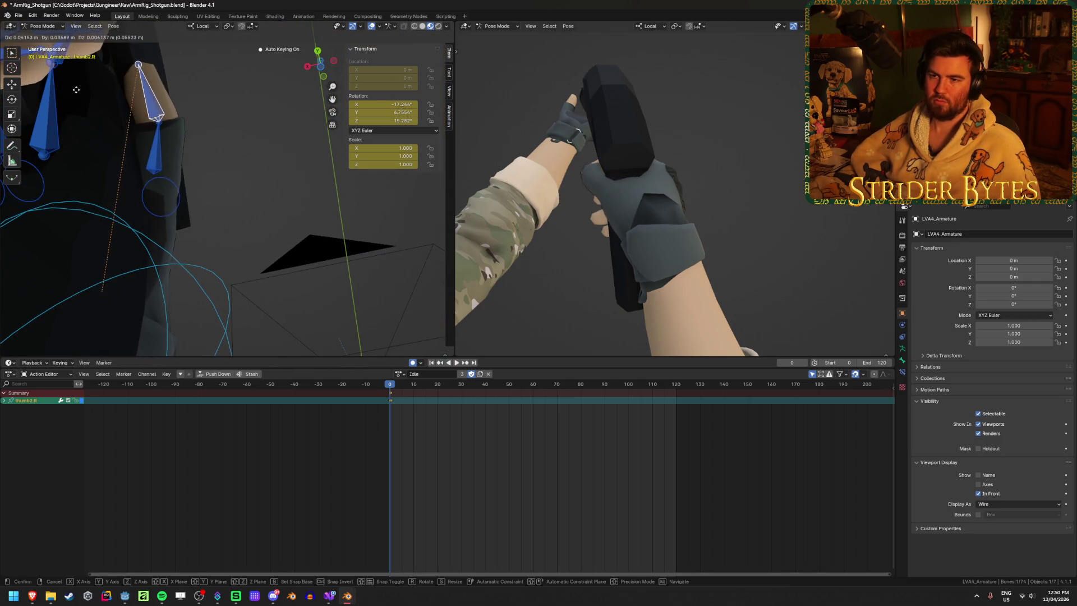
# Step: Reposition thumb2.R so the thumb tucks around the grip, checking the preview from both sides of the gun
pyautogui.moveTo(639, 185)
pyautogui.mouseDown(button='middle')
pyautogui.moveTo(712, 227)
pyautogui.moveTo(698, 219)
pyautogui.mouseUp(button='middle')
pyautogui.moveTo(217, 196)
pyautogui.mouseDown(button='middle')
pyautogui.moveTo(158, 185)
pyautogui.moveTo(206, 198)
pyautogui.mouseUp(button='middle')
pyautogui.moveTo(630, 132); pyautogui.dragTo(625, 120, button='middle')
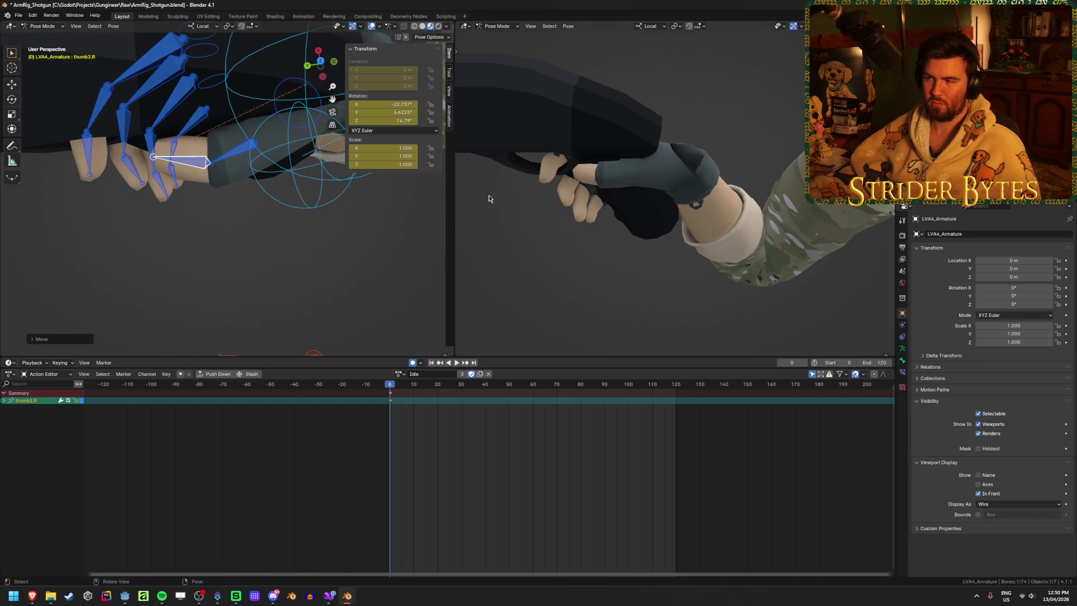
pyautogui.moveTo(488, 199)
pyautogui.mouseDown(button='middle')
pyautogui.moveTo(540, 185)
pyautogui.moveTo(496, 222)
pyautogui.mouseUp(button='middle')
pyautogui.scroll(5, 495, 221)
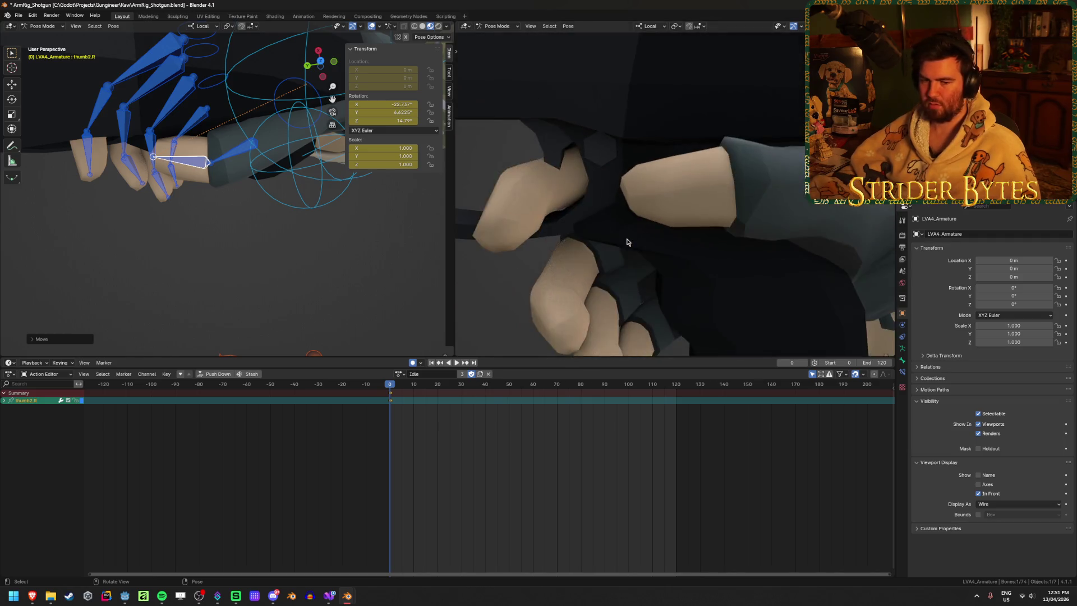
pyautogui.scroll(-5, 626, 243)
pyautogui.moveTo(627, 243); pyautogui.dragTo(646, 156, button='middle')
pyautogui.press('g')
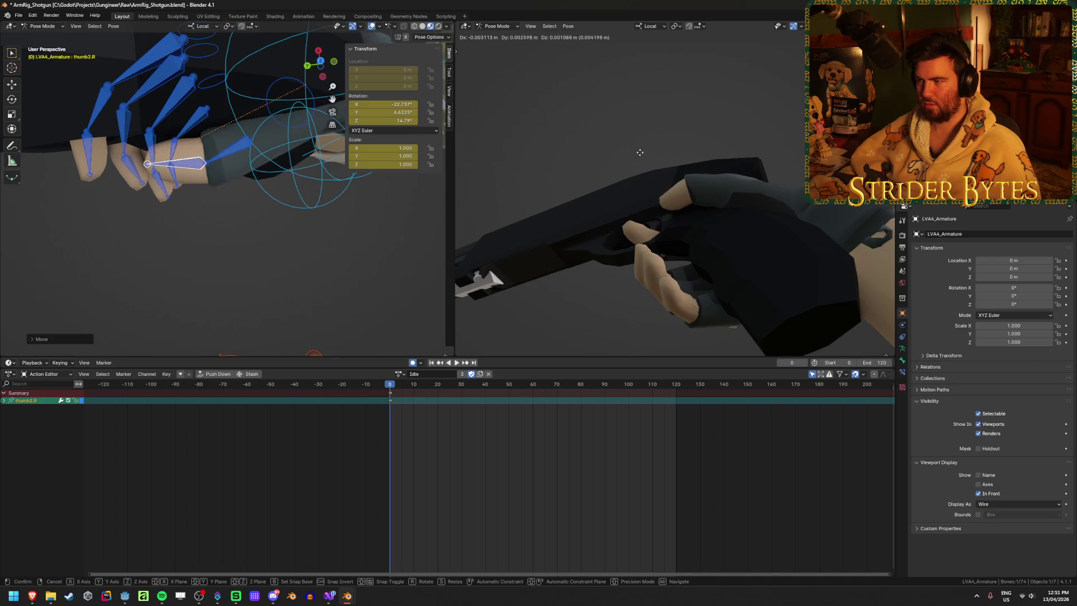
pyautogui.moveTo(640, 157)
pyautogui.mouseDown(button='middle')
pyautogui.moveTo(674, 181)
pyautogui.moveTo(669, 198)
pyautogui.mouseUp(button='middle')
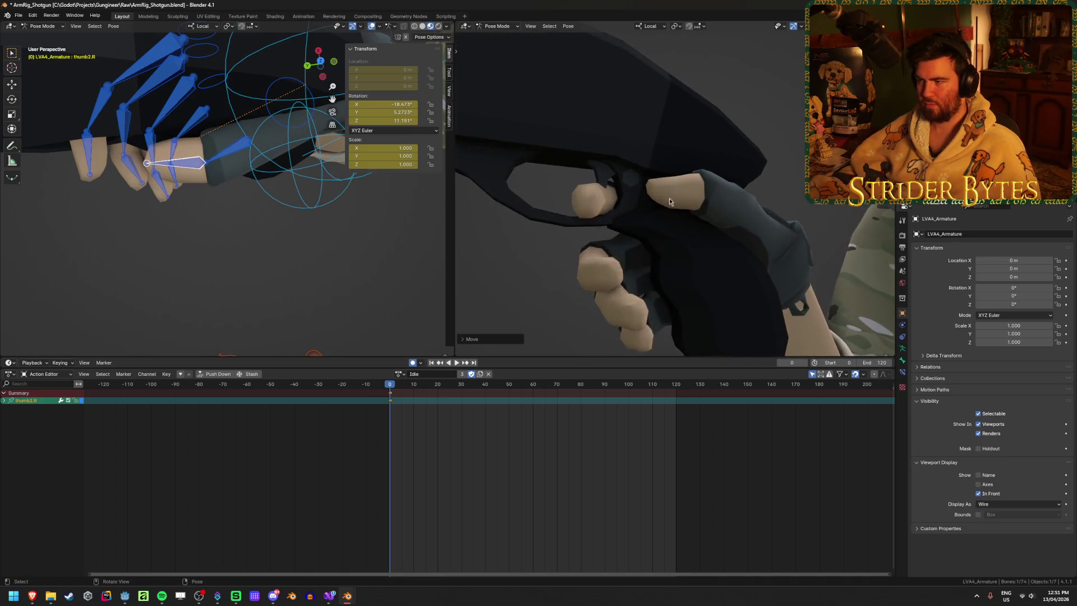
pyautogui.scroll(3, 668, 203)
# Step: Rotate and move middle3.R to curl the middle fingertip snugly around the grip
pyautogui.moveTo(203, 168); pyautogui.dragTo(172, 155, button='middle')
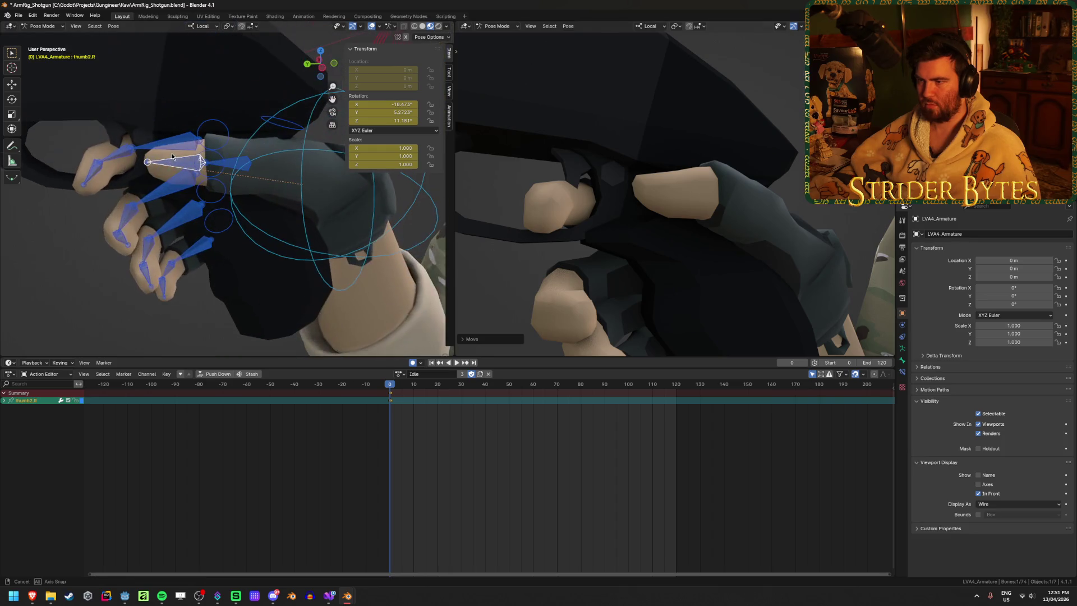
pyautogui.moveTo(202, 253); pyautogui.dragTo(209, 203, button='middle')
pyautogui.moveTo(98, 261)
pyautogui.mouseDown(button='middle')
pyautogui.moveTo(148, 308)
pyautogui.moveTo(222, 255)
pyautogui.moveTo(166, 251)
pyautogui.moveTo(210, 136)
pyautogui.moveTo(228, 195)
pyautogui.mouseUp(button='middle')
pyautogui.press('r')
pyautogui.press('g')
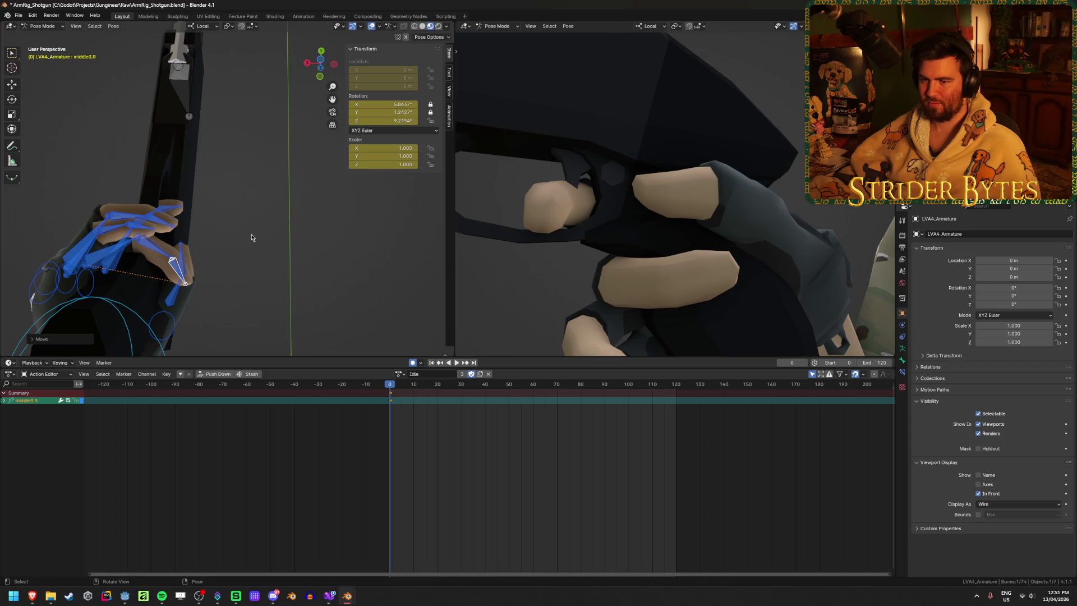
pyautogui.moveTo(553, 210)
pyautogui.mouseDown(button='middle')
pyautogui.moveTo(682, 208)
pyautogui.moveTo(686, 257)
pyautogui.mouseUp(button='middle')
pyautogui.scroll(-3, 684, 221)
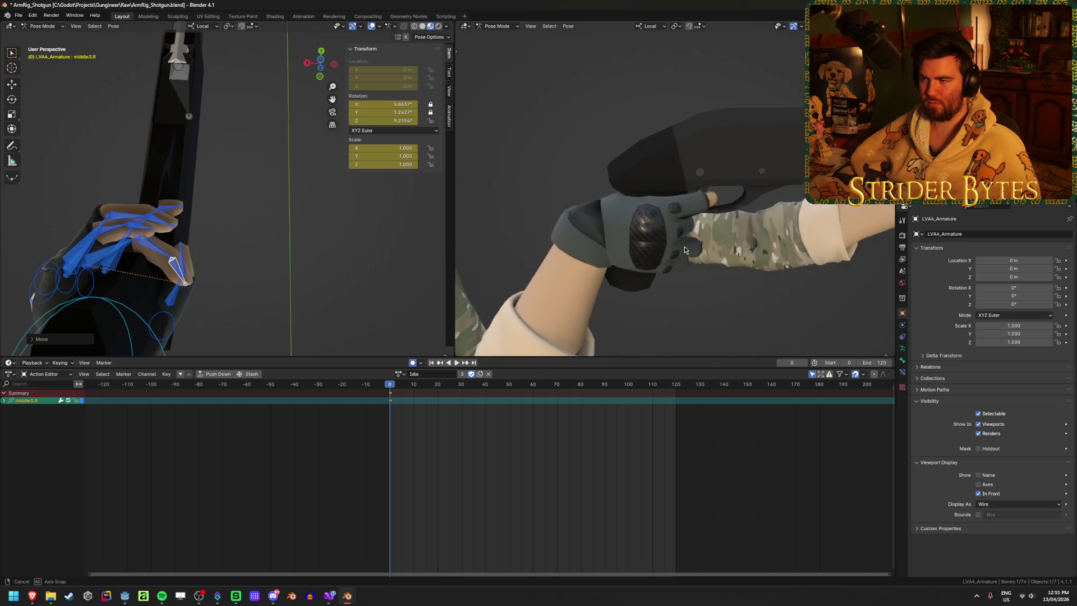
pyautogui.scroll(-3, 676, 257)
pyautogui.moveTo(252, 253)
pyautogui.mouseDown(button='middle')
pyautogui.moveTo(219, 273)
pyautogui.moveTo(239, 263)
pyautogui.mouseUp(button='middle')
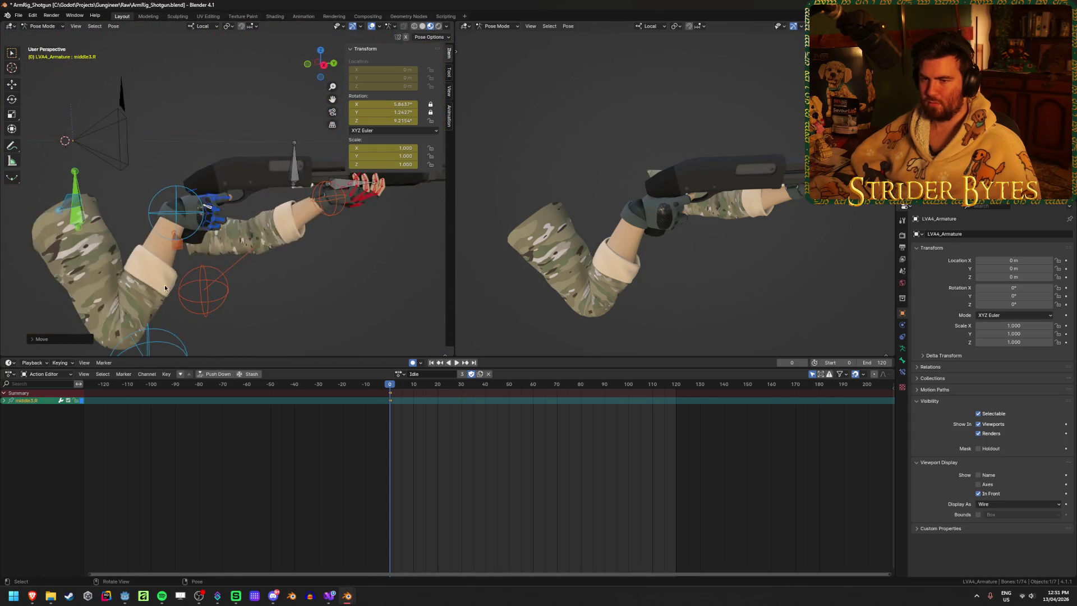
pyautogui.scroll(-2, 240, 263)
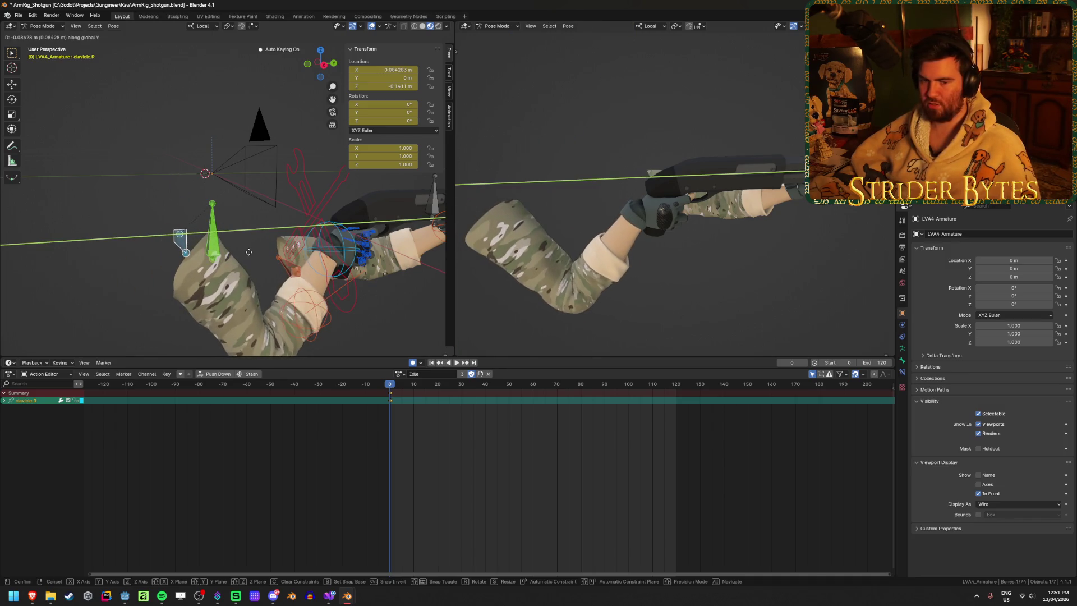
pyautogui.press('Escape')
pyautogui.scroll(4, 609, 249)
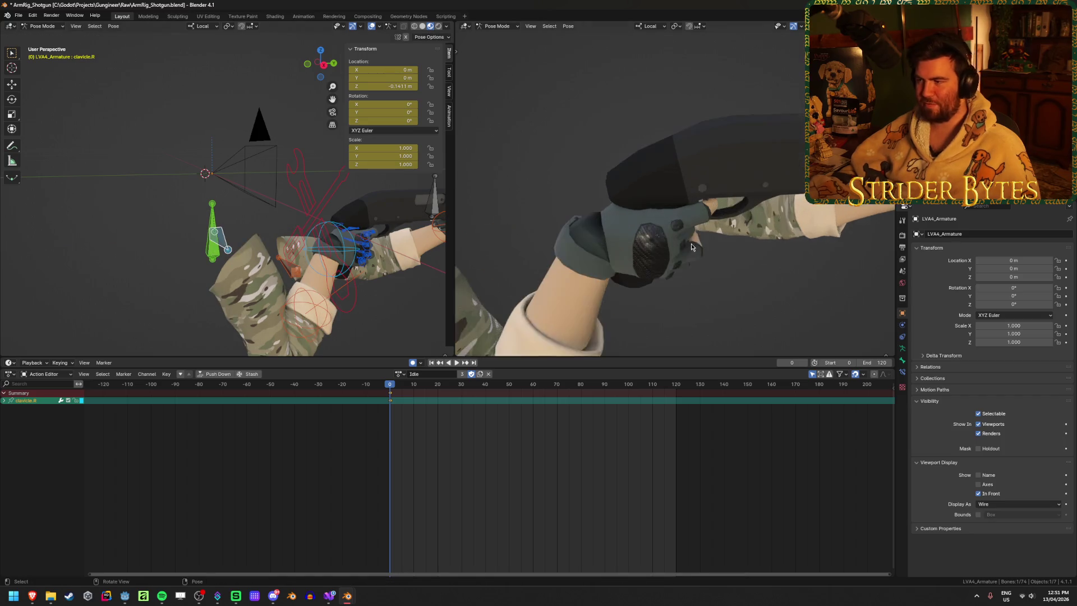
pyautogui.moveTo(691, 243); pyautogui.dragTo(645, 208, button='middle')
pyautogui.scroll(-4, 645, 208)
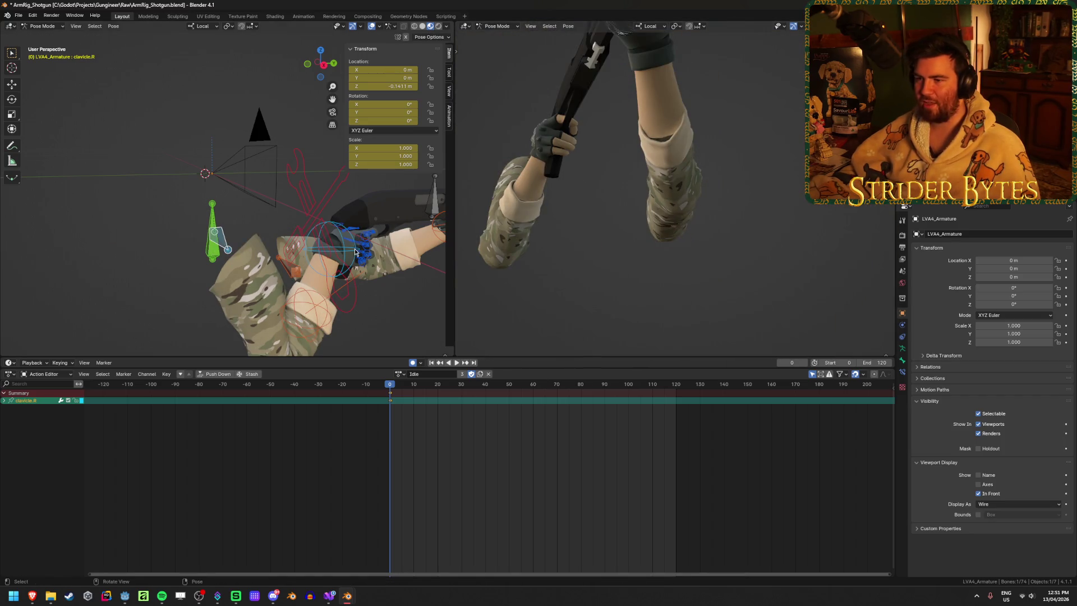
pyautogui.moveTo(356, 251); pyautogui.dragTo(366, 246, button='middle')
pyautogui.scroll(2, 367, 245)
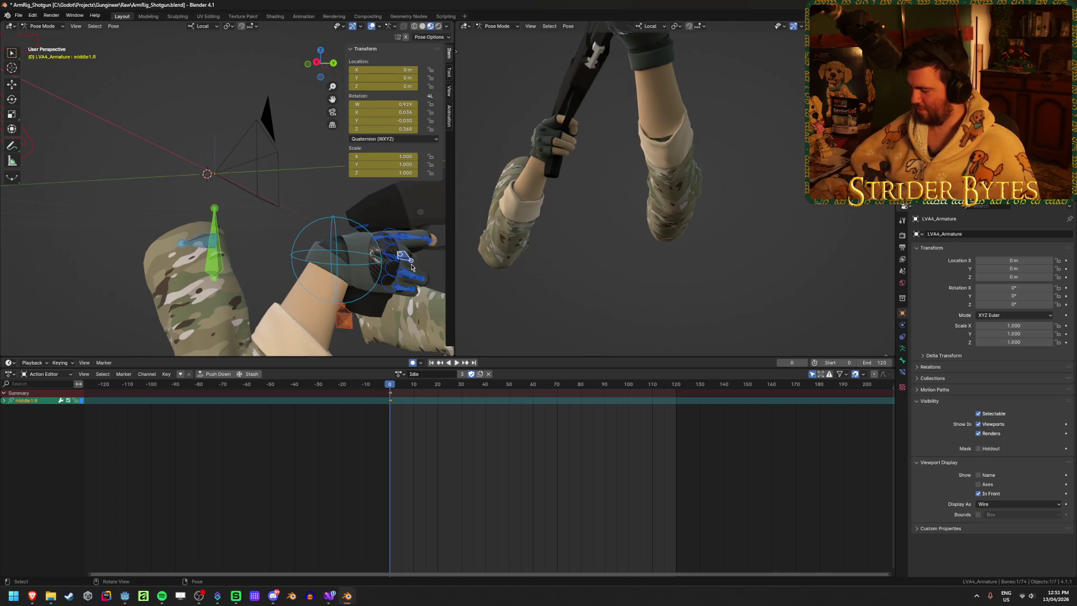
pyautogui.scroll(4, 403, 265)
pyautogui.moveTo(403, 265); pyautogui.dragTo(200, 252, button='middle')
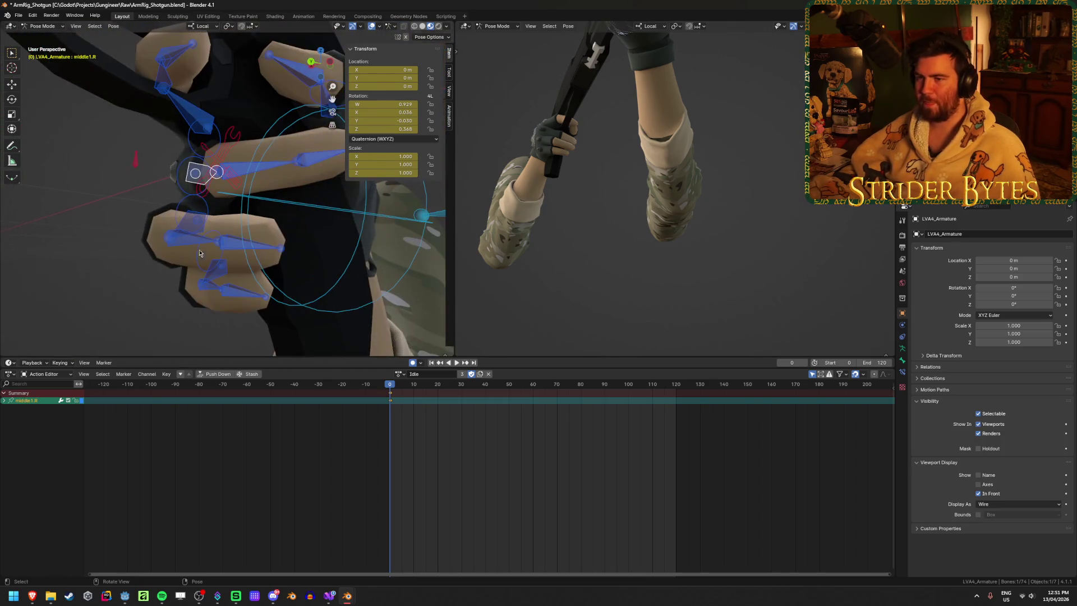
pyautogui.moveTo(311, 258); pyautogui.dragTo(100, 229, button='middle')
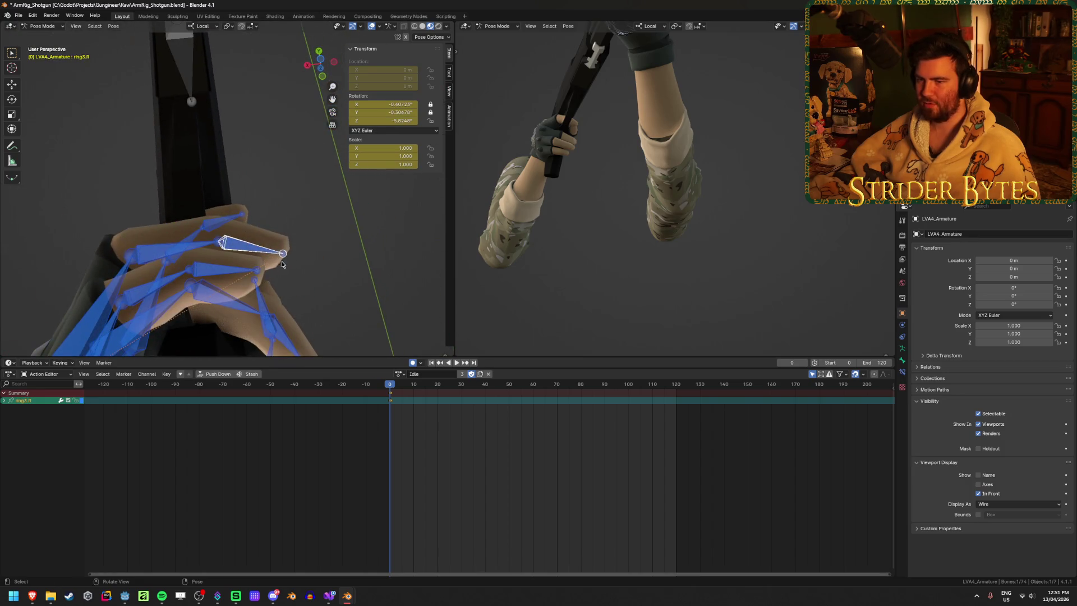
# Step: Rotate the middle1.R finger bone tighter around the grip and check the hold from below and up close
pyautogui.press('r')
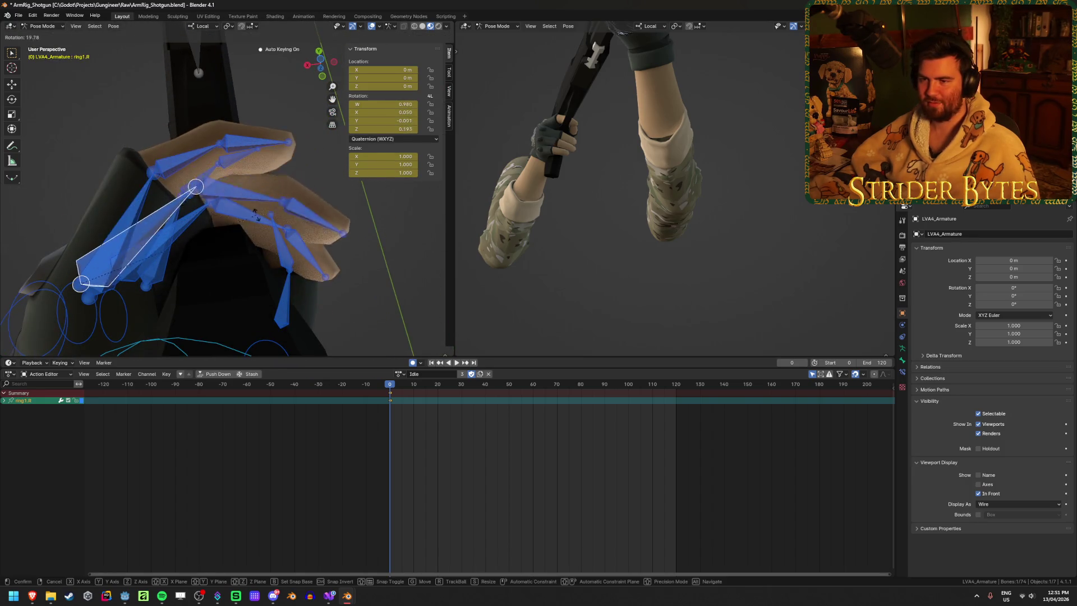
pyautogui.click(260, 225)
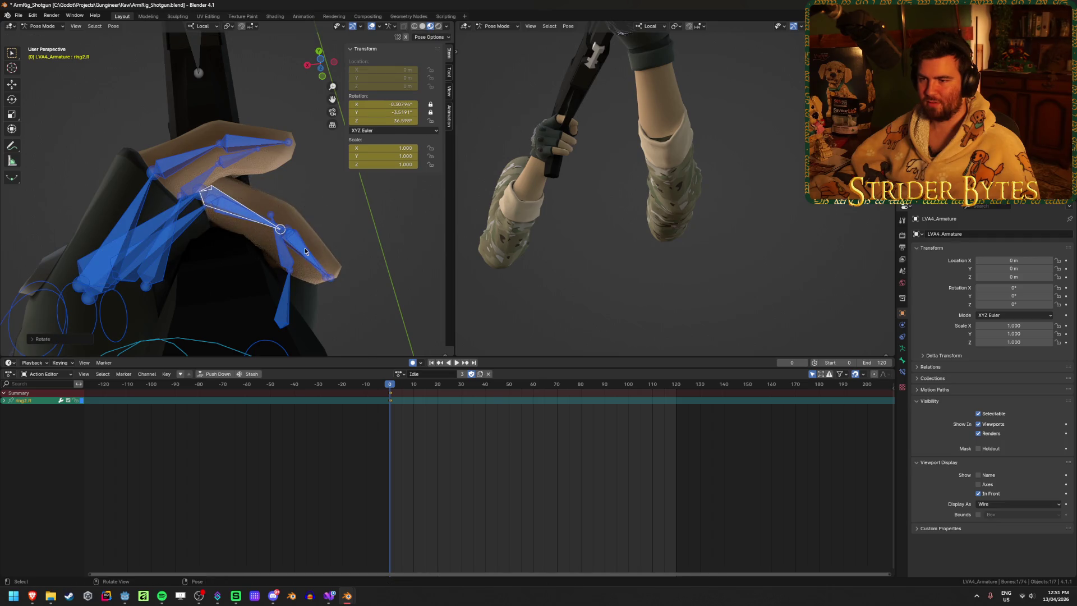
pyautogui.moveTo(624, 164); pyautogui.dragTo(548, 267, button='middle')
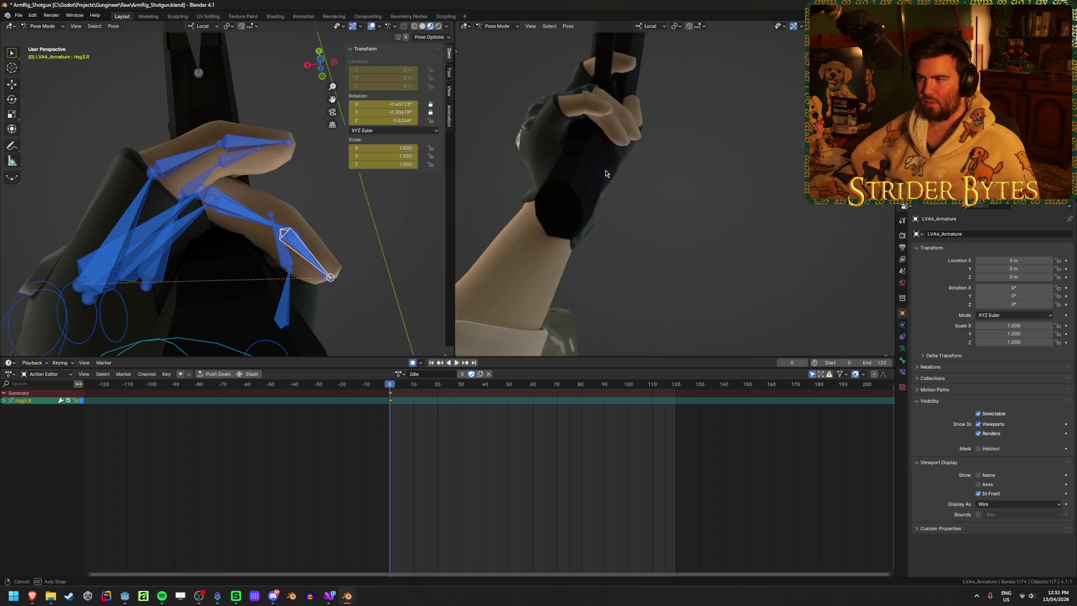
pyautogui.moveTo(548, 268); pyautogui.dragTo(648, 263, button='middle')
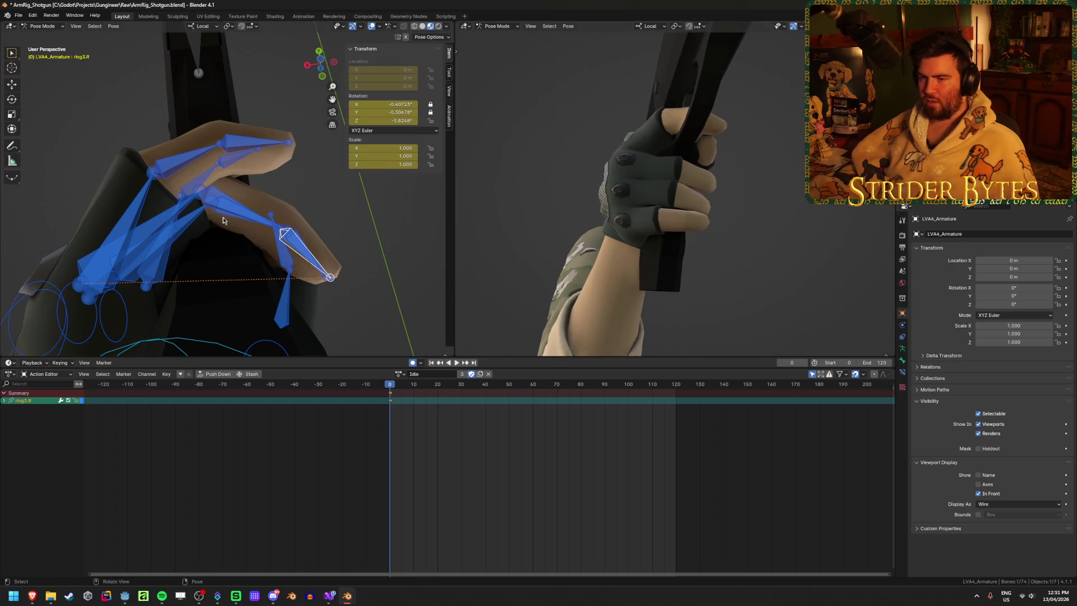
pyautogui.moveTo(223, 221); pyautogui.dragTo(229, 126, button='middle')
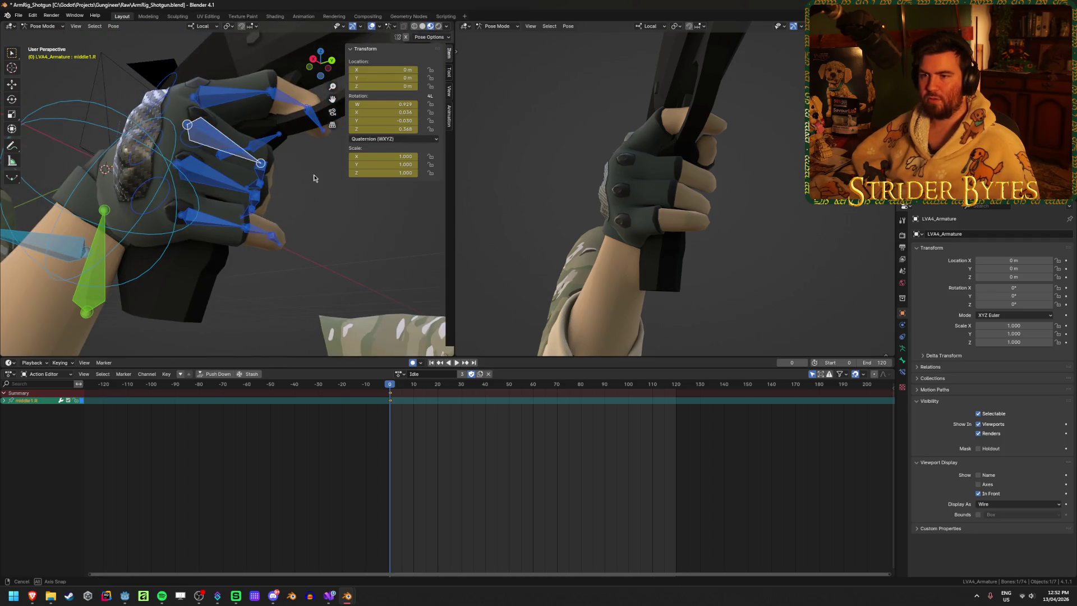
pyautogui.moveTo(314, 178); pyautogui.dragTo(278, 125, button='middle')
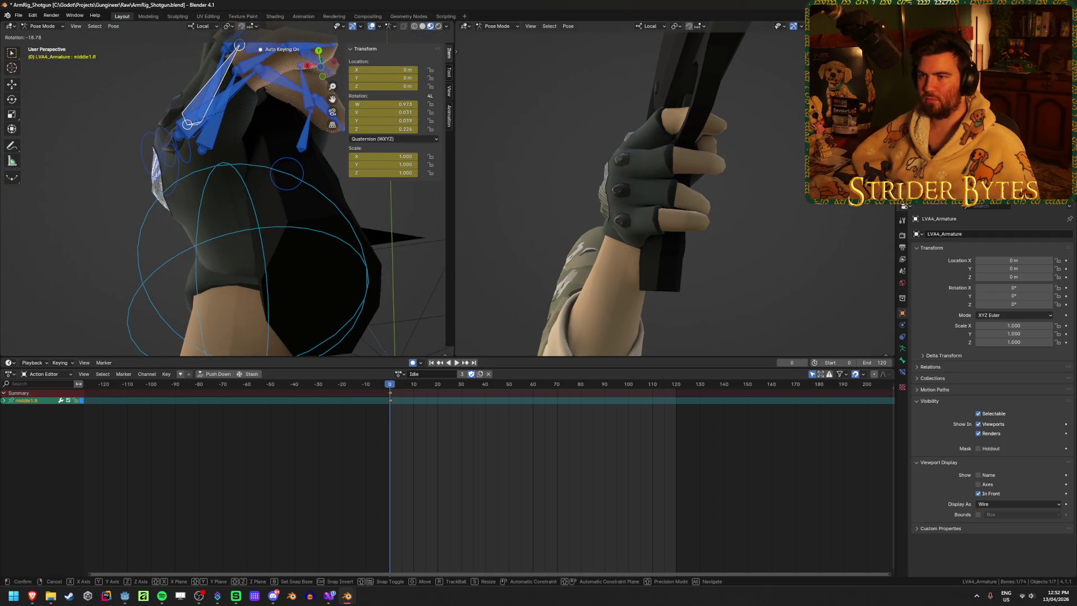
pyautogui.moveTo(665, 149)
pyautogui.mouseDown(button='middle')
pyautogui.moveTo(529, 178)
pyautogui.moveTo(614, 144)
pyautogui.moveTo(623, 169)
pyautogui.mouseUp(button='middle')
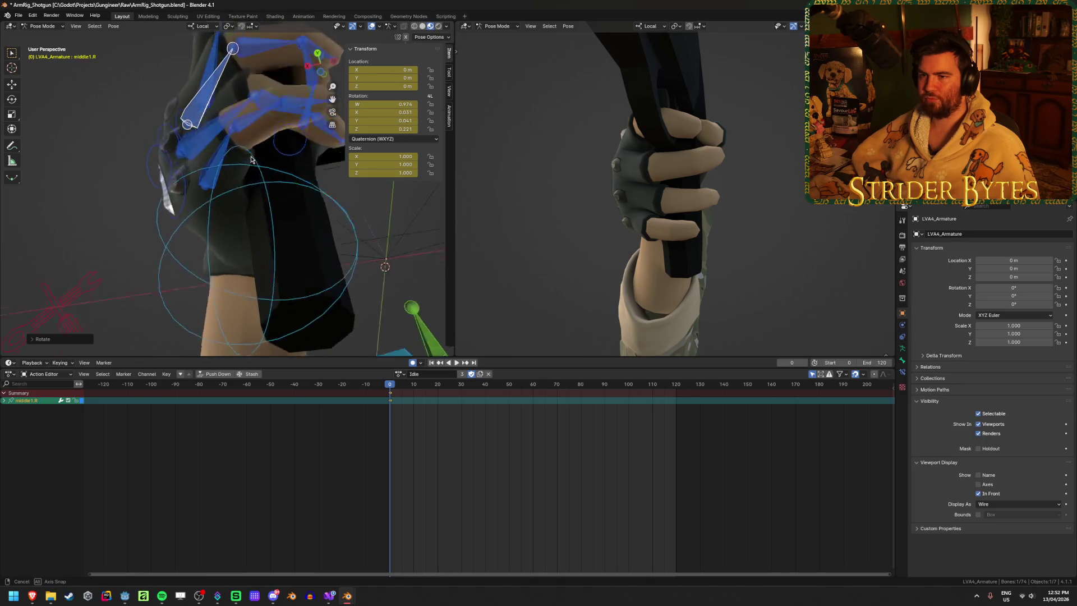
pyautogui.moveTo(278, 211); pyautogui.dragTo(246, 112, button='middle')
# Step: Rotate the ring1.R finger bone to wrap the grip and review the pose in both viewports
pyautogui.press('r')
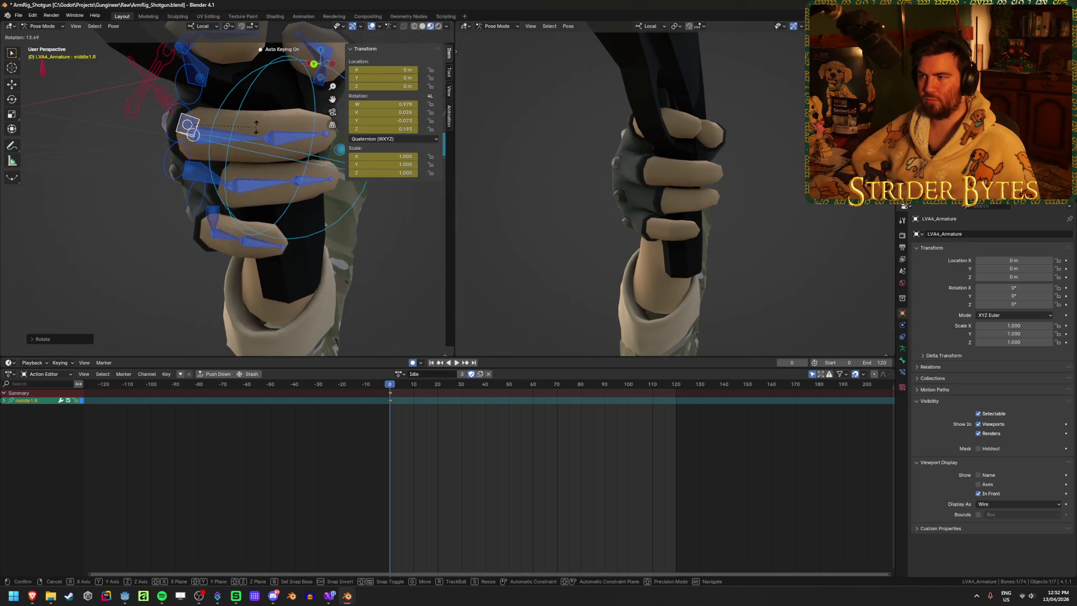
pyautogui.moveTo(290, 155); pyautogui.dragTo(303, 86, button='middle')
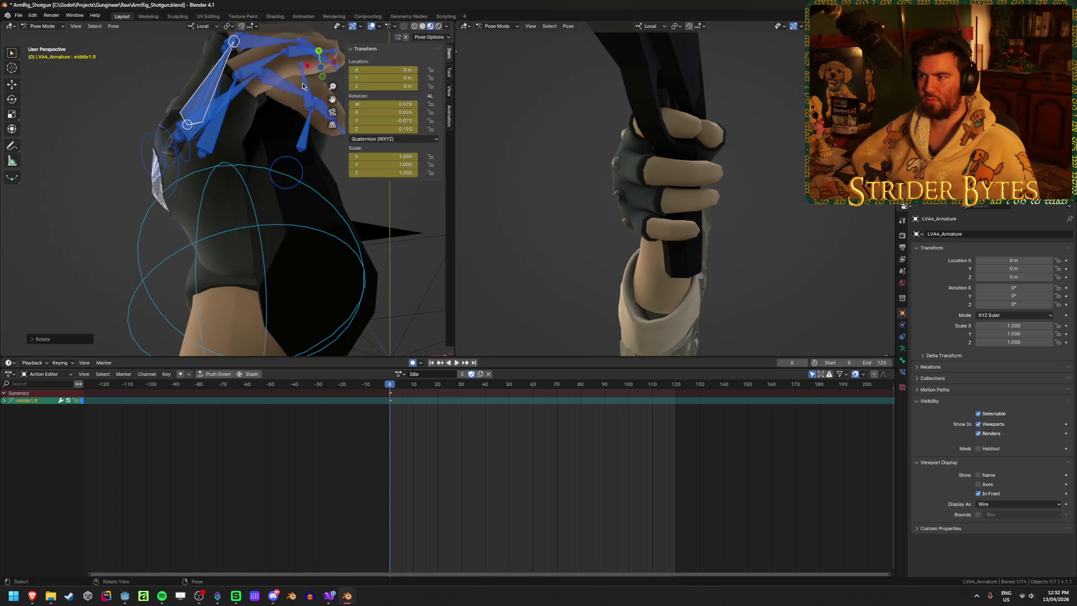
pyautogui.moveTo(733, 165); pyautogui.dragTo(239, 85, button='middle')
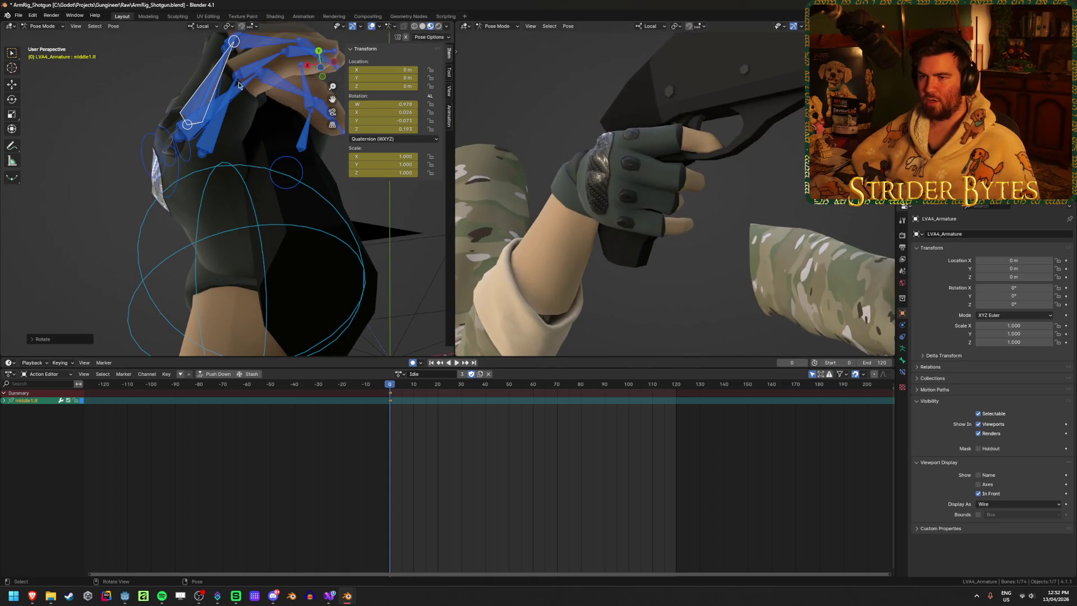
pyautogui.moveTo(282, 131); pyautogui.dragTo(252, 126, button='middle')
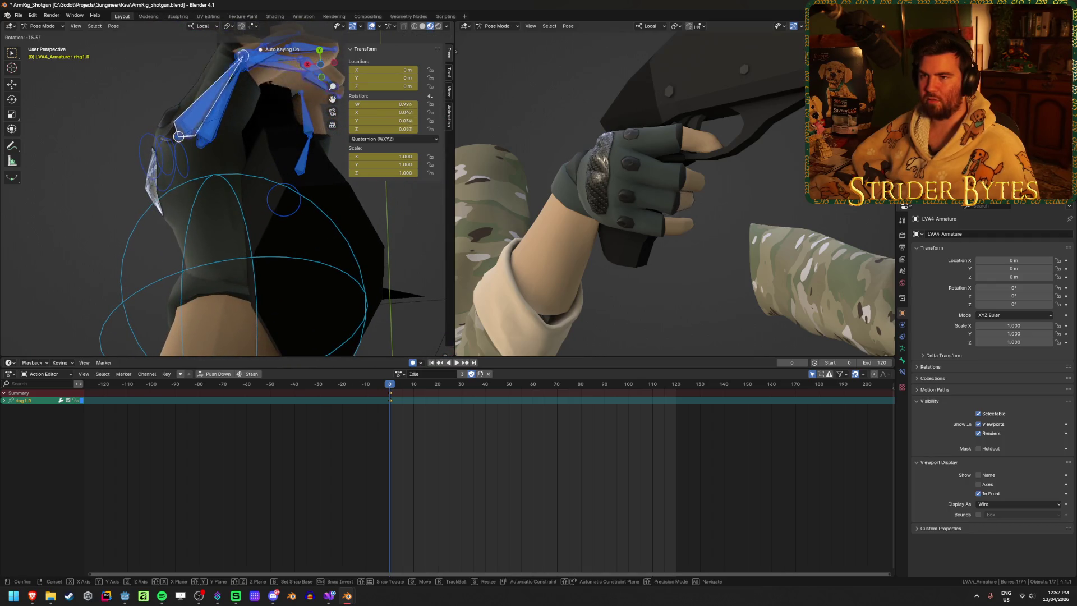
pyautogui.moveTo(636, 191); pyautogui.dragTo(586, 189, button='middle')
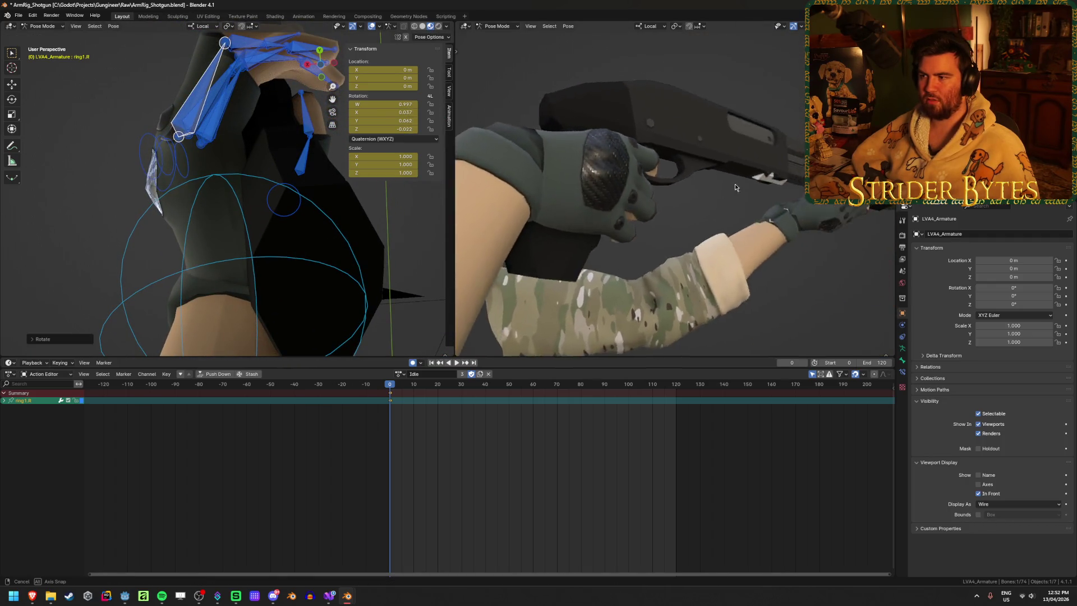
pyautogui.moveTo(668, 188)
pyautogui.mouseDown(button='middle')
pyautogui.moveTo(605, 246)
pyautogui.moveTo(617, 211)
pyautogui.mouseUp(button='middle')
pyautogui.scroll(3, 606, 247)
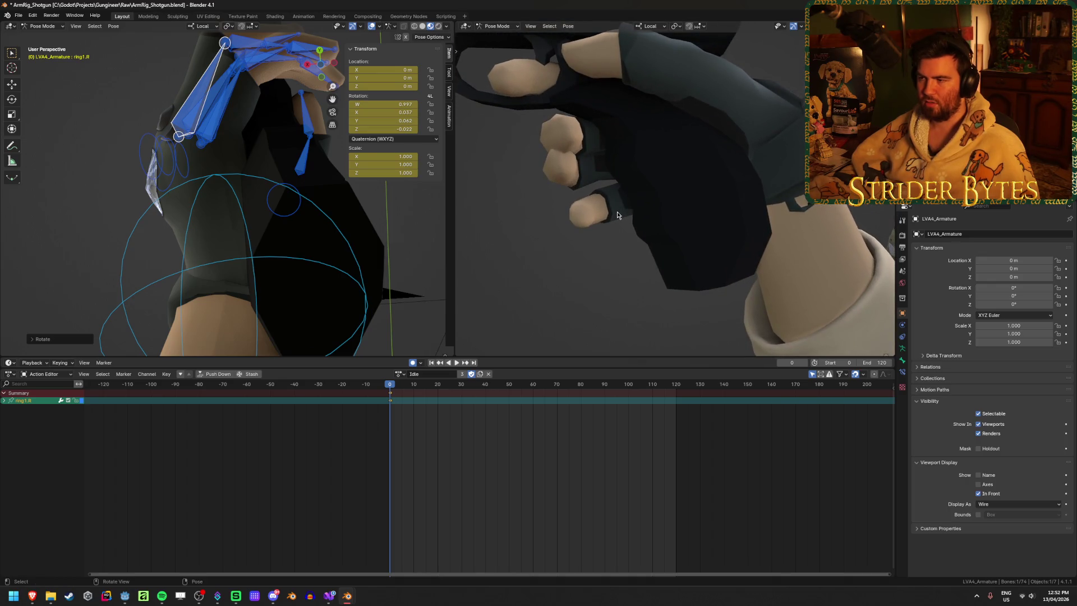
pyautogui.scroll(-3, 617, 212)
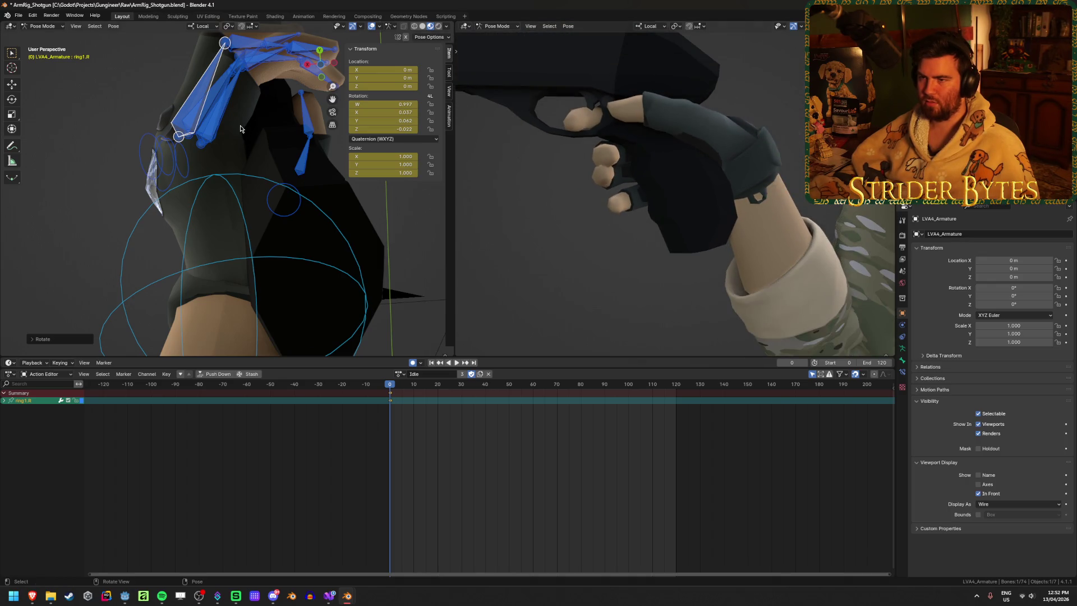
pyautogui.moveTo(240, 128); pyautogui.dragTo(234, 133, button='middle')
pyautogui.moveTo(205, 84); pyautogui.dragTo(252, 120, button='middle')
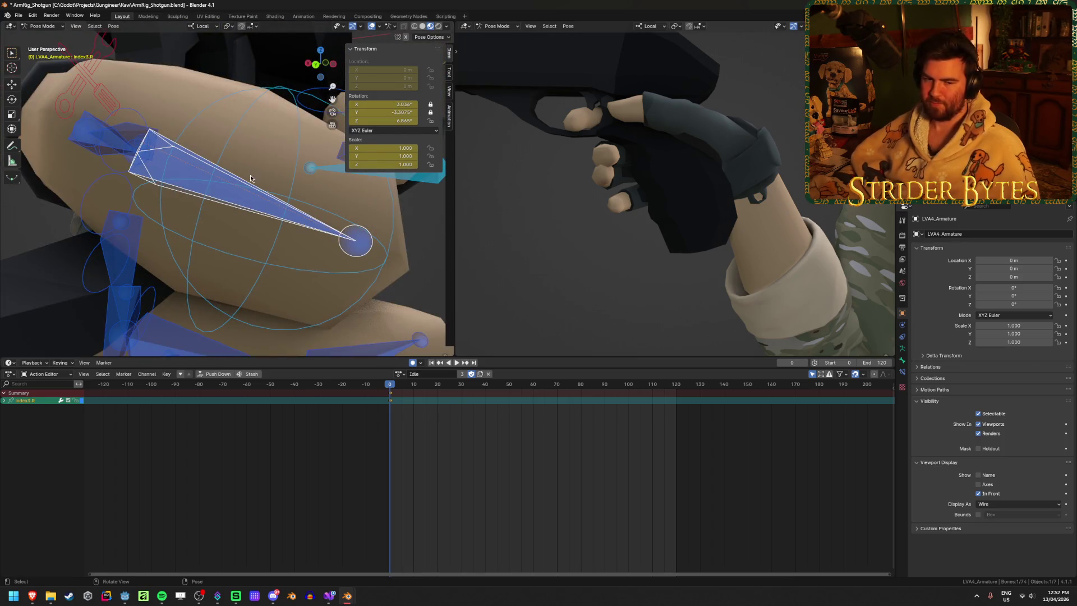
pyautogui.scroll(-2, 250, 174)
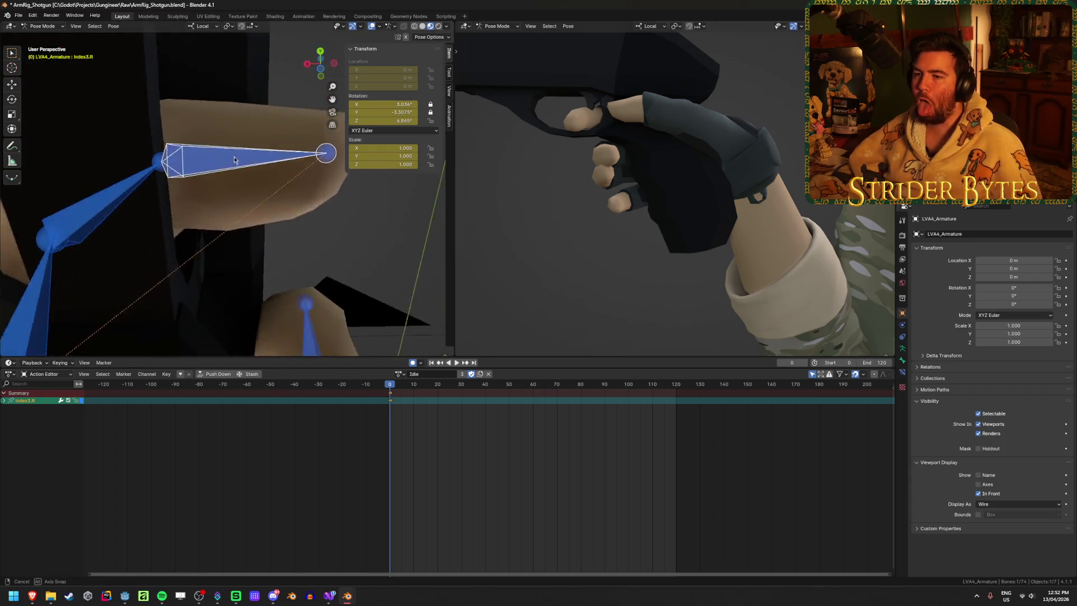
# Step: Move the Index3.R fingertip bone, try a Z-constrained slide along its length and cancel it
pyautogui.moveTo(213, 233)
pyautogui.mouseDown(button='middle')
pyautogui.moveTo(260, 168)
pyautogui.moveTo(145, 225)
pyautogui.mouseUp(button='middle')
pyautogui.press('g')
pyautogui.click(231, 150)
pyautogui.press('g')
pyautogui.press('z')
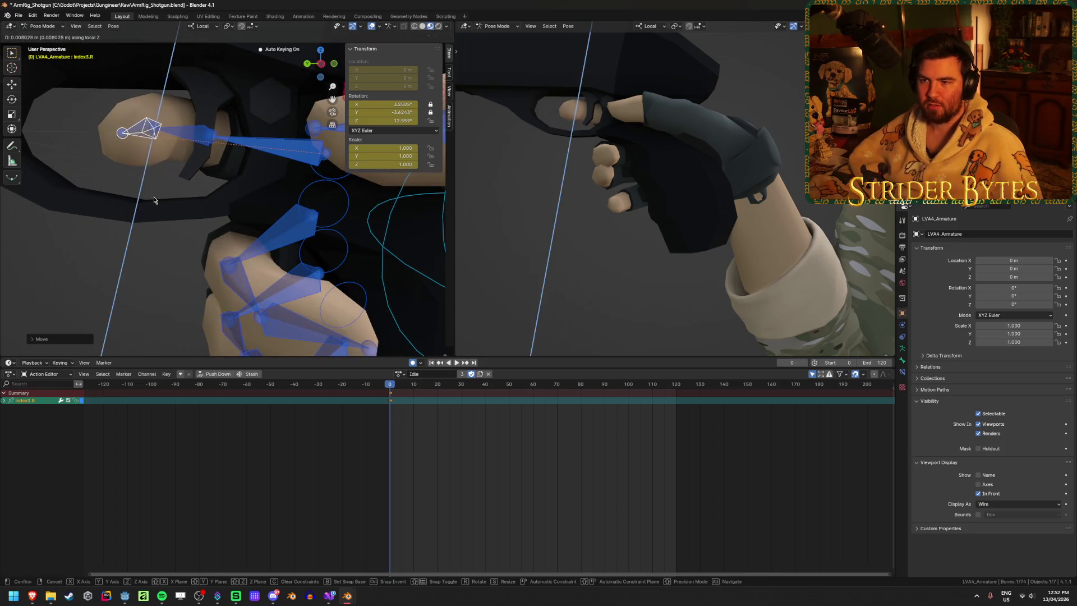
pyautogui.press('Escape')
# Step: Rotate the Index1.R finger base so the index finger angles better against the gun
pyautogui.click(184, 186)
pyautogui.moveTo(183, 186)
pyautogui.mouseDown(button='middle')
pyautogui.moveTo(366, 224)
pyautogui.moveTo(290, 215)
pyautogui.mouseUp(button='middle')
pyautogui.press('r')
pyautogui.click(339, 210)
# Step: Focus on Index3.R, start another fingertip move and cancel it, then review the hand from the side
pyautogui.click(264, 151)
pyautogui.press('KP_Decimal')
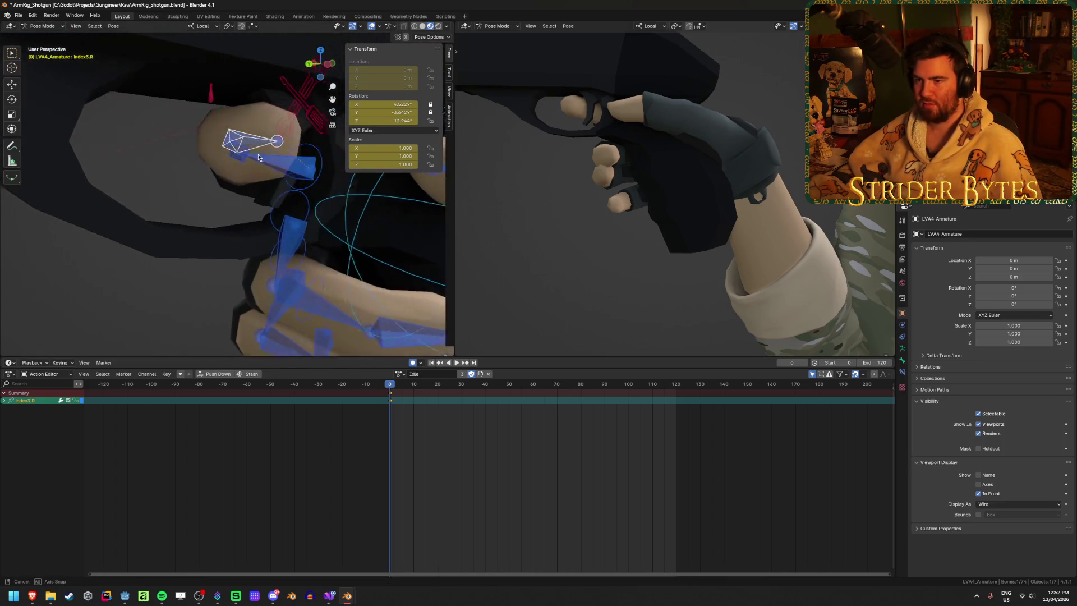
pyautogui.press('g')
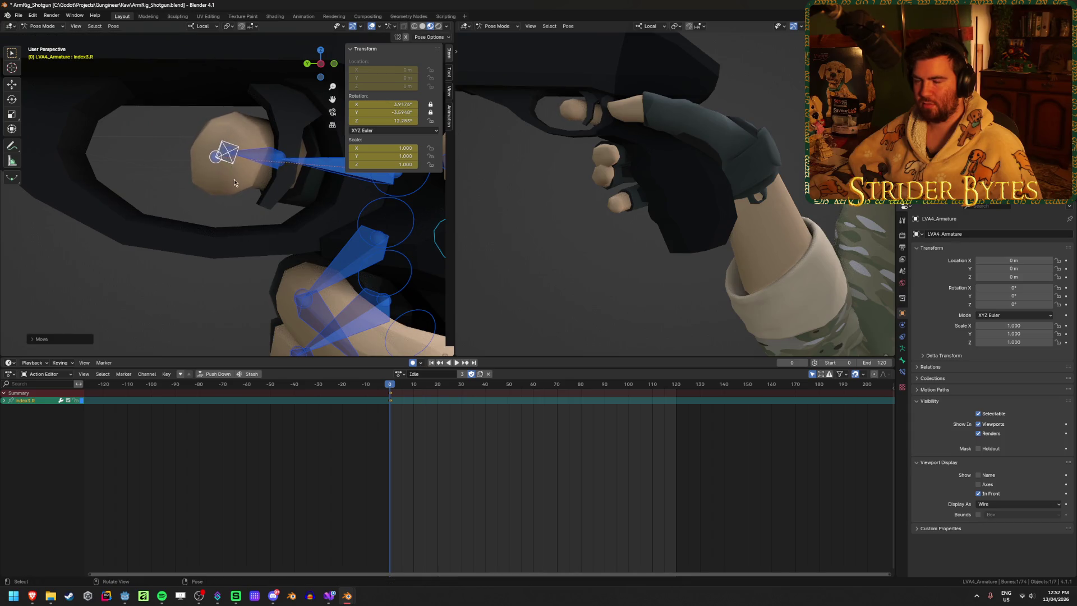
pyautogui.scroll(-5, 223, 166)
pyautogui.moveTo(224, 166); pyautogui.dragTo(313, 172, button='middle')
pyautogui.rightClick(313, 172)
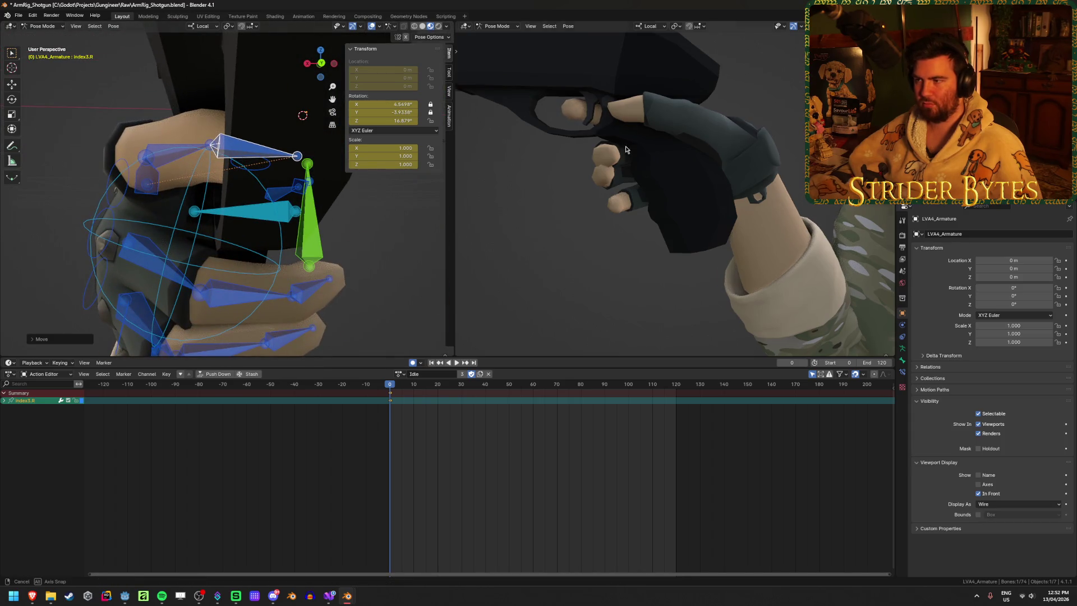
pyautogui.moveTo(589, 169)
pyautogui.mouseDown(button='middle')
pyautogui.moveTo(620, 171)
pyautogui.moveTo(479, 146)
pyautogui.moveTo(505, 152)
pyautogui.mouseUp(button='middle')
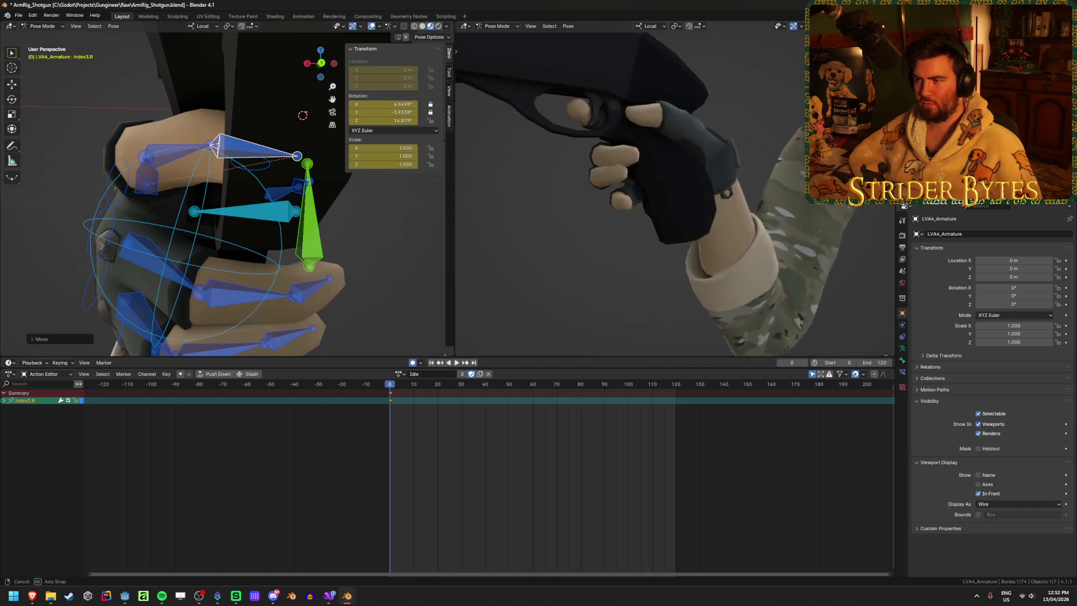
pyautogui.moveTo(252, 211); pyautogui.dragTo(236, 282, button='middle')
pyautogui.scroll(3, 235, 282)
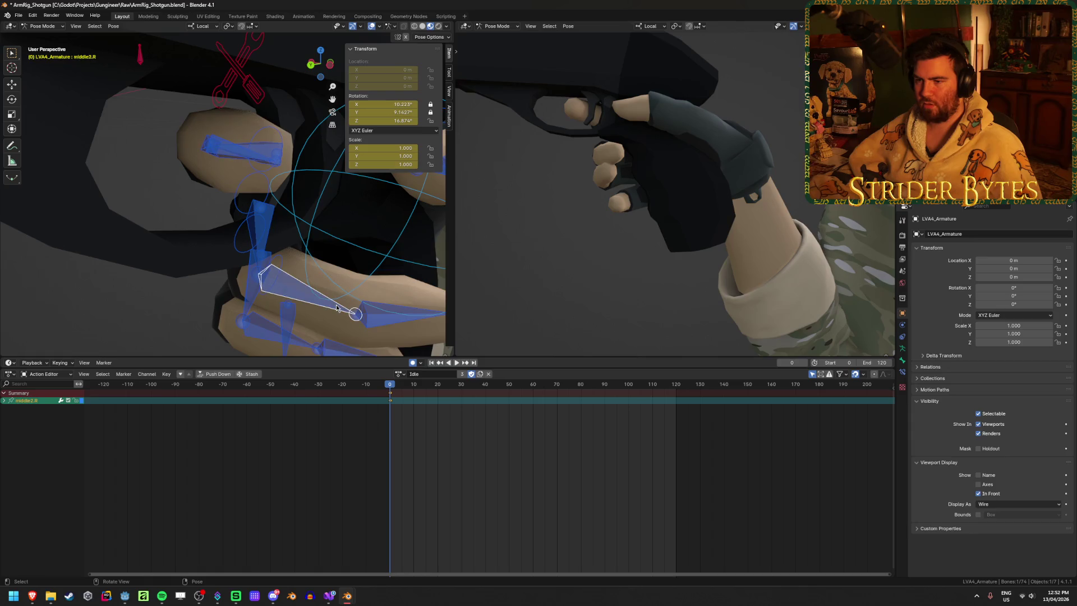
pyautogui.moveTo(337, 308)
pyautogui.mouseDown(button='middle')
pyautogui.moveTo(214, 203)
pyautogui.moveTo(365, 273)
pyautogui.mouseUp(button='middle')
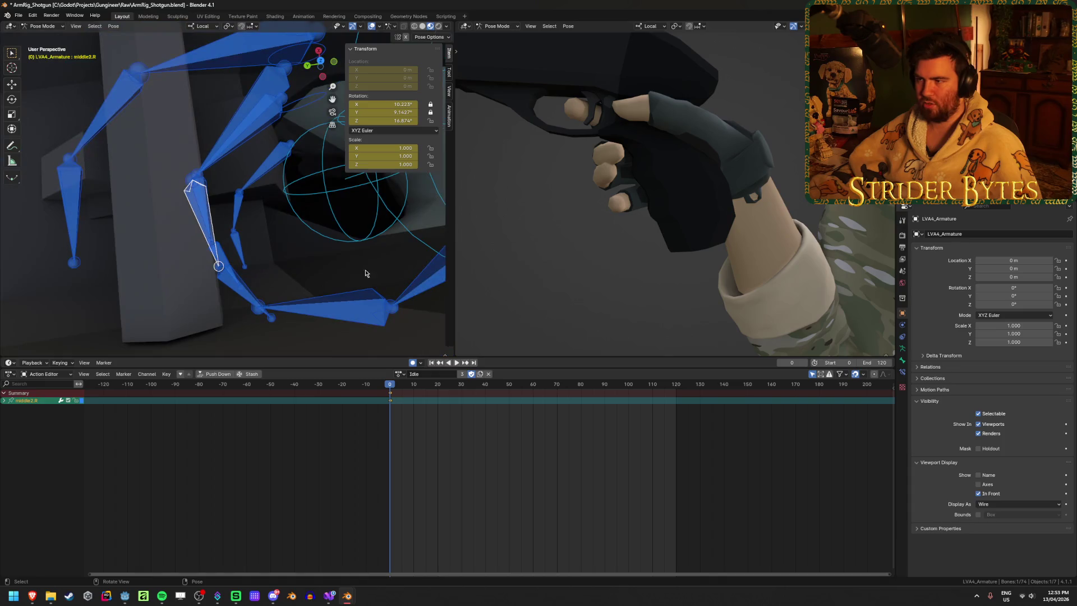
# Step: Rotate middle3.R to curl the middle fingertip further around the grip
pyautogui.moveTo(589, 168); pyautogui.dragTo(644, 181, button='middle')
pyautogui.press('r')
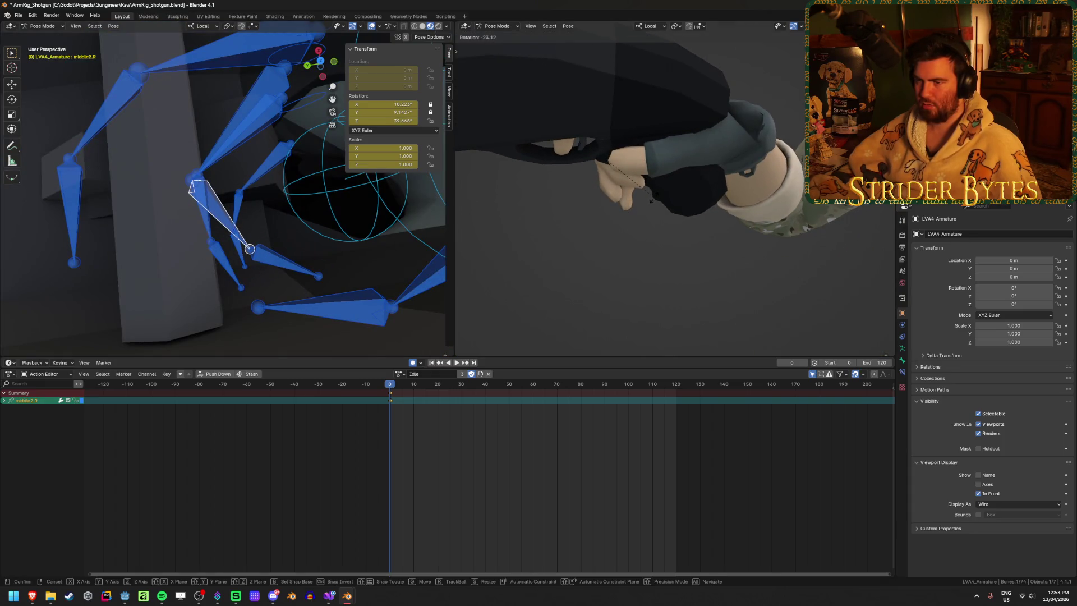
pyautogui.click(631, 205)
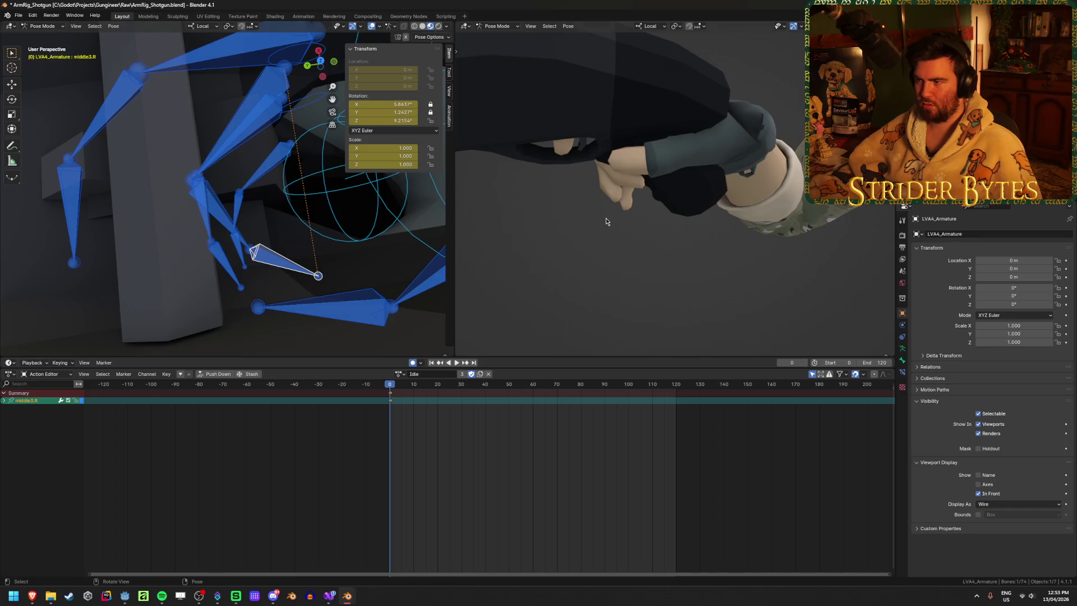
pyautogui.moveTo(606, 221); pyautogui.dragTo(606, 156, button='middle')
pyautogui.moveTo(253, 211)
pyautogui.mouseDown(button='middle')
pyautogui.moveTo(215, 245)
pyautogui.moveTo(245, 215)
pyautogui.moveTo(270, 233)
pyautogui.mouseUp(button='middle')
# Step: Rotate the ring2.R joint twice so the ring finger curls tighter
pyautogui.click(201, 255)
pyautogui.press('r')
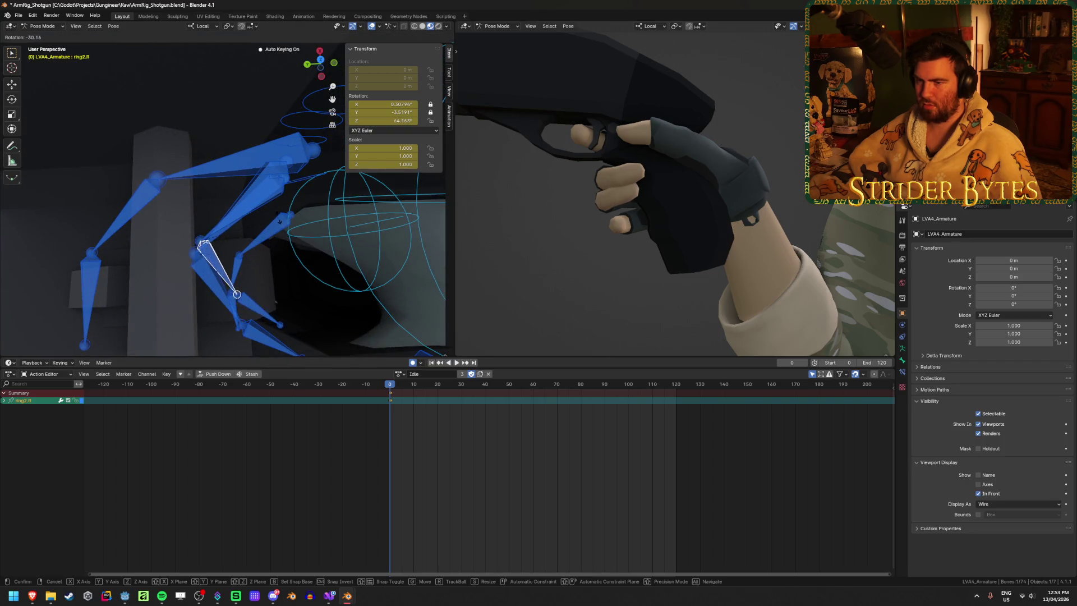
pyautogui.press('Return')
pyautogui.moveTo(639, 202)
pyautogui.mouseDown(button='middle')
pyautogui.moveTo(747, 194)
pyautogui.moveTo(715, 202)
pyautogui.mouseUp(button='middle')
pyautogui.press('r')
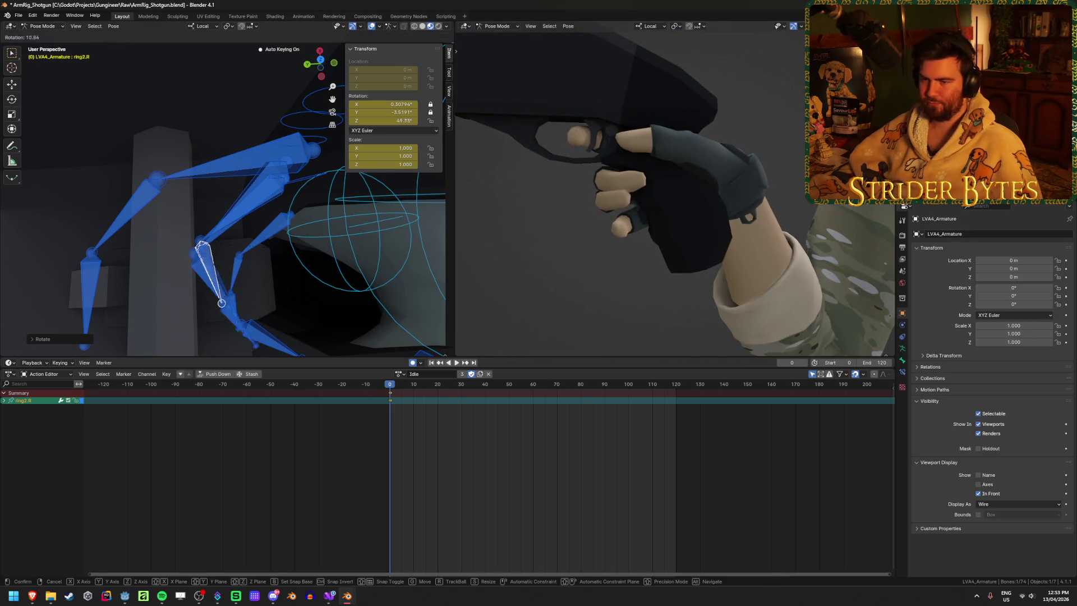
pyautogui.press('Return')
# Step: Rotate the middle1.R base twice to close the middle finger around the grip
pyautogui.click(208, 239)
pyautogui.press('r')
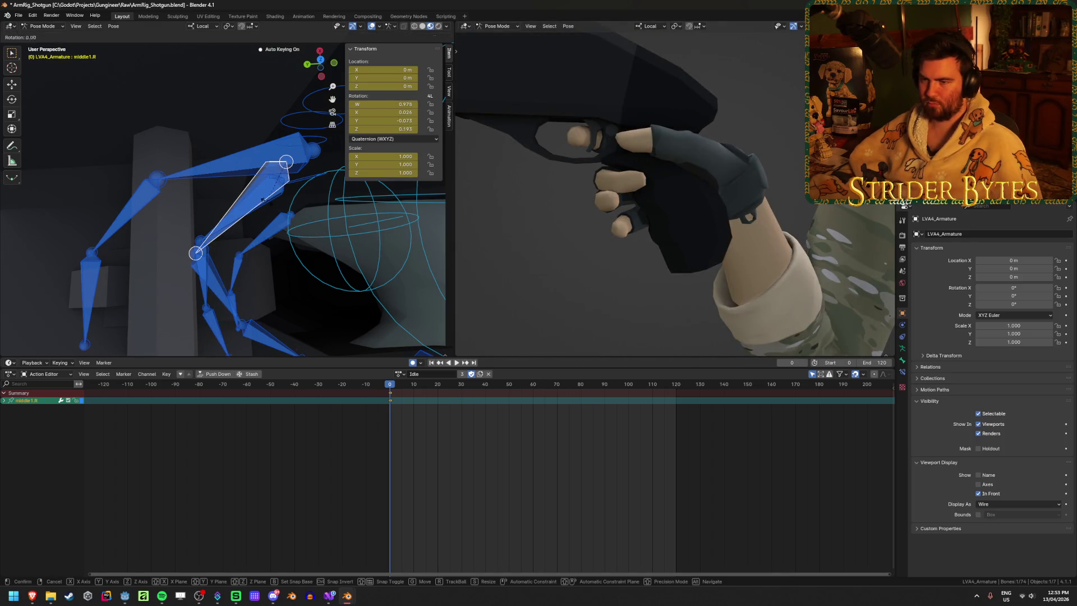
pyautogui.press('Return')
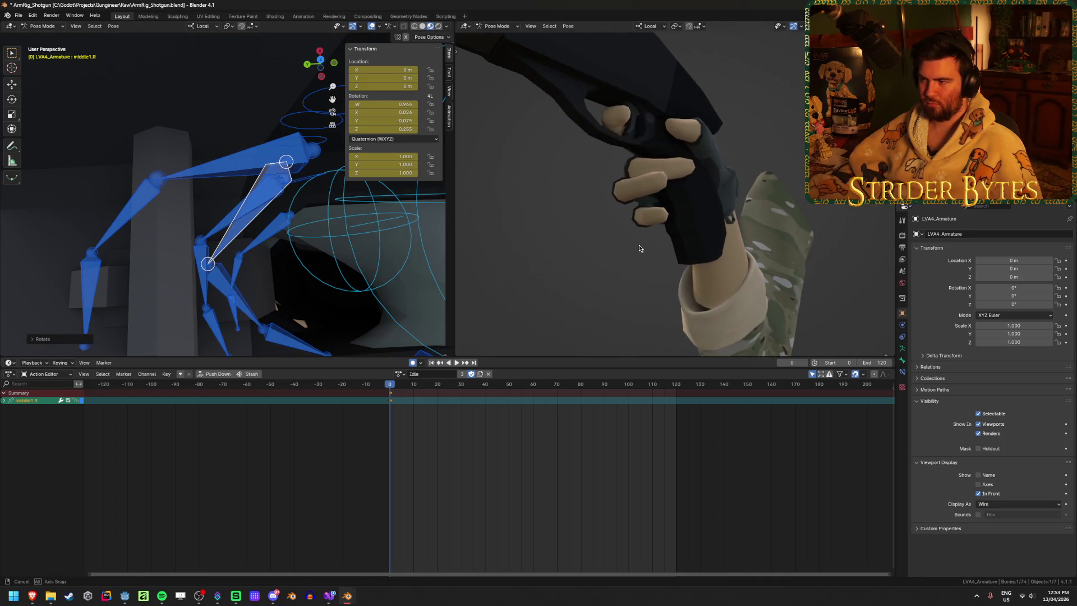
pyautogui.moveTo(673, 203); pyautogui.dragTo(699, 198, button='middle')
pyautogui.press('r')
pyautogui.press('Return')
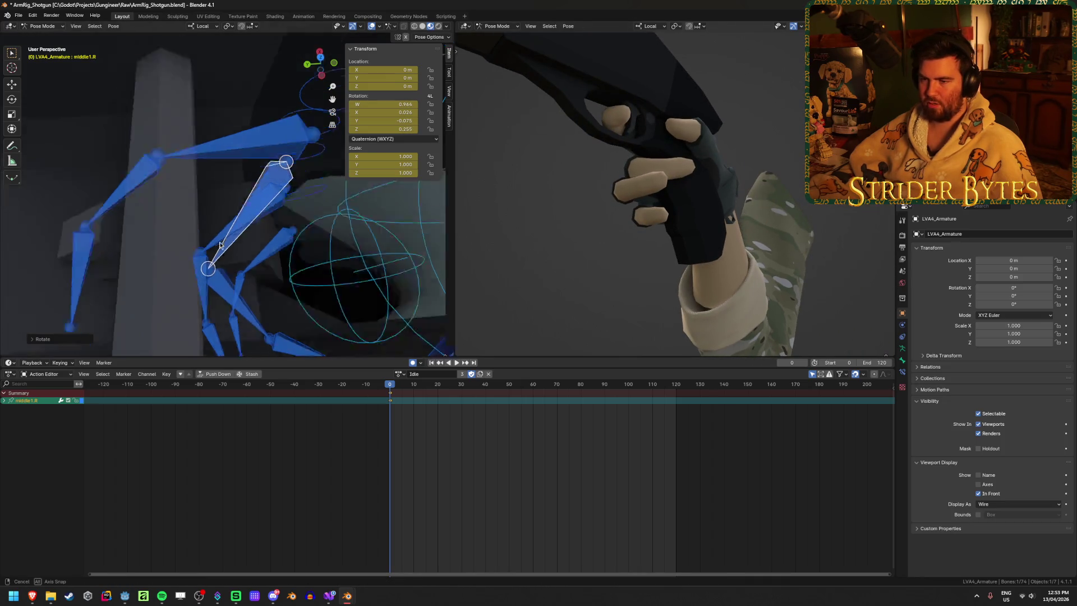
# Step: Rotate the ring1.R base so the ring finger wraps further around the shotgun's grip
pyautogui.moveTo(233, 253)
pyautogui.keyDown('ctrl'); pyautogui.mouseDown(button='middle')
pyautogui.moveTo(233, 199)
pyautogui.moveTo(329, 254)
pyautogui.mouseUp(button='middle'); pyautogui.keyUp('ctrl')
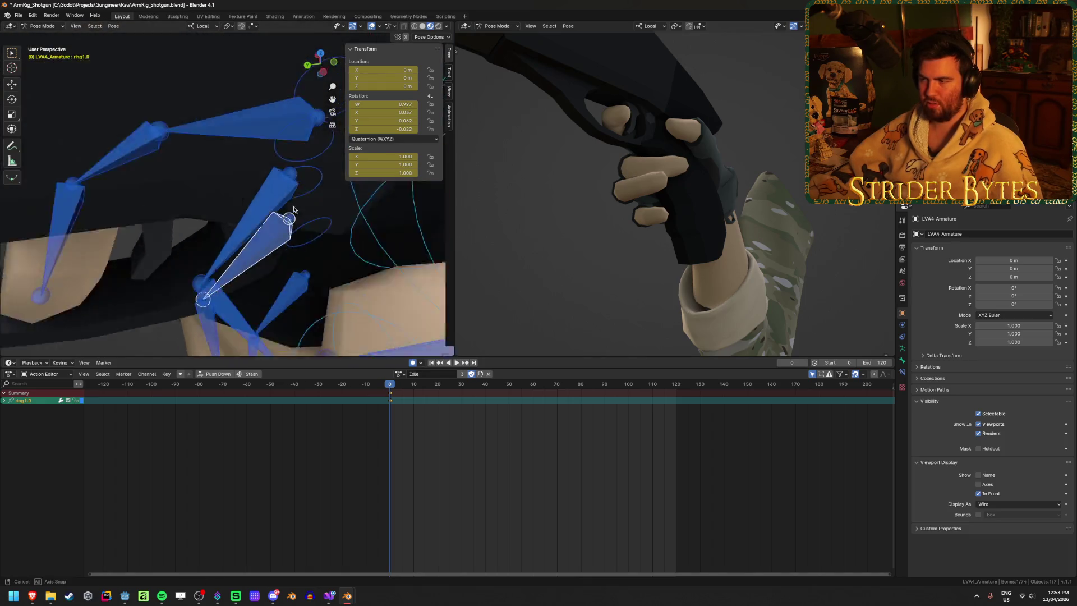
pyautogui.press('r')
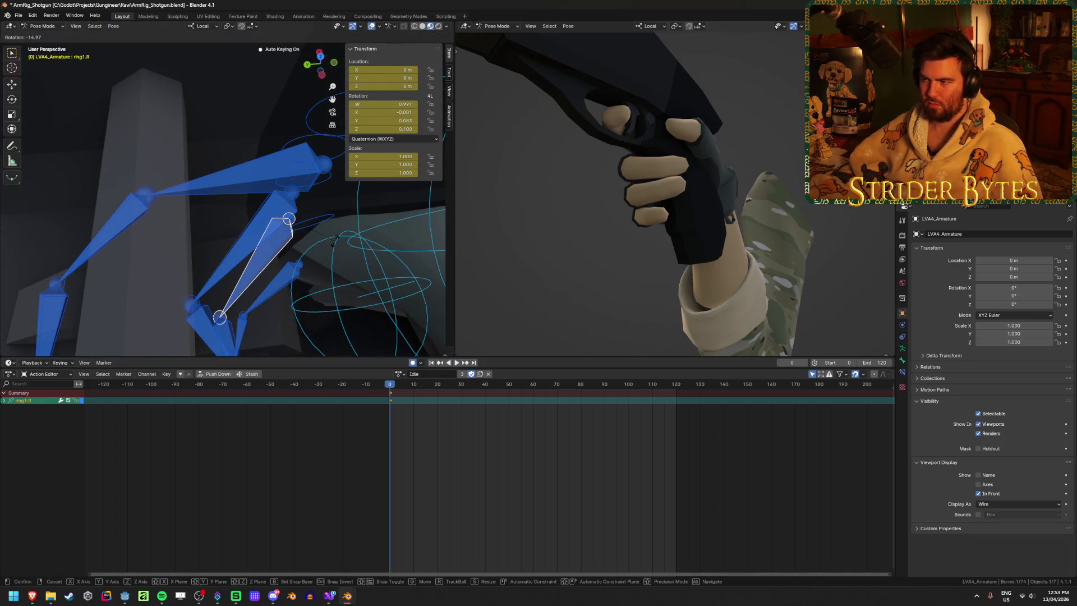
pyautogui.press('Return')
pyautogui.moveTo(476, 236)
pyautogui.mouseDown(button='middle')
pyautogui.moveTo(744, 215)
pyautogui.moveTo(721, 136)
pyautogui.mouseUp(button='middle')
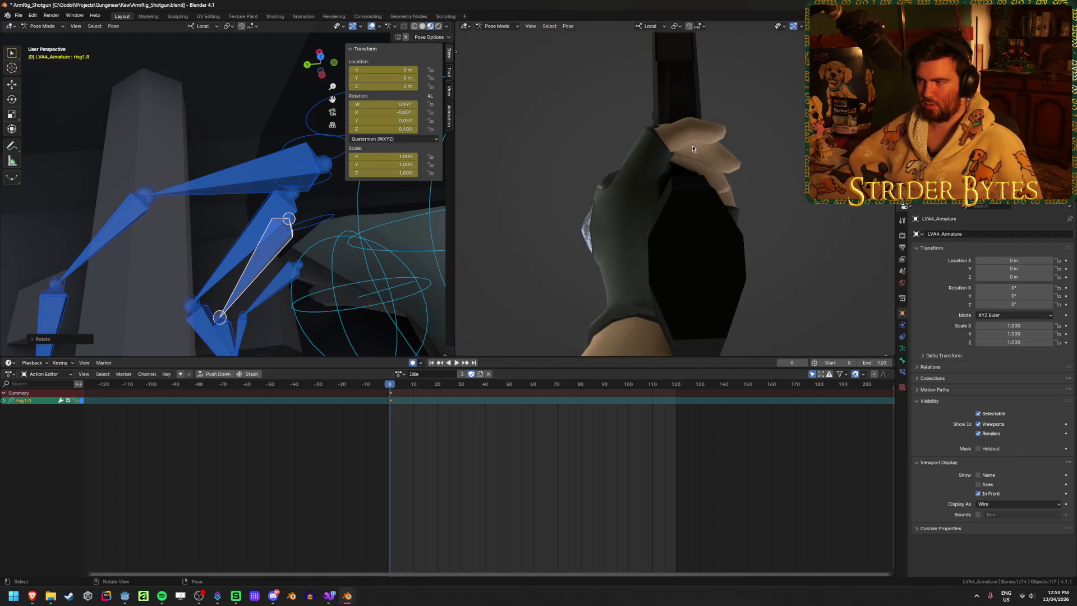
pyautogui.moveTo(203, 307)
pyautogui.mouseDown(button='middle')
pyautogui.moveTo(274, 183)
pyautogui.moveTo(257, 216)
pyautogui.mouseUp(button='middle')
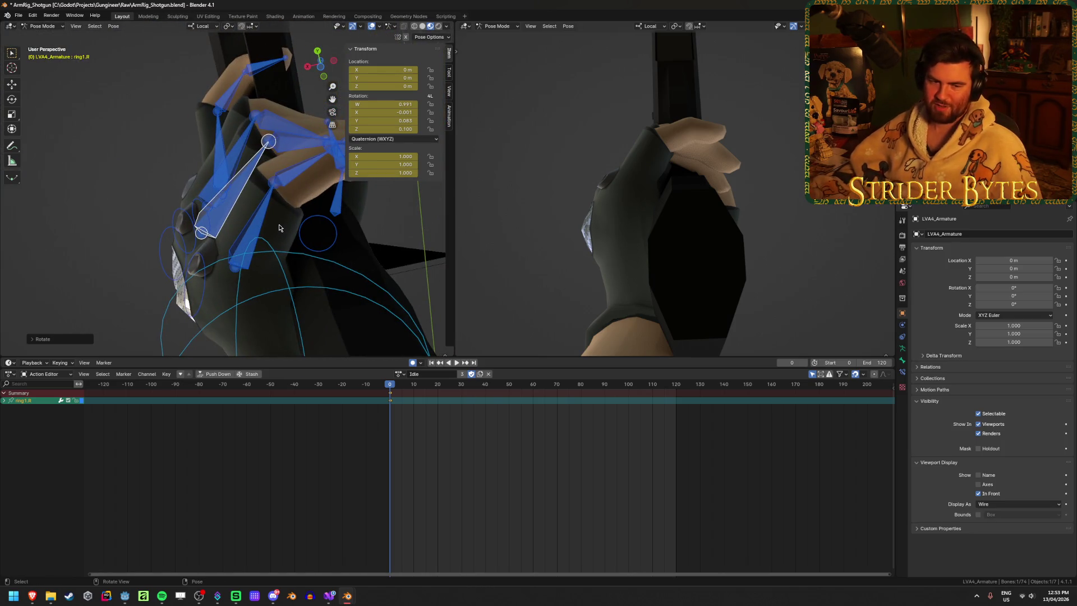
# Step: Rotate the right pinky1.R base and pinky3.R tip bones to bend the little finger toward the grip
pyautogui.click(244, 228)
pyautogui.moveTo(244, 228)
pyautogui.mouseDown(button='middle')
pyautogui.moveTo(304, 175)
pyautogui.moveTo(247, 170)
pyautogui.moveTo(258, 143)
pyautogui.mouseUp(button='middle')
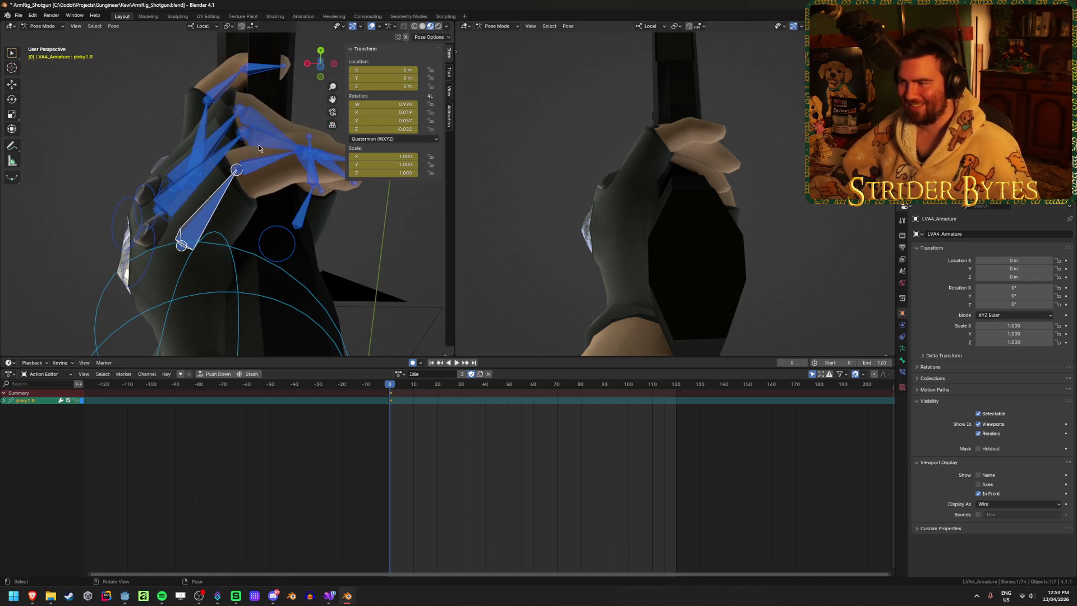
pyautogui.press('r')
pyautogui.click(292, 185)
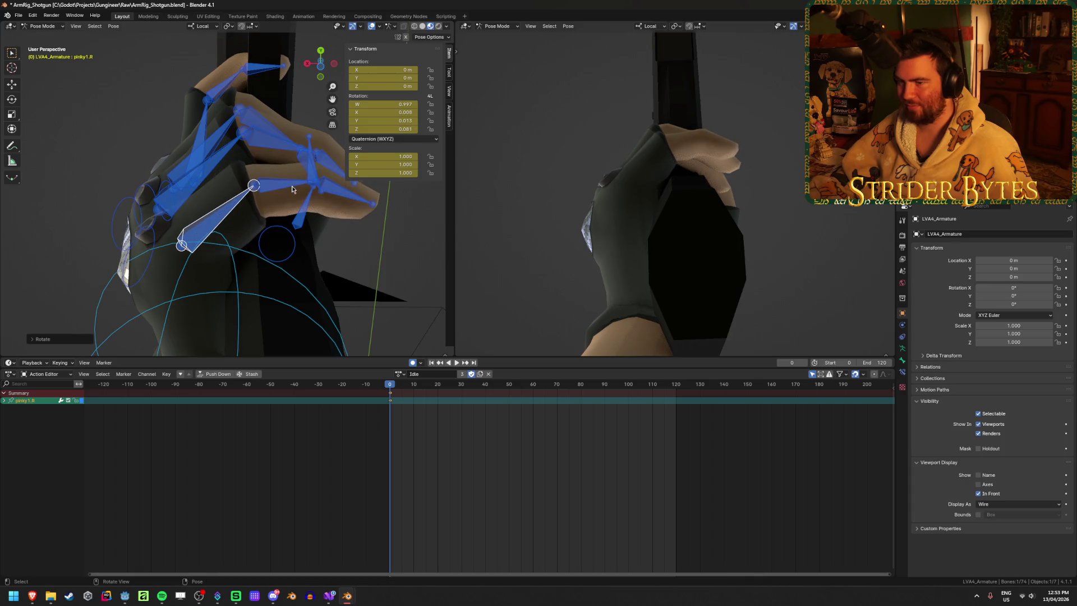
pyautogui.click(345, 209)
pyautogui.press('r')
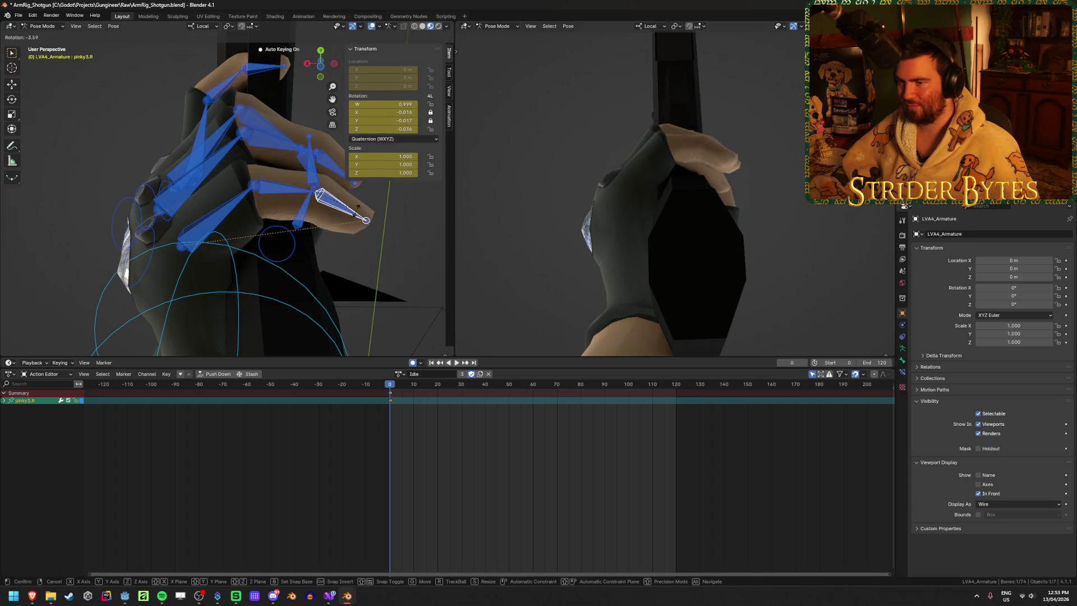
pyautogui.click(344, 237)
pyautogui.moveTo(606, 193)
pyautogui.mouseDown(button='middle')
pyautogui.moveTo(723, 280)
pyautogui.moveTo(706, 153)
pyautogui.mouseUp(button='middle')
pyautogui.moveTo(314, 173); pyautogui.dragTo(241, 166, button='middle')
# Step: Rotate the right ring1.R base and ring fingertip bones so the ring finger curls onto the grip
pyautogui.click(205, 142)
pyautogui.scroll(2, 241, 166)
pyautogui.press('r')
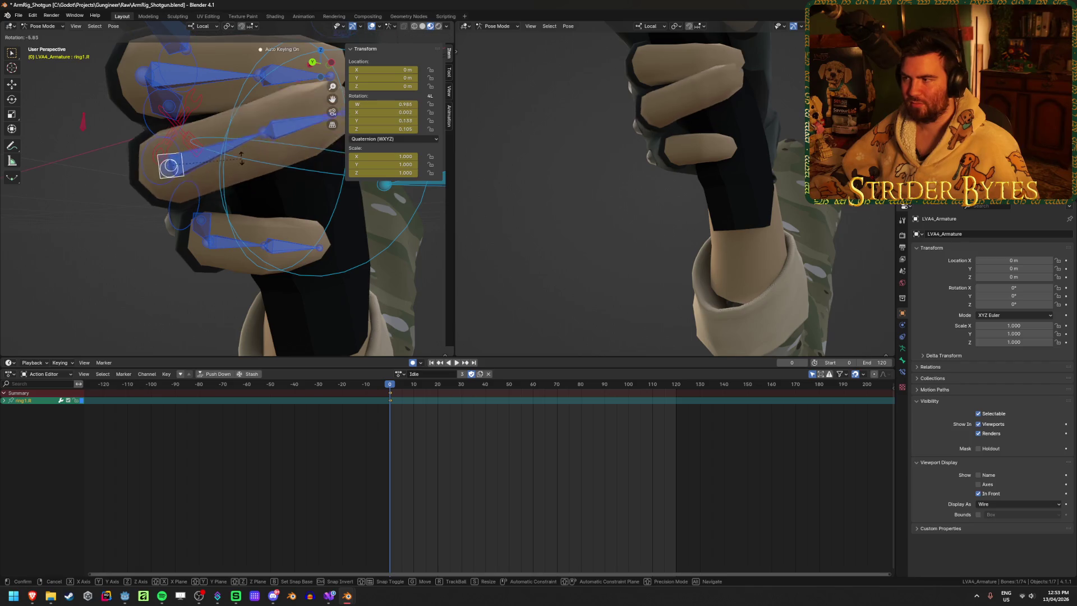
pyautogui.click(188, 174)
pyautogui.moveTo(188, 174)
pyautogui.mouseDown(button='middle')
pyautogui.moveTo(246, 75)
pyautogui.moveTo(230, 193)
pyautogui.mouseUp(button='middle')
pyautogui.press('r')
pyautogui.press('Return')
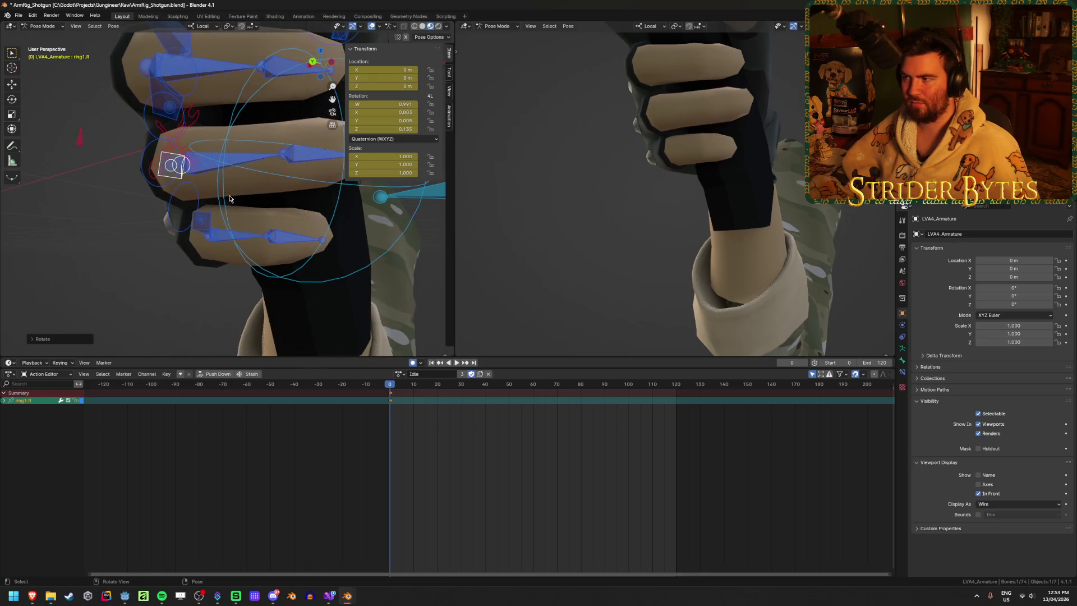
pyautogui.moveTo(664, 169); pyautogui.dragTo(589, 139, button='middle')
pyautogui.moveTo(253, 211); pyautogui.dragTo(320, 257, button='middle')
pyautogui.click(319, 257)
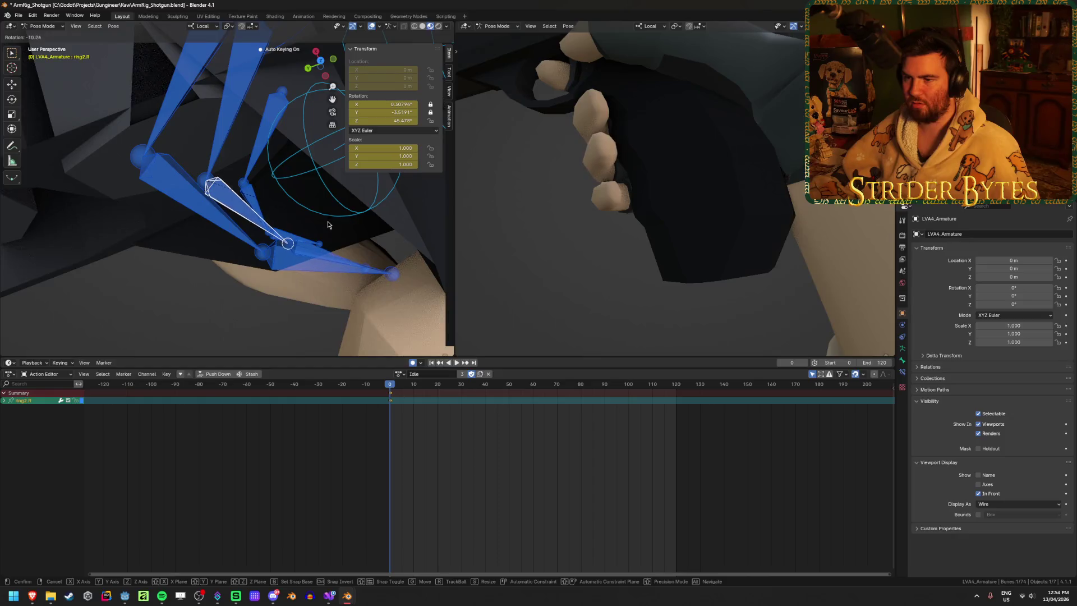
pyautogui.click(320, 256)
pyautogui.press('r')
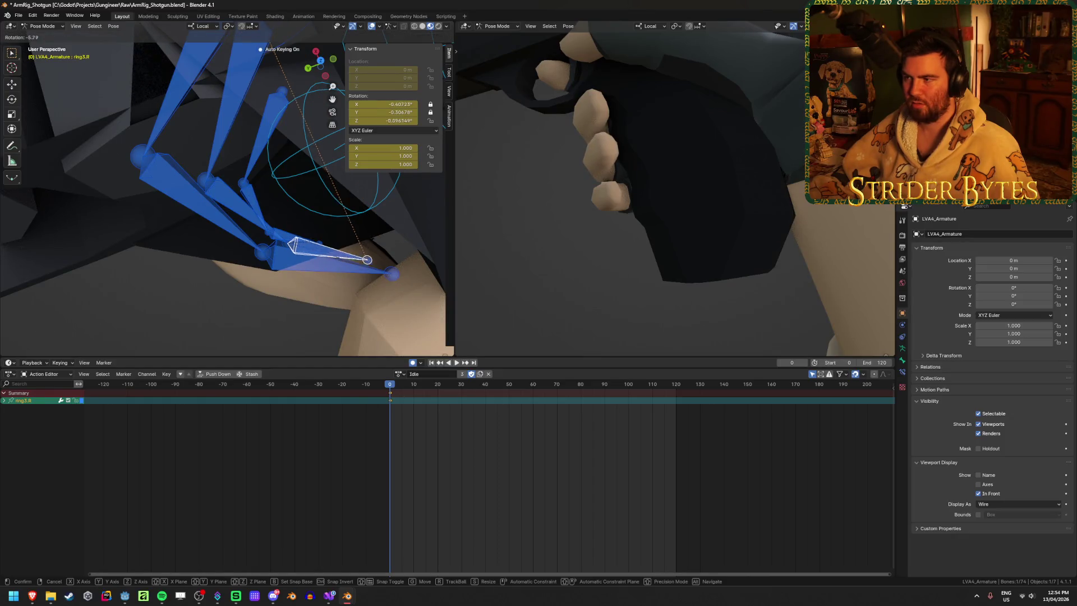
pyautogui.press('Return')
# Step: Rotate the right pinky's second and tip bones to close the little finger further
pyautogui.click(244, 227)
pyautogui.moveTo(245, 227); pyautogui.dragTo(252, 278, button='middle')
pyautogui.click(252, 277)
pyautogui.press('r')
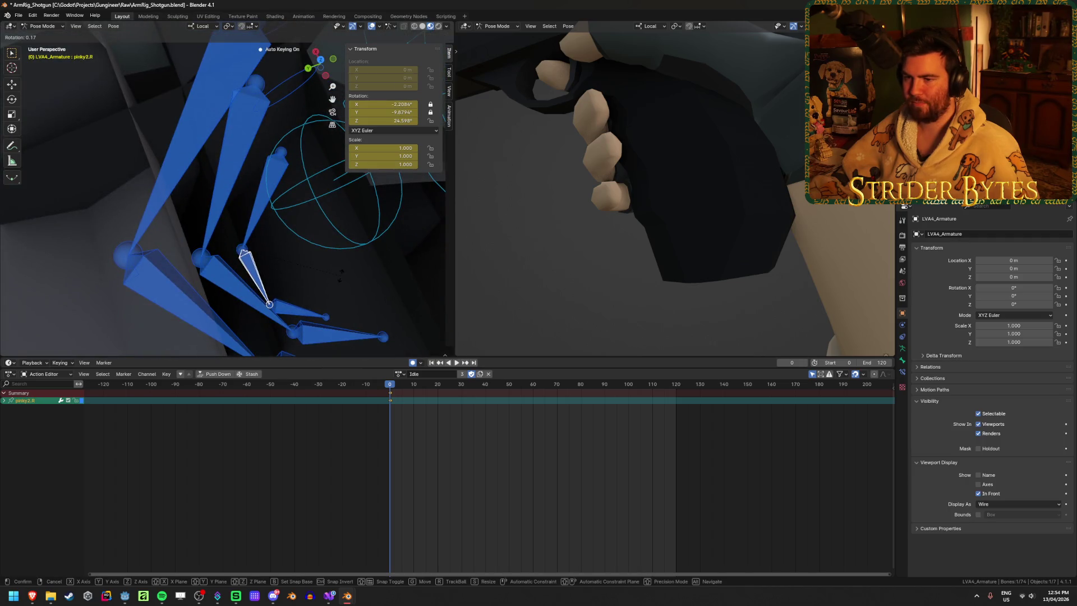
pyautogui.press('Return')
pyautogui.click(334, 292)
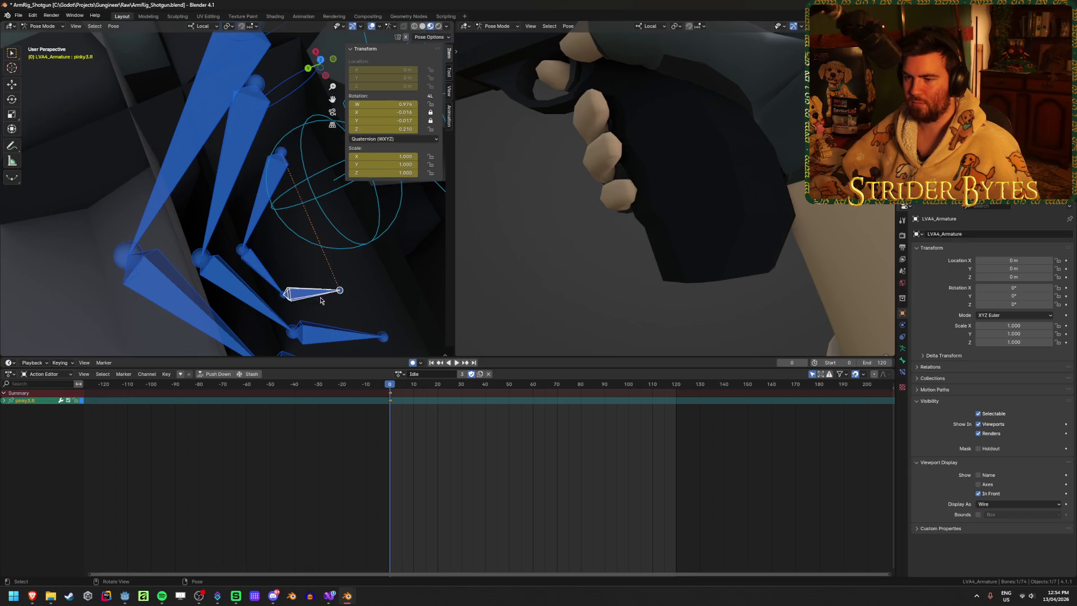
pyautogui.press('r')
pyautogui.press('Return')
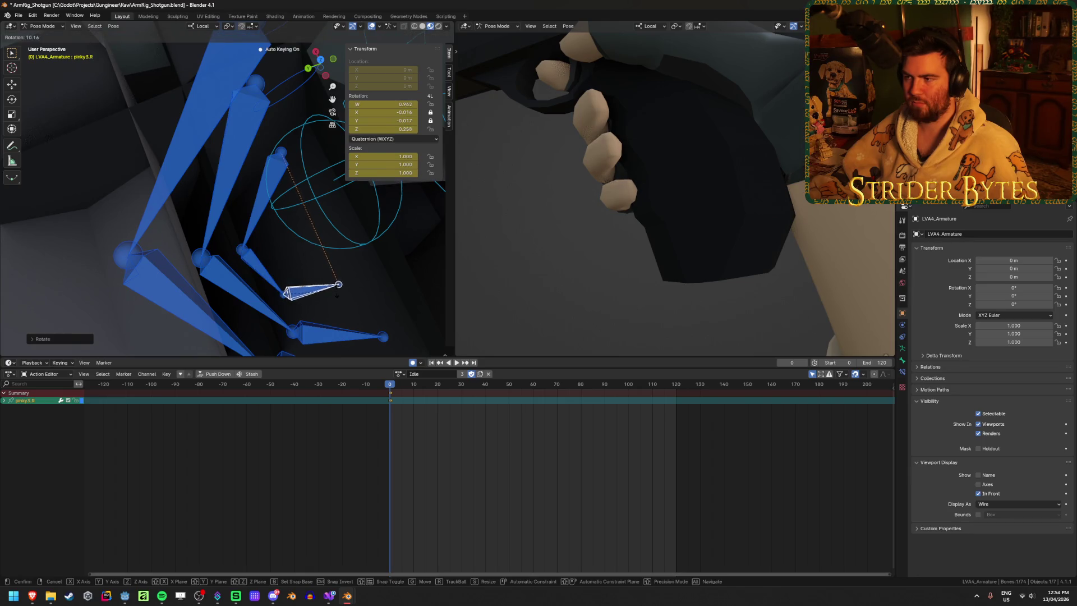
pyautogui.press('Return')
pyautogui.moveTo(674, 169)
pyautogui.mouseDown(button='middle')
pyautogui.moveTo(735, 135)
pyautogui.moveTo(272, 282)
pyautogui.mouseUp(button='middle')
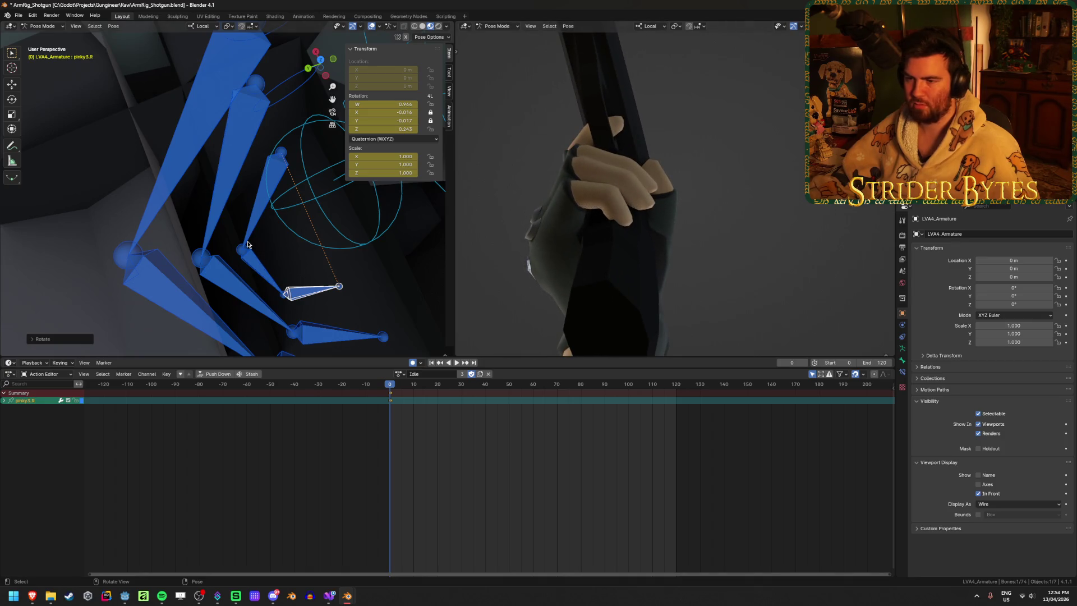
# Step: Re-rotate the right pinky's base bone and begin adjusting its second bone around the grip
pyautogui.click(248, 244)
pyautogui.moveTo(248, 244); pyautogui.dragTo(406, 210, button='middle')
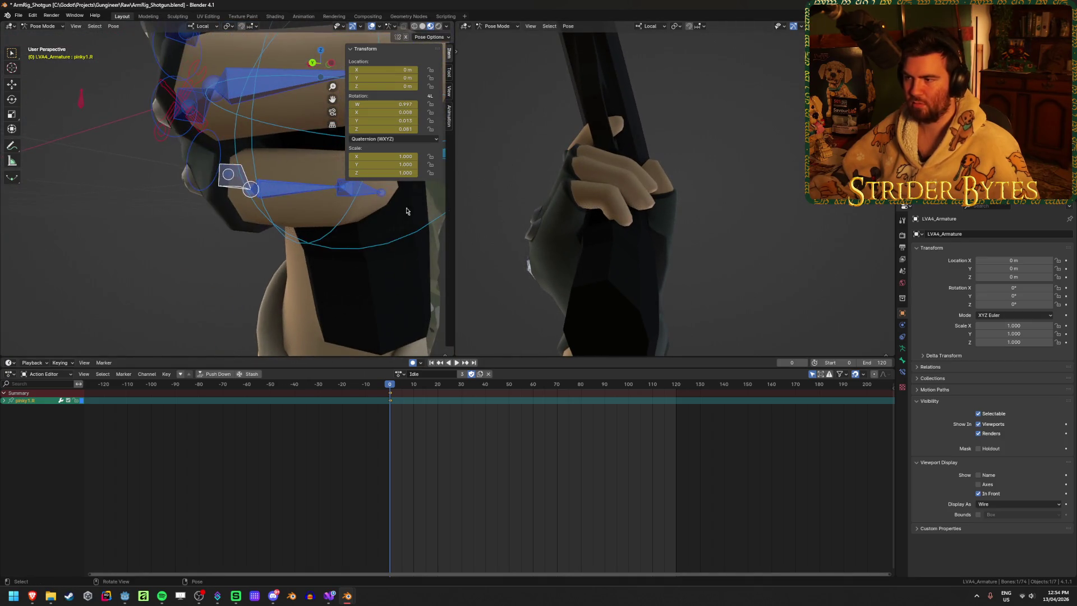
pyautogui.moveTo(342, 239); pyautogui.dragTo(333, 194, button='middle')
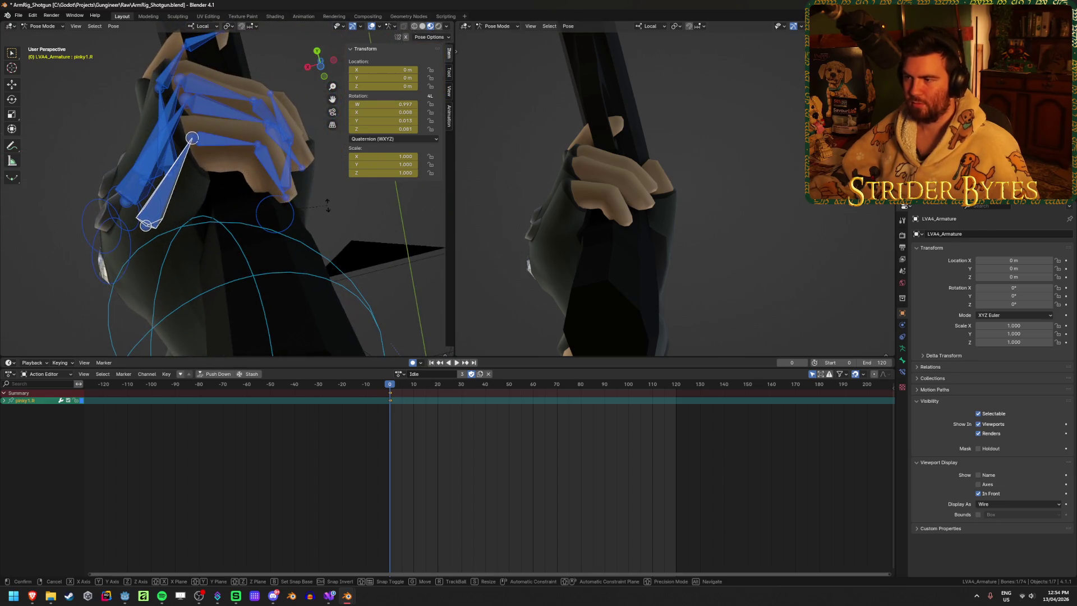
pyautogui.press('r')
pyautogui.press('Escape')
pyautogui.click(199, 152)
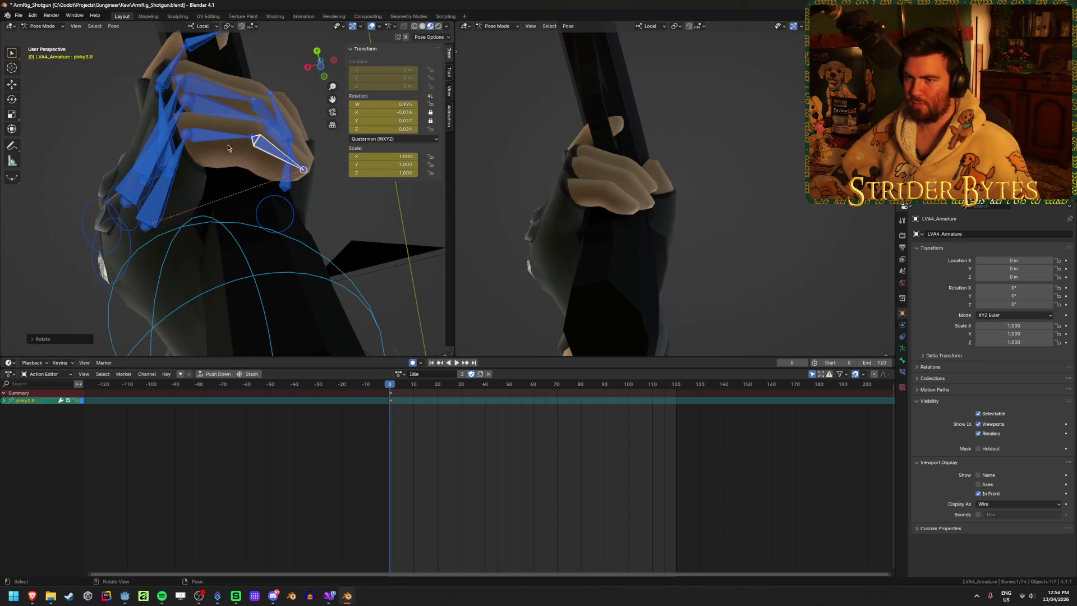
pyautogui.click(198, 153)
pyautogui.press('r')
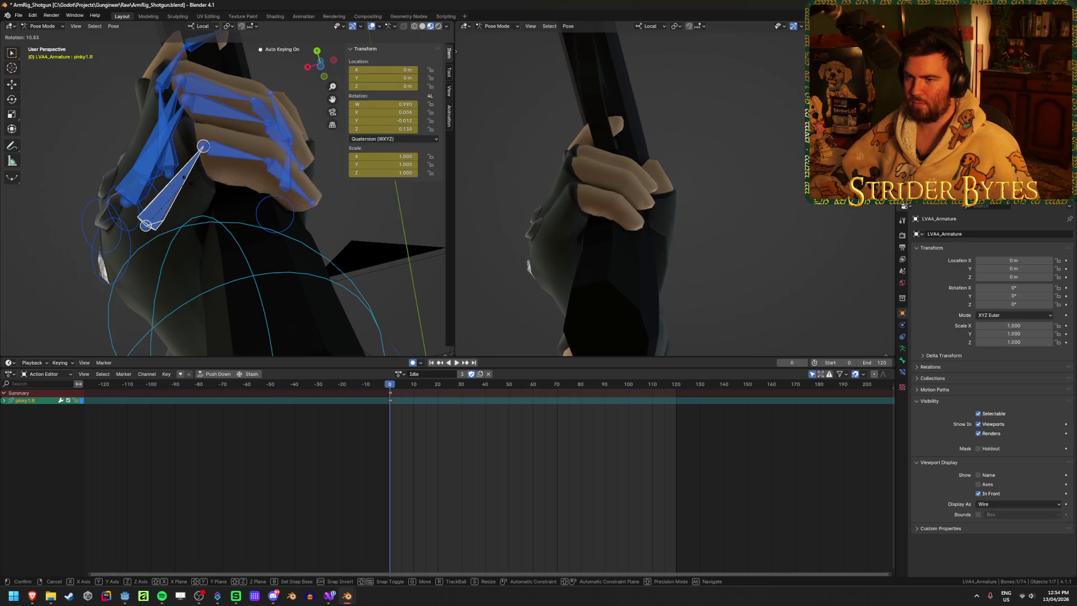
pyautogui.click(208, 154)
pyautogui.press('r')
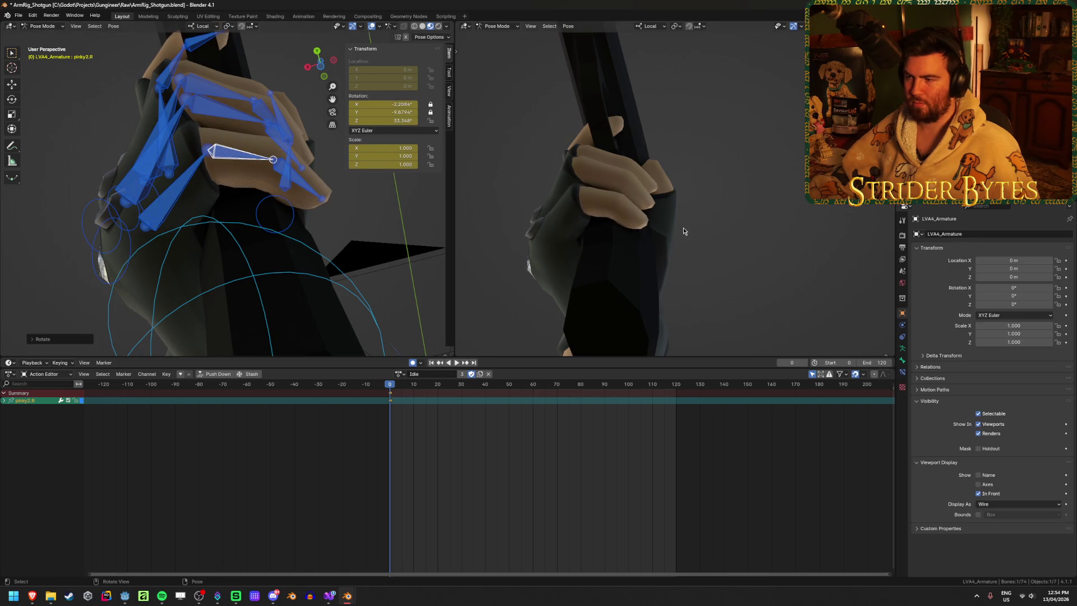
pyautogui.moveTo(685, 234)
pyautogui.mouseDown(button='middle')
pyautogui.moveTo(588, 239)
pyautogui.moveTo(588, 306)
pyautogui.mouseUp(button='middle')
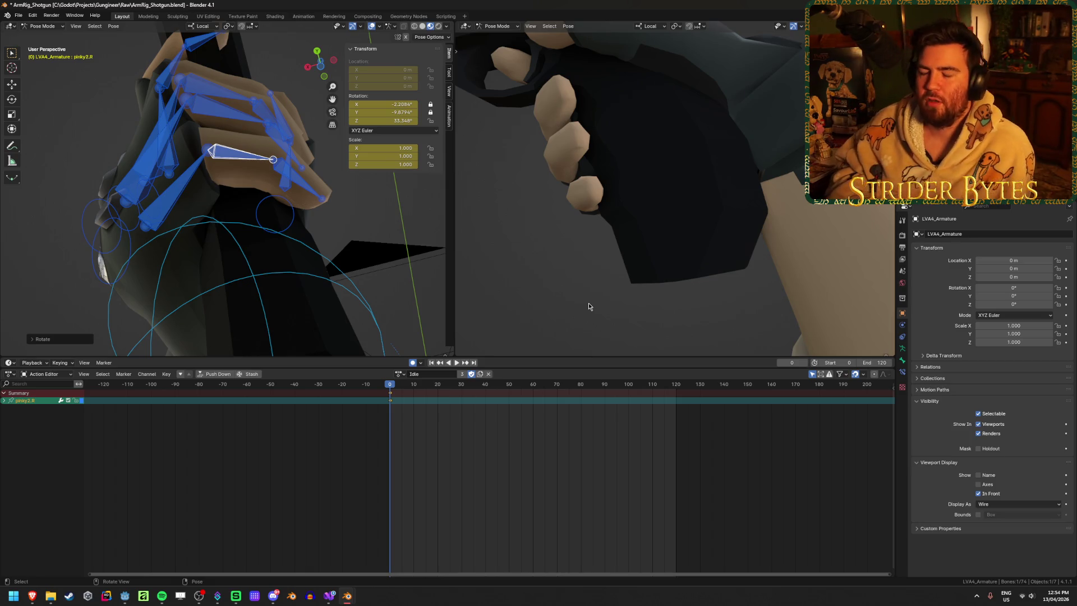
pyautogui.scroll(3, 349, 217)
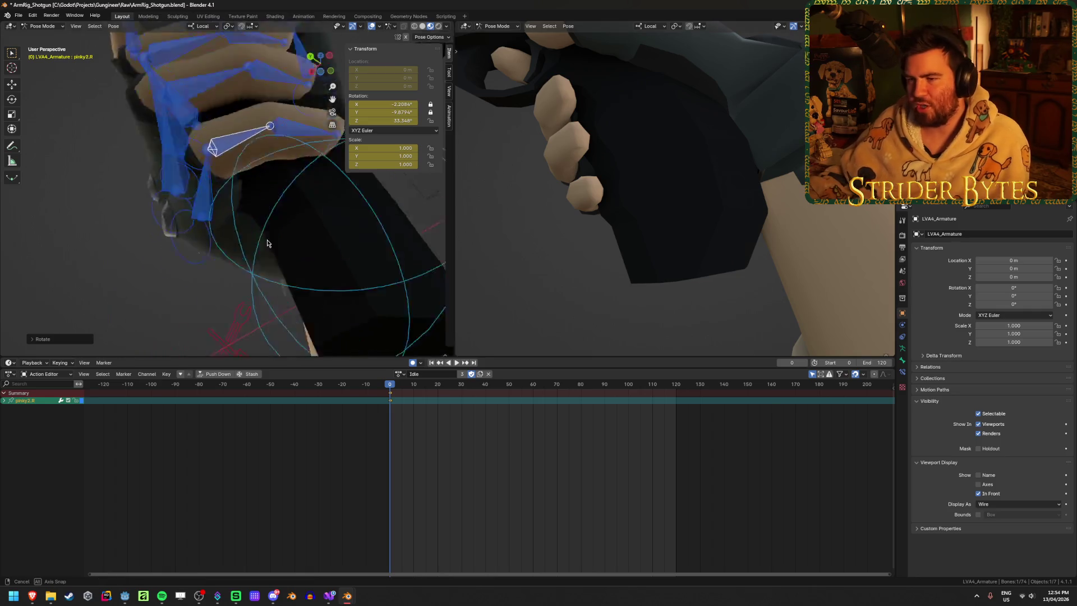
# Step: Rotate the right pinky base bone again and check the hand from several angles
pyautogui.moveTo(348, 217)
pyautogui.mouseDown(button='middle')
pyautogui.moveTo(245, 269)
pyautogui.moveTo(200, 263)
pyautogui.moveTo(235, 255)
pyautogui.mouseUp(button='middle')
pyautogui.press('r')
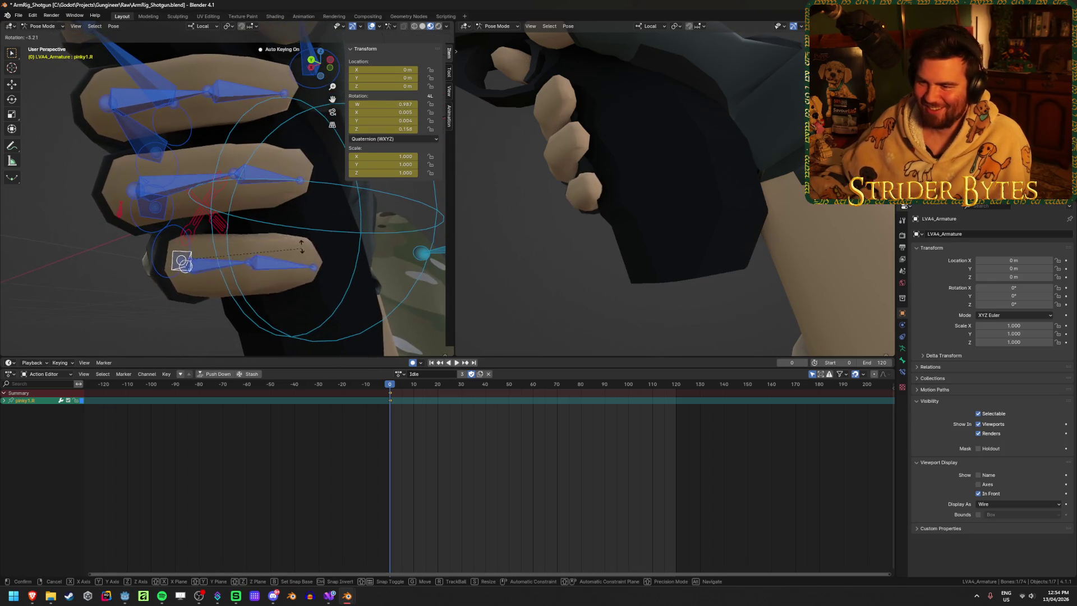
pyautogui.click(299, 228)
pyautogui.moveTo(644, 205); pyautogui.dragTo(700, 211, button='middle')
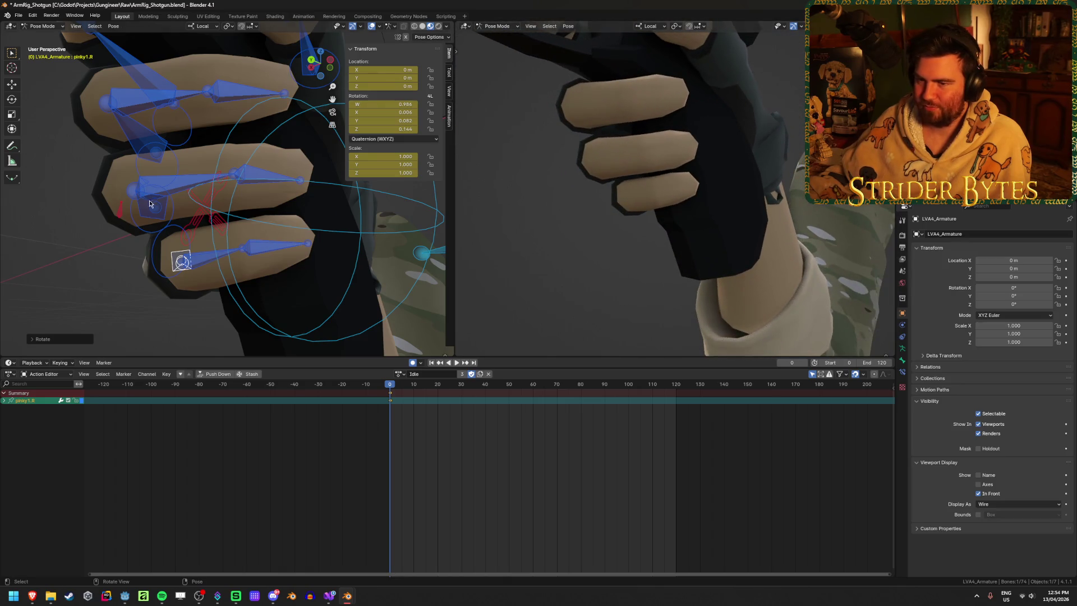
pyautogui.moveTo(505, 240)
pyautogui.mouseDown(button='middle')
pyautogui.moveTo(869, 229)
pyautogui.moveTo(802, 214)
pyautogui.mouseUp(button='middle')
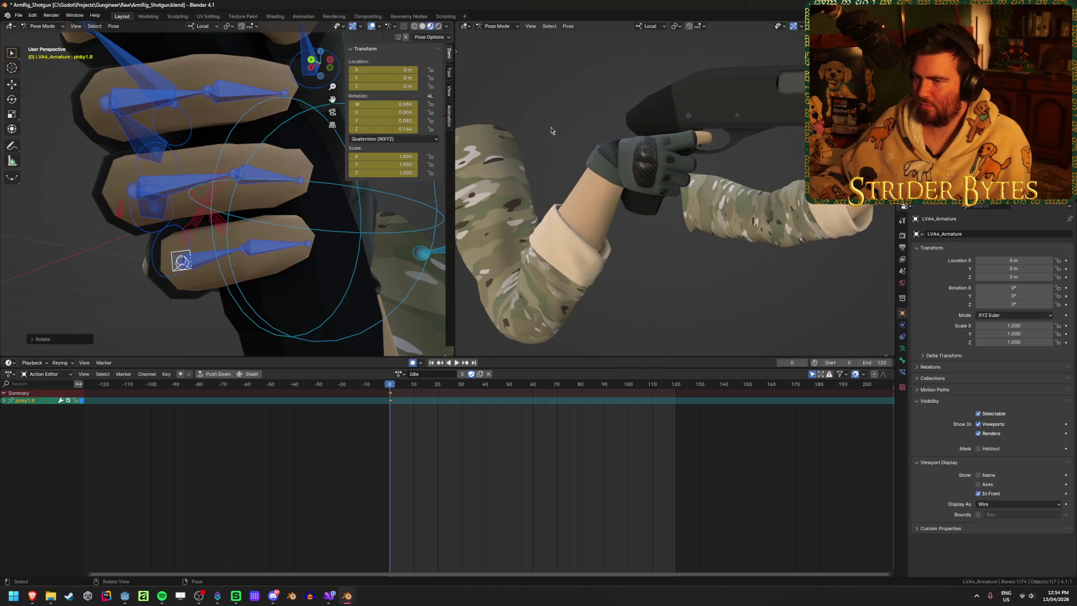
pyautogui.moveTo(277, 135)
pyautogui.mouseDown(button='middle')
pyautogui.moveTo(310, 120)
pyautogui.moveTo(353, 126)
pyautogui.mouseUp(button='middle')
# Step: Rotate the right Index1.R base bone twice to relax the index finger, then deselect all bones
pyautogui.click(303, 163)
pyautogui.moveTo(303, 162)
pyautogui.mouseDown(button='middle')
pyautogui.moveTo(250, 225)
pyautogui.moveTo(260, 202)
pyautogui.moveTo(213, 166)
pyautogui.moveTo(151, 202)
pyautogui.moveTo(212, 220)
pyautogui.mouseUp(button='middle')
pyautogui.press('r')
pyautogui.click(281, 170)
pyautogui.press('r')
pyautogui.click(125, 218)
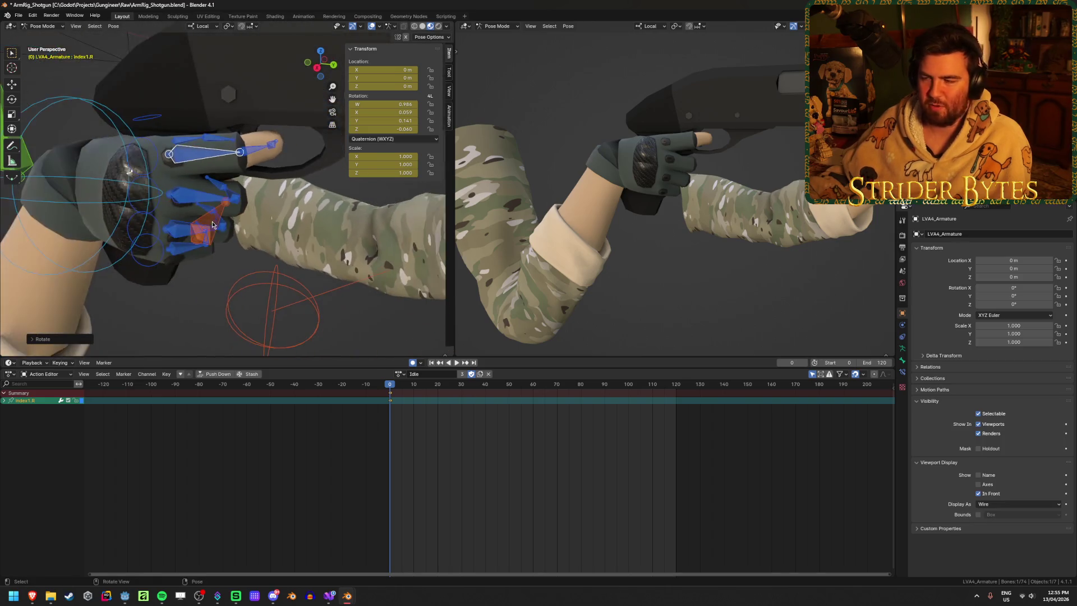
pyautogui.click(721, 203)
pyautogui.moveTo(694, 173); pyautogui.dragTo(699, 239, button='middle')
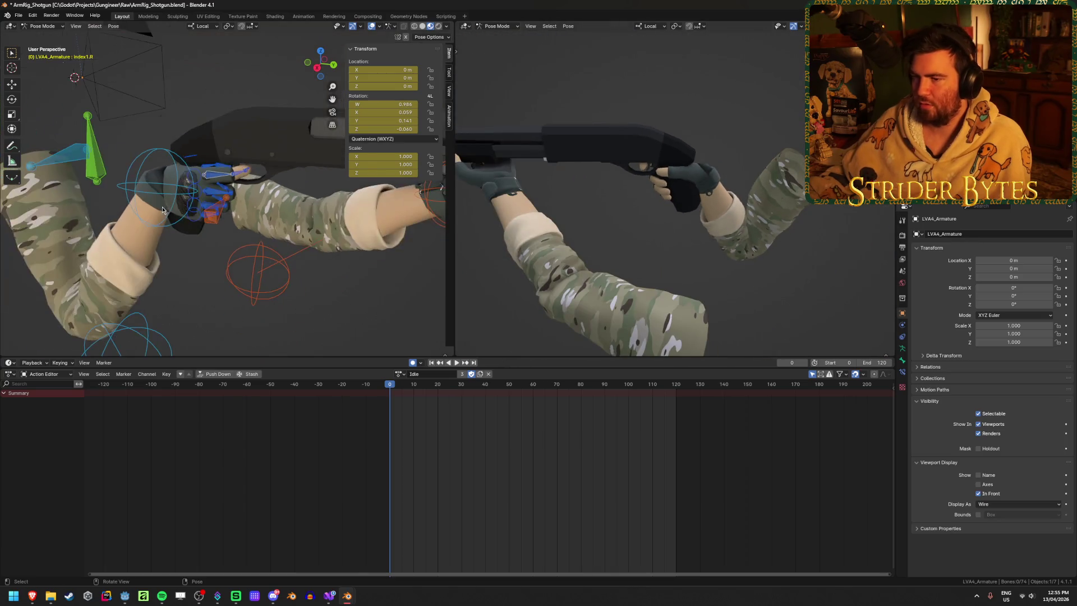
pyautogui.scroll(-2, 693, 239)
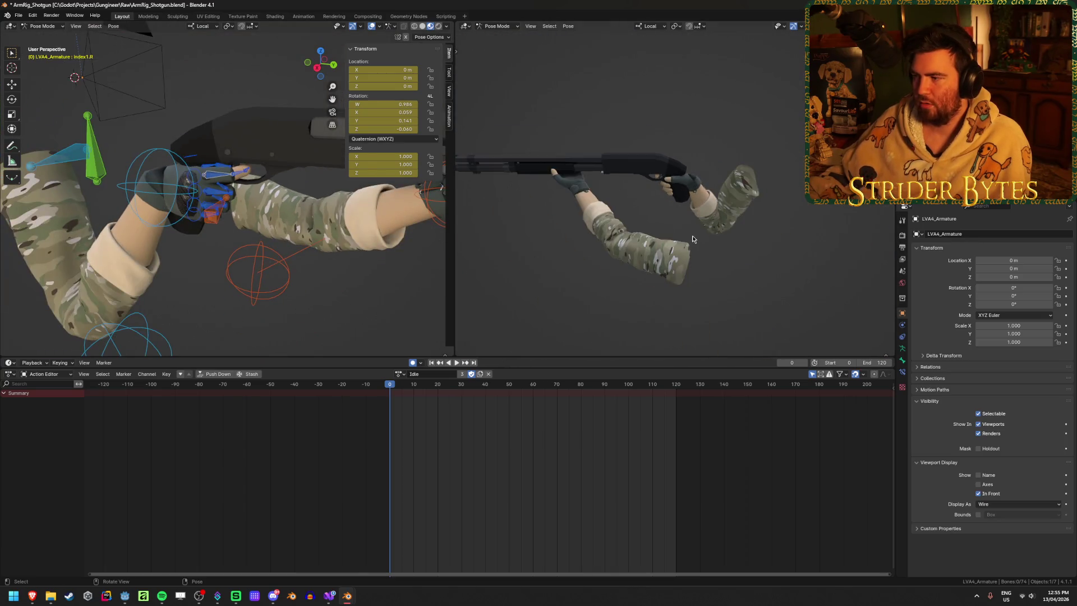
# Step: Save the blend file, move handIK.L along the shotgun, and show the scene camera in the right viewport
pyautogui.click(433, 209)
pyautogui.press('KP_Decimal')
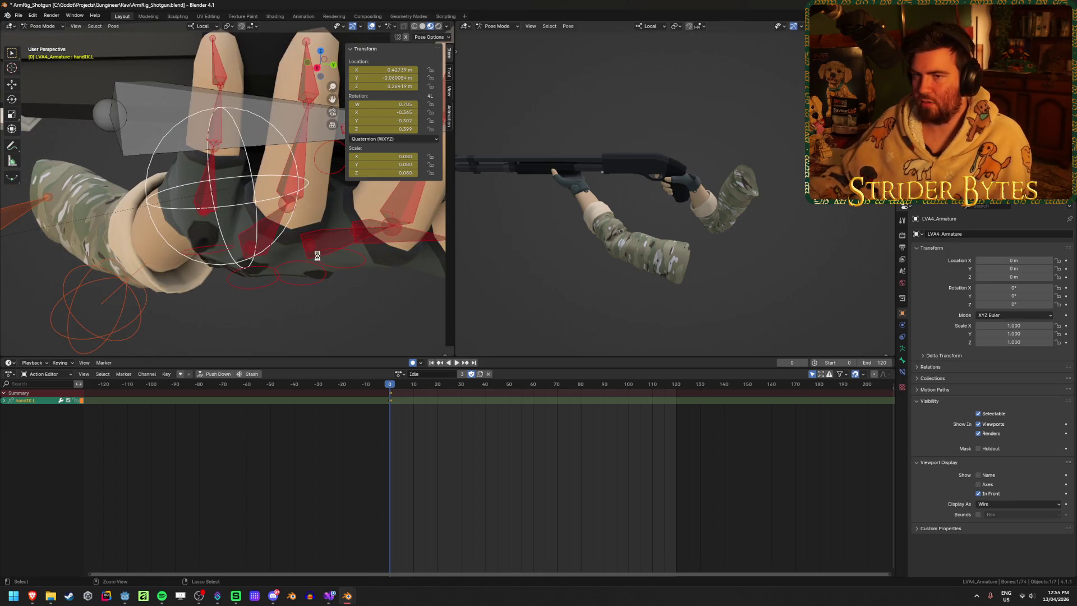
pyautogui.hotkey('ctrl', 's')
pyautogui.scroll(-5, 295, 242)
pyautogui.scroll(-1, 296, 242)
pyautogui.scroll(3, 295, 242)
pyautogui.scroll(2, 337, 232)
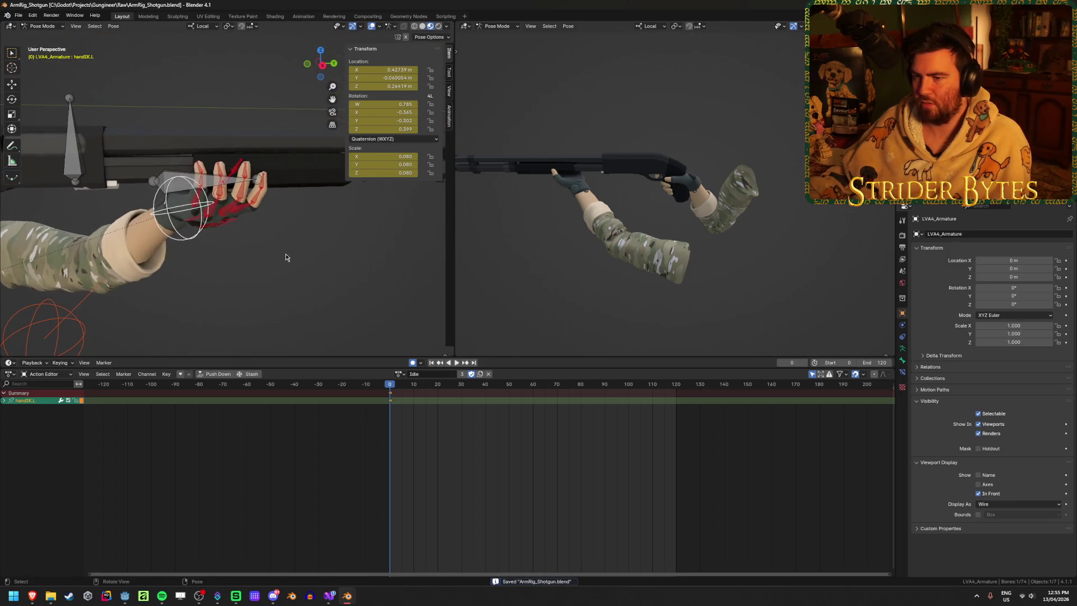
pyautogui.press('g')
pyautogui.click(339, 254)
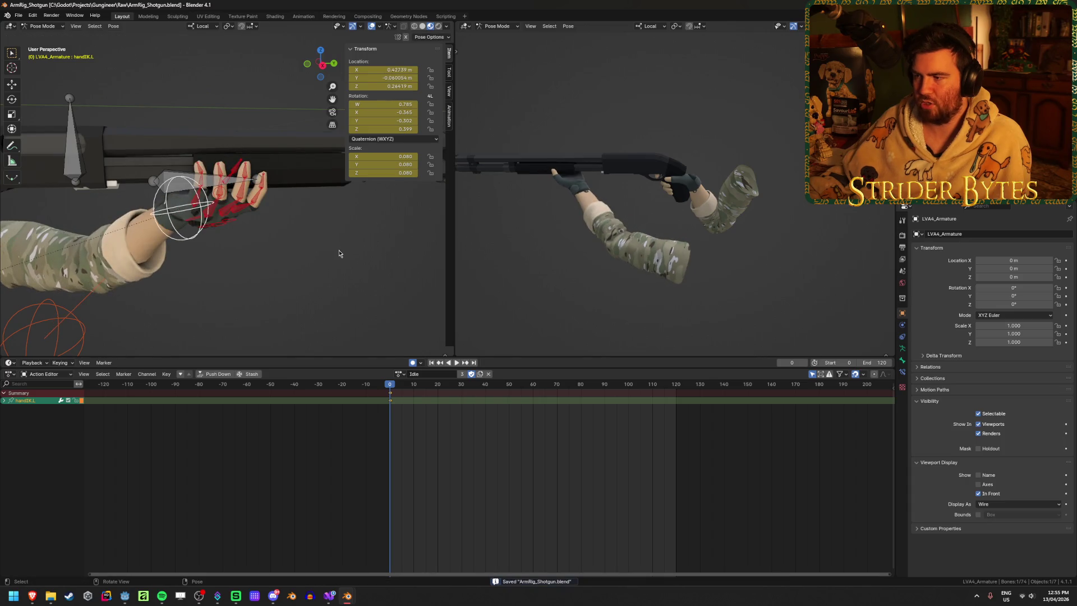
pyautogui.press('KP_0')
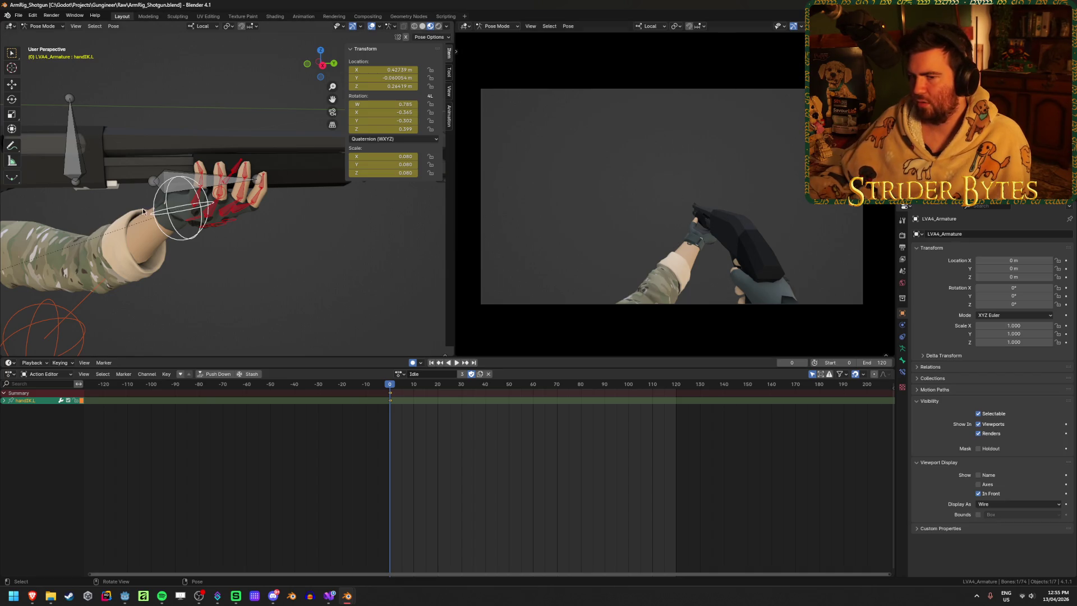
pyautogui.scroll(-3, 144, 211)
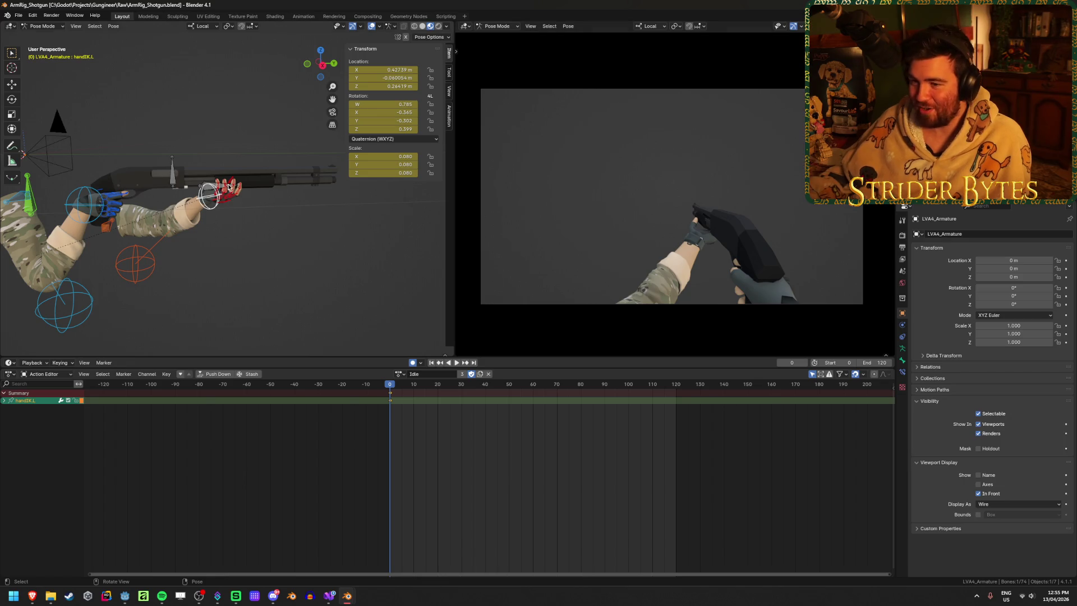
pyautogui.moveTo(229, 187)
pyautogui.mouseDown(button='middle')
pyautogui.moveTo(237, 236)
pyautogui.moveTo(191, 270)
pyautogui.moveTo(85, 240)
pyautogui.moveTo(104, 265)
pyautogui.mouseUp(button='middle')
pyautogui.scroll(3, 237, 237)
pyautogui.scroll(-2, 237, 237)
pyautogui.scroll(-1, 237, 236)
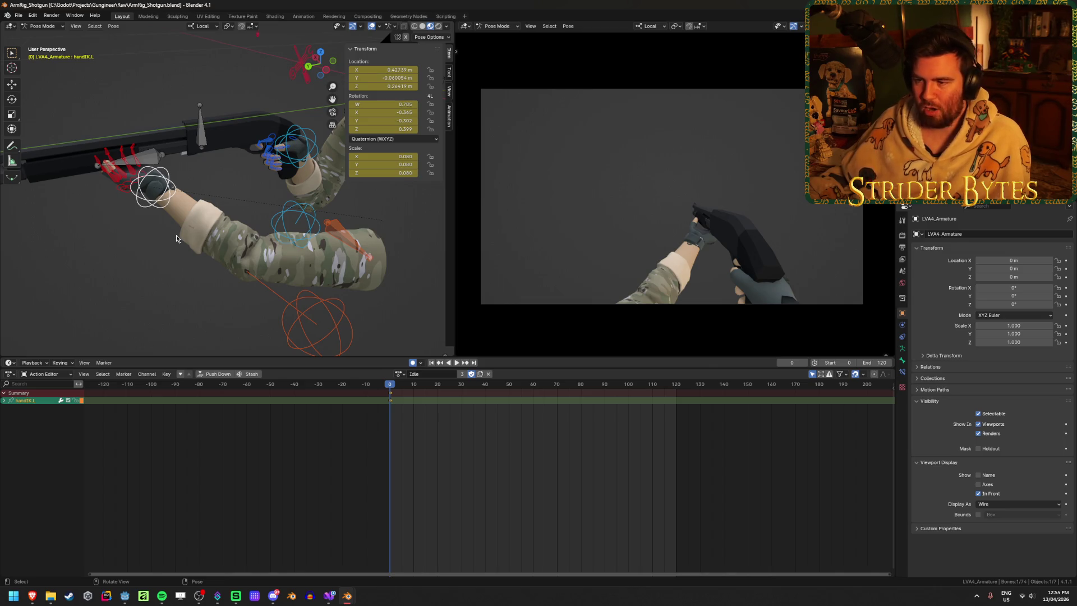
# Step: Try moving the left pole target and clavicle.L, cancelling both, and frame the left hand
pyautogui.click(307, 321)
pyautogui.click(300, 320)
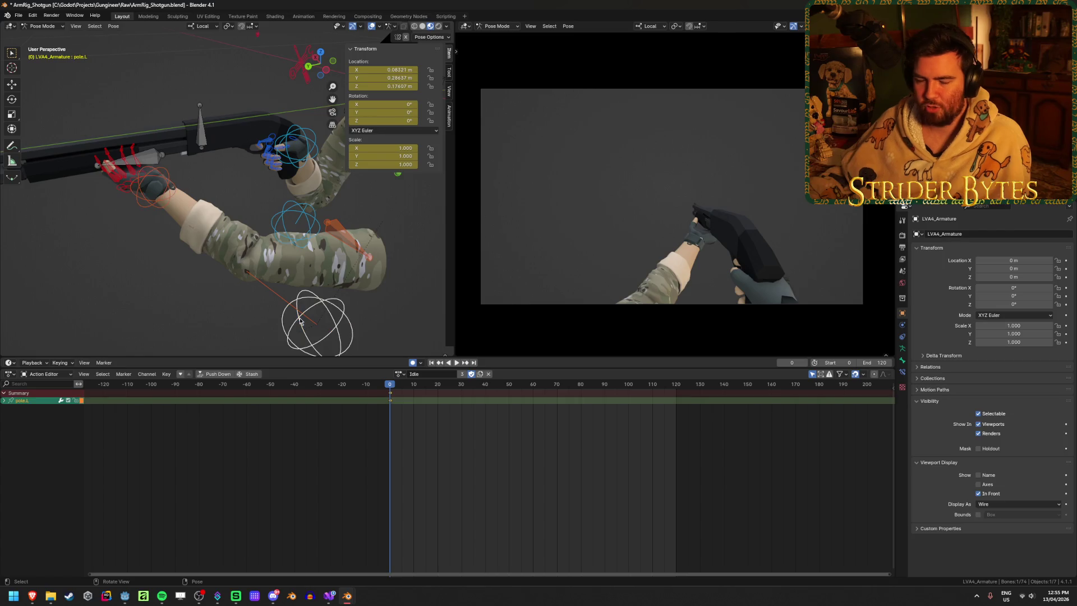
pyautogui.moveTo(300, 321); pyautogui.dragTo(298, 318, button='middle')
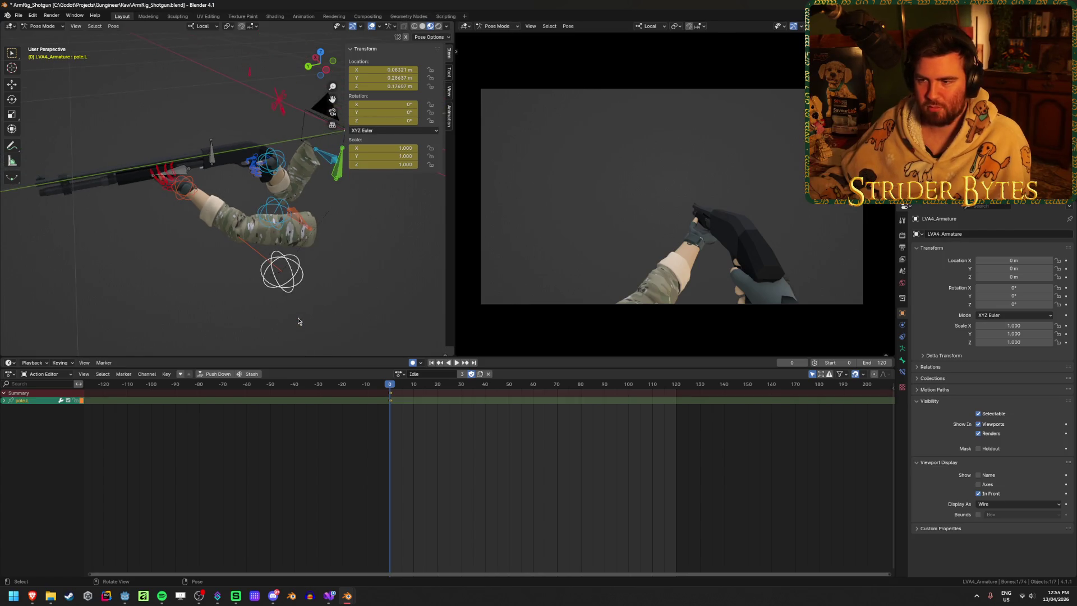
pyautogui.press('g')
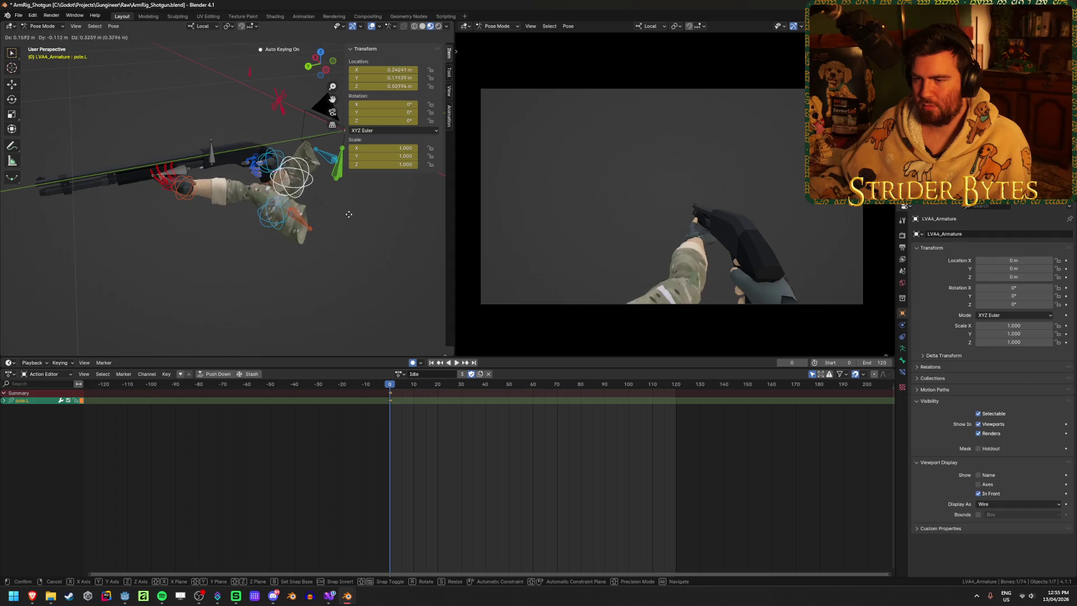
pyautogui.press('Escape')
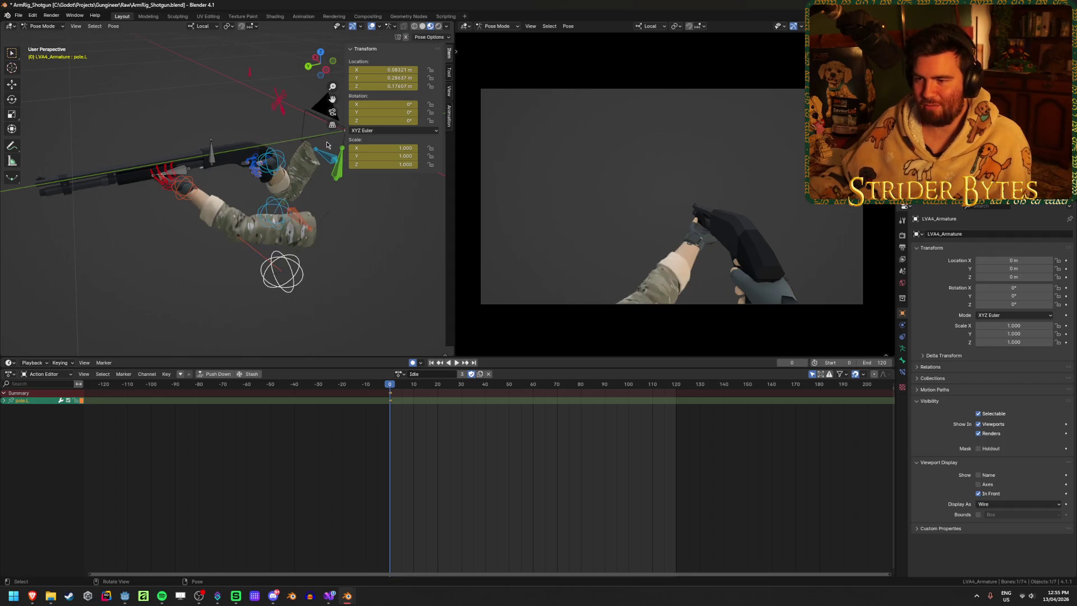
pyautogui.moveTo(371, 242); pyautogui.dragTo(345, 250, button='middle')
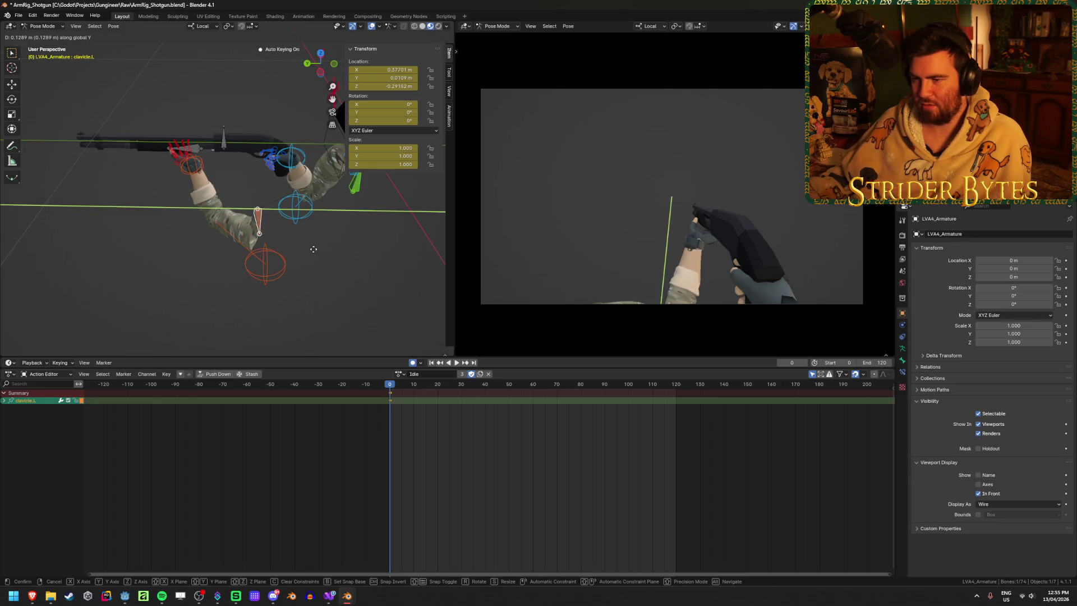
pyautogui.press('Escape')
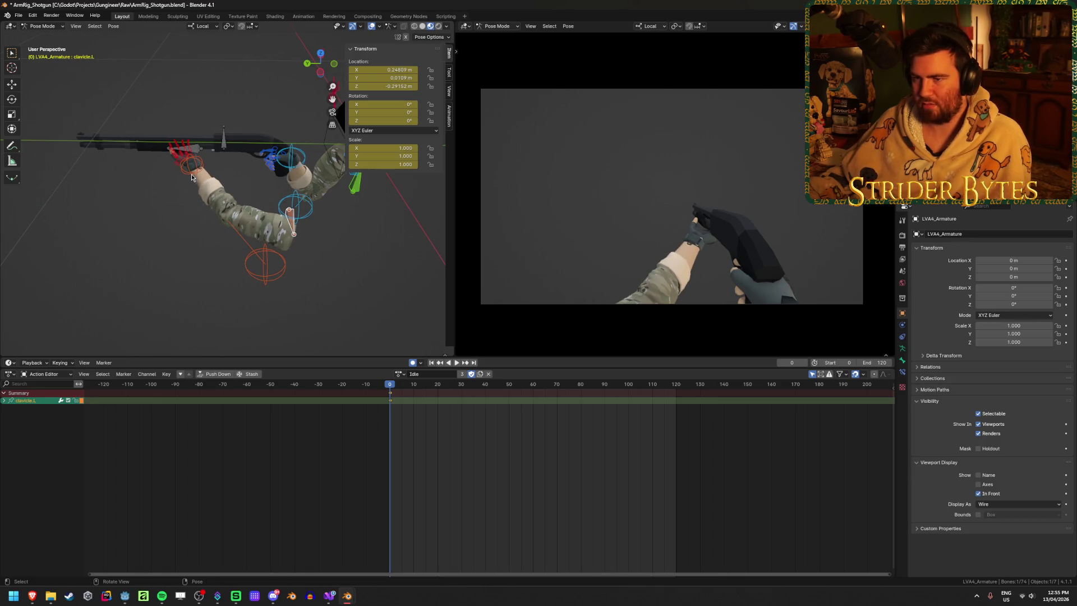
pyautogui.scroll(5, 192, 167)
pyautogui.scroll(-1, 191, 167)
pyautogui.scroll(-1, 191, 168)
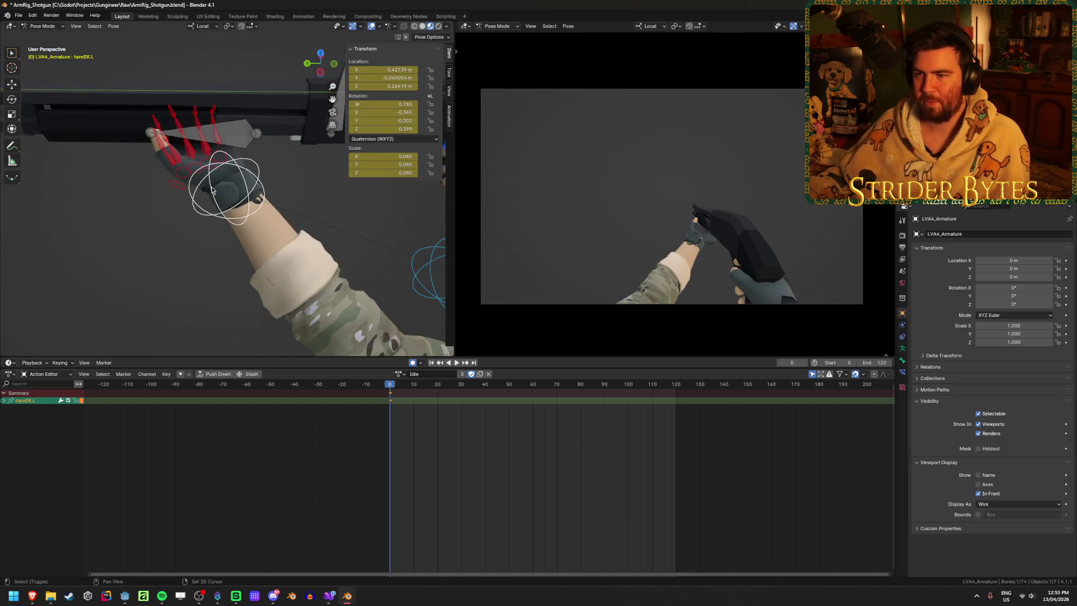
pyautogui.keyDown('shift'); pyautogui.moveTo(192, 168); pyautogui.dragTo(367, 275, button='middle'); pyautogui.keyUp('shift')
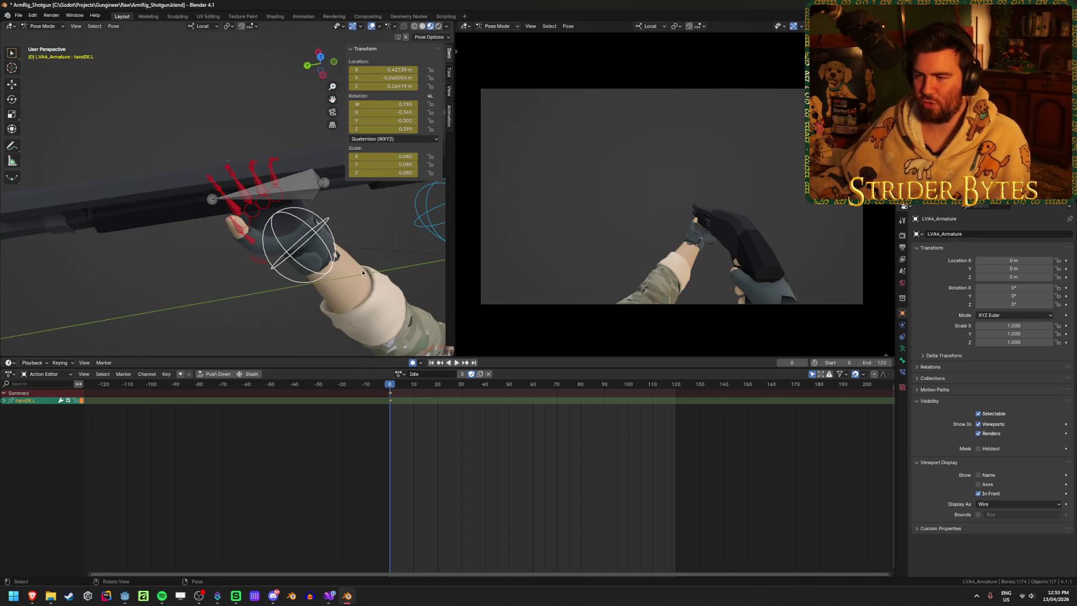
pyautogui.moveTo(364, 272); pyautogui.dragTo(355, 273, button='middle')
# Step: Slide the left hand control along global Y up the shotgun's fore-end and refine its spot
pyautogui.press('g')
pyautogui.press('y')
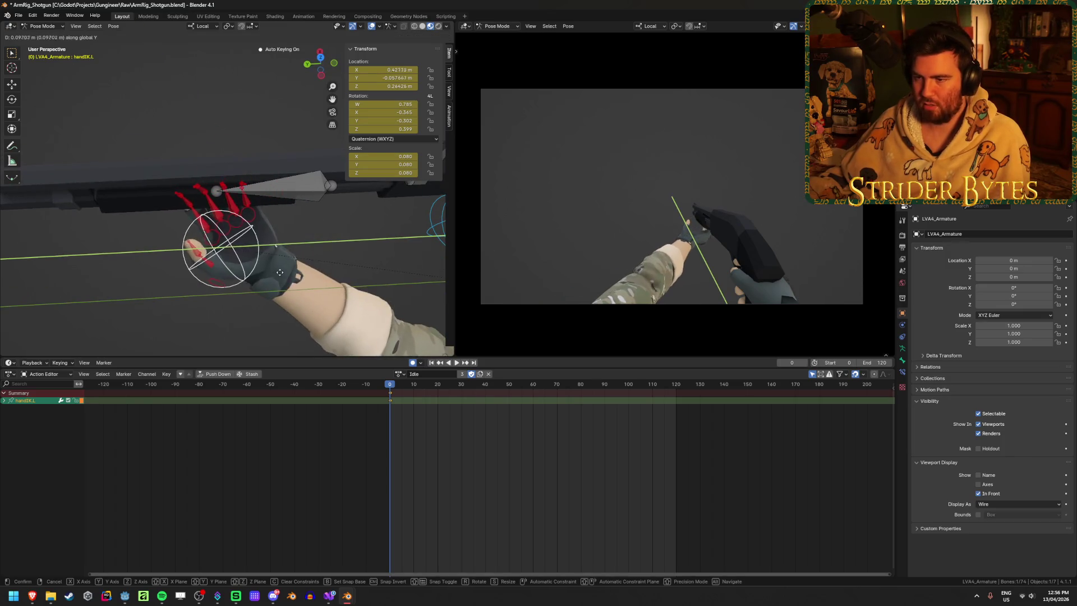
pyautogui.click(261, 270)
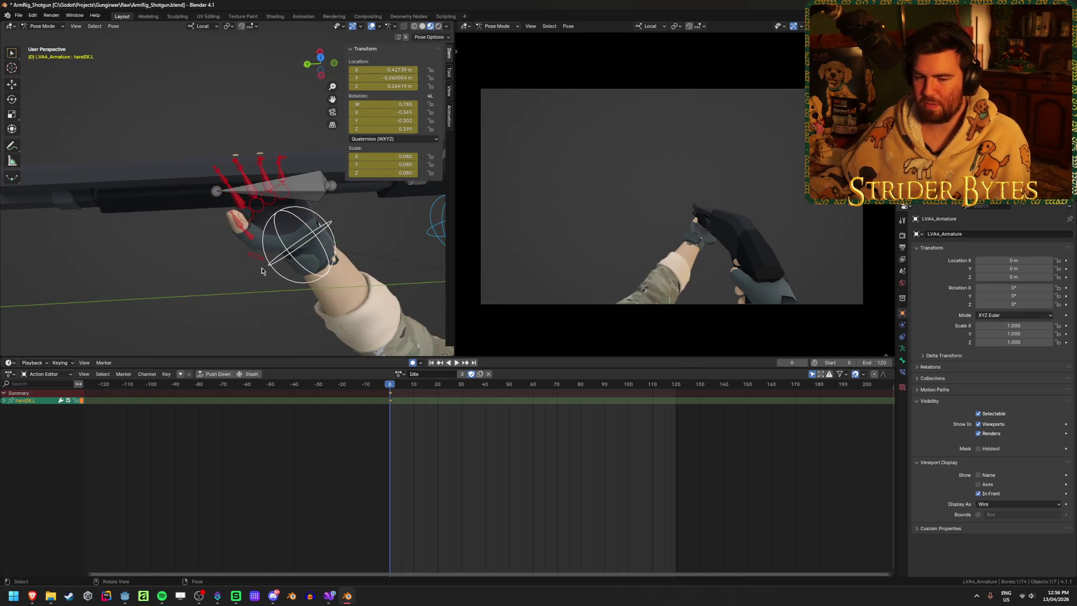
pyautogui.moveTo(203, 267); pyautogui.dragTo(202, 184, button='middle')
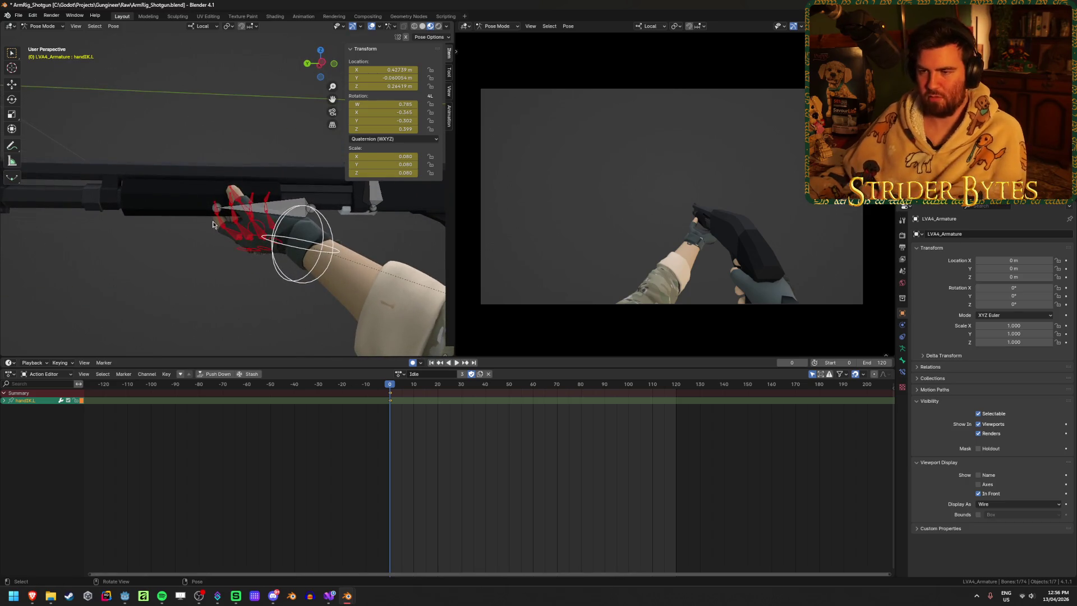
pyautogui.moveTo(202, 217); pyautogui.dragTo(235, 307, button='middle')
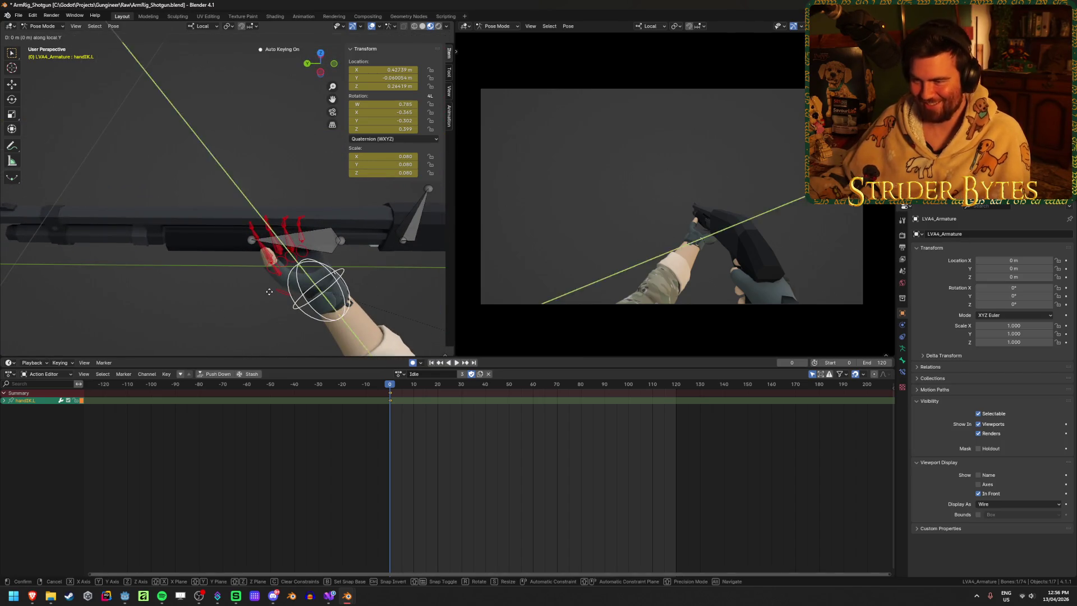
pyautogui.click(364, 342)
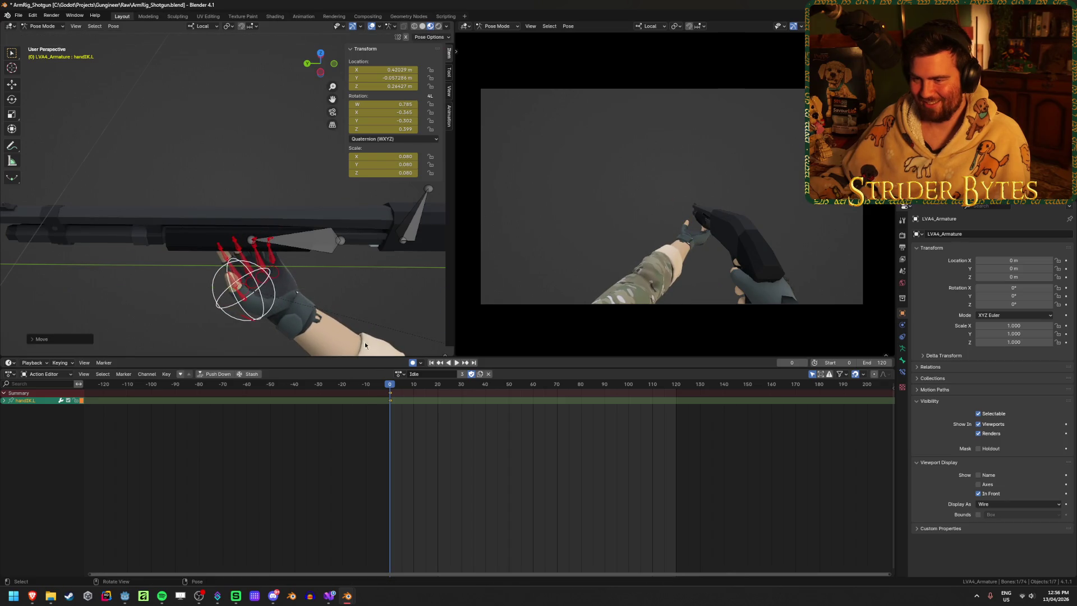
pyautogui.moveTo(364, 341)
pyautogui.mouseDown(button='middle')
pyautogui.moveTo(336, 290)
pyautogui.moveTo(356, 222)
pyautogui.mouseUp(button='middle')
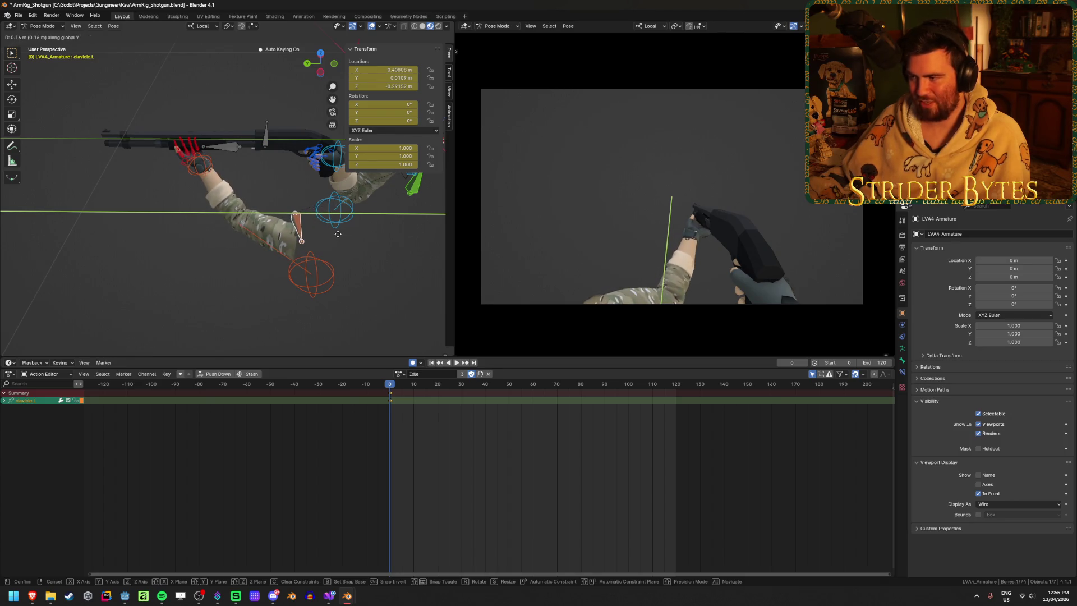
# Step: Confirm the clavicle.L move, reposition the GunBase bone, and deselect all bones
pyautogui.click(341, 238)
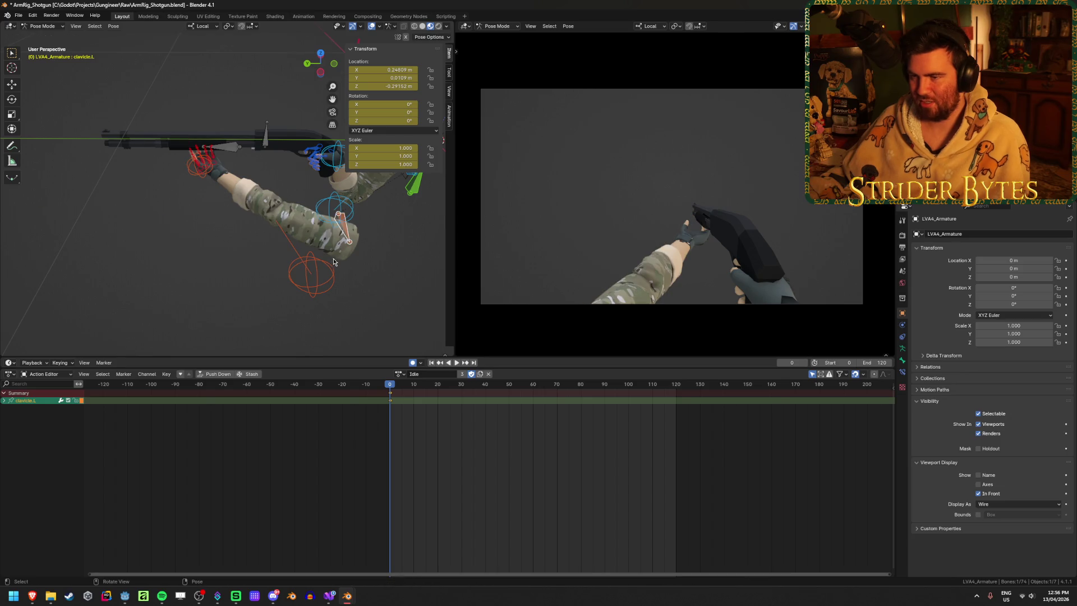
pyautogui.moveTo(333, 259)
pyautogui.mouseDown(button='middle')
pyautogui.moveTo(326, 231)
pyautogui.moveTo(292, 236)
pyautogui.mouseUp(button='middle')
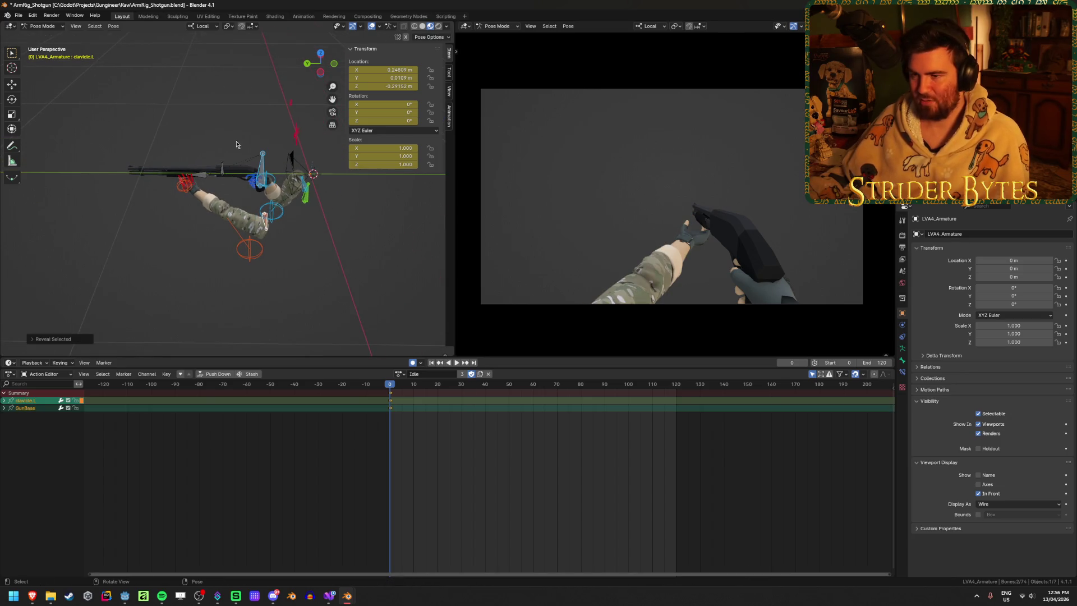
pyautogui.click(264, 165)
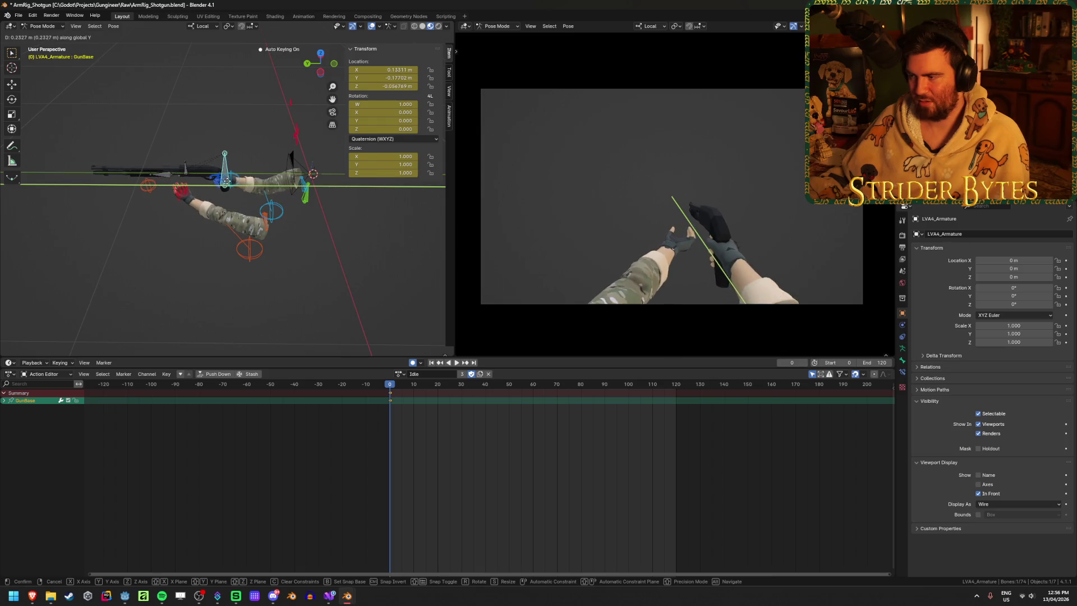
pyautogui.click(283, 193)
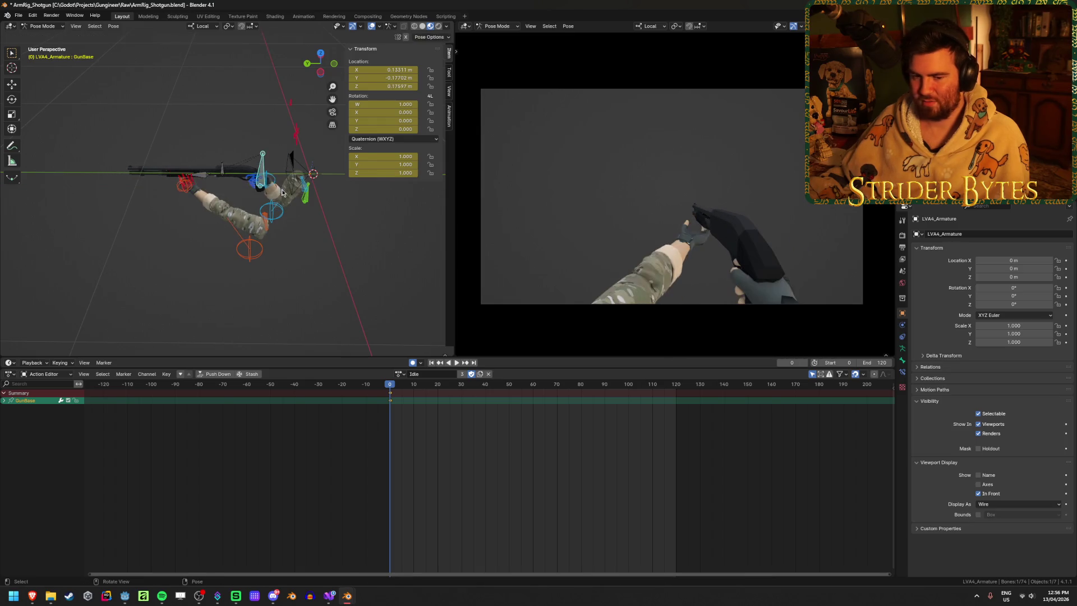
pyautogui.scroll(4, 216, 226)
pyautogui.click(284, 314)
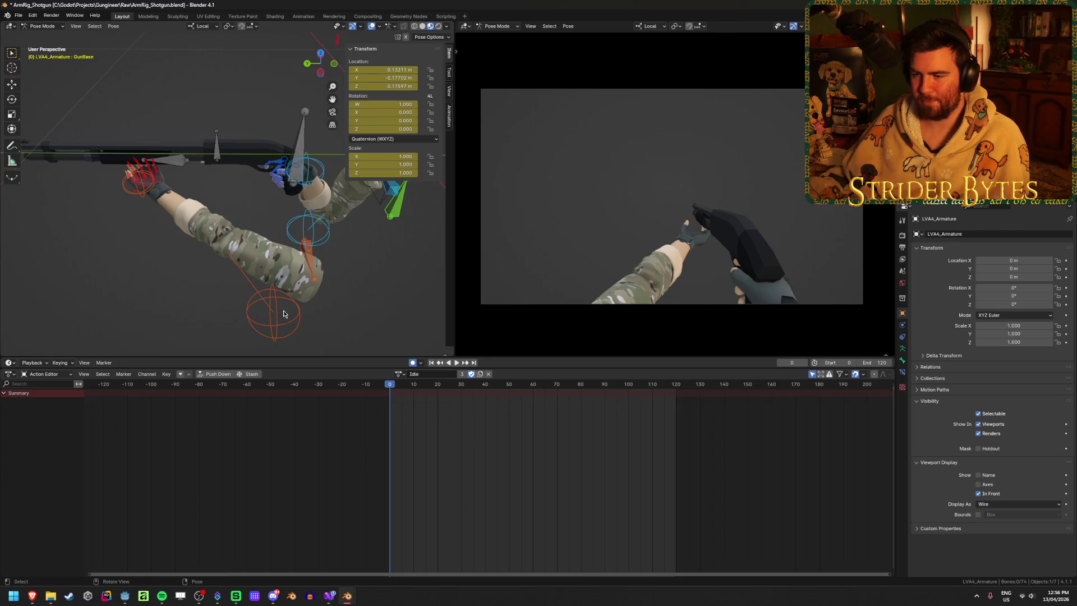
# Step: Select the left elbow pole.L target and start moving it to re-bend the elbow
pyautogui.click(277, 319)
pyautogui.scroll(-3, 290, 304)
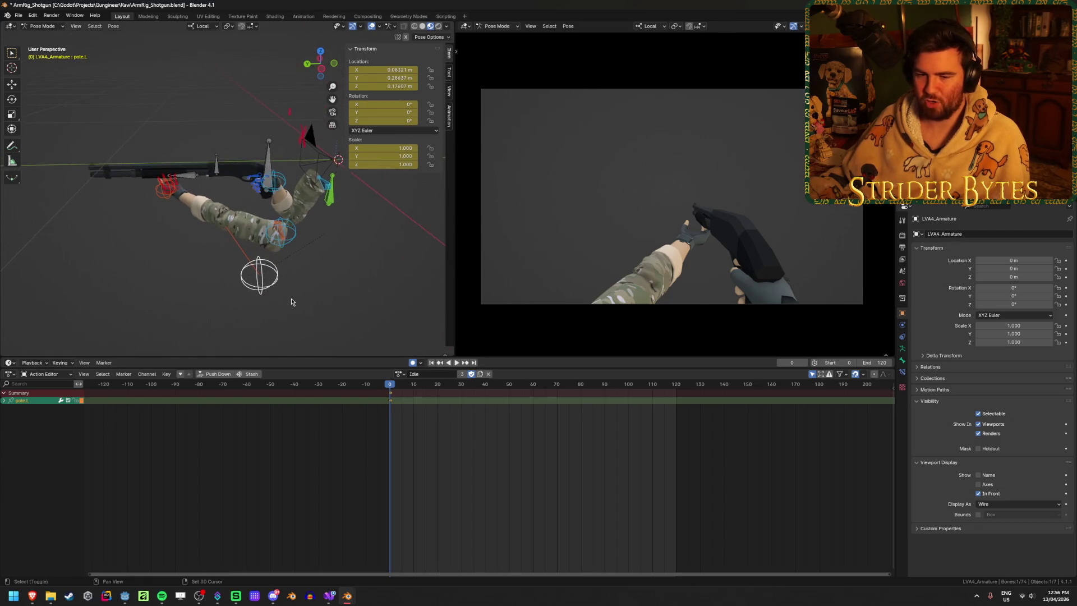
pyautogui.moveTo(290, 304); pyautogui.dragTo(318, 272, button='middle')
pyautogui.press('g')
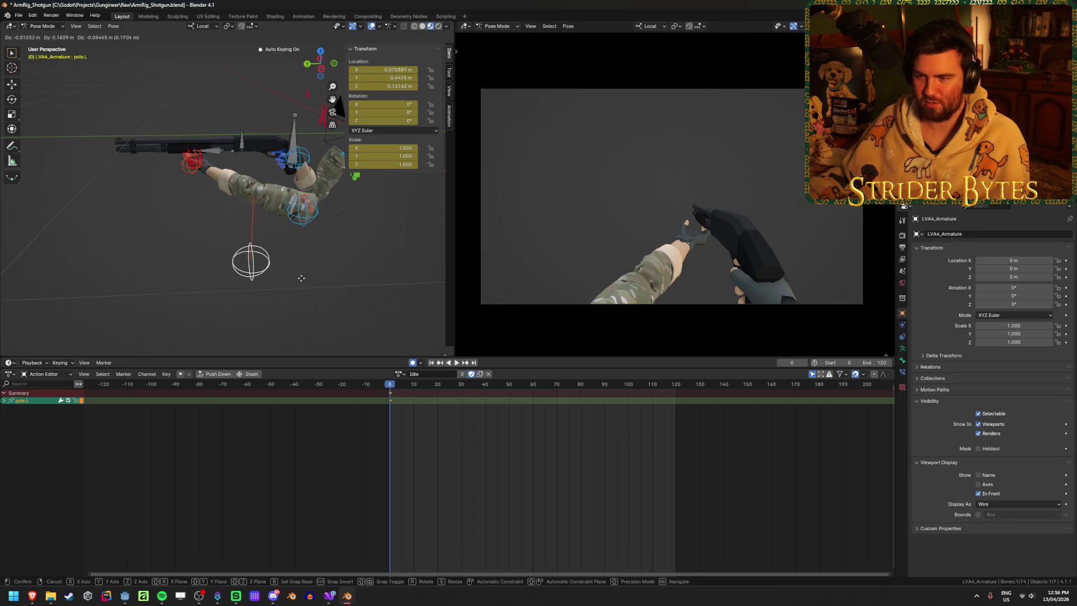
pyautogui.press('Escape')
pyautogui.moveTo(309, 264); pyautogui.dragTo(253, 269, button='middle')
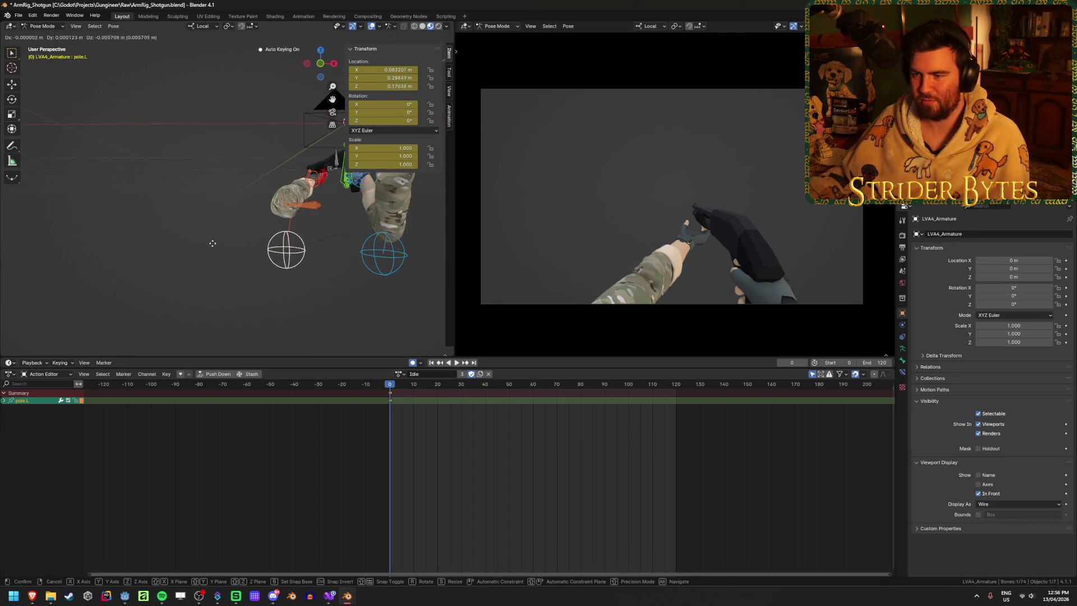
pyautogui.press('g')
# Step: Confirm the pole.L target's new lower position below the left arm
pyautogui.click(204, 274)
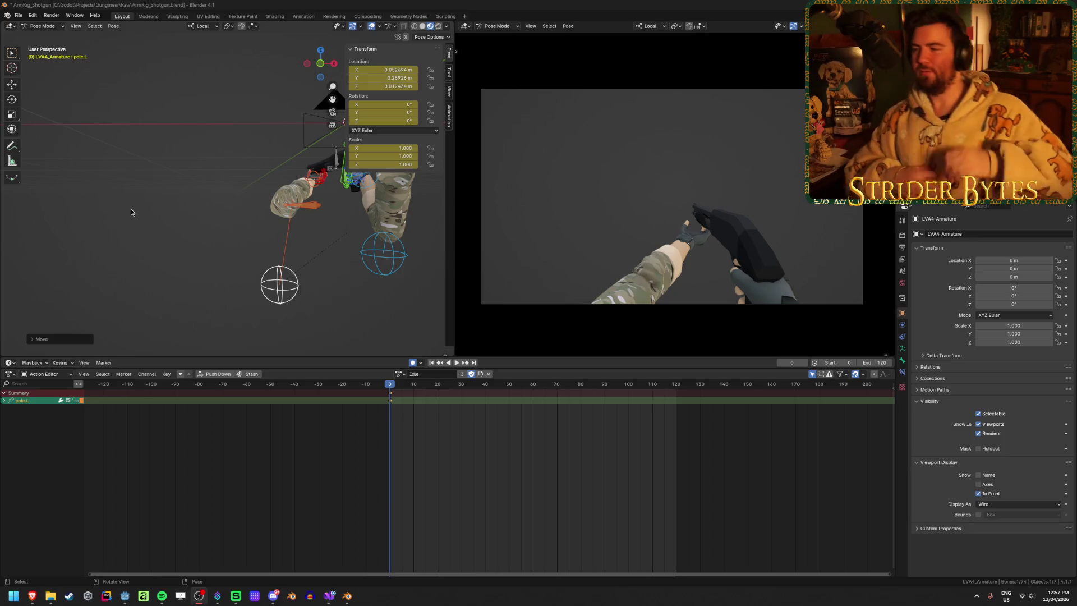
# Step: Move clavicle.L in several passes so the left shoulder reaches the shotgun more naturally
pyautogui.moveTo(134, 199)
pyautogui.mouseDown(button='middle')
pyautogui.moveTo(253, 228)
pyautogui.moveTo(306, 202)
pyautogui.mouseUp(button='middle')
pyautogui.click(305, 202)
pyautogui.press('g')
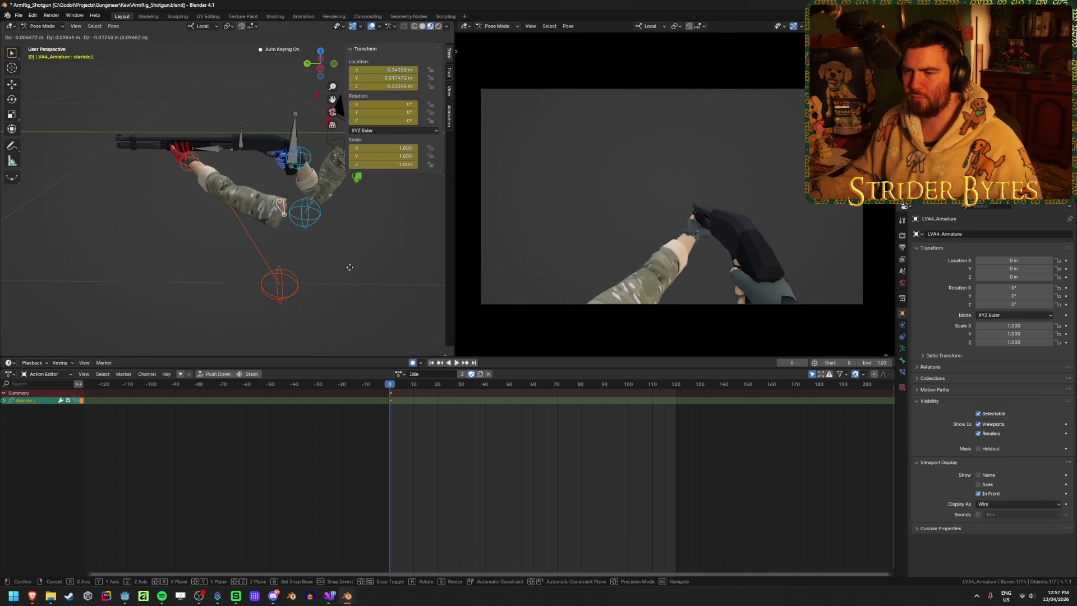
pyautogui.click(335, 266)
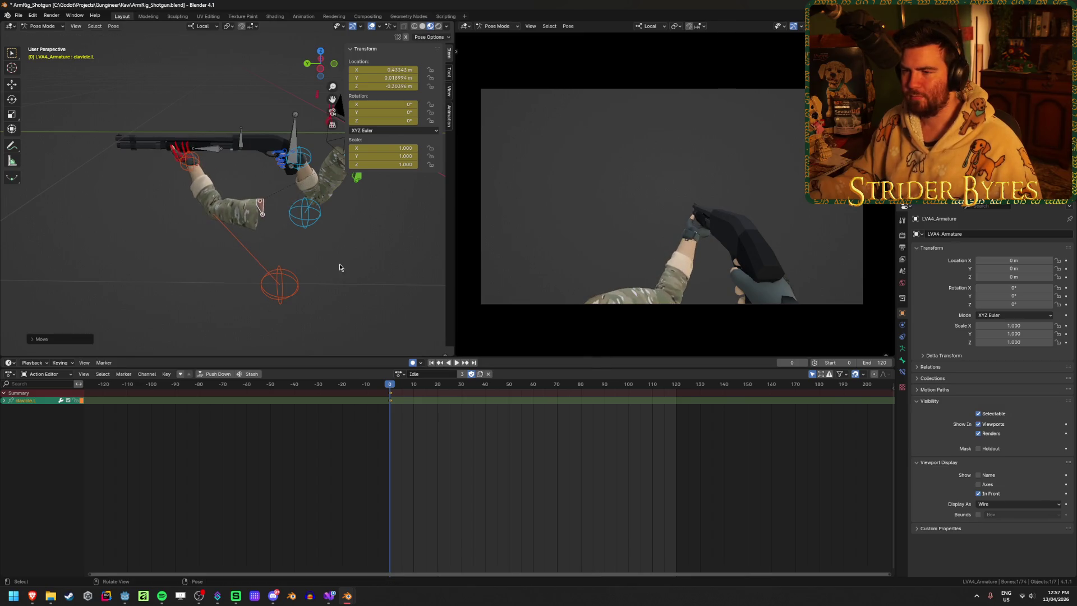
pyautogui.press('g')
pyautogui.moveTo(336, 266); pyautogui.dragTo(275, 258, button='middle')
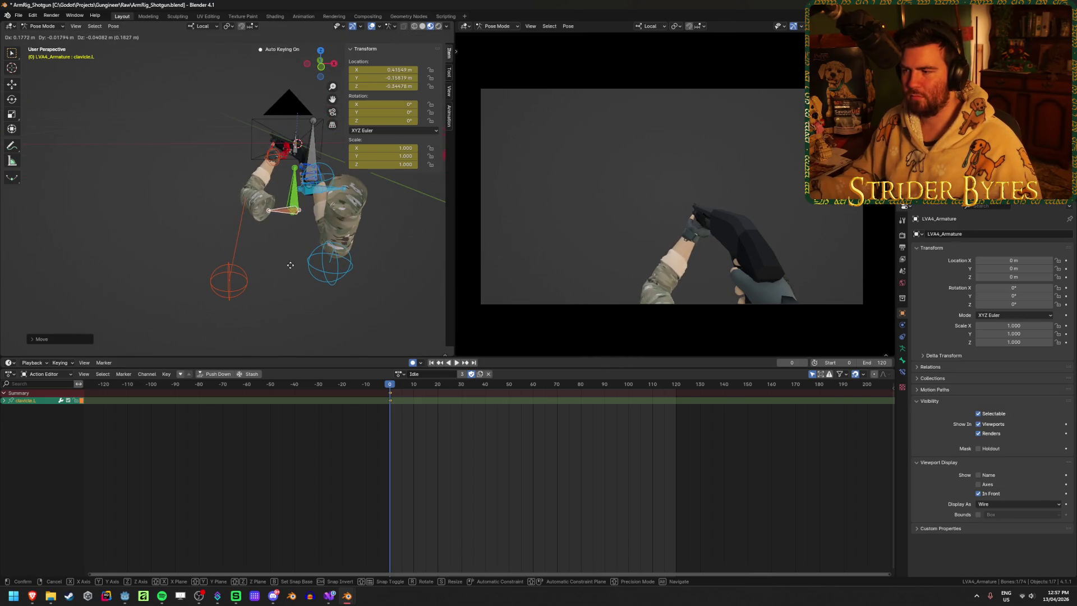
pyautogui.click(284, 236)
pyautogui.scroll(3, 248, 308)
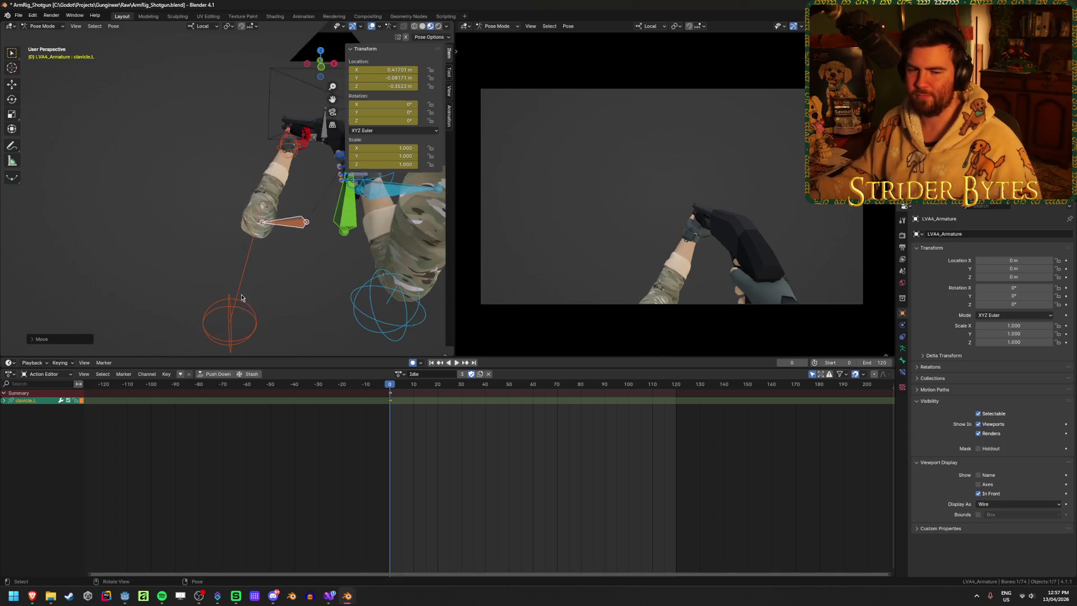
pyautogui.moveTo(247, 309); pyautogui.dragTo(354, 278, button='middle')
pyautogui.press('g')
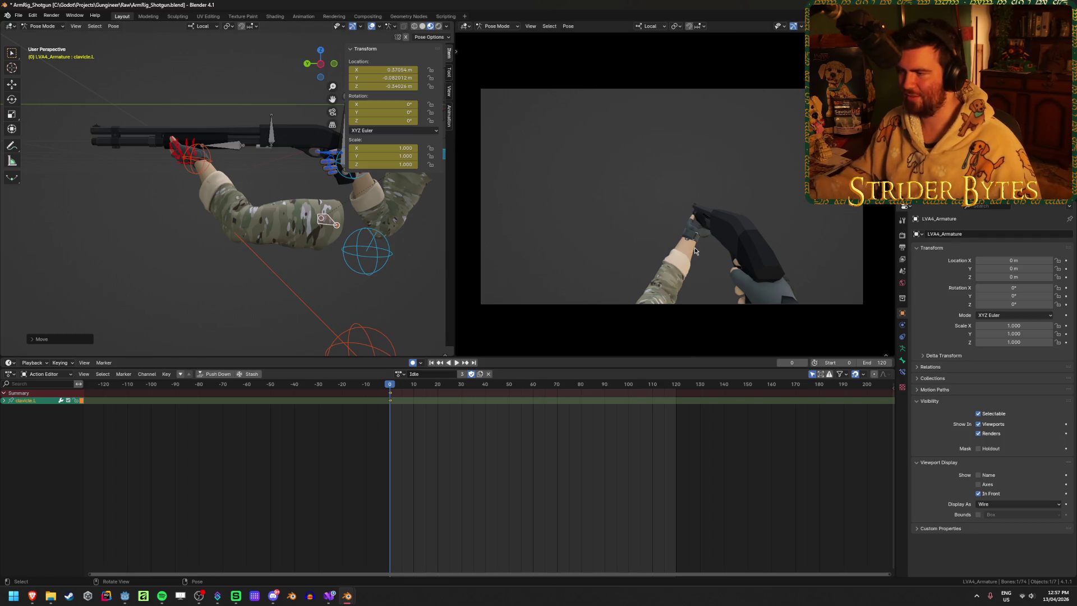
# Step: Fit the camera frame in the right viewport, then start moving the left elbow pole.L target
pyautogui.press('KP_0')
pyautogui.press('KP_0')
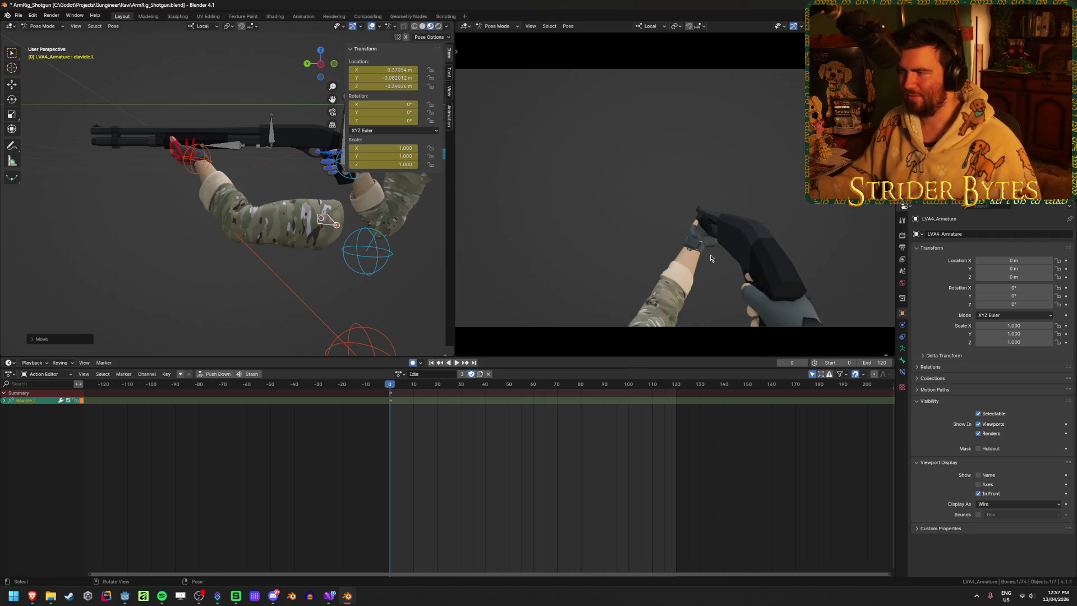
pyautogui.press('Home')
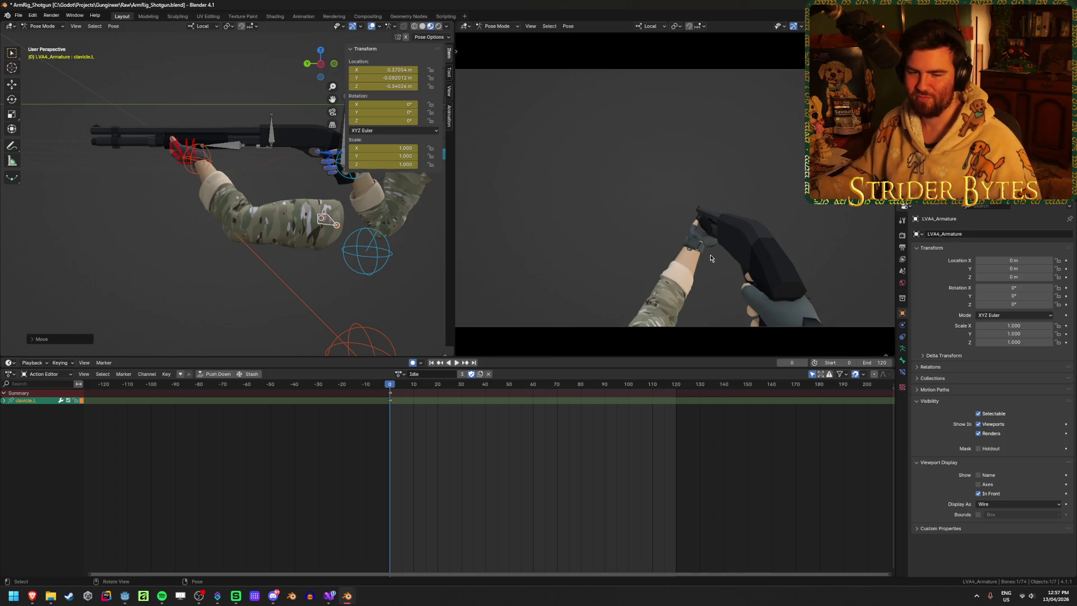
pyautogui.scroll(2, 705, 259)
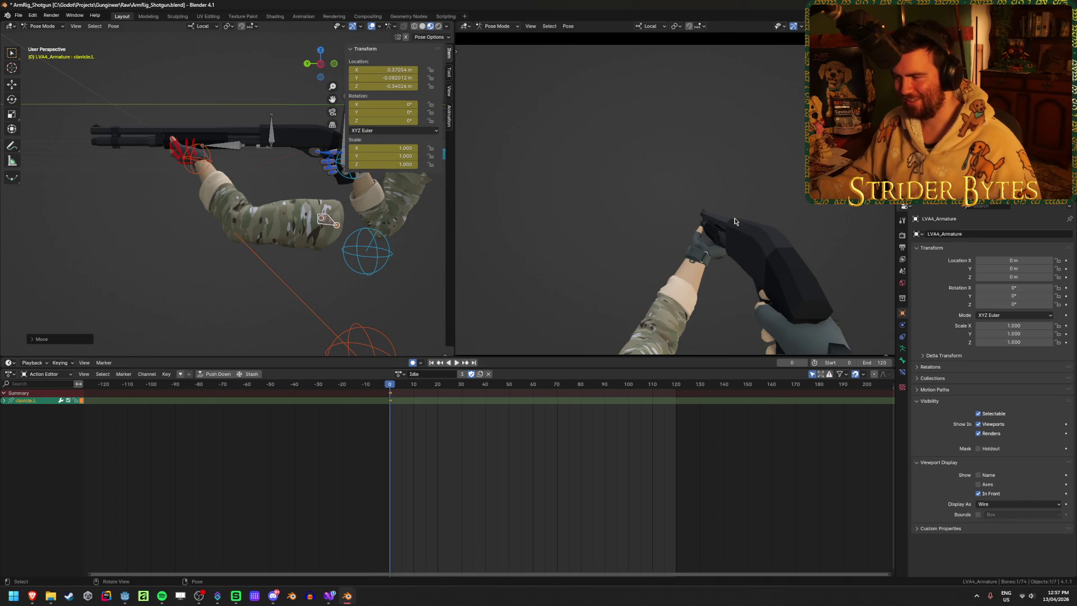
pyautogui.scroll(-2, 735, 221)
pyautogui.press('Home')
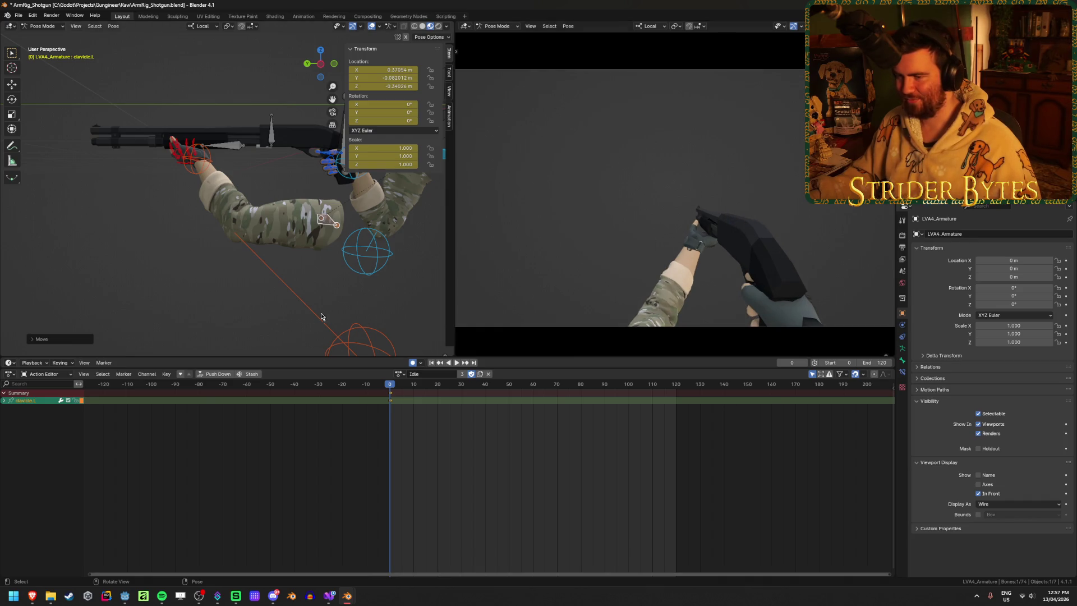
pyautogui.scroll(-3, 359, 337)
pyautogui.click(291, 306)
pyautogui.press('g')
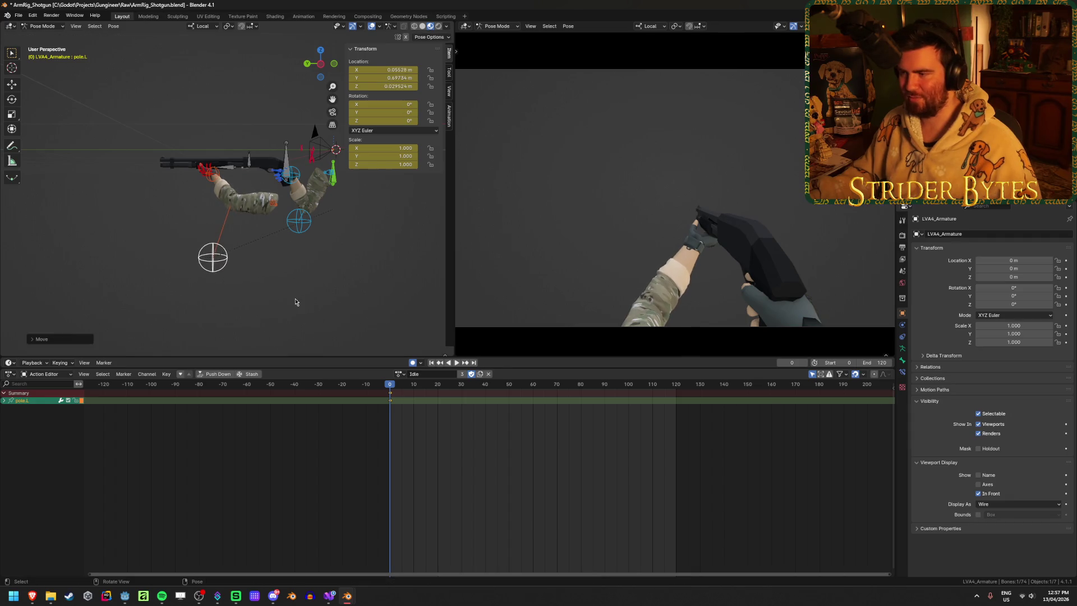
pyautogui.moveTo(296, 306); pyautogui.dragTo(234, 286, button='middle')
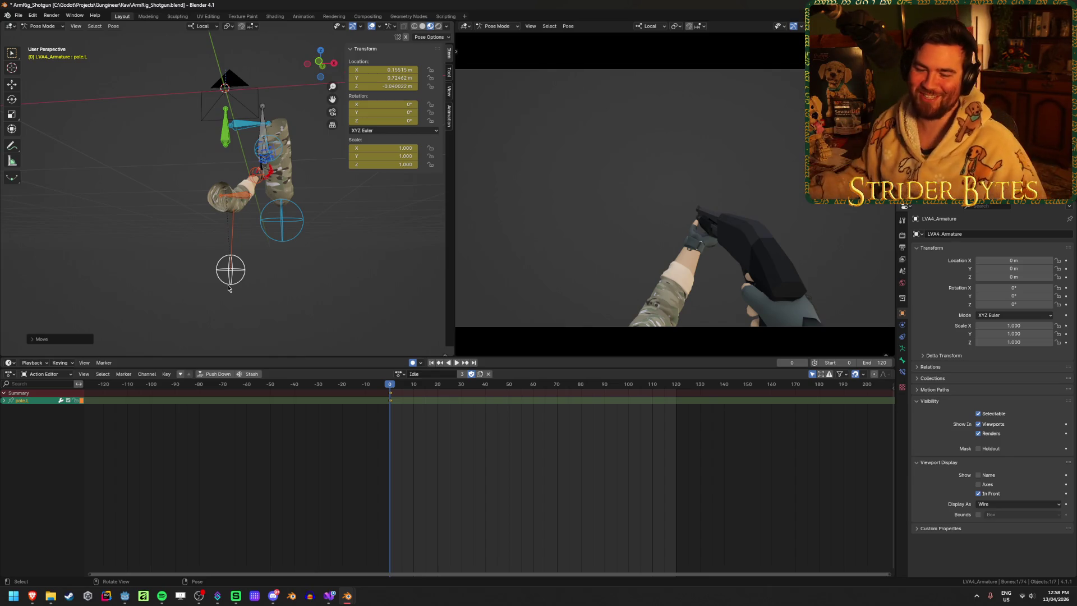
# Step: Move clavicle.L along global X to fine-tune the left shoulder position
pyautogui.moveTo(238, 264); pyautogui.dragTo(266, 249, button='middle')
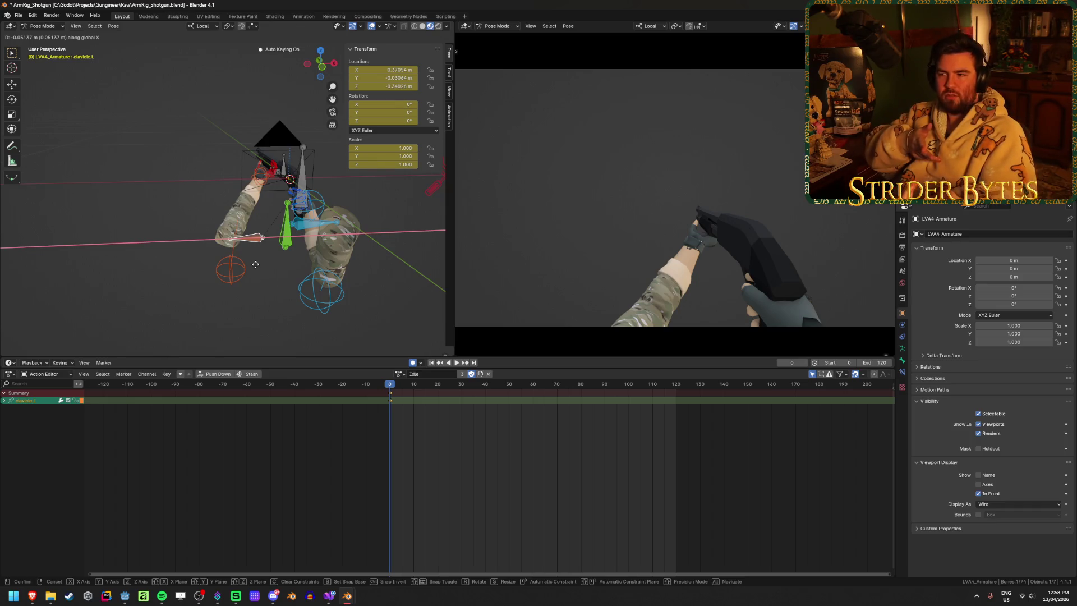
pyautogui.click(257, 266)
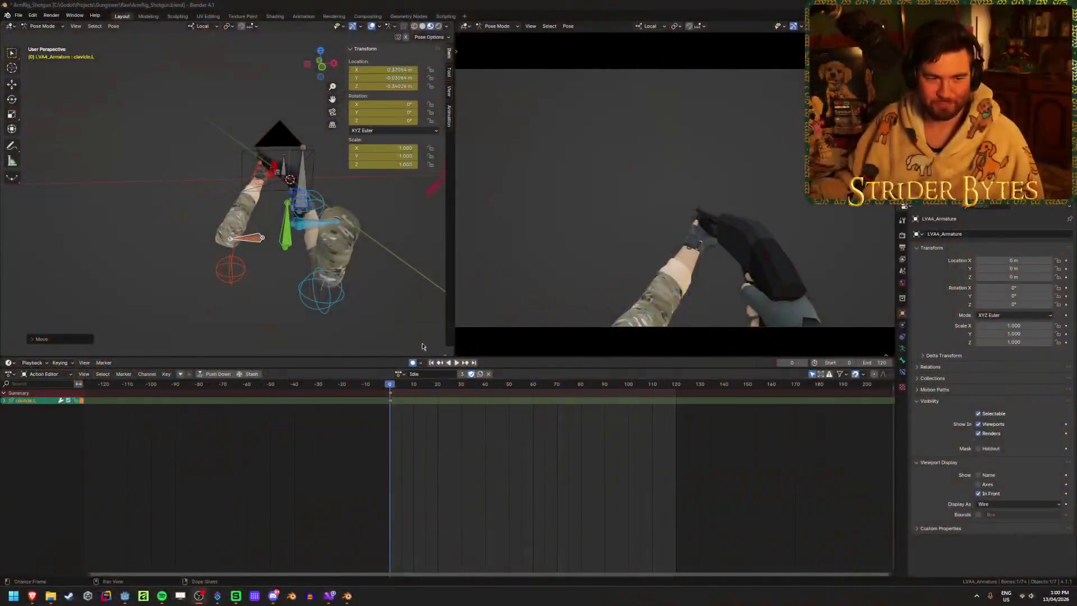
# Step: Save the file, frame handIK.L close up and shift it along the shotgun's pump
pyautogui.hotkey('ctrl', 's')
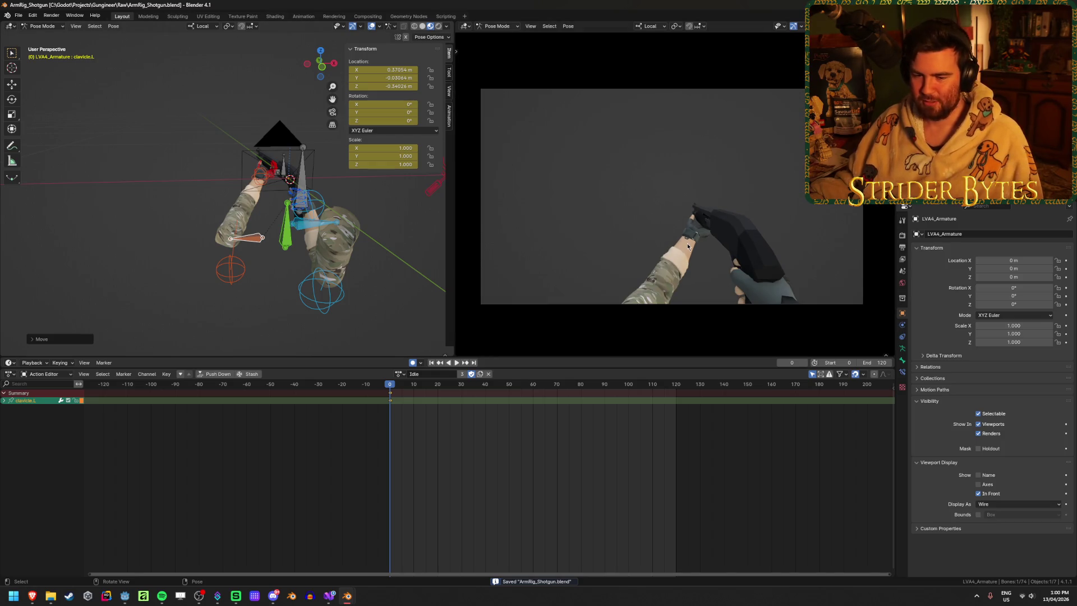
pyautogui.press('Home')
pyautogui.moveTo(322, 219)
pyautogui.mouseDown(button='middle')
pyautogui.moveTo(273, 226)
pyautogui.moveTo(319, 214)
pyautogui.mouseUp(button='middle')
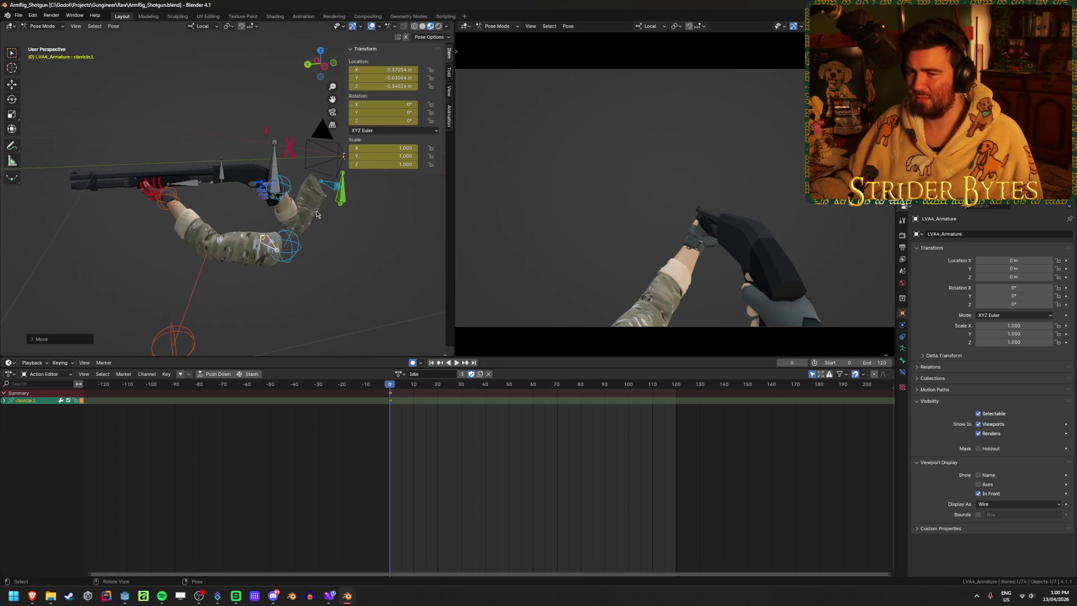
pyautogui.click(175, 203)
pyautogui.press('KP_Decimal')
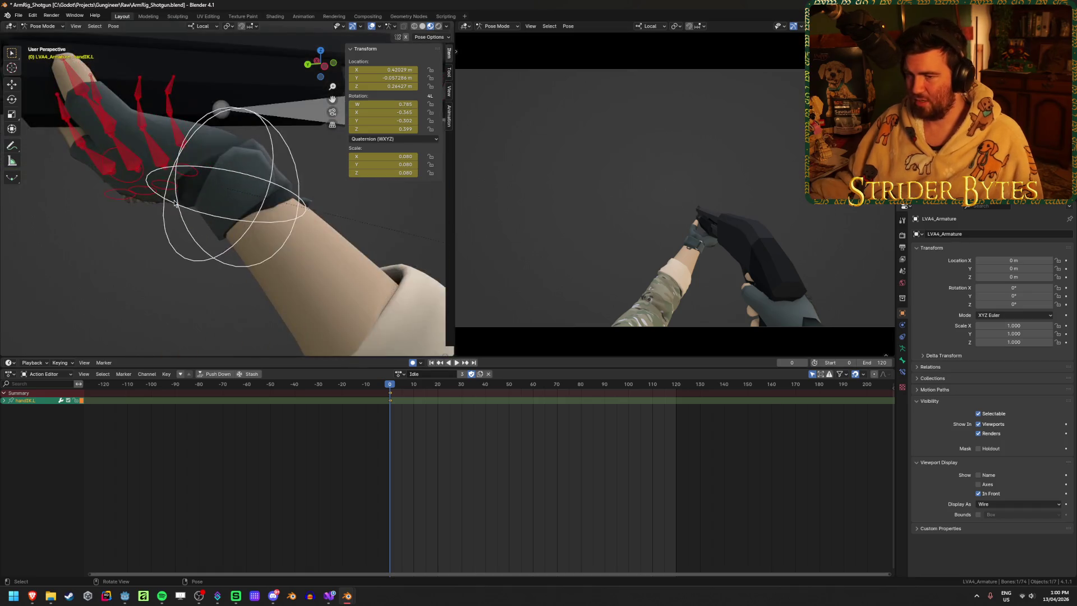
pyautogui.moveTo(175, 202); pyautogui.dragTo(320, 234, button='middle')
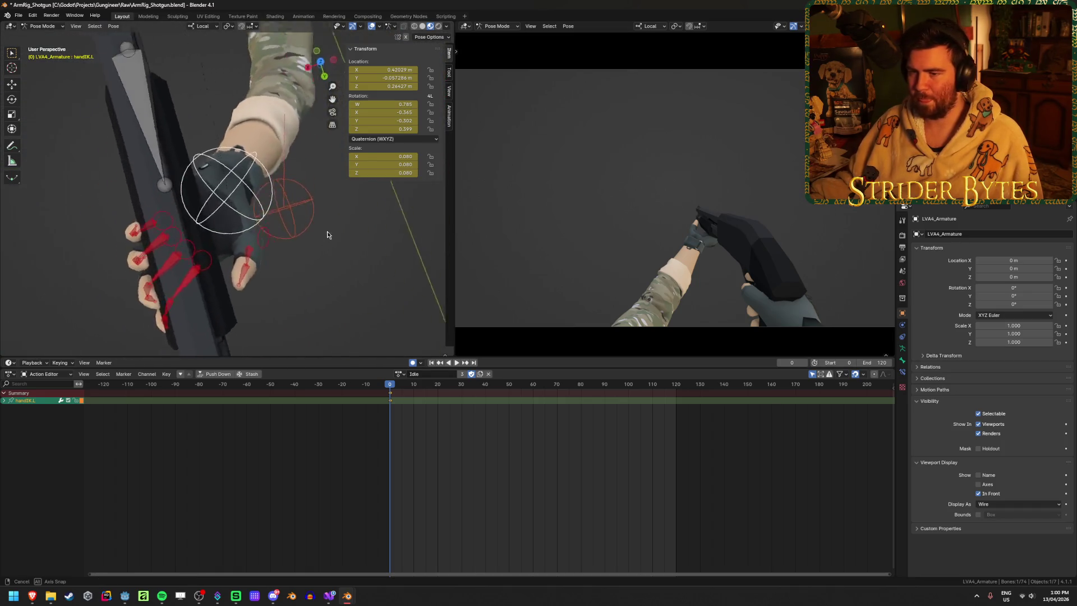
pyautogui.press('g')
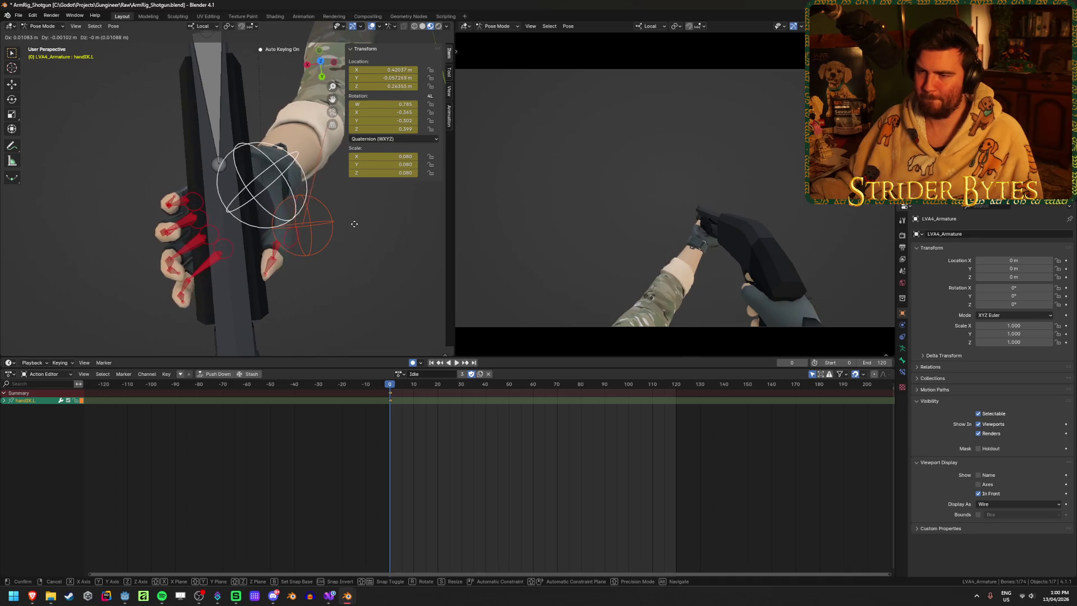
pyautogui.click(354, 223)
# Step: Rotate handIK.L and nudge it again so the left hand sits squarely on the pump
pyautogui.moveTo(354, 222)
pyautogui.mouseDown(button='middle')
pyautogui.moveTo(118, 167)
pyautogui.moveTo(318, 190)
pyautogui.mouseUp(button='middle')
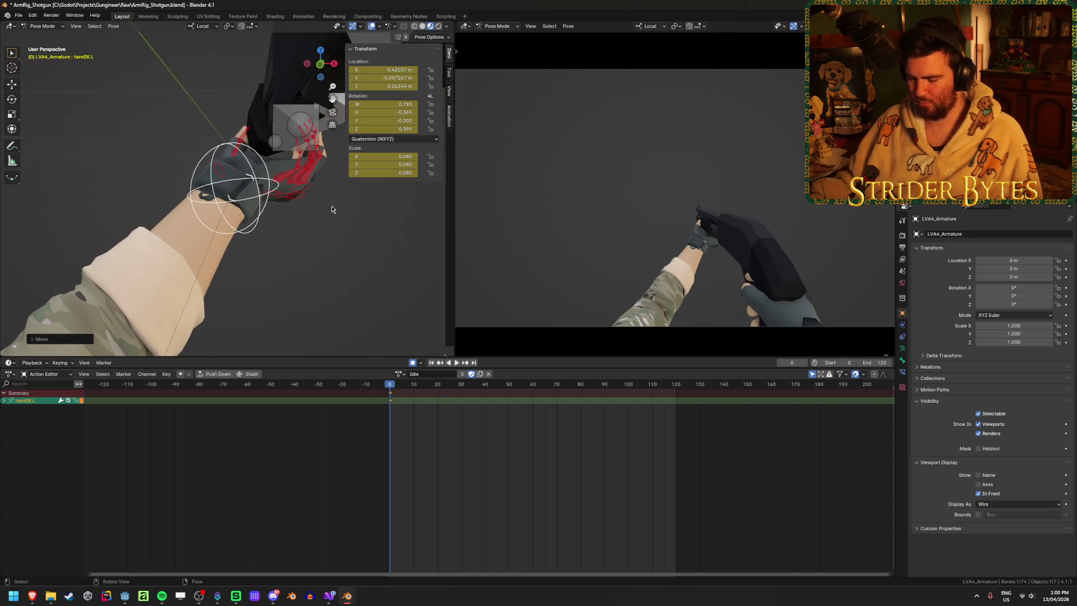
pyautogui.press('r')
pyautogui.click(336, 199)
pyautogui.press('g')
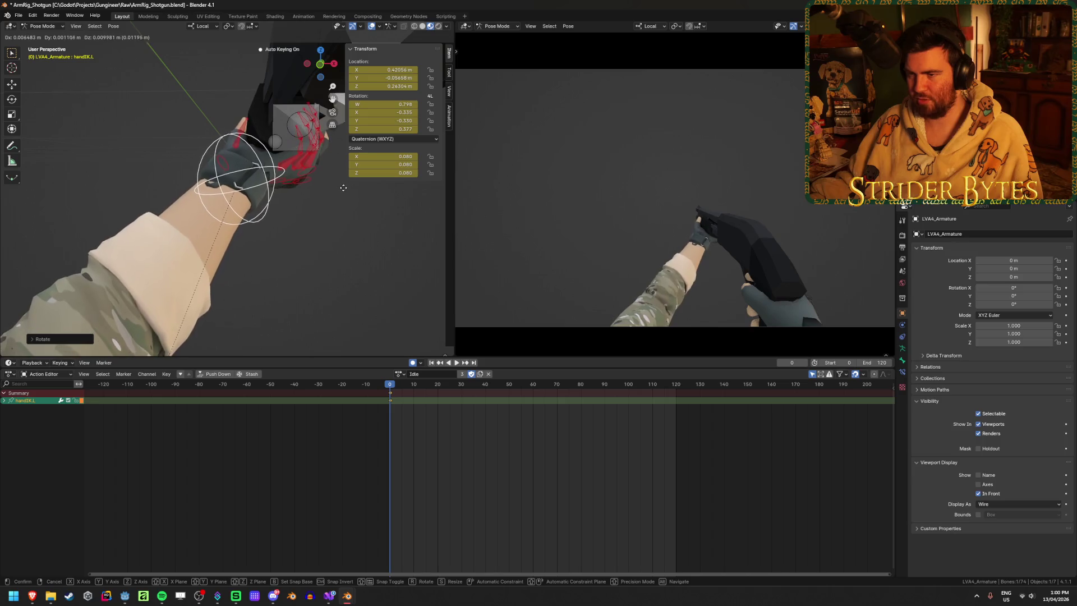
pyautogui.click(343, 187)
pyautogui.moveTo(715, 278); pyautogui.dragTo(748, 316, button='middle')
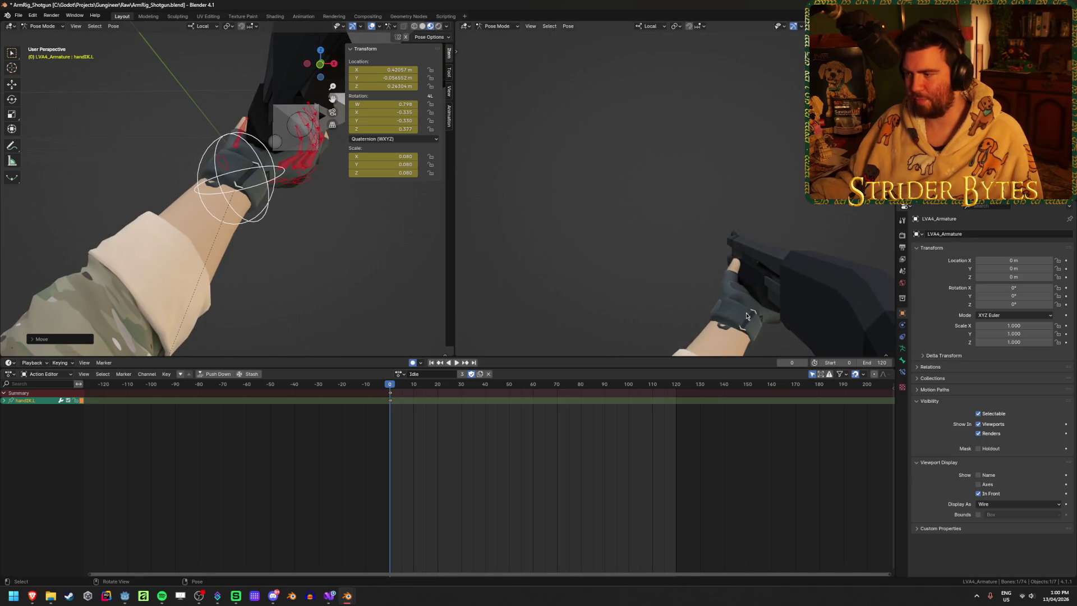
pyautogui.scroll(-2, 754, 324)
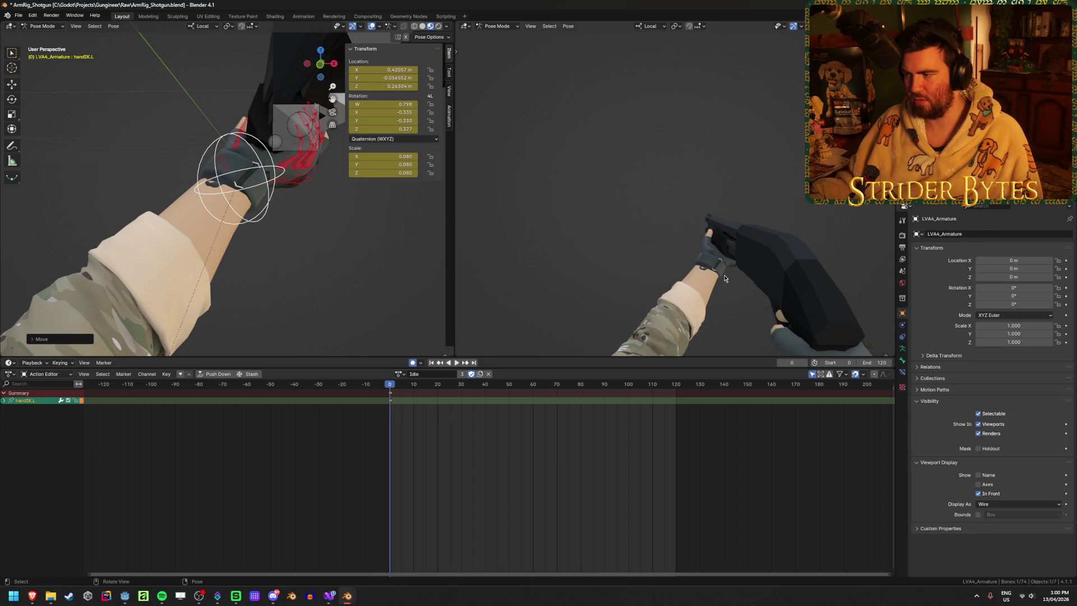
pyautogui.moveTo(340, 183); pyautogui.dragTo(257, 193, button='middle')
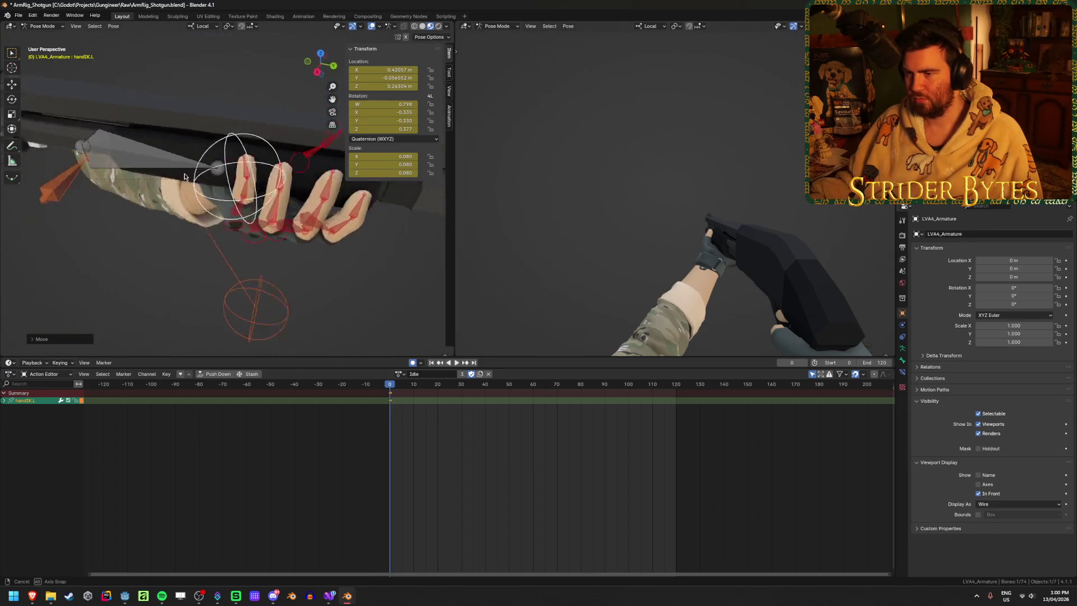
pyautogui.moveTo(257, 192)
pyautogui.mouseDown(button='middle')
pyautogui.moveTo(126, 128)
pyautogui.moveTo(170, 119)
pyautogui.moveTo(174, 83)
pyautogui.moveTo(185, 80)
pyautogui.mouseUp(button='middle')
# Step: Reposition the left index and ring fingertip bones closer around the pump
pyautogui.click(170, 120)
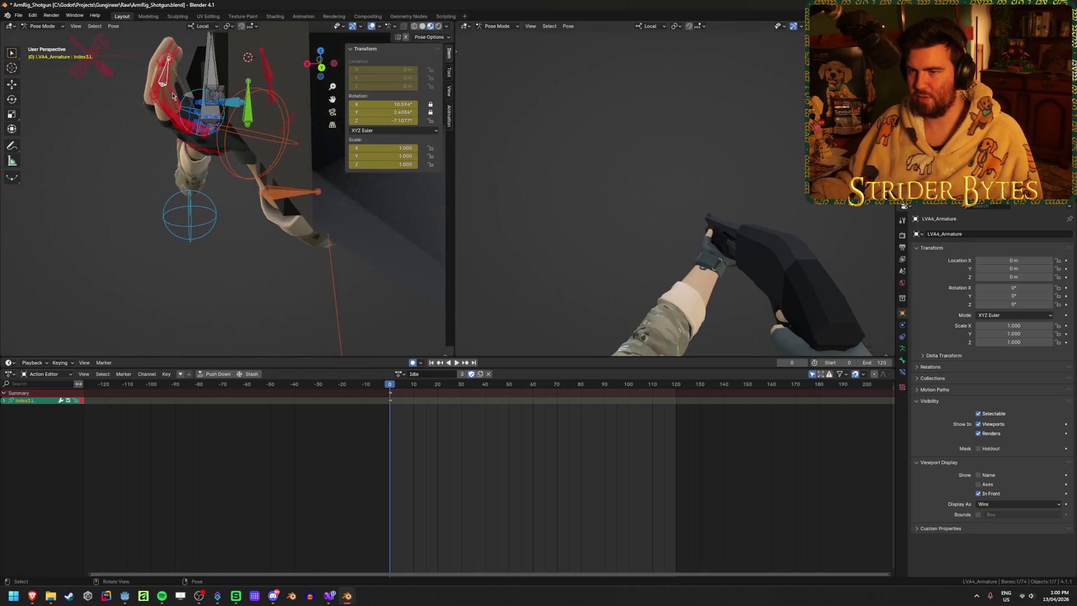
pyautogui.press('g')
pyautogui.click(205, 76)
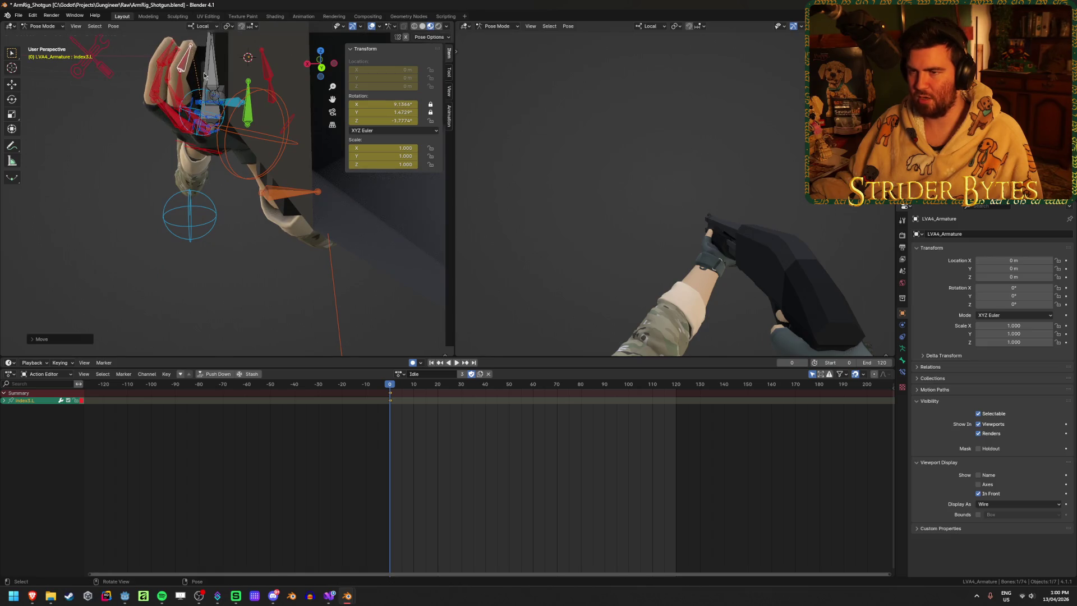
pyautogui.press('g')
pyautogui.click(169, 60)
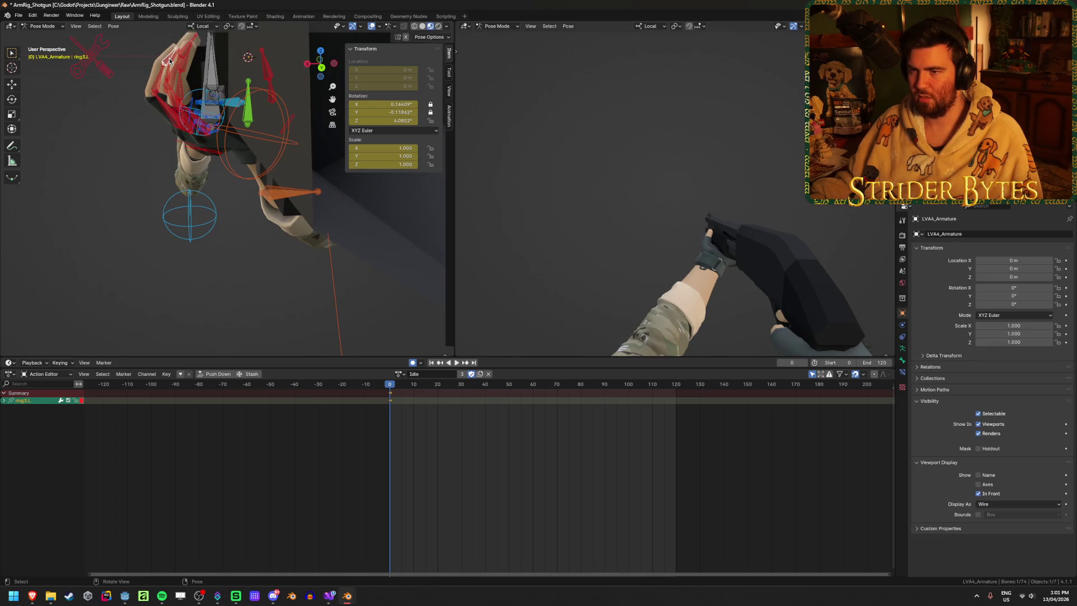
pyautogui.click(169, 62)
pyautogui.moveTo(169, 61); pyautogui.dragTo(223, 93, button='middle')
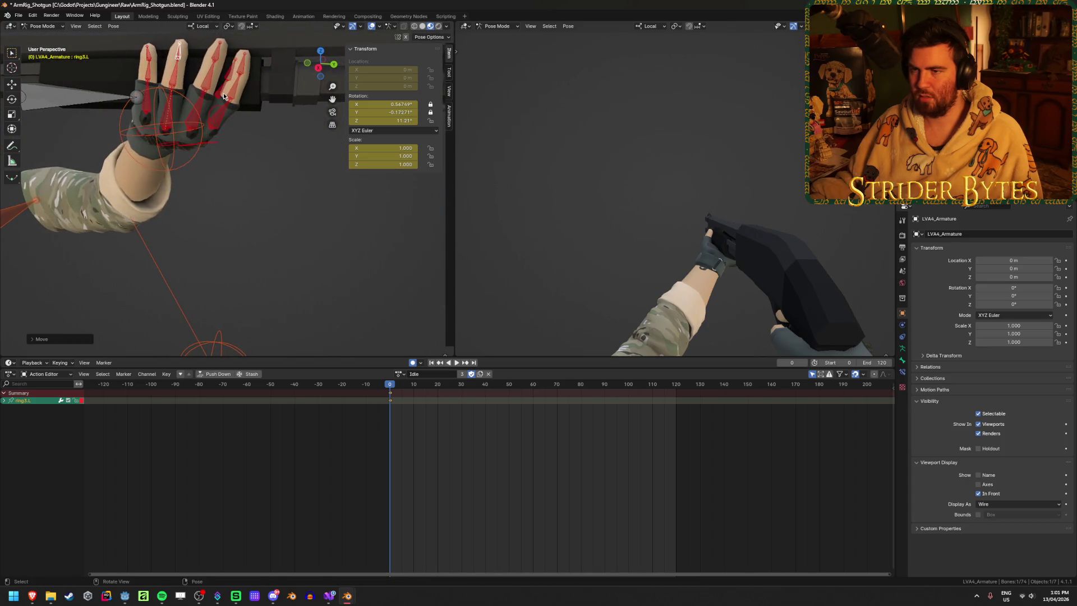
pyautogui.press('g')
pyautogui.click(225, 96)
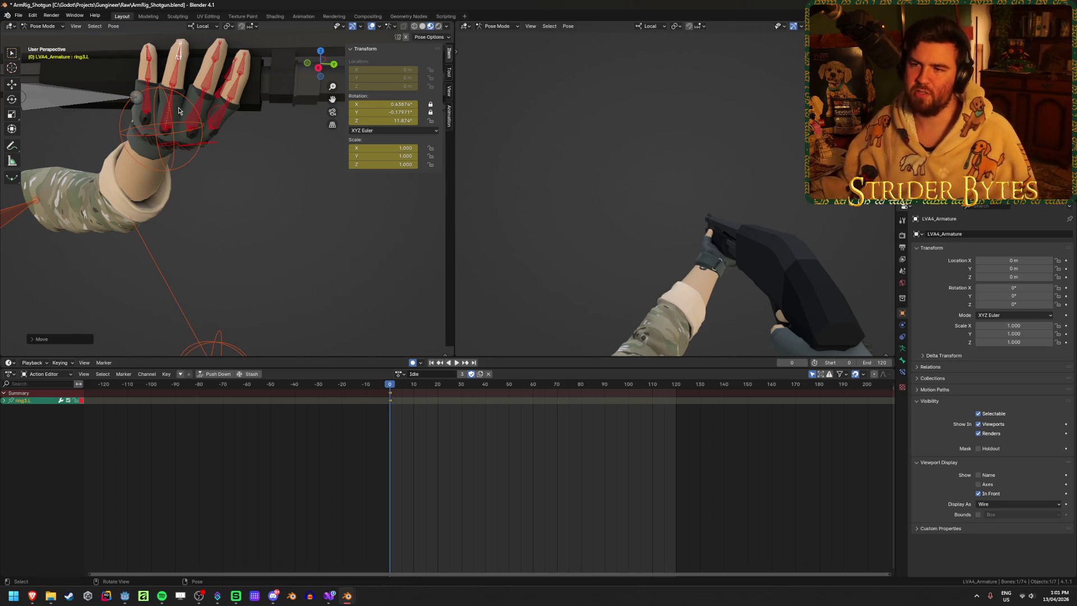
# Step: Move the pinky and ring fingertips in to wrap around the pump
pyautogui.moveTo(179, 109); pyautogui.dragTo(168, 85, button='middle')
pyautogui.click(164, 76)
pyautogui.press('g')
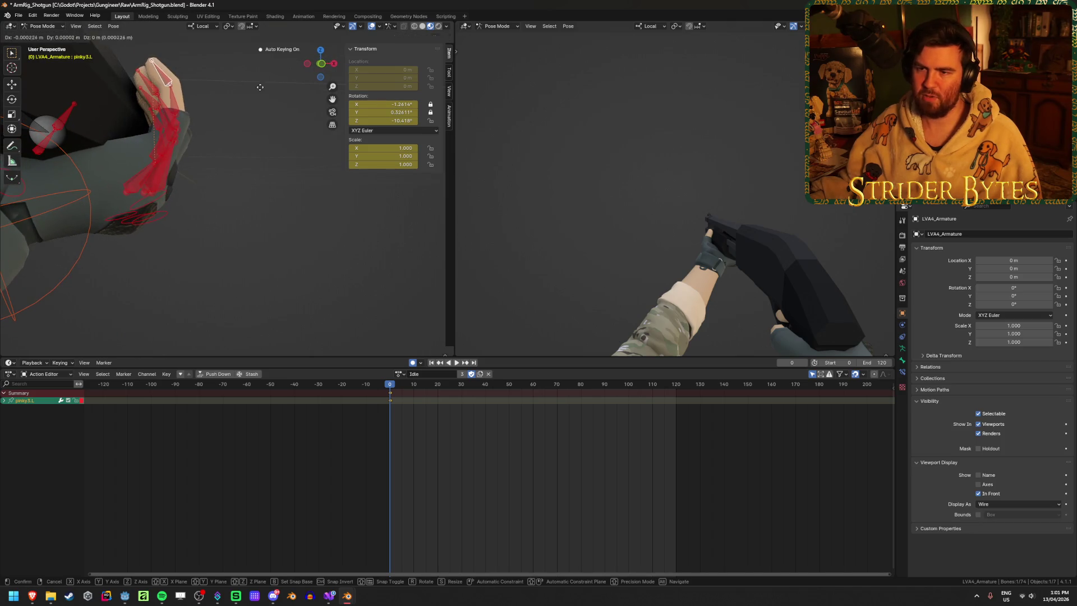
pyautogui.click(222, 88)
pyautogui.moveTo(222, 89); pyautogui.dragTo(152, 80, button='middle')
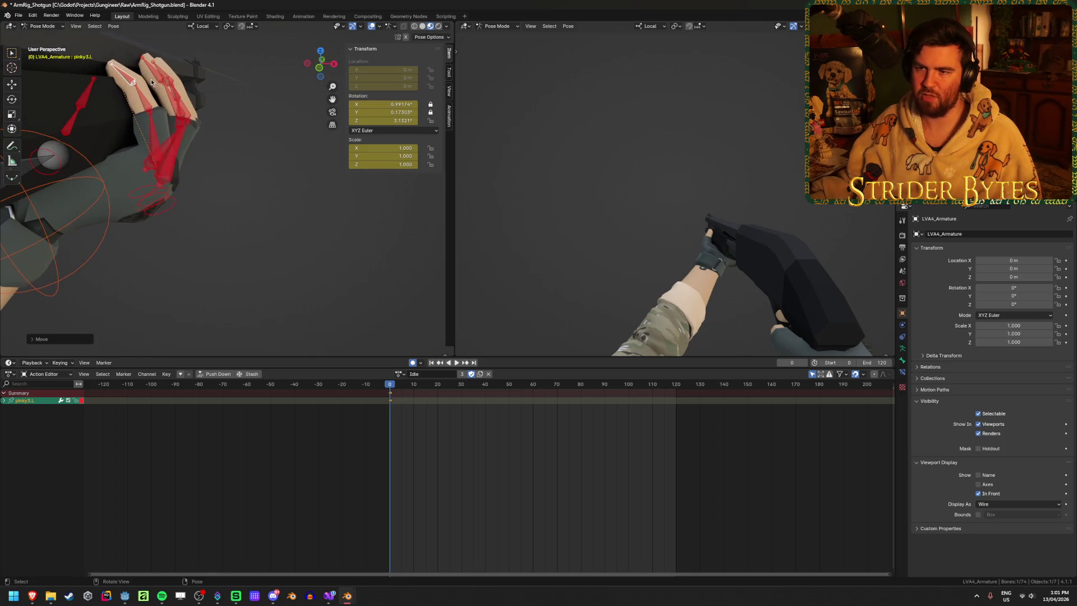
pyautogui.press('g')
pyautogui.click(219, 98)
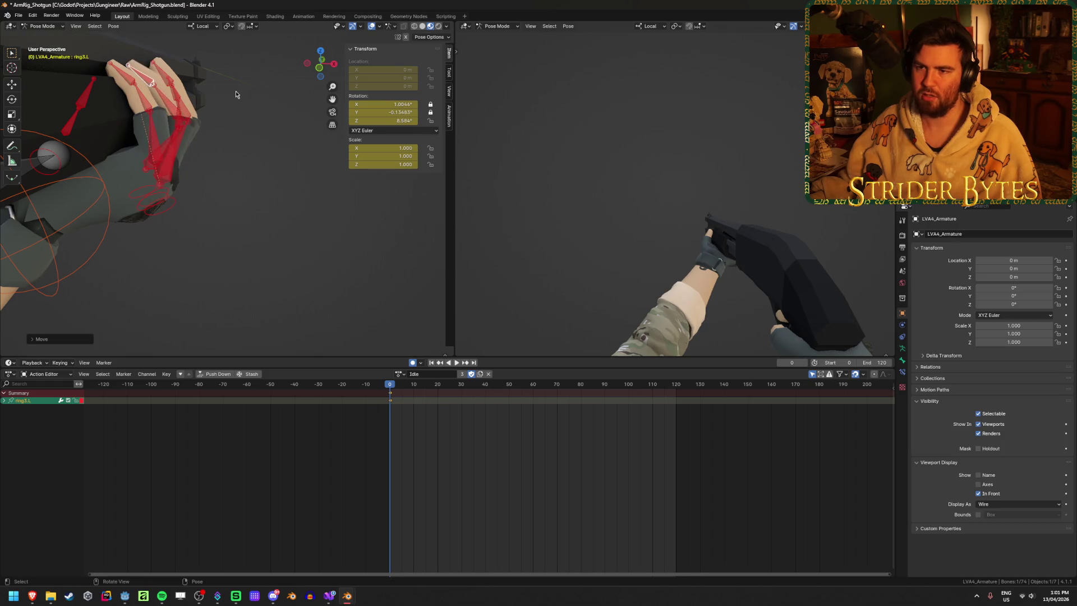
pyautogui.moveTo(220, 98); pyautogui.dragTo(169, 102, button='middle')
pyautogui.press('g')
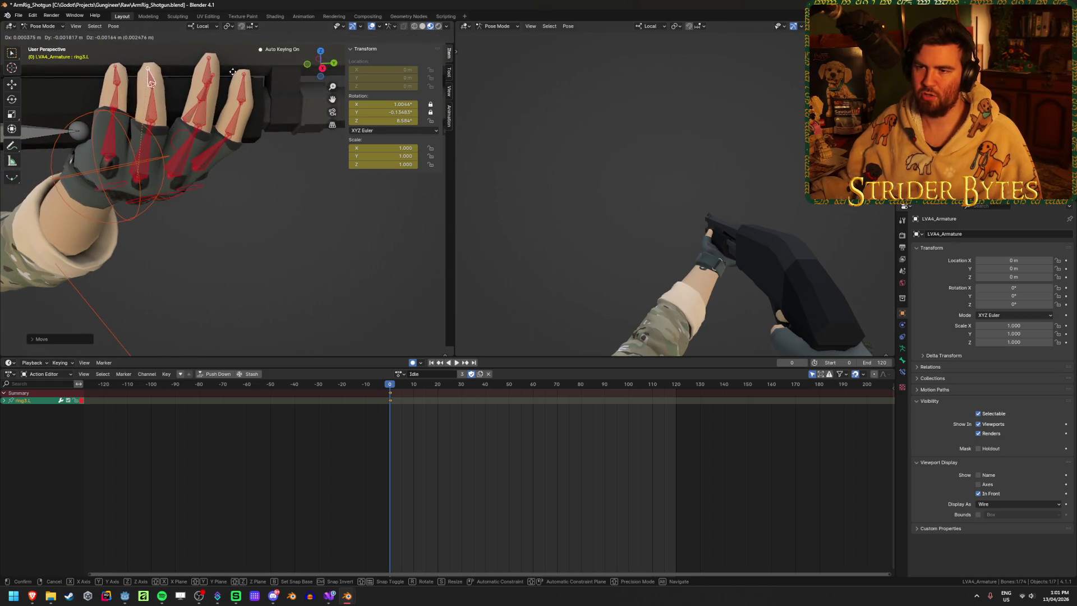
# Step: Curl the middle and index fingertips onto the pump, then deselect all bones
pyautogui.click(239, 71)
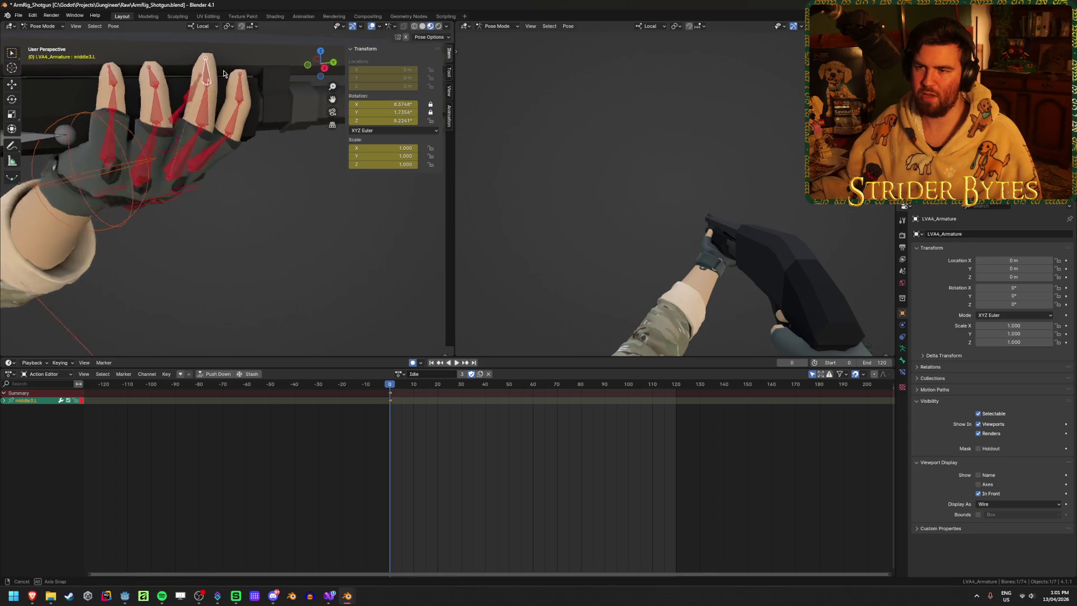
pyautogui.moveTo(208, 71)
pyautogui.mouseDown(button='middle')
pyautogui.moveTo(279, 68)
pyautogui.moveTo(226, 95)
pyautogui.mouseUp(button='middle')
pyautogui.press('g')
pyautogui.click(267, 79)
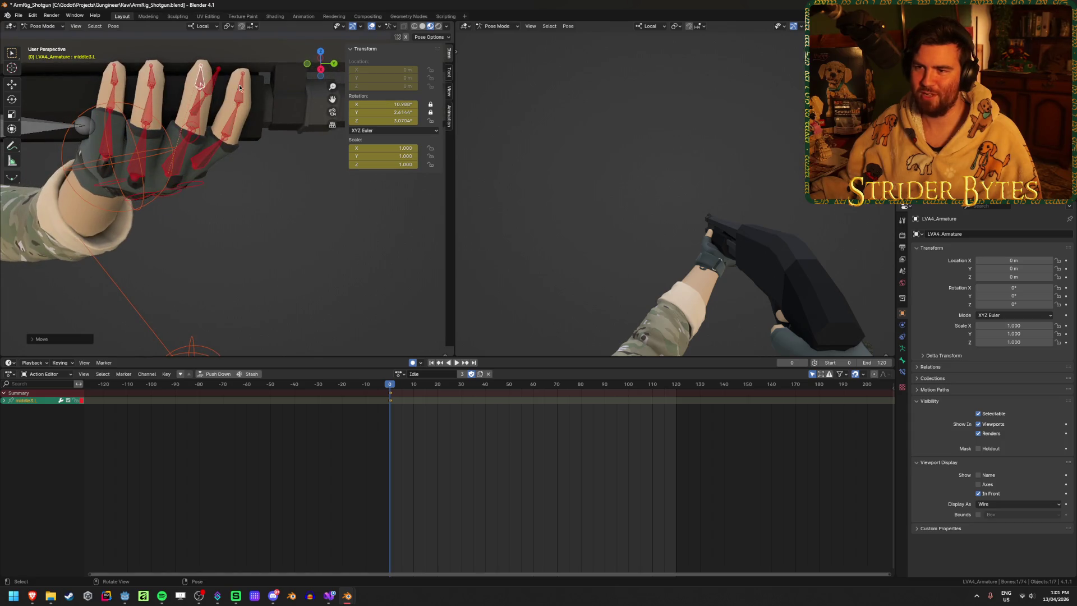
pyautogui.click(240, 87)
pyautogui.moveTo(240, 88)
pyautogui.mouseDown(button='middle')
pyautogui.moveTo(306, 217)
pyautogui.moveTo(292, 235)
pyautogui.mouseUp(button='middle')
pyautogui.press('g')
pyautogui.click(249, 93)
pyautogui.hotkey('alt', 'a')
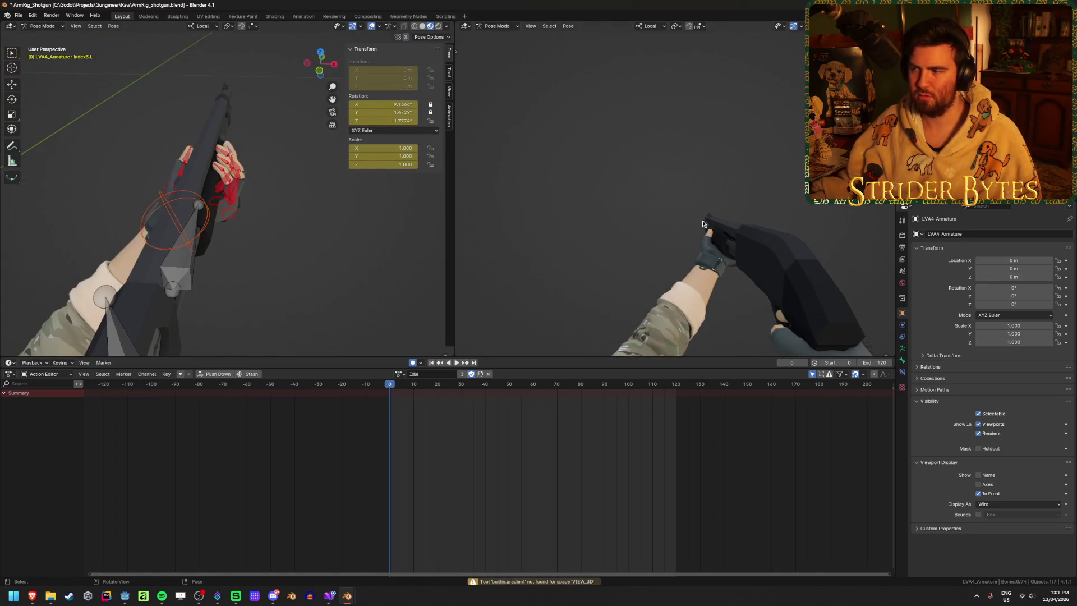
# Step: Inspect the grip from both views and begin nudging the middle fingertip again
pyautogui.moveTo(703, 224)
pyautogui.mouseDown(button='middle')
pyautogui.moveTo(796, 296)
pyautogui.moveTo(687, 281)
pyautogui.moveTo(784, 295)
pyautogui.moveTo(696, 252)
pyautogui.moveTo(548, 312)
pyautogui.moveTo(758, 292)
pyautogui.moveTo(633, 232)
pyautogui.moveTo(663, 257)
pyautogui.moveTo(682, 254)
pyautogui.mouseUp(button='middle')
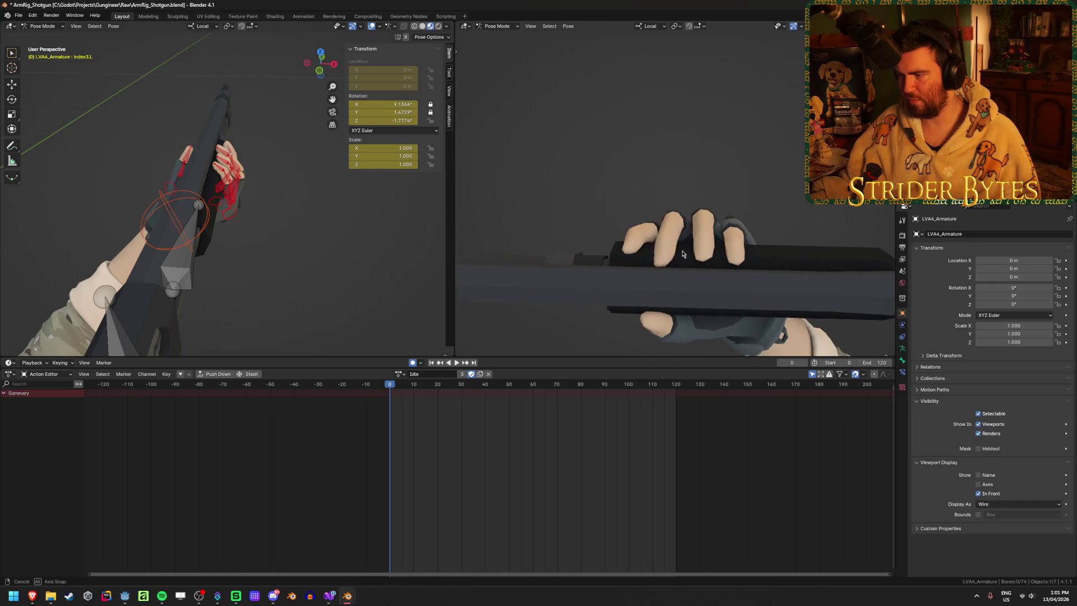
pyautogui.moveTo(253, 211)
pyautogui.mouseDown(button='middle')
pyautogui.moveTo(299, 246)
pyautogui.moveTo(247, 193)
pyautogui.moveTo(200, 216)
pyautogui.mouseUp(button='middle')
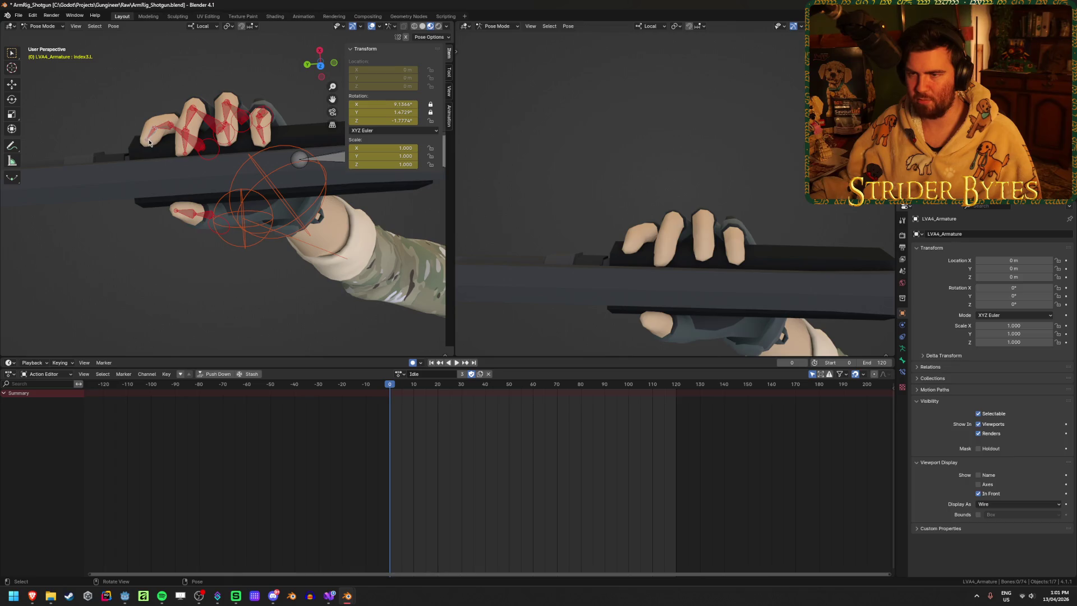
pyautogui.moveTo(151, 143); pyautogui.dragTo(178, 148)
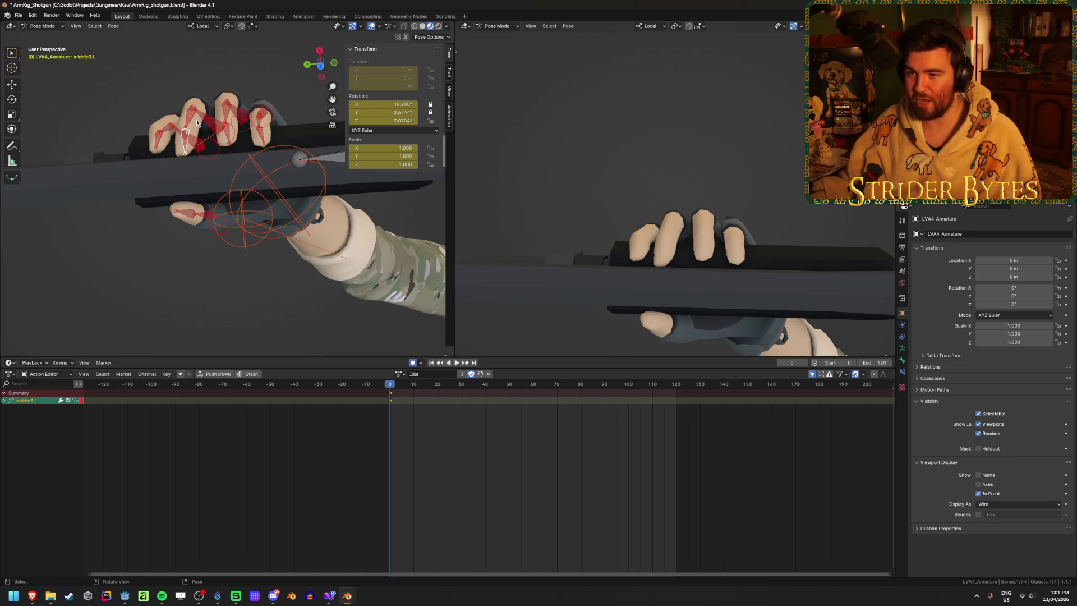
pyautogui.moveTo(196, 119)
pyautogui.mouseDown(button='middle')
pyautogui.moveTo(224, 53)
pyautogui.moveTo(274, 78)
pyautogui.mouseUp(button='middle')
pyautogui.press('g')
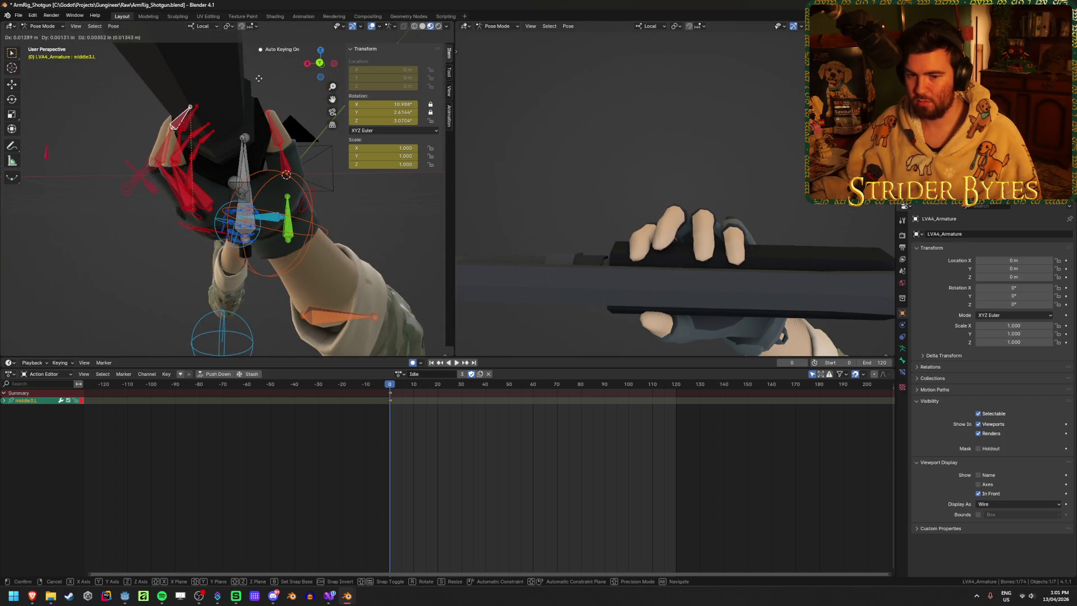
# Step: Finish the middle fingertip move and re-rotate the middle finger's base bone
pyautogui.click(262, 79)
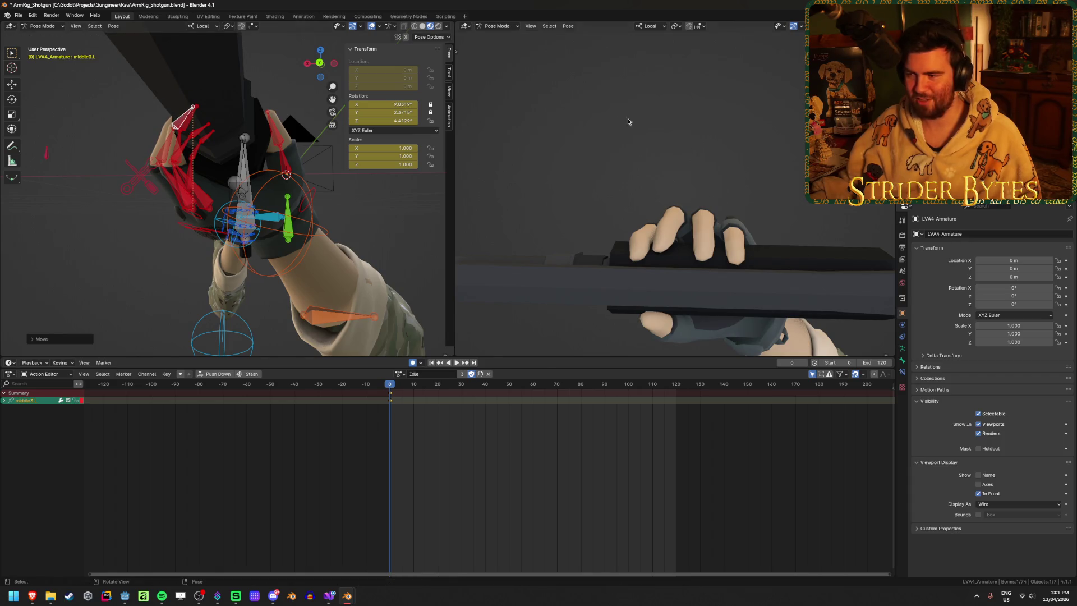
pyautogui.moveTo(247, 144)
pyautogui.mouseDown(button='middle')
pyautogui.moveTo(200, 158)
pyautogui.moveTo(181, 198)
pyautogui.moveTo(202, 208)
pyautogui.mouseUp(button='middle')
pyautogui.click(173, 192)
pyautogui.press('r')
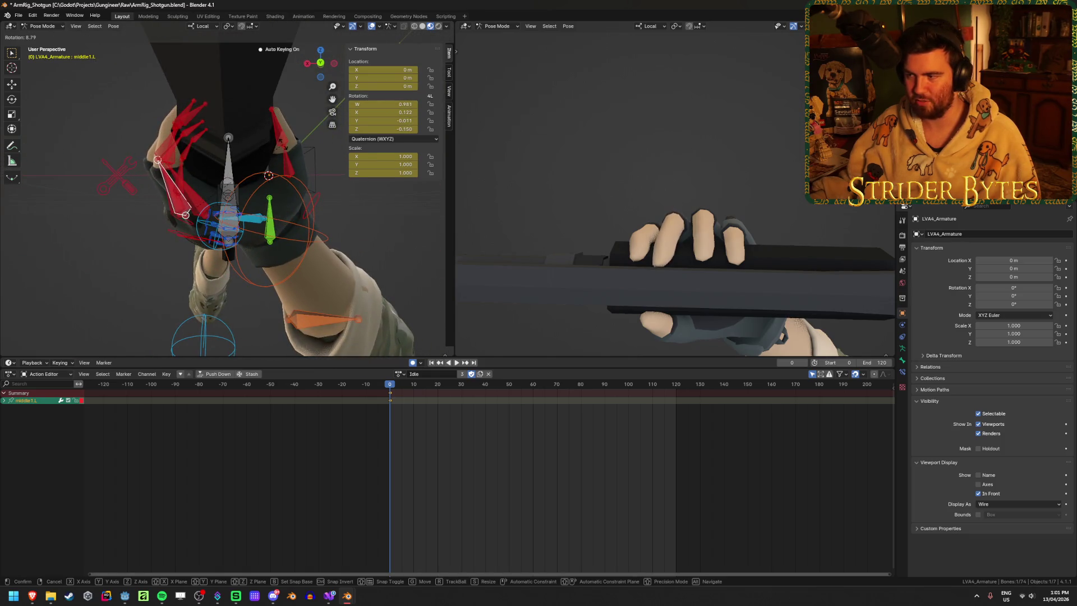
pyautogui.press('Return')
pyautogui.moveTo(307, 180)
pyautogui.mouseDown(button='middle')
pyautogui.moveTo(294, 159)
pyautogui.moveTo(187, 217)
pyautogui.mouseUp(button='middle')
pyautogui.press('r')
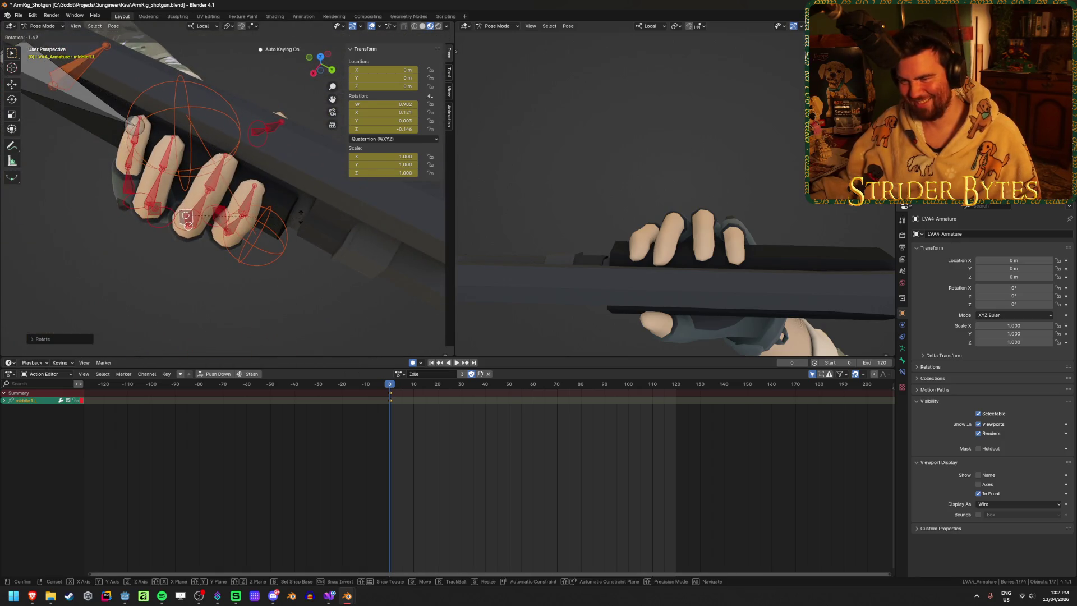
pyautogui.press('Return')
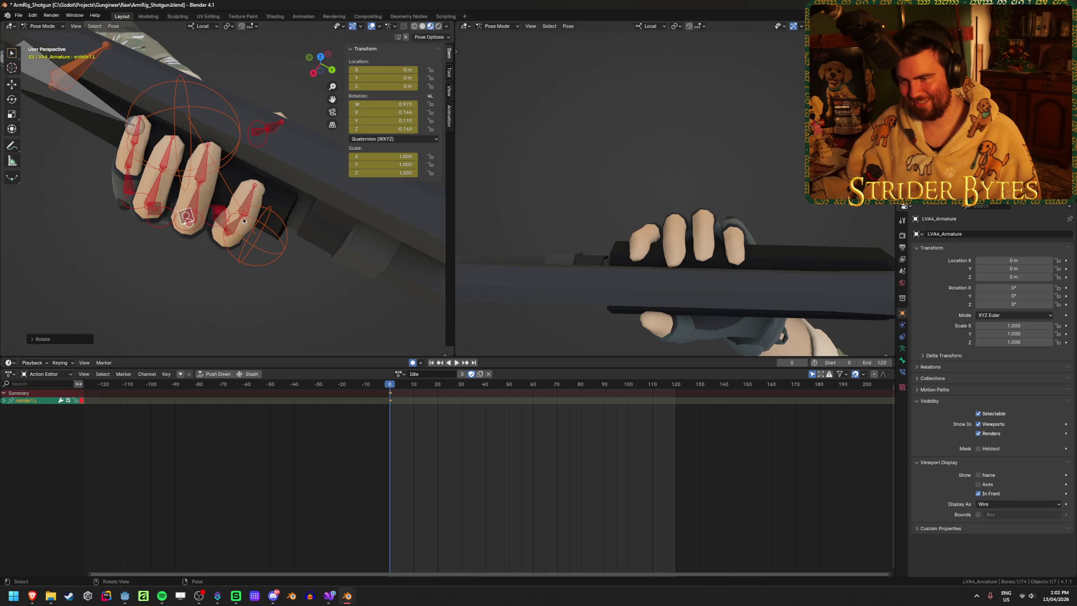
# Step: Rotate the middle finger's second bone further around the grip, checking from both views
pyautogui.moveTo(186, 217)
pyautogui.mouseDown(button='middle')
pyautogui.moveTo(176, 149)
pyautogui.moveTo(234, 154)
pyautogui.moveTo(235, 167)
pyautogui.moveTo(217, 137)
pyautogui.mouseUp(button='middle')
pyautogui.click(235, 151)
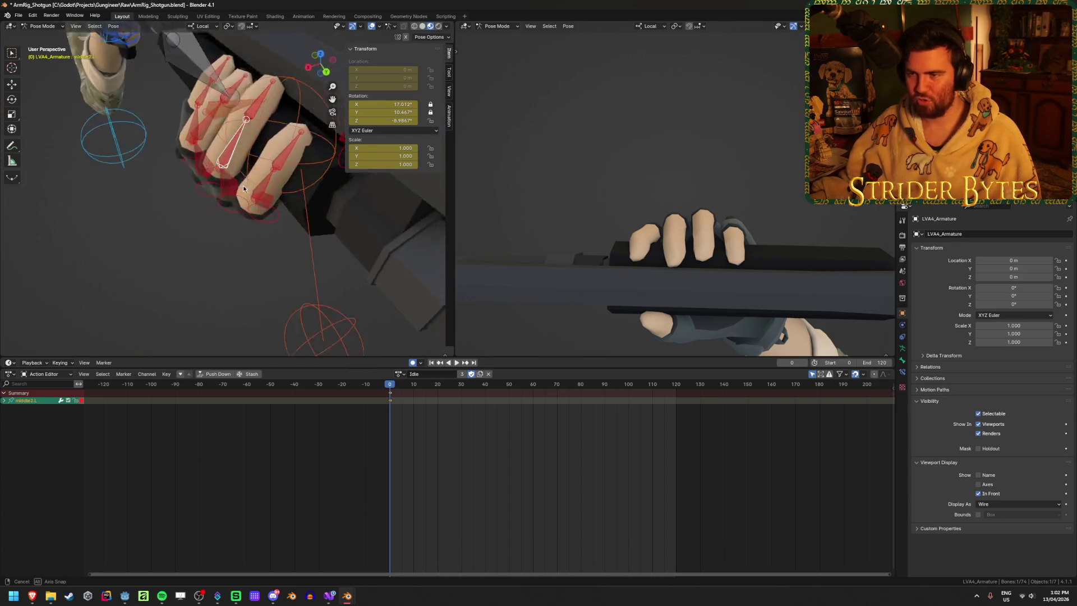
pyautogui.press('r')
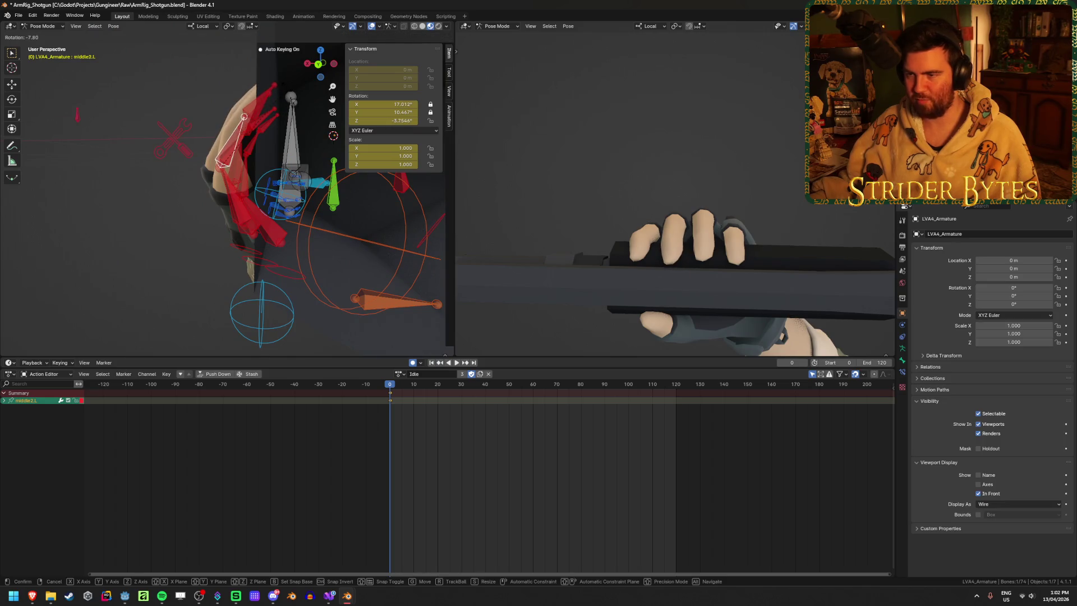
pyautogui.press('Return')
pyautogui.moveTo(673, 252); pyautogui.dragTo(606, 219, button='middle')
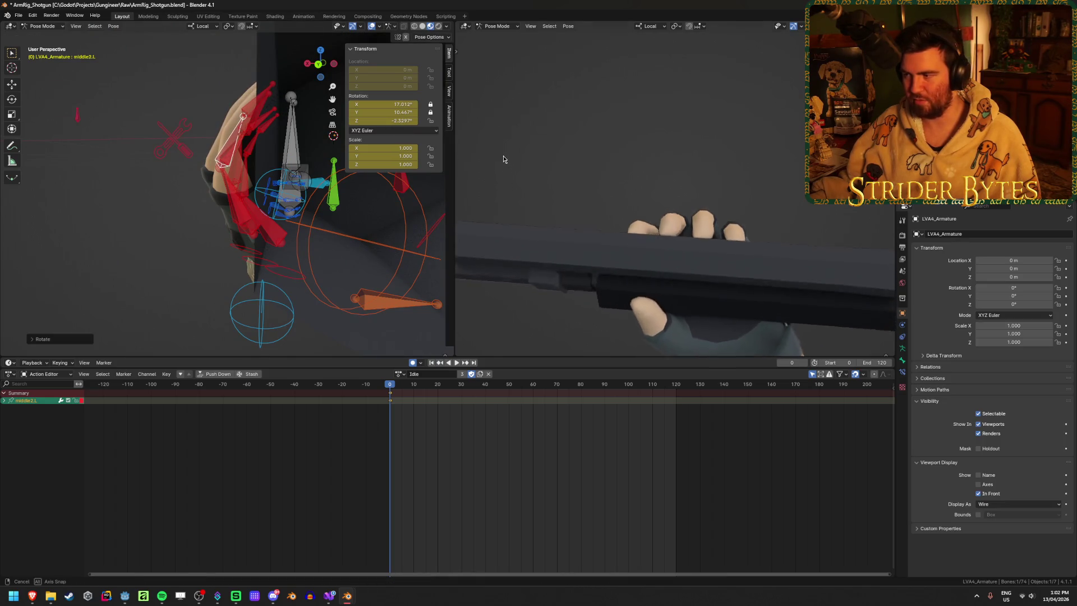
pyautogui.moveTo(673, 253)
pyautogui.mouseDown(button='middle')
pyautogui.moveTo(655, 347)
pyautogui.moveTo(656, 56)
pyautogui.moveTo(563, 61)
pyautogui.mouseUp(button='middle')
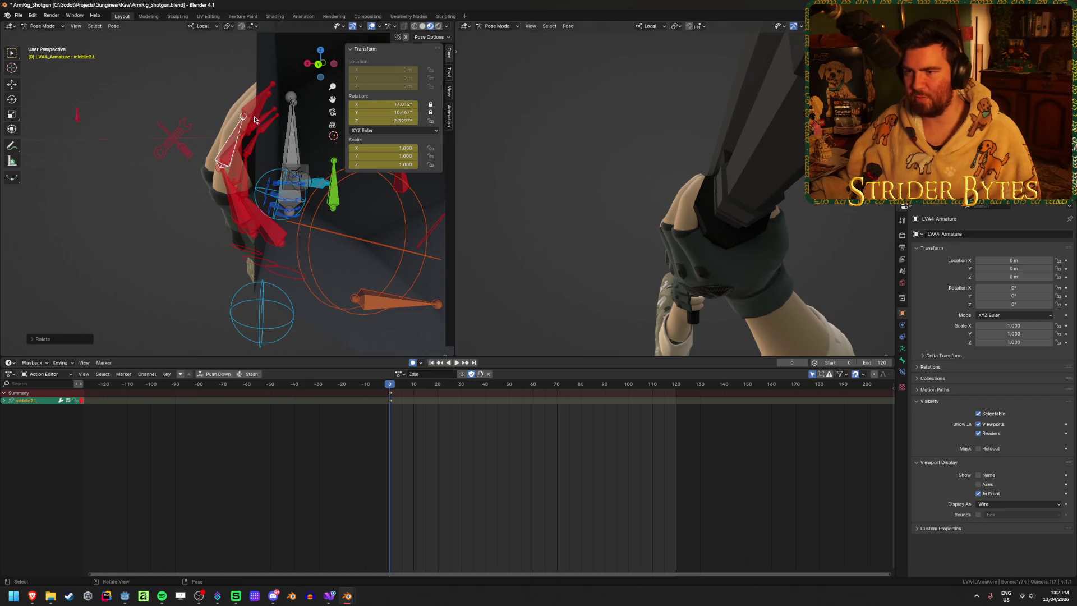
pyautogui.moveTo(255, 119)
pyautogui.mouseDown(button='middle')
pyautogui.moveTo(261, 203)
pyautogui.moveTo(287, 189)
pyautogui.mouseUp(button='middle')
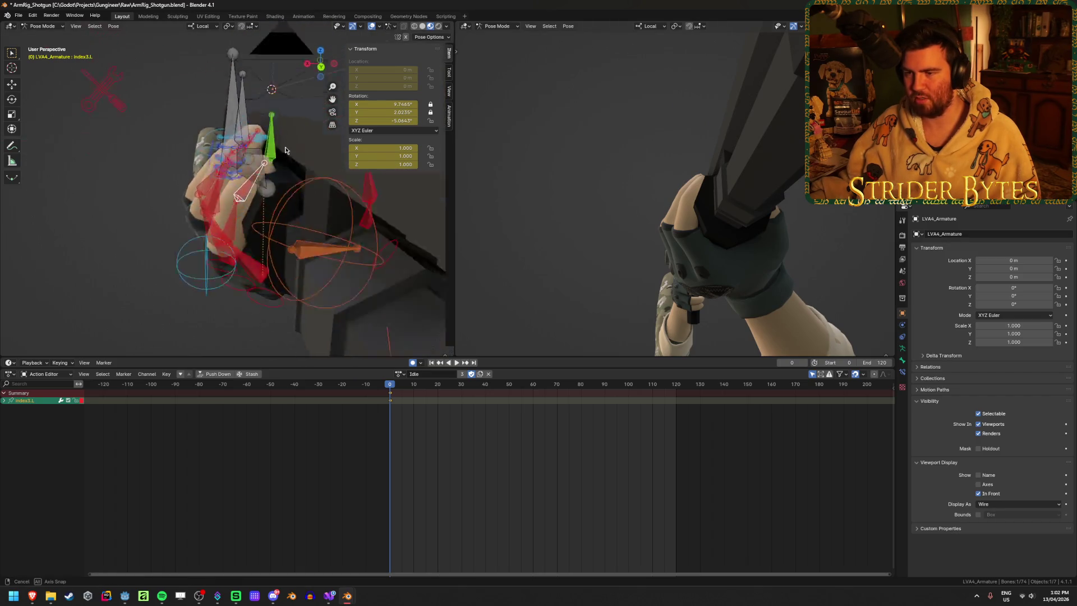
pyautogui.press('r')
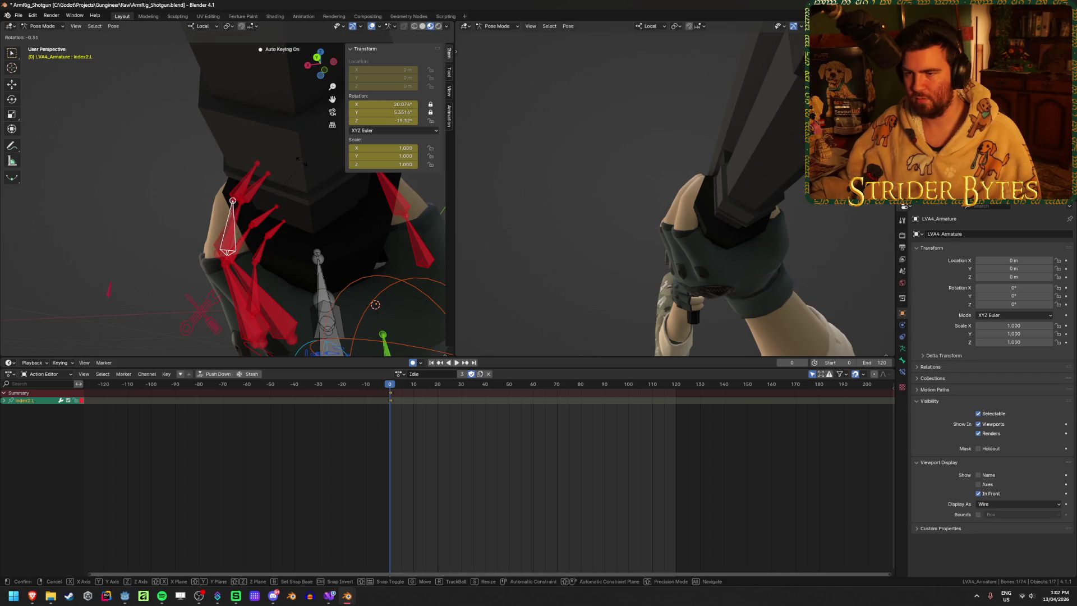
pyautogui.press('Return')
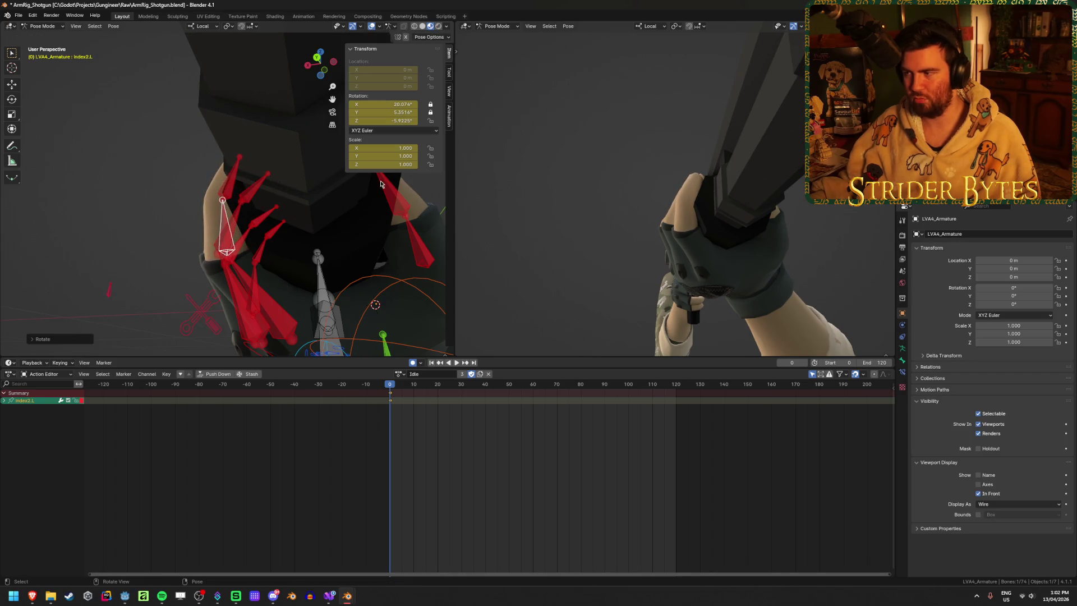
# Step: Face the fingers and select the Index1.L bone for adjustment
pyautogui.moveTo(783, 293); pyautogui.dragTo(777, 313, button='middle')
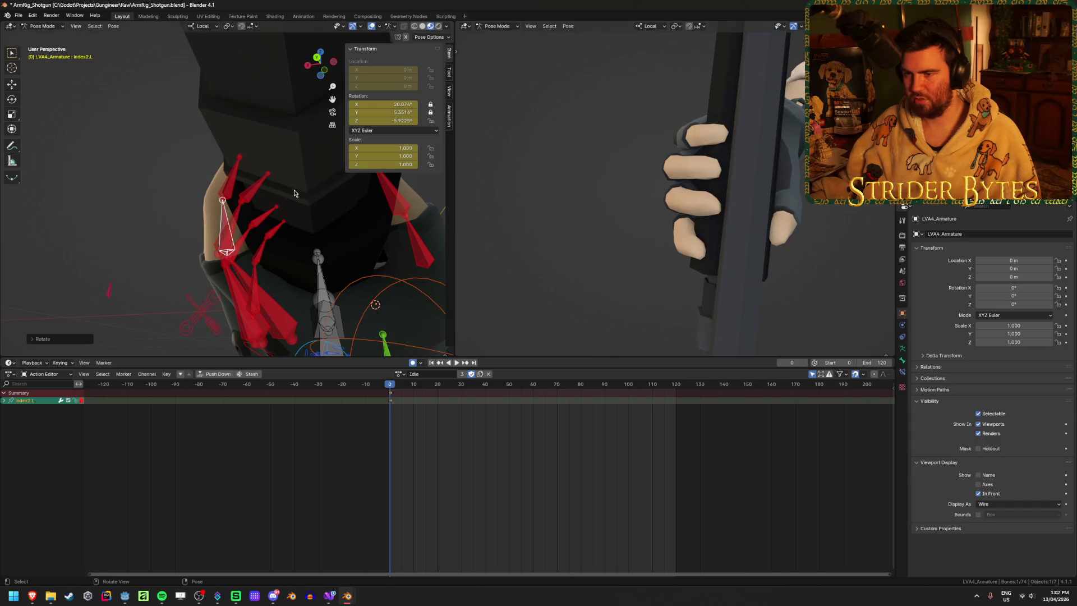
pyautogui.moveTo(253, 252); pyautogui.dragTo(153, 294, button='middle')
pyautogui.click(210, 311)
# Step: Rotate Index1.L along the fore-end, cancelling a stray fingertip rotation
pyautogui.press('r')
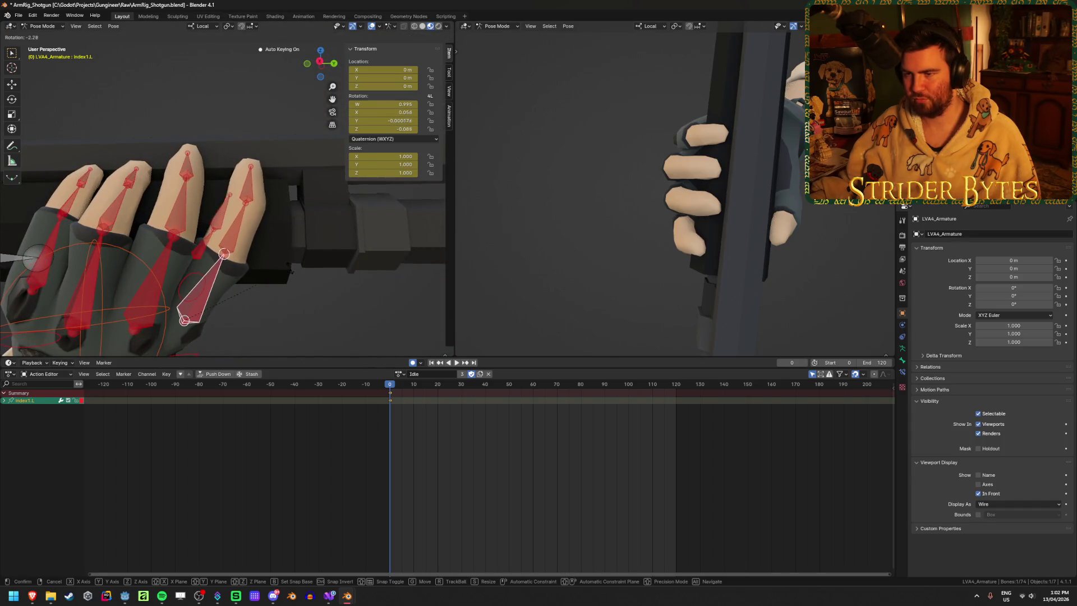
pyautogui.press('Return')
pyautogui.moveTo(640, 211)
pyautogui.mouseDown(button='middle')
pyautogui.moveTo(711, 147)
pyautogui.moveTo(660, 148)
pyautogui.moveTo(661, 202)
pyautogui.moveTo(186, 192)
pyautogui.moveTo(179, 331)
pyautogui.mouseUp(button='middle')
pyautogui.press('r')
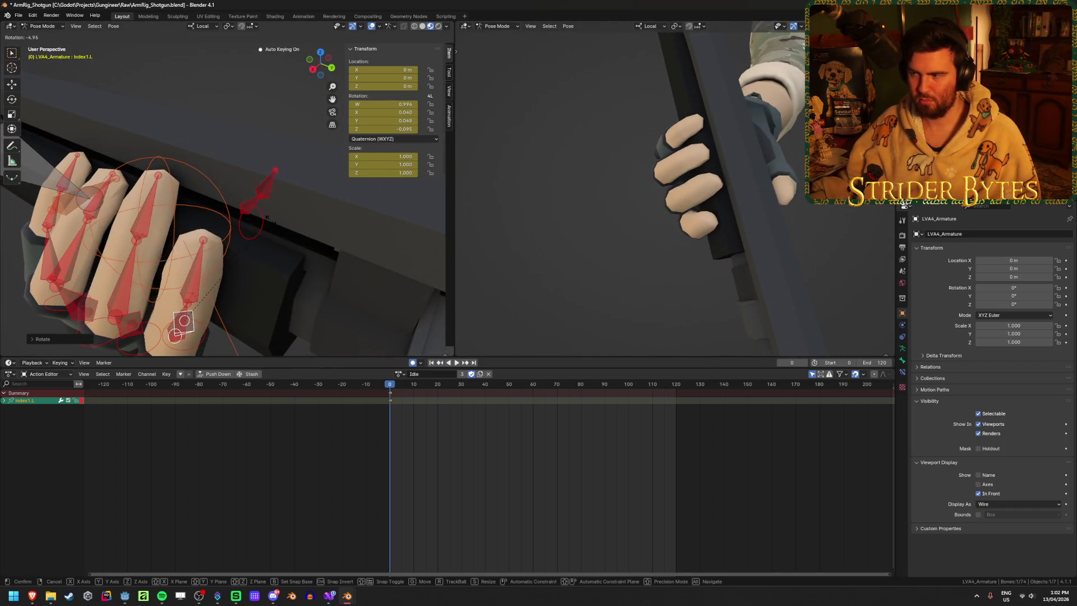
pyautogui.click(184, 321)
pyautogui.click(192, 288)
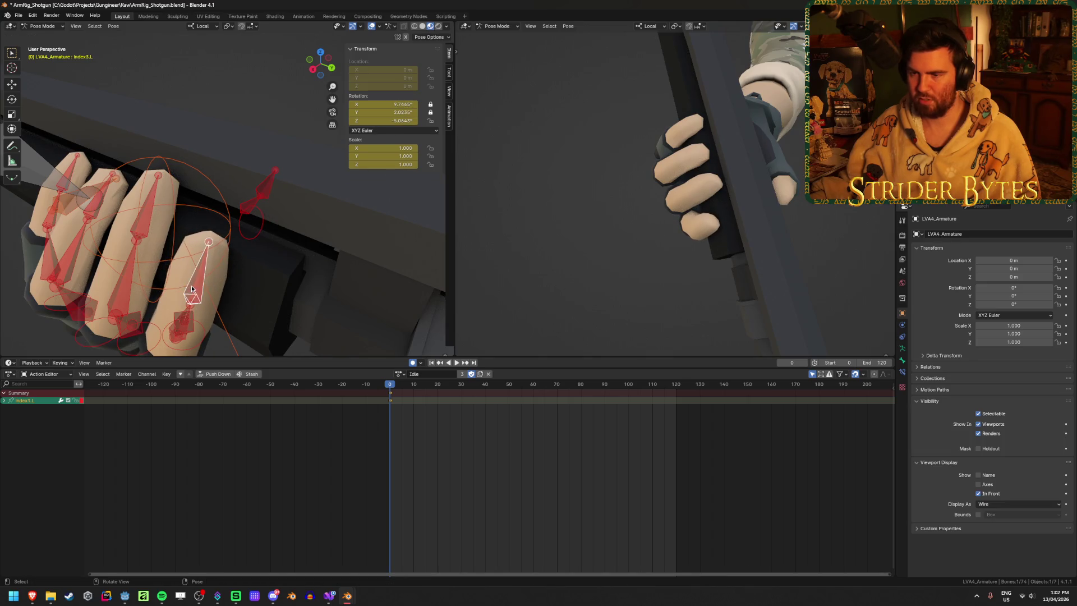
pyautogui.press('Escape')
# Step: Rotate an index bone about its local Y axis and move the Index3.L tip into place
pyautogui.moveTo(253, 278)
pyautogui.mouseDown(button='middle')
pyautogui.moveTo(296, 244)
pyautogui.moveTo(289, 224)
pyautogui.mouseUp(button='middle')
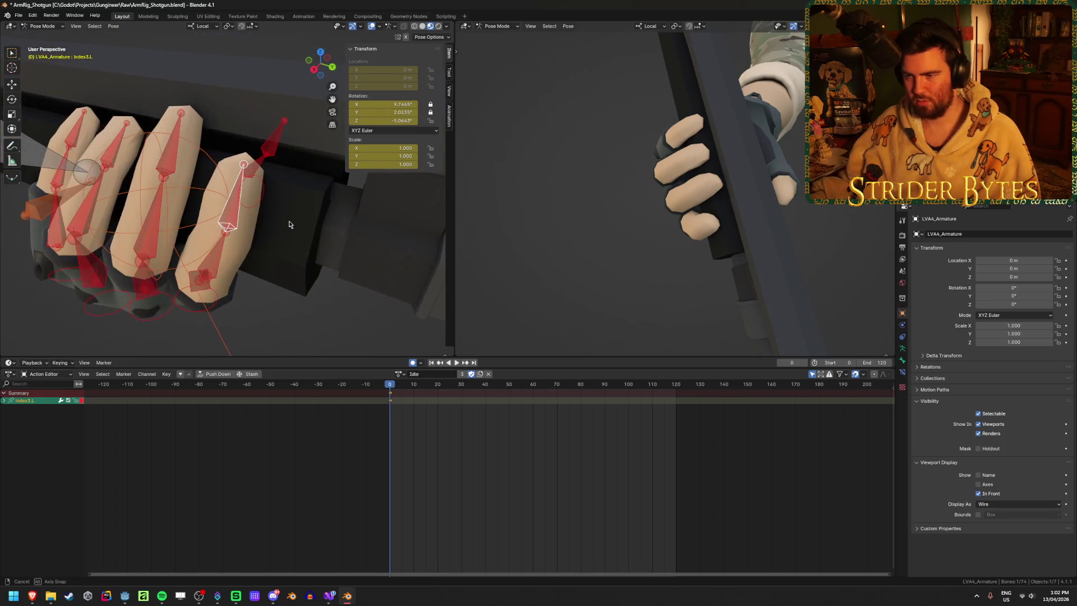
pyautogui.scroll(2, 321, 202)
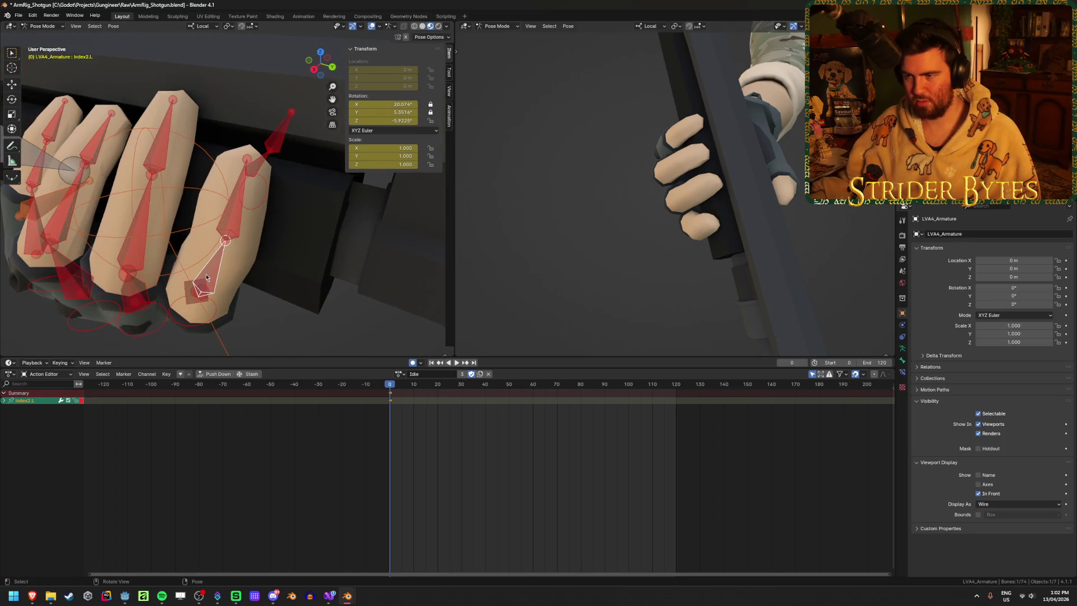
pyautogui.moveTo(206, 273)
pyautogui.mouseDown(button='middle')
pyautogui.moveTo(219, 265)
pyautogui.moveTo(180, 328)
pyautogui.mouseUp(button='middle')
pyautogui.click(189, 315)
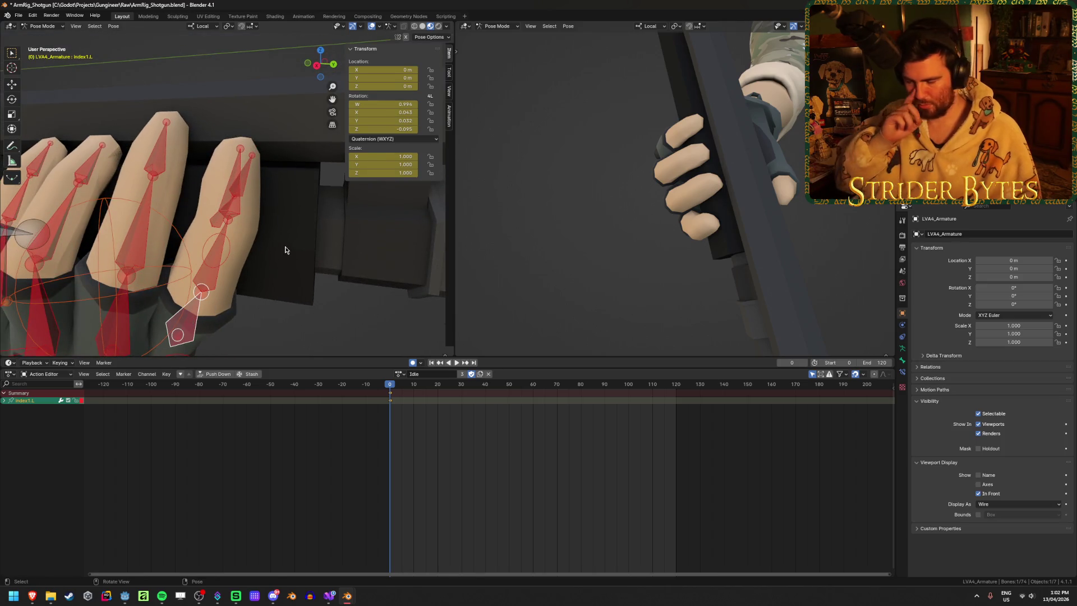
pyautogui.press('r')
pyautogui.press('z')
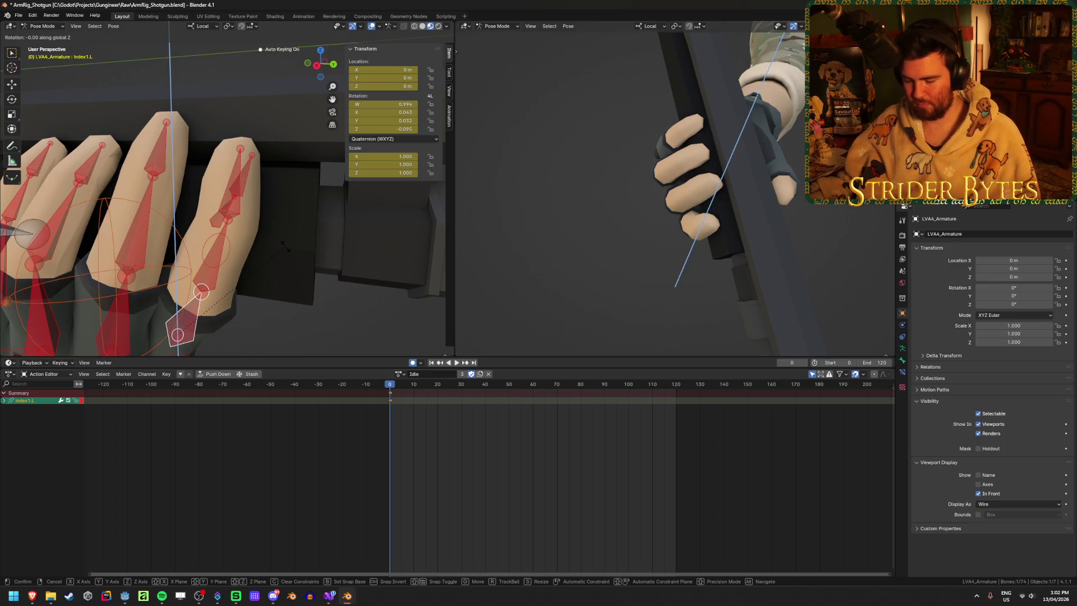
pyautogui.press('y')
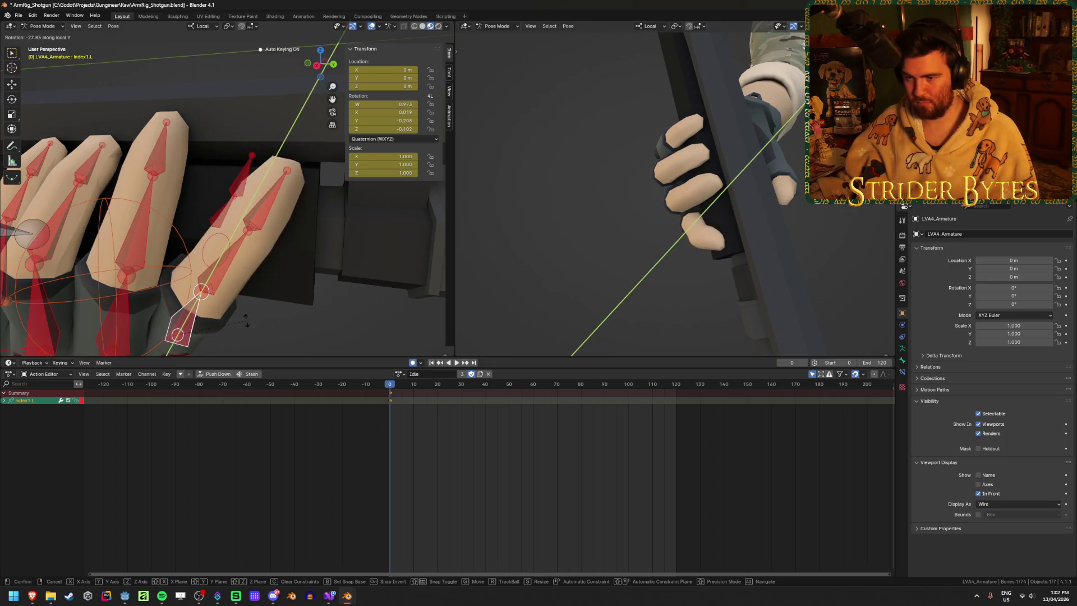
pyautogui.click(269, 214)
pyautogui.press('g')
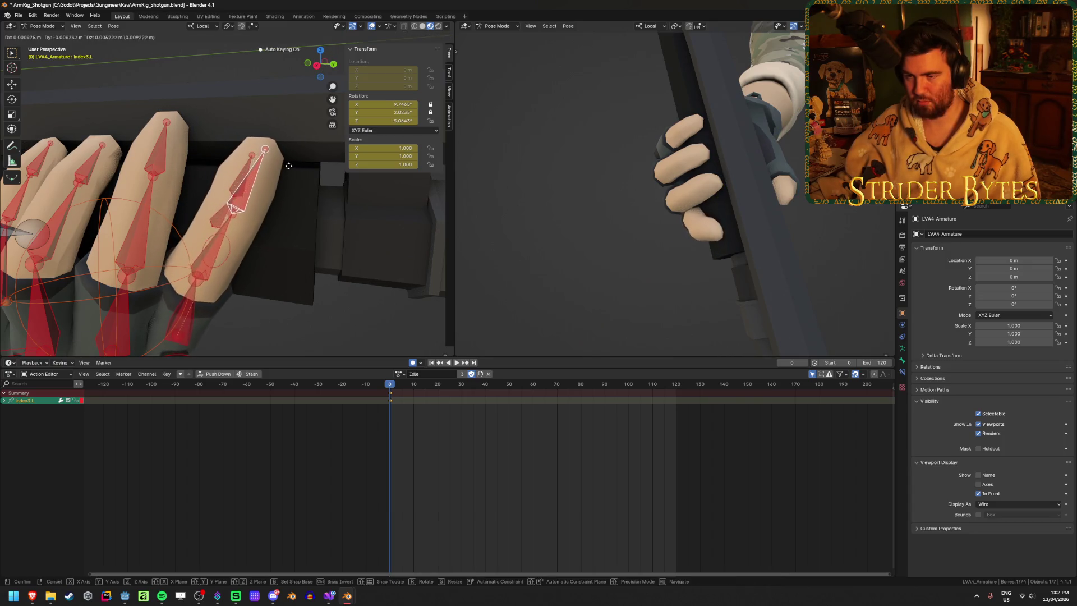
pyautogui.click(234, 240)
# Step: Re-rotate Index1.L and nudge the Index3.L fingertip onto the pump
pyautogui.moveTo(232, 240)
pyautogui.mouseDown(button='middle')
pyautogui.moveTo(300, 173)
pyautogui.moveTo(210, 193)
pyautogui.mouseUp(button='middle')
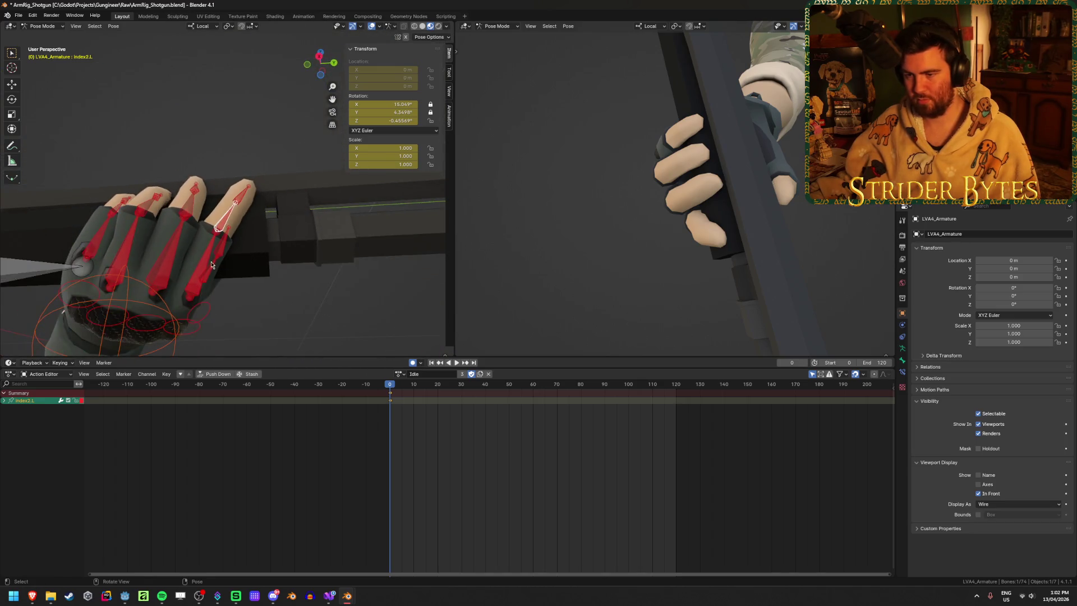
pyautogui.click(206, 263)
pyautogui.press('r')
pyautogui.click(218, 236)
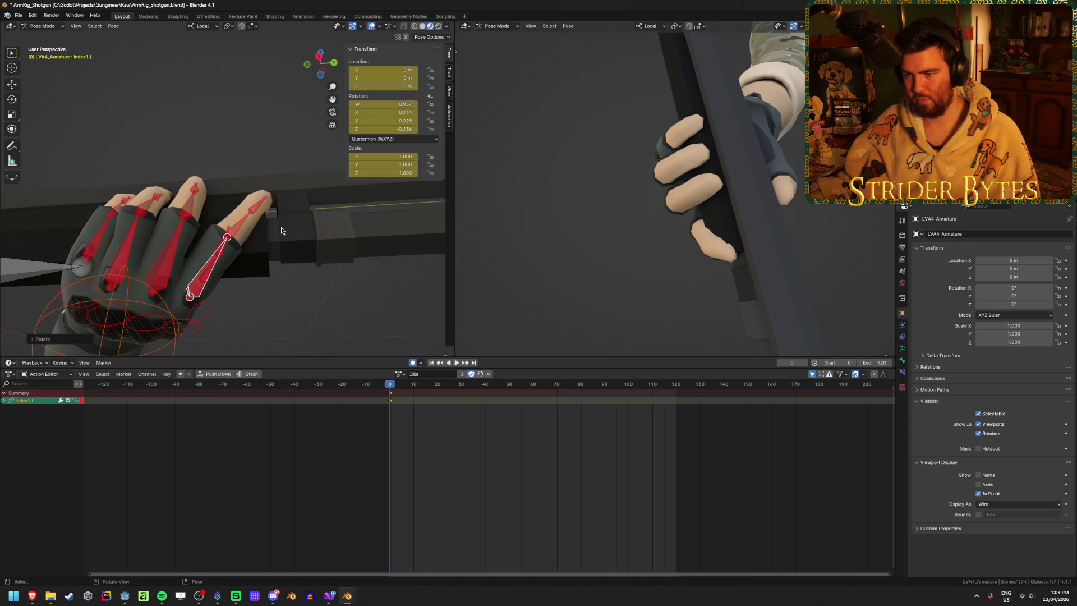
pyautogui.moveTo(218, 235); pyautogui.dragTo(267, 211, button='middle')
pyautogui.click(270, 190)
pyautogui.press('g')
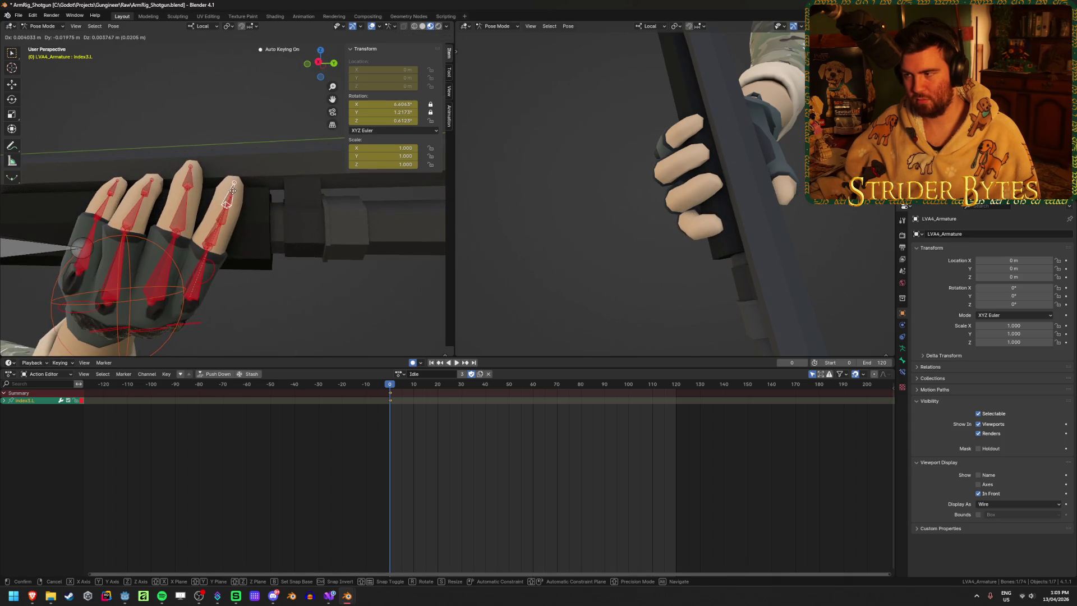
pyautogui.click(229, 199)
pyautogui.moveTo(601, 205)
pyautogui.mouseDown(button='middle')
pyautogui.moveTo(621, 194)
pyautogui.moveTo(739, 196)
pyautogui.mouseUp(button='middle')
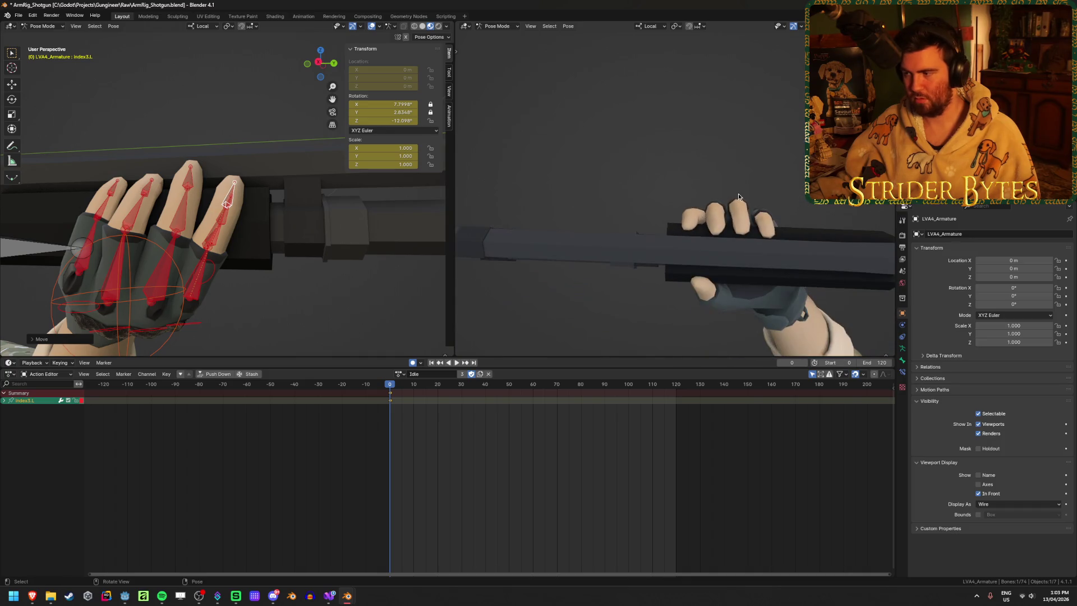
# Step: Save the .blend file and check the hand in the right view
pyautogui.hotkey('ctrl', 's')
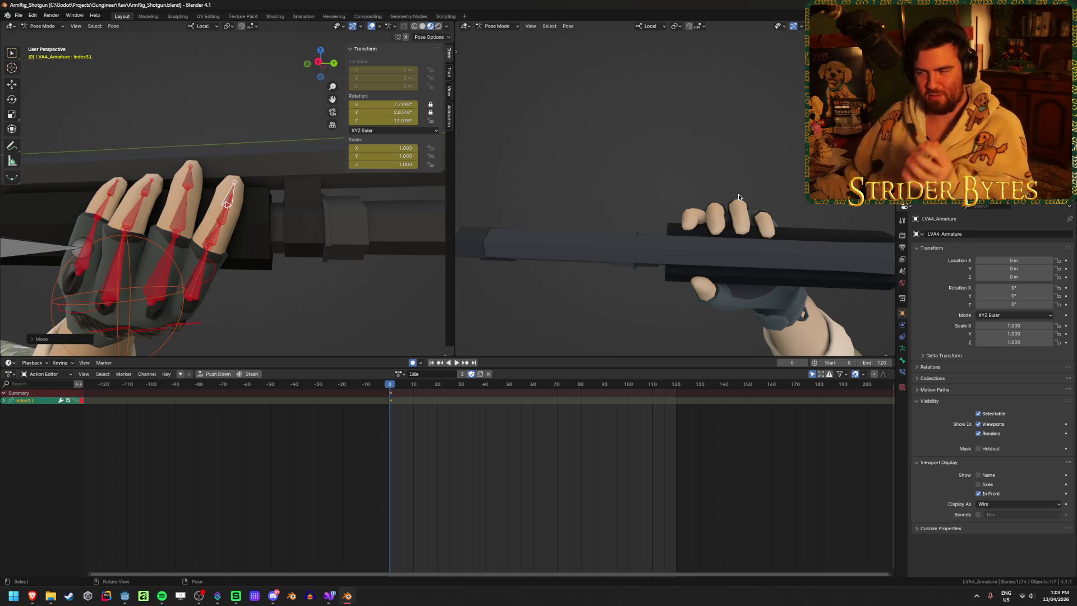
pyautogui.moveTo(739, 198)
pyautogui.mouseDown(button='middle')
pyautogui.moveTo(666, 139)
pyautogui.moveTo(682, 150)
pyautogui.mouseUp(button='middle')
# Step: Nudge the pinky3.L fingertip into place on the pump
pyautogui.click(100, 204)
pyautogui.moveTo(100, 204); pyautogui.dragTo(228, 178, button='middle')
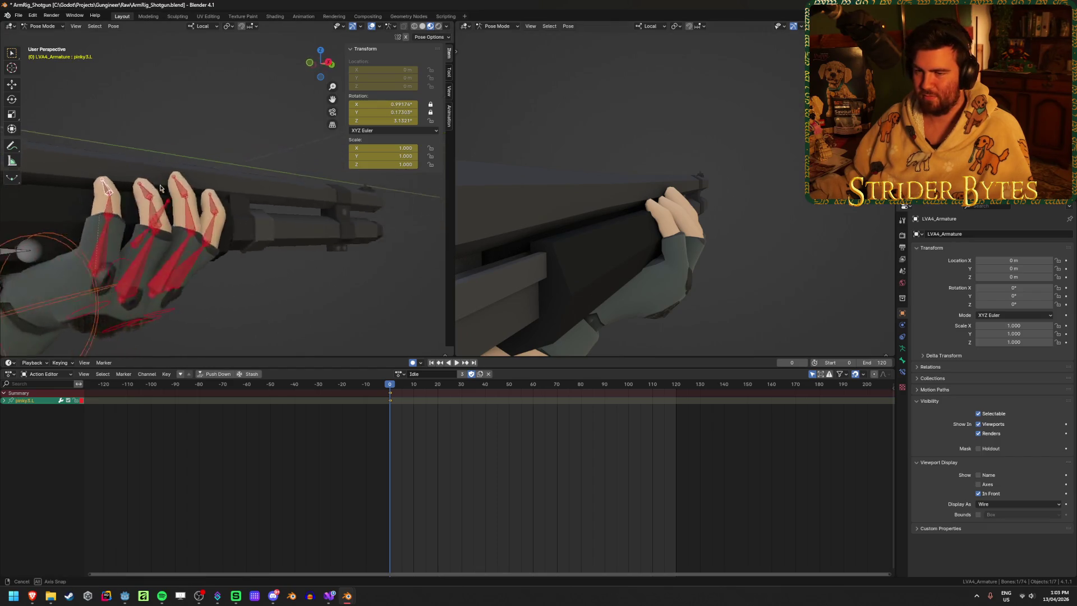
pyautogui.press('g')
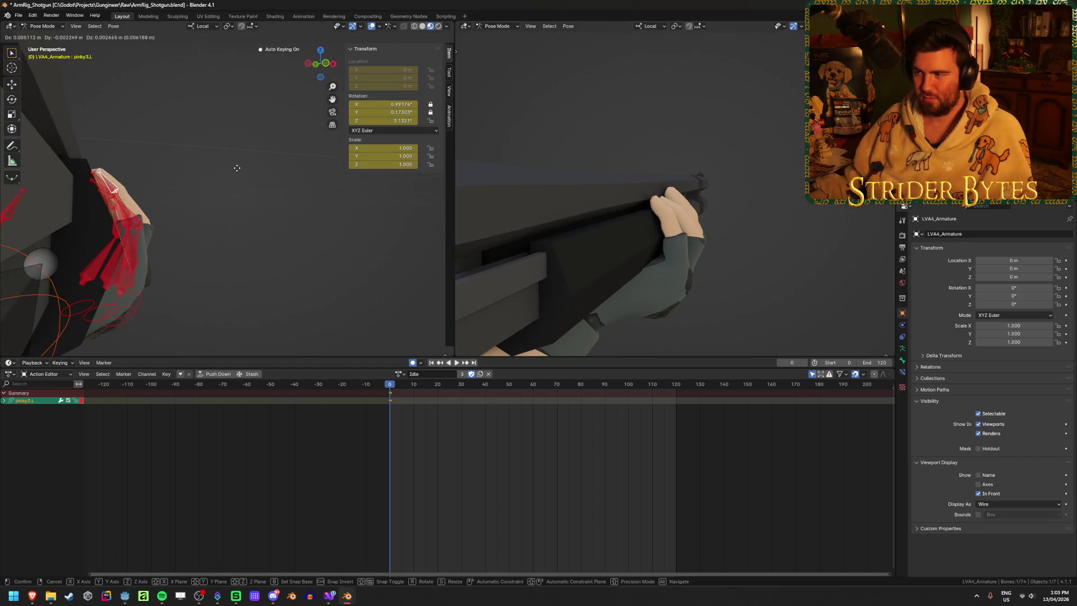
pyautogui.click(231, 173)
pyautogui.moveTo(589, 253)
pyautogui.mouseDown(button='middle')
pyautogui.moveTo(835, 310)
pyautogui.moveTo(616, 232)
pyautogui.mouseUp(button='middle')
# Step: Save the file and select every bone of the arm rig for copying
pyautogui.hotkey('ctrl', 's')
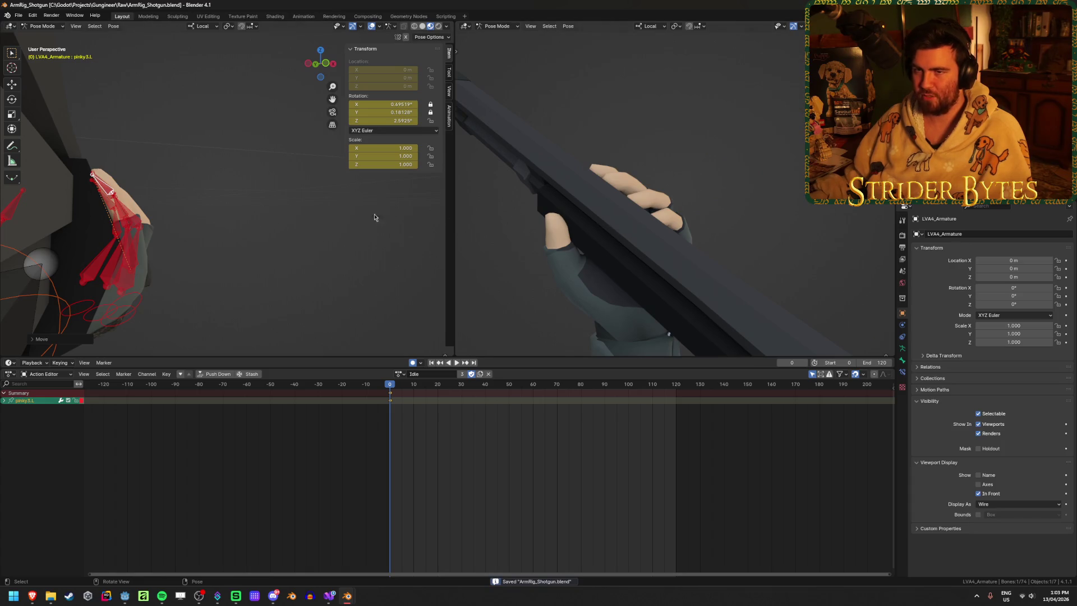
pyautogui.moveTo(372, 217); pyautogui.dragTo(235, 218, button='middle')
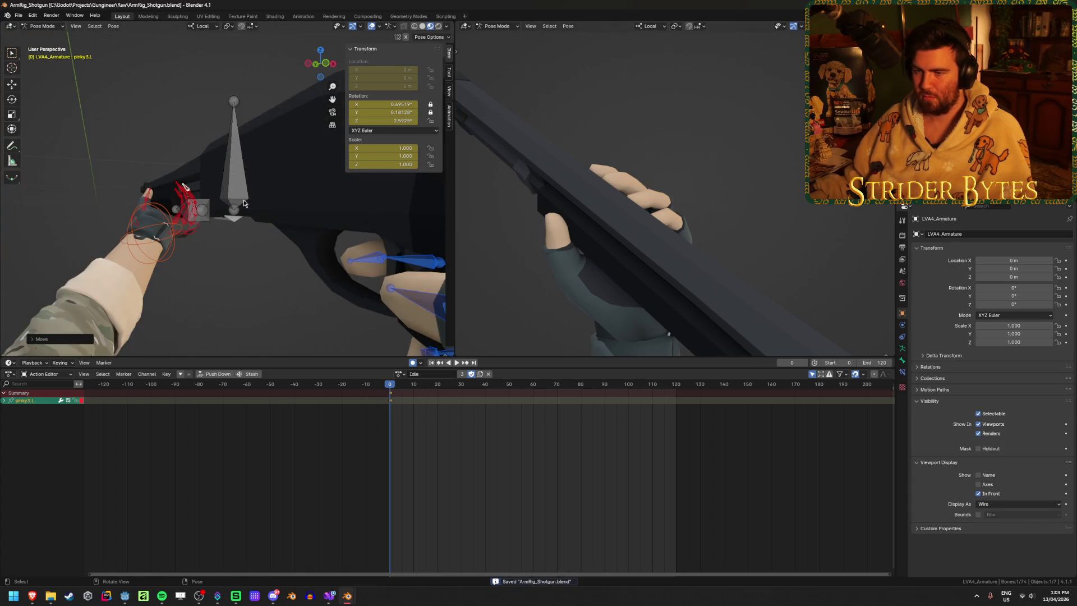
pyautogui.press('a')
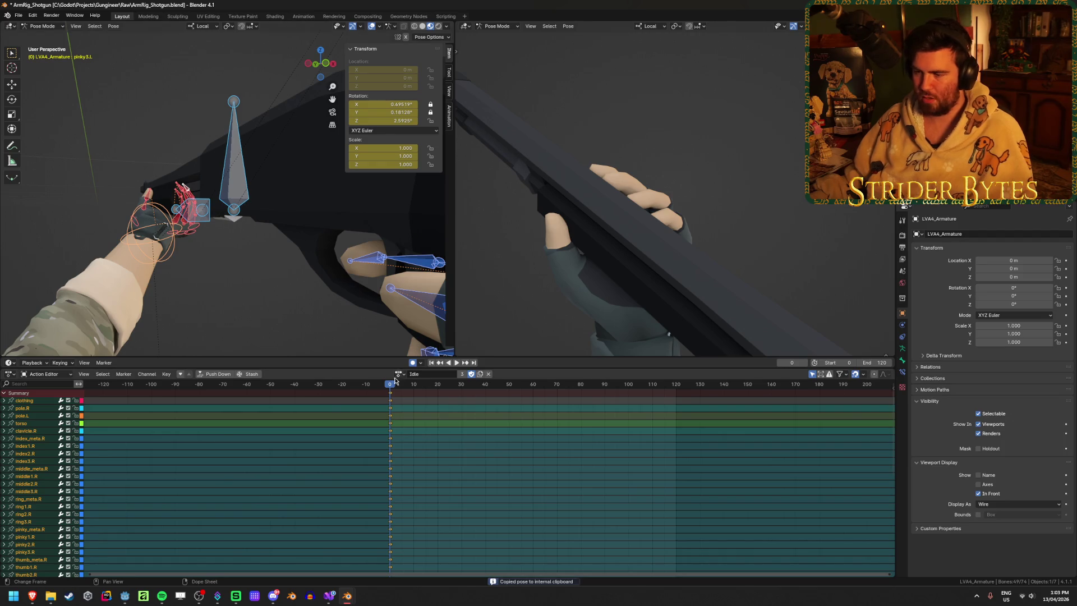
# Step: Switch to the Pump_Fire action, paste the pose on frame 0 and play it back
pyautogui.click(400, 374)
pyautogui.click(429, 443)
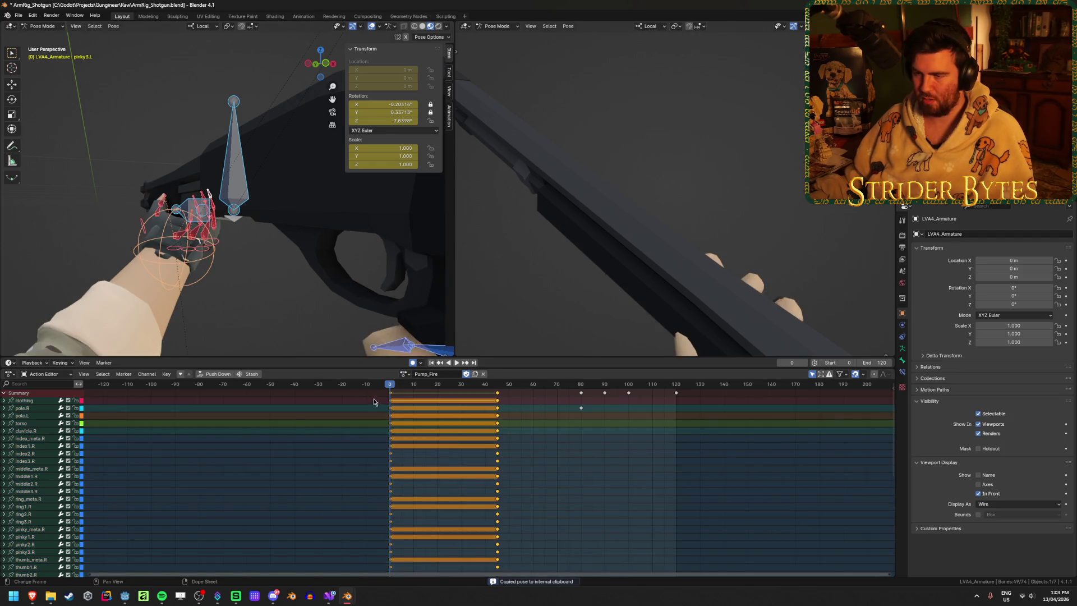
pyautogui.hotkey('ctrl', 'v')
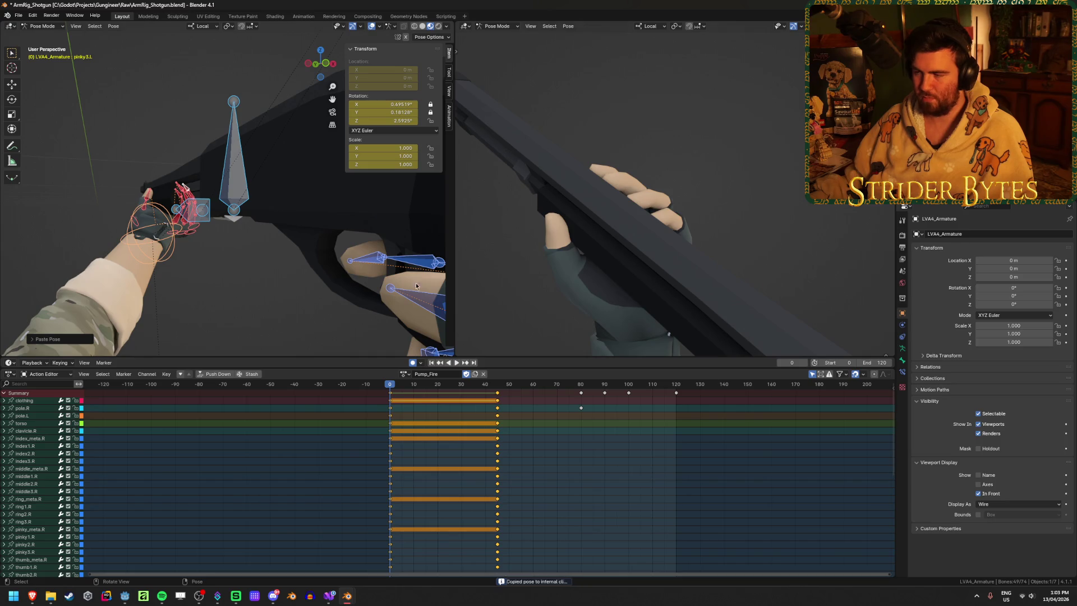
pyautogui.scroll(-5, 673, 252)
pyautogui.moveTo(724, 278); pyautogui.dragTo(768, 298, button='middle')
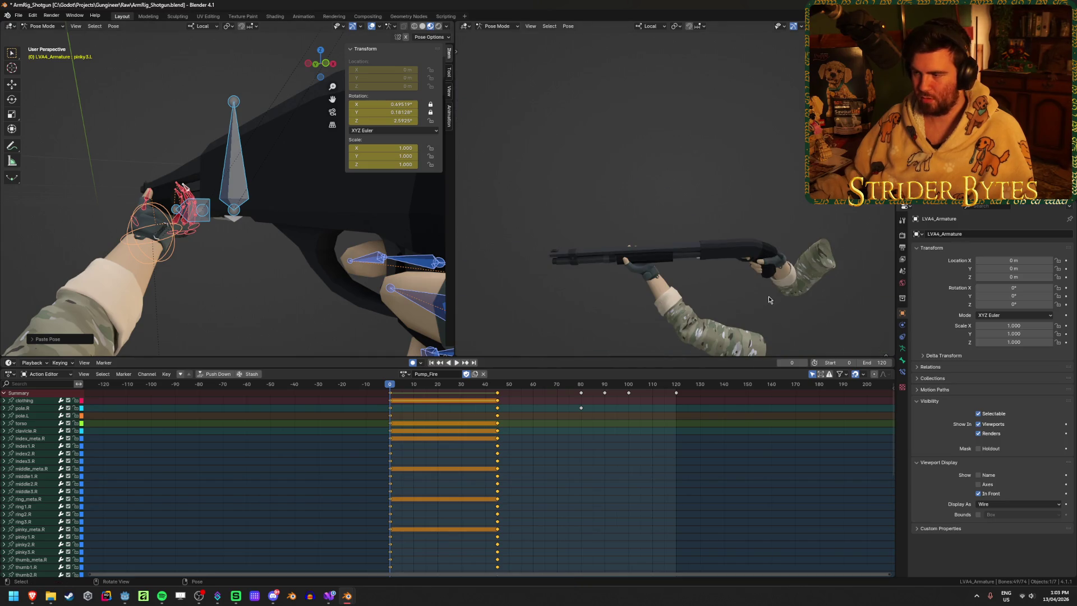
pyautogui.press('space')
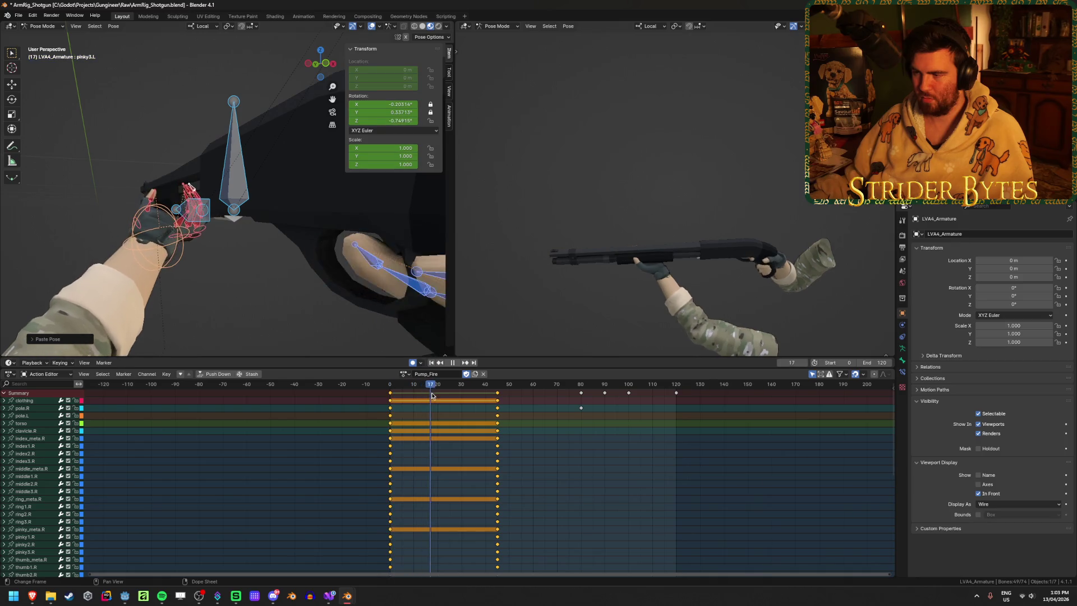
pyautogui.press('space')
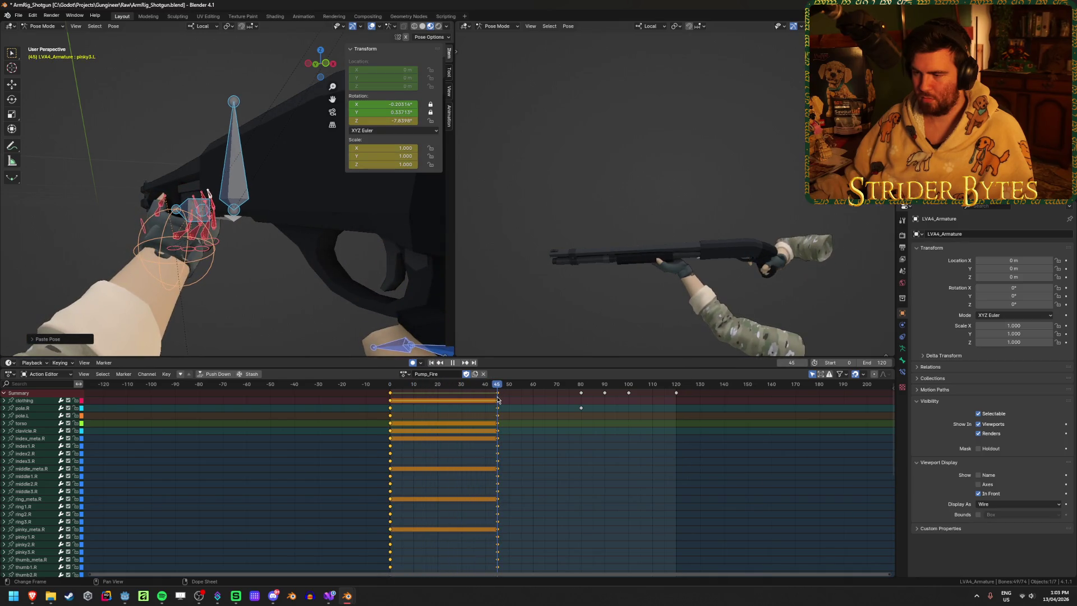
# Step: Paste the pose at frame 45, replay and scrub to frame 81, then save
pyautogui.hotkey('ctrl', 'v')
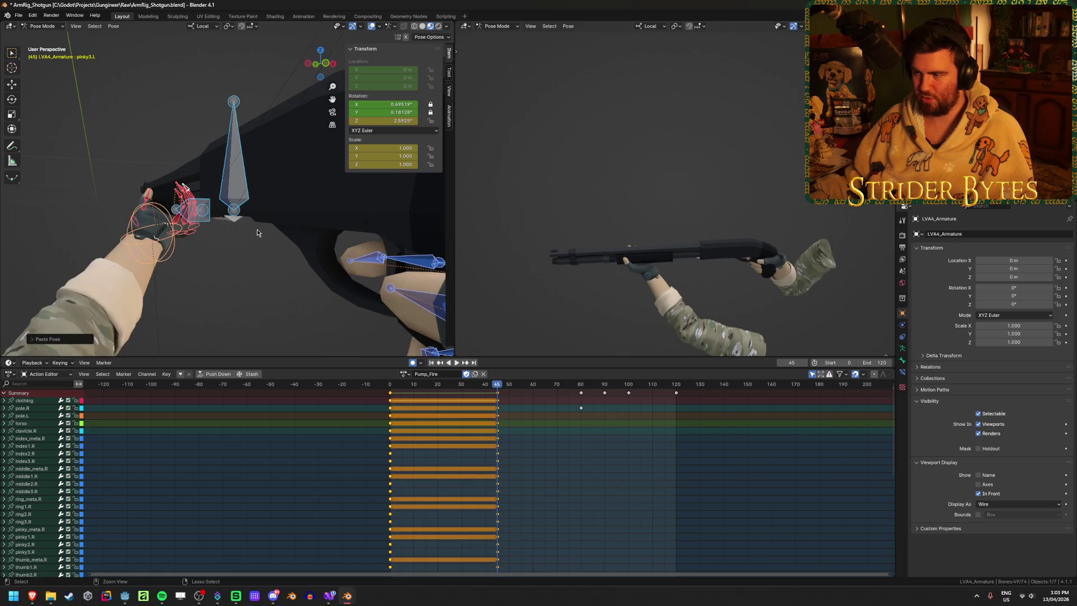
pyautogui.click(392, 393)
pyautogui.press('space')
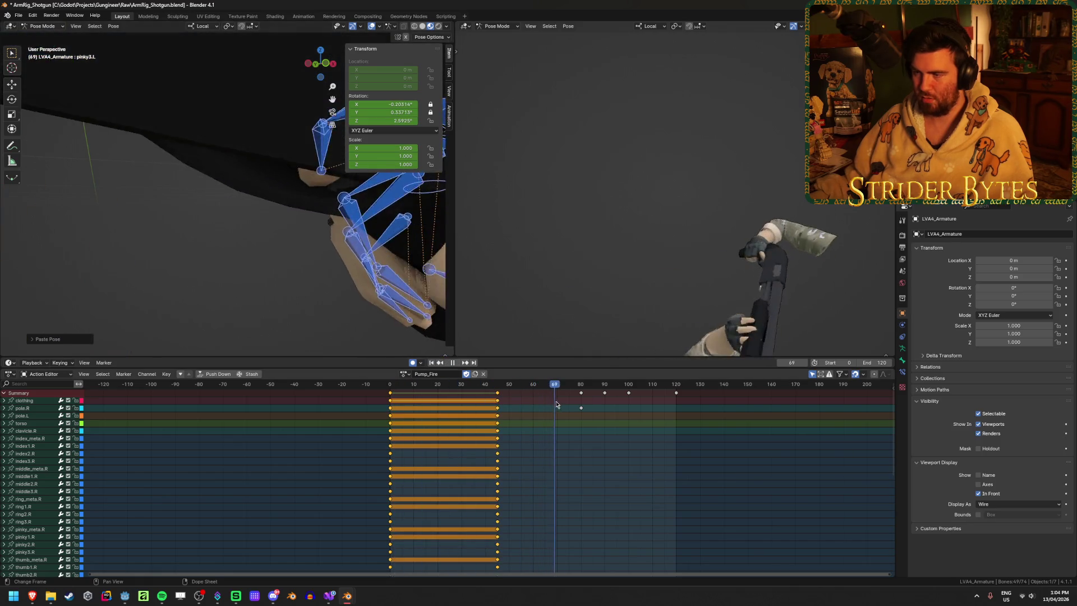
pyautogui.moveTo(393, 392); pyautogui.dragTo(583, 406)
pyautogui.moveTo(657, 278); pyautogui.dragTo(703, 235, button='middle')
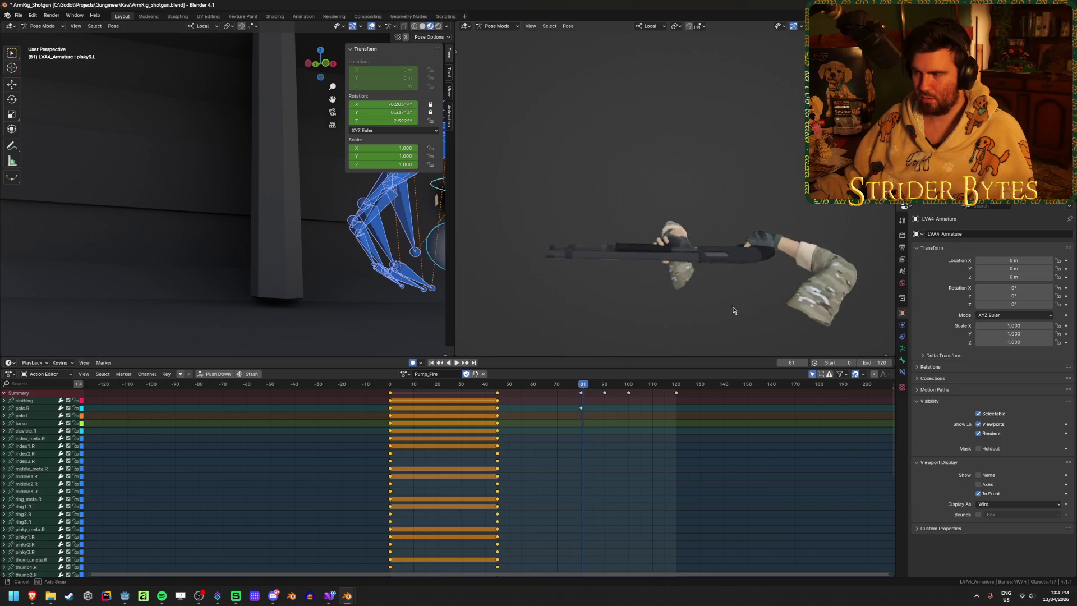
pyautogui.hotkey('ctrl', 's')
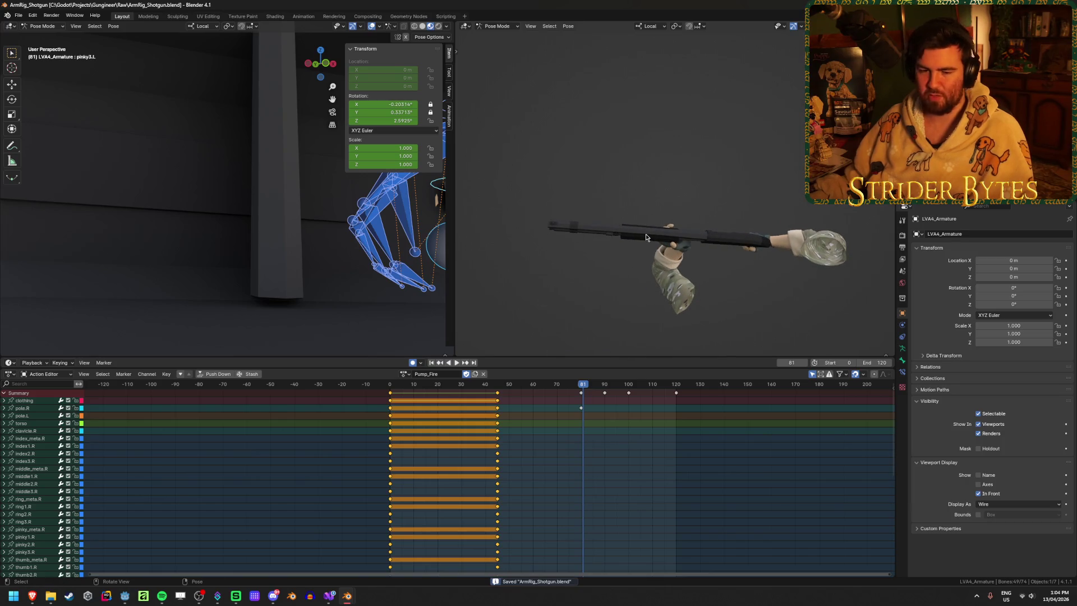
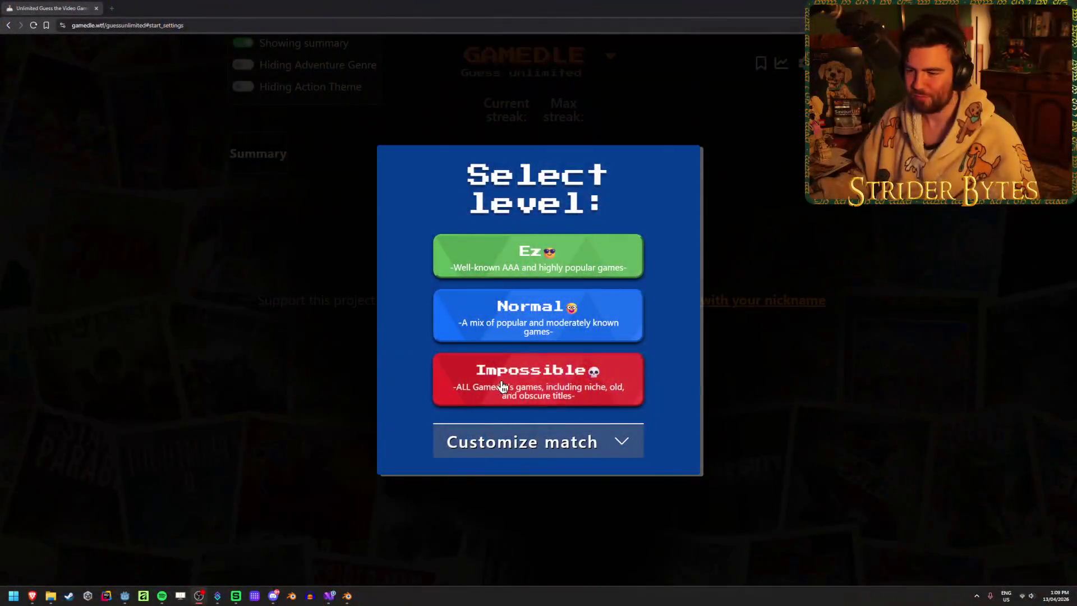
# Step: Choose a difficulty in the Select level dialog to start a fresh unlimited round
pyautogui.click(497, 384)
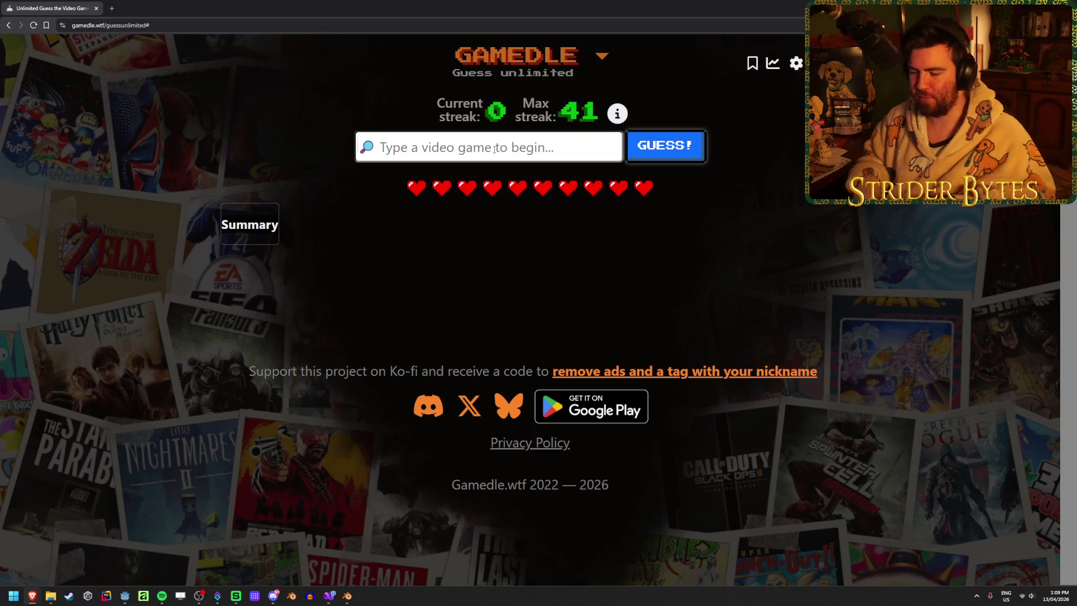
pyautogui.write('fall guys')
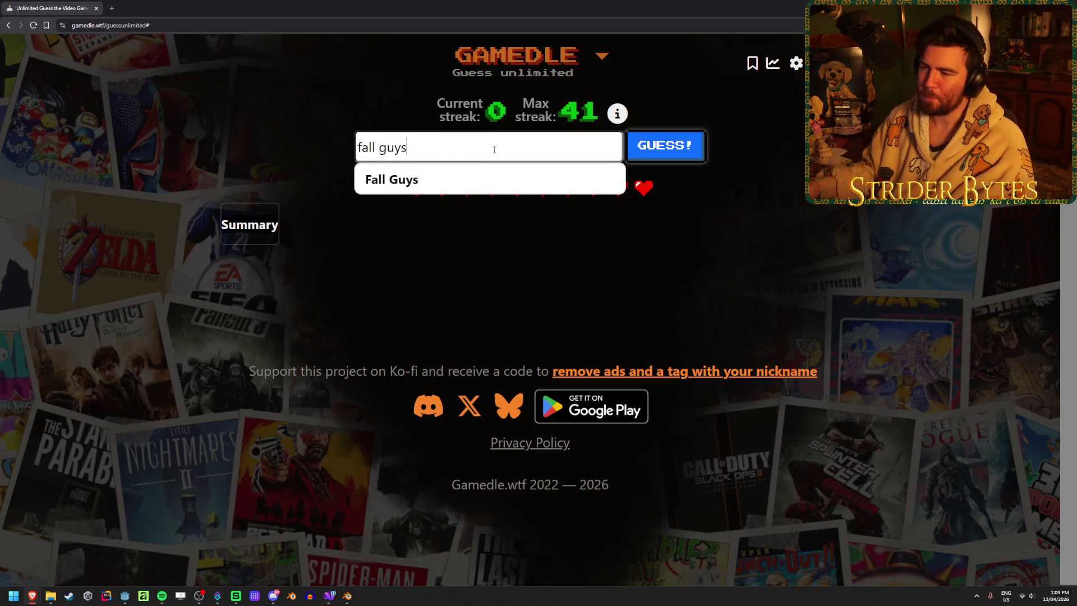
# Step: Submit Fall Guys, then Clair Obscur: Expedition 33 as the first two guesses
pyautogui.click(491, 172)
pyautogui.click(644, 153)
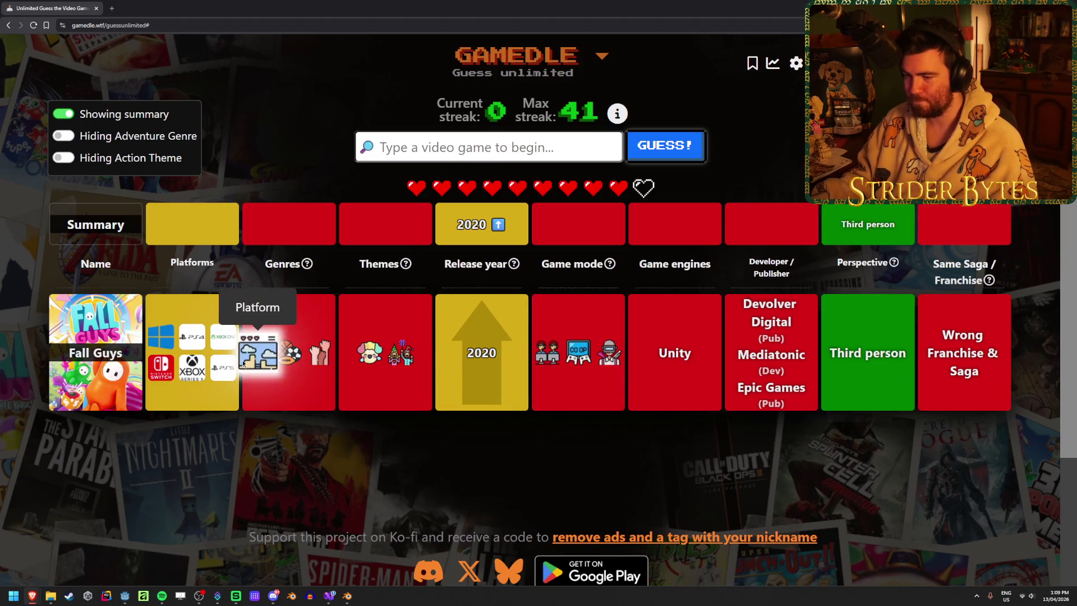
pyautogui.click(458, 153)
pyautogui.write('clair')
pyautogui.press('Return')
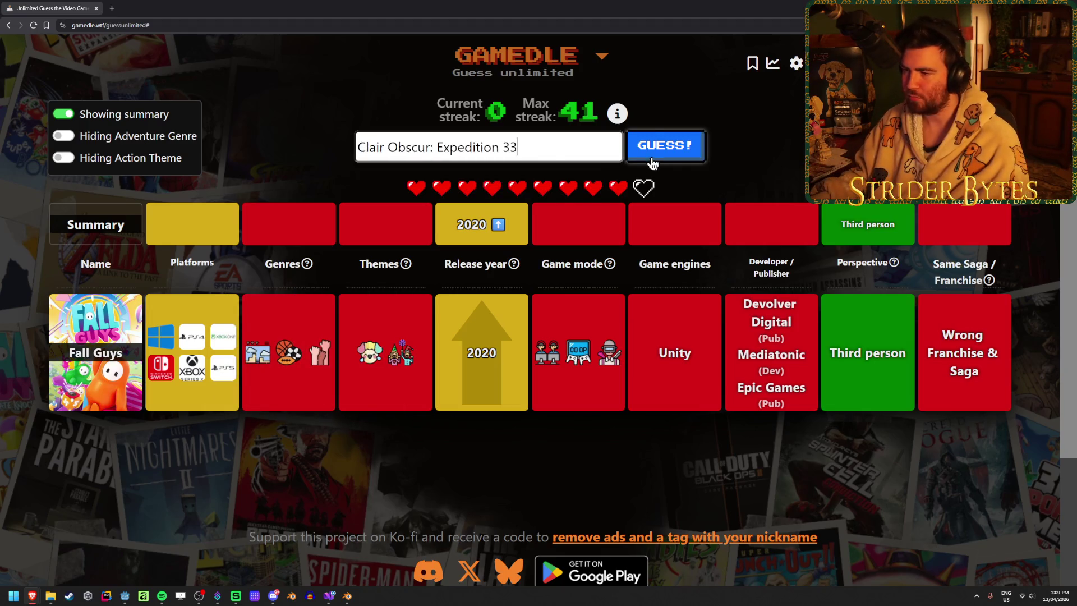
pyautogui.press('Return')
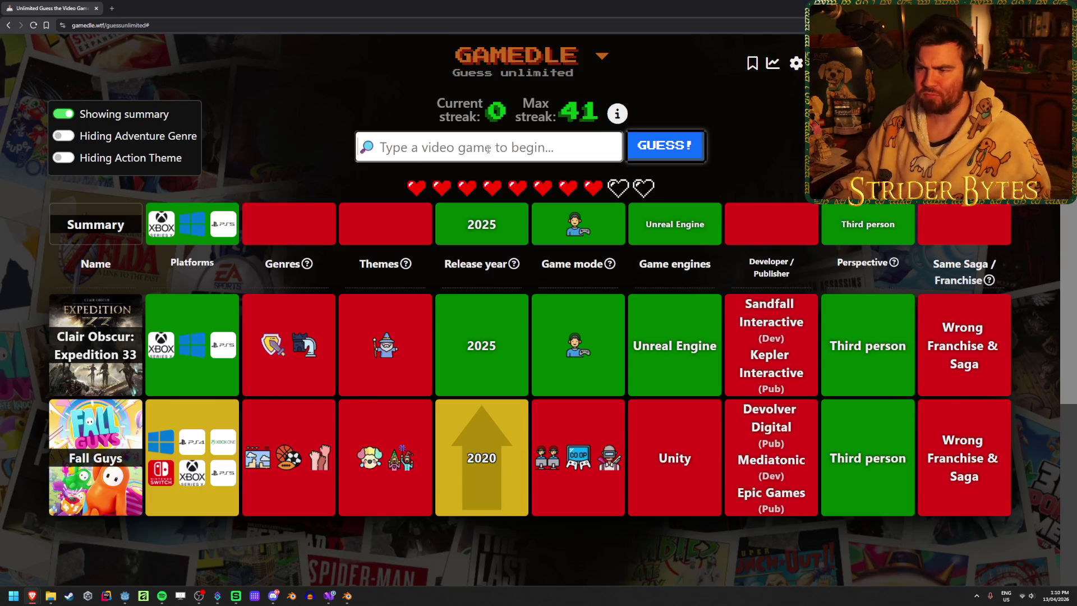
pyautogui.write('spine')
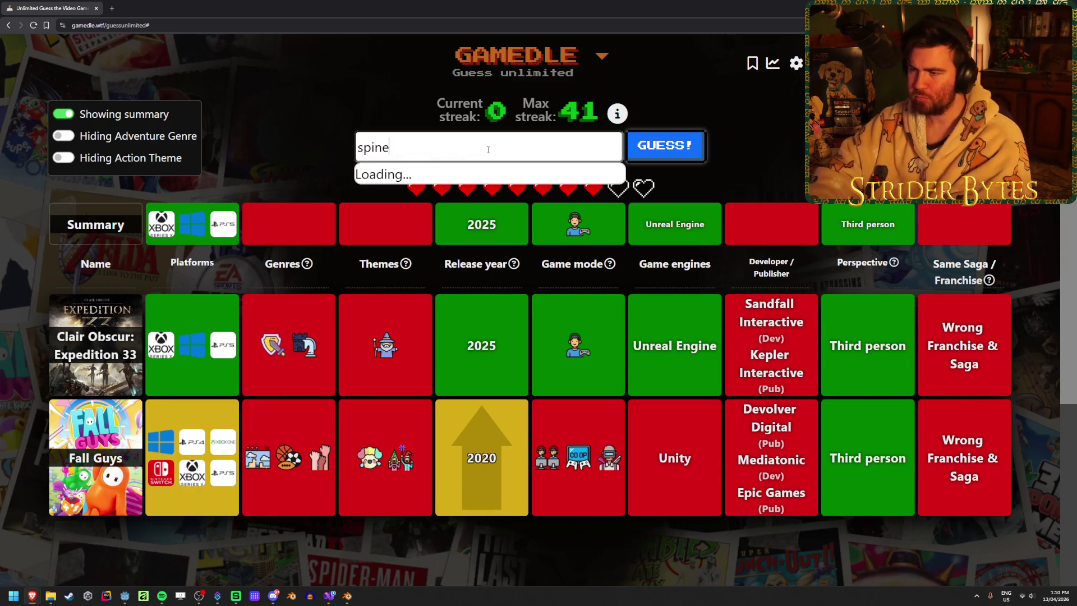
# Step: Submit Senua's Saga: Hellblade II as the third guess
pyautogui.press('BackSpace')
pyautogui.press('BackSpace')
pyautogui.press('BackSpace')
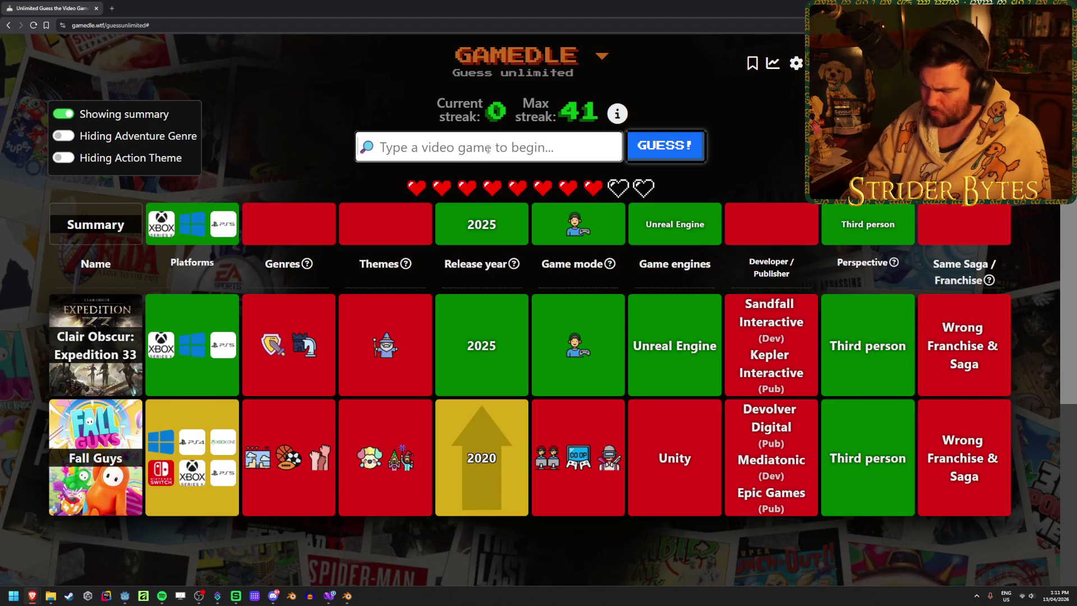
pyautogui.write('h')
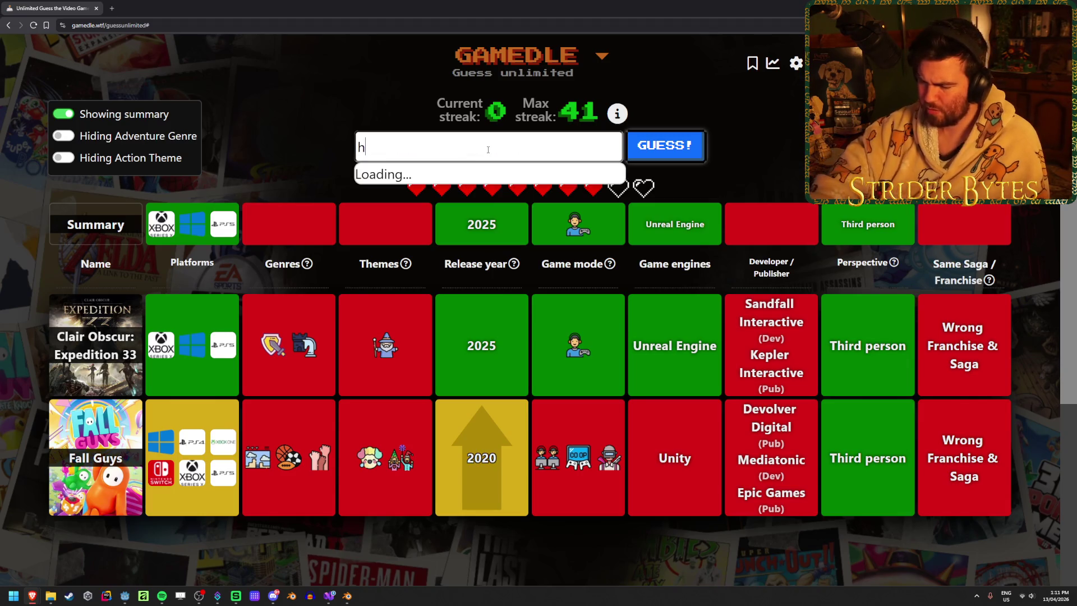
pyautogui.write('ell')
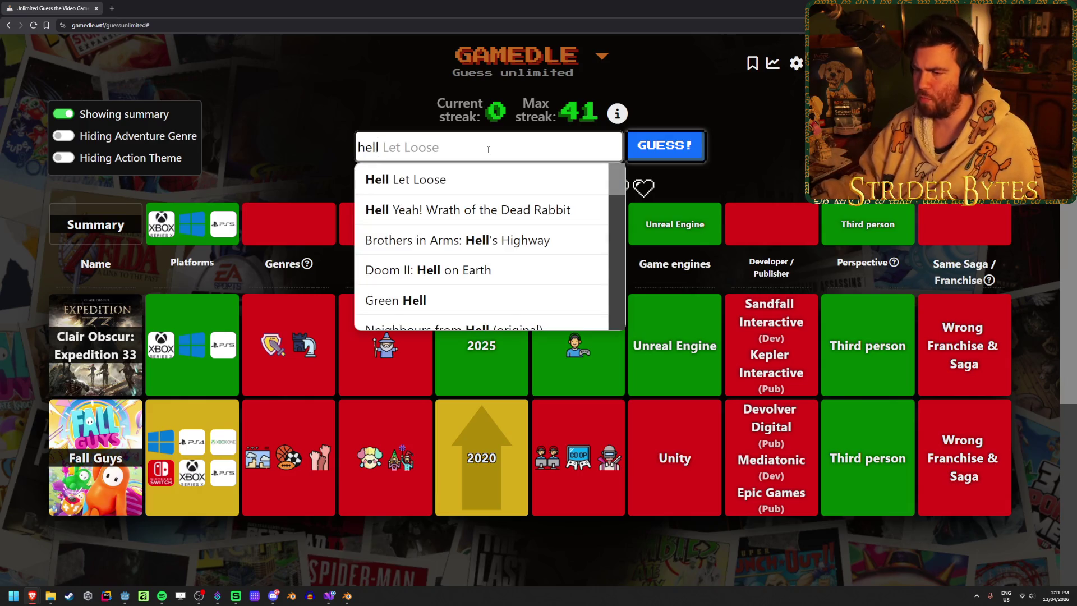
pyautogui.write('bl')
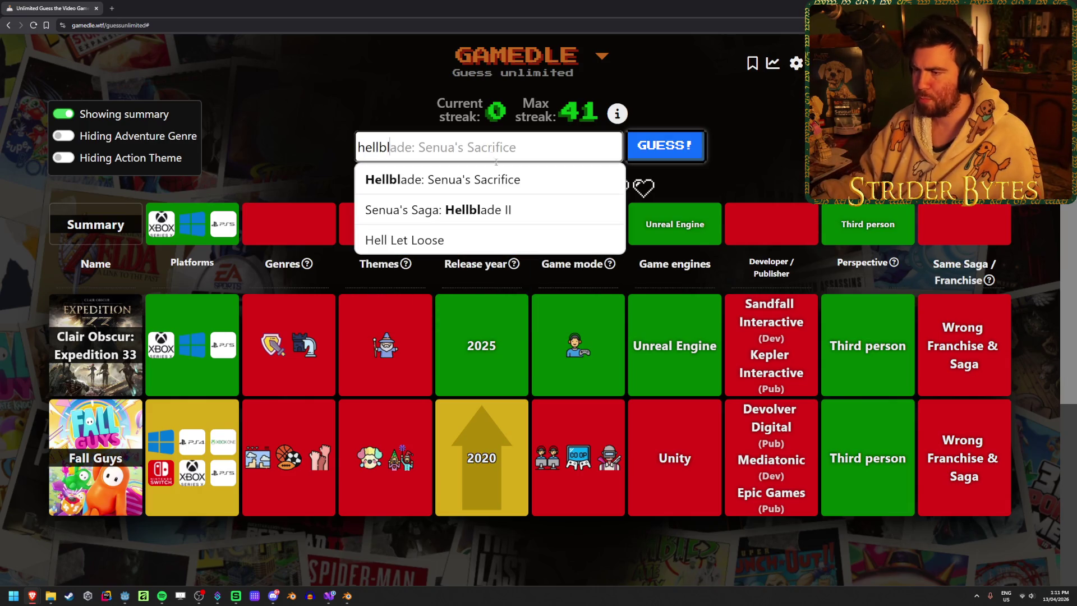
pyautogui.press('Down')
pyautogui.press('Return')
pyautogui.click(690, 150)
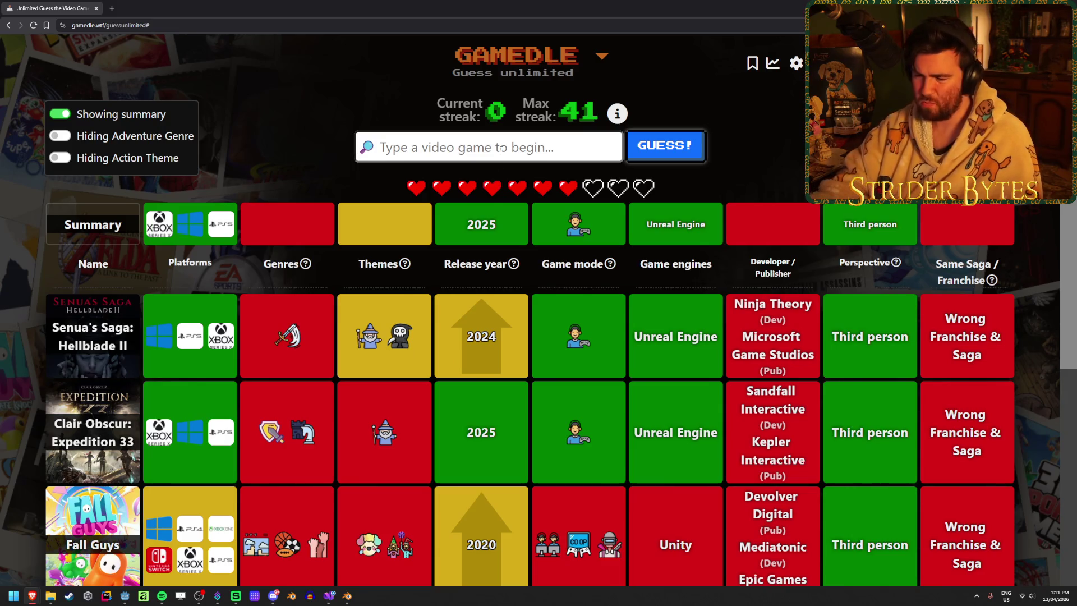
# Step: Guess Silent Hill f correctly and continue to the next round
pyautogui.click(501, 147)
pyautogui.write('sile')
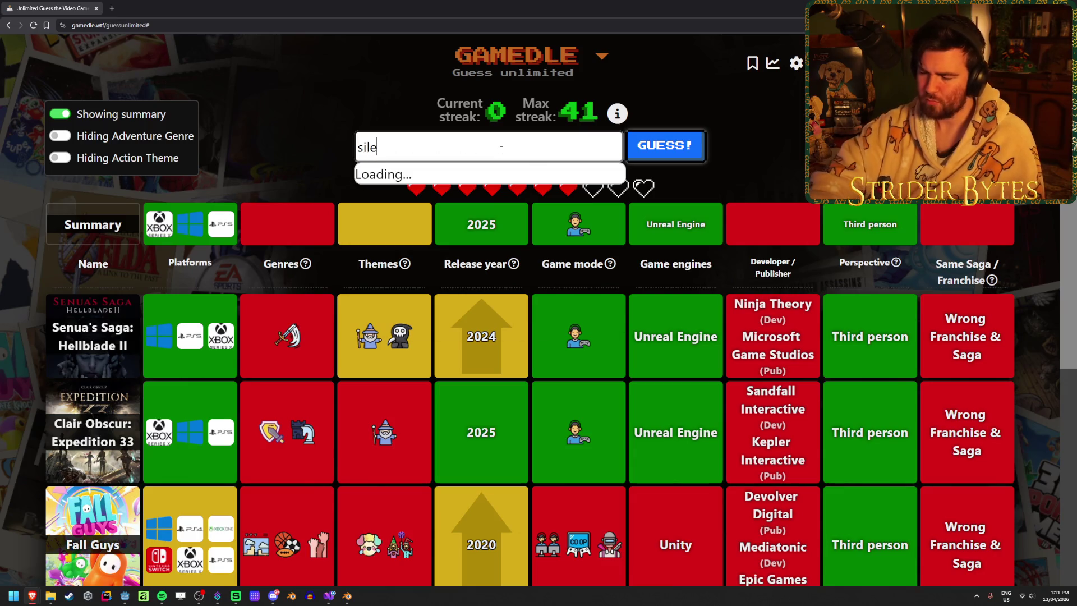
pyautogui.write('nt')
pyautogui.scroll(-1, 483, 245)
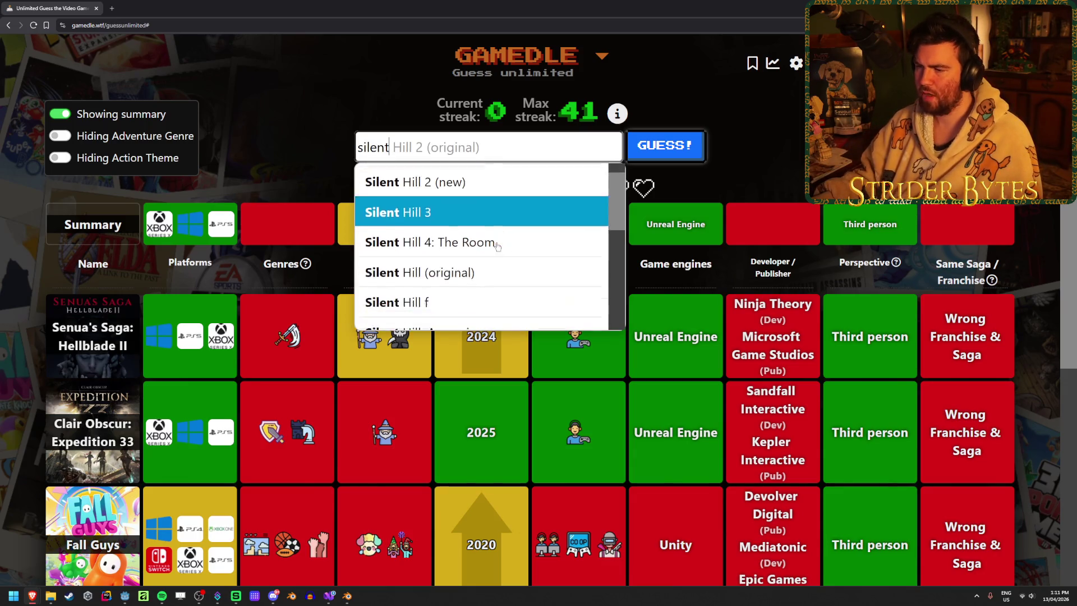
pyautogui.click(429, 303)
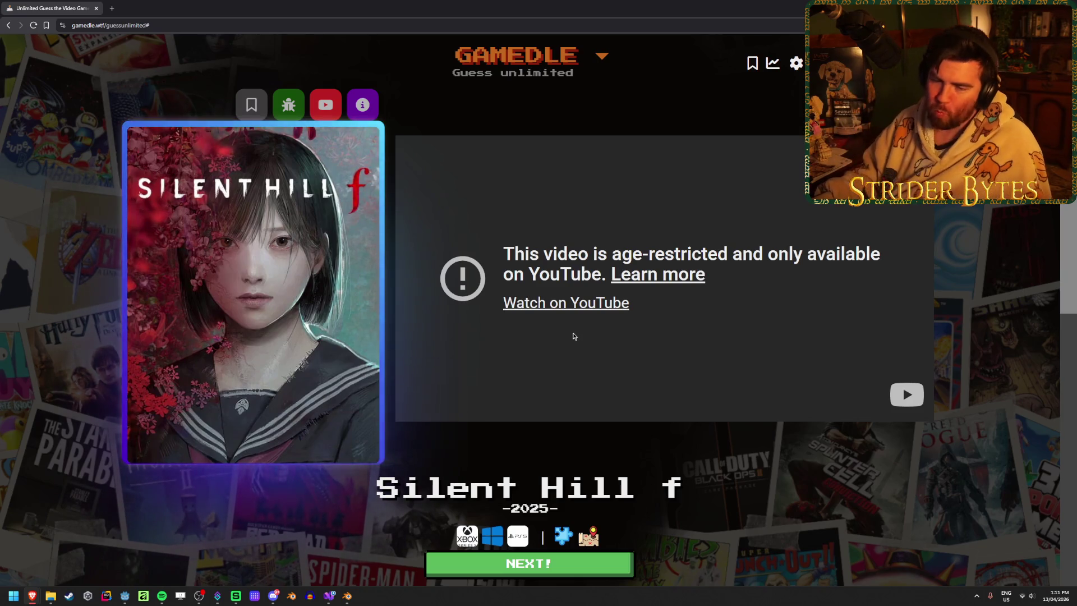
pyautogui.scroll(-2, 629, 411)
pyautogui.click(629, 412)
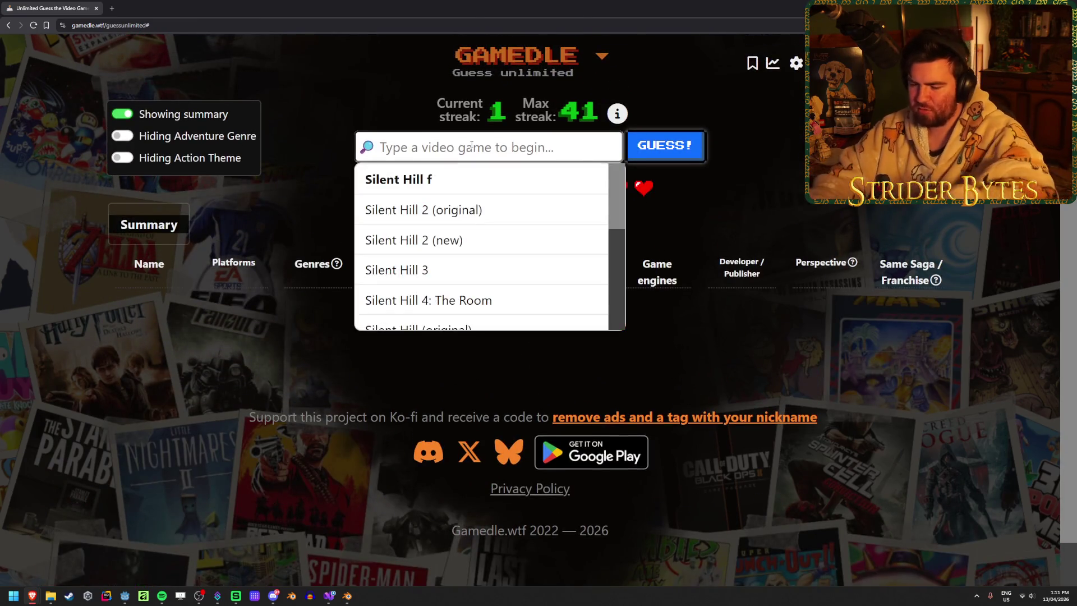
pyautogui.write('asi')
# Step: Submit Silent Hill 2 (original) and Halo: Reach as the new round's first guesses
pyautogui.press('BackSpace')
pyautogui.write('silen')
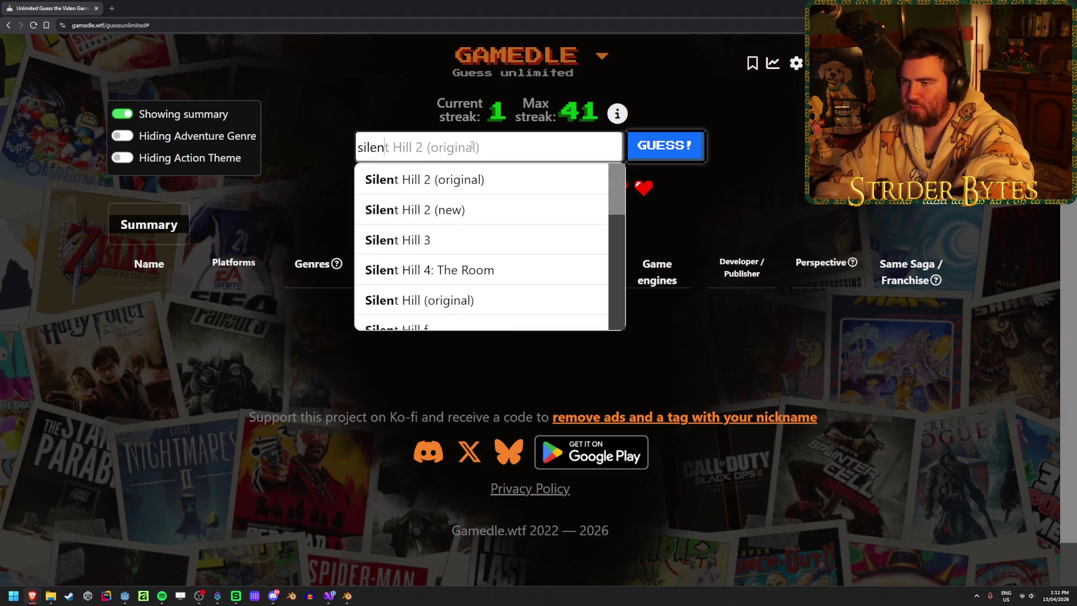
pyautogui.click(476, 172)
pyautogui.click(700, 152)
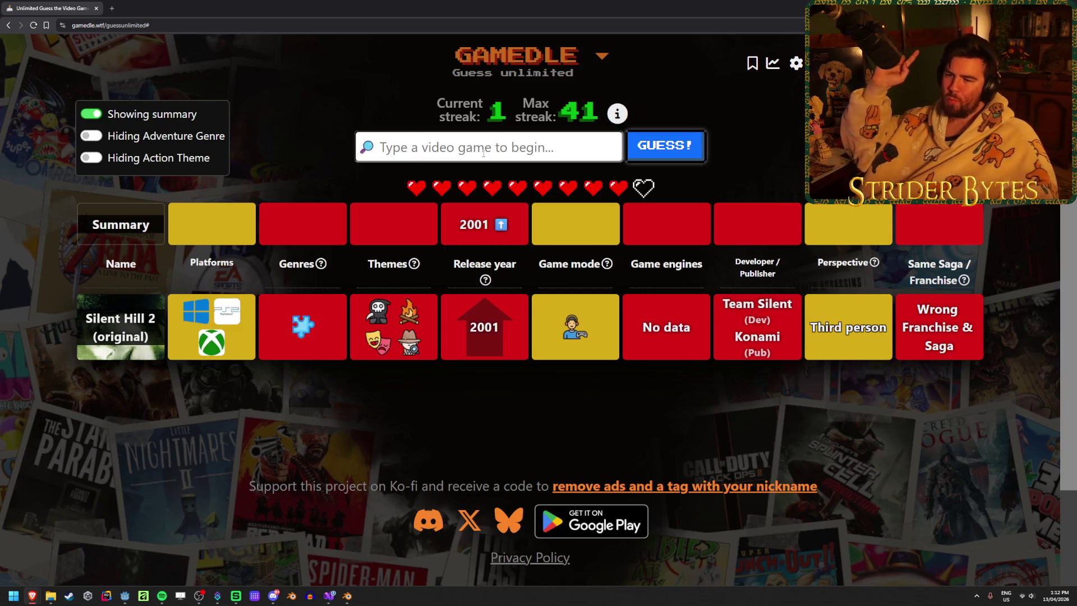
pyautogui.write('h')
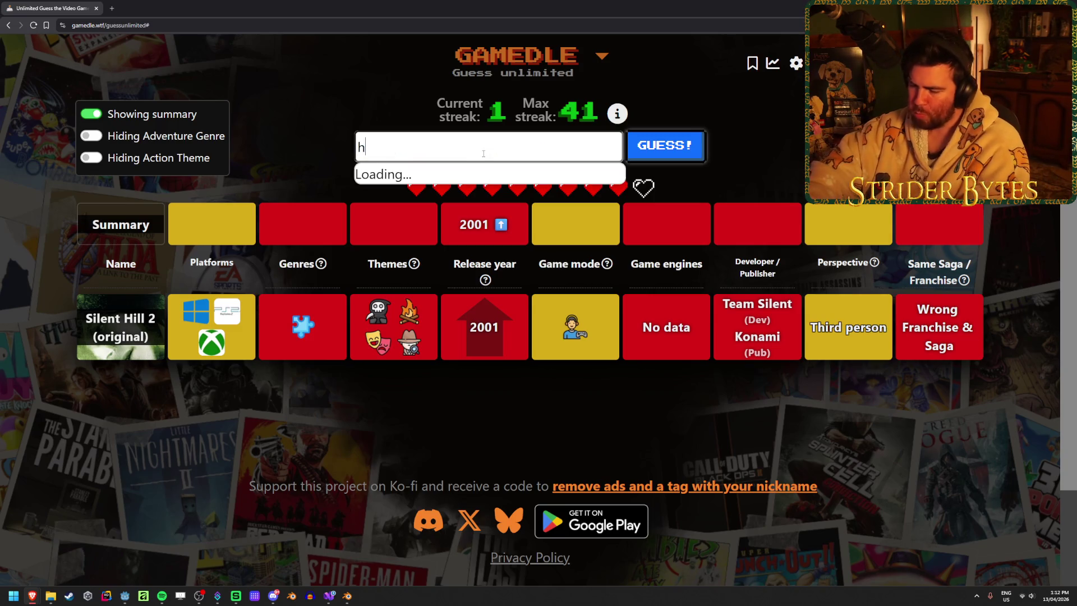
pyautogui.write('alo')
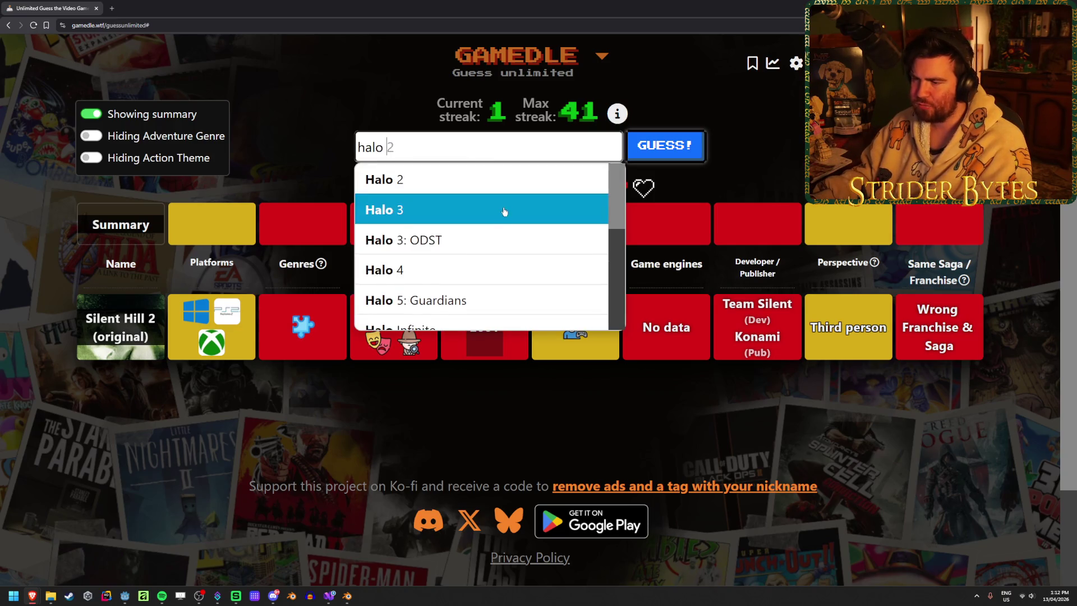
pyautogui.scroll(-2, 504, 211)
pyautogui.scroll(-2, 504, 212)
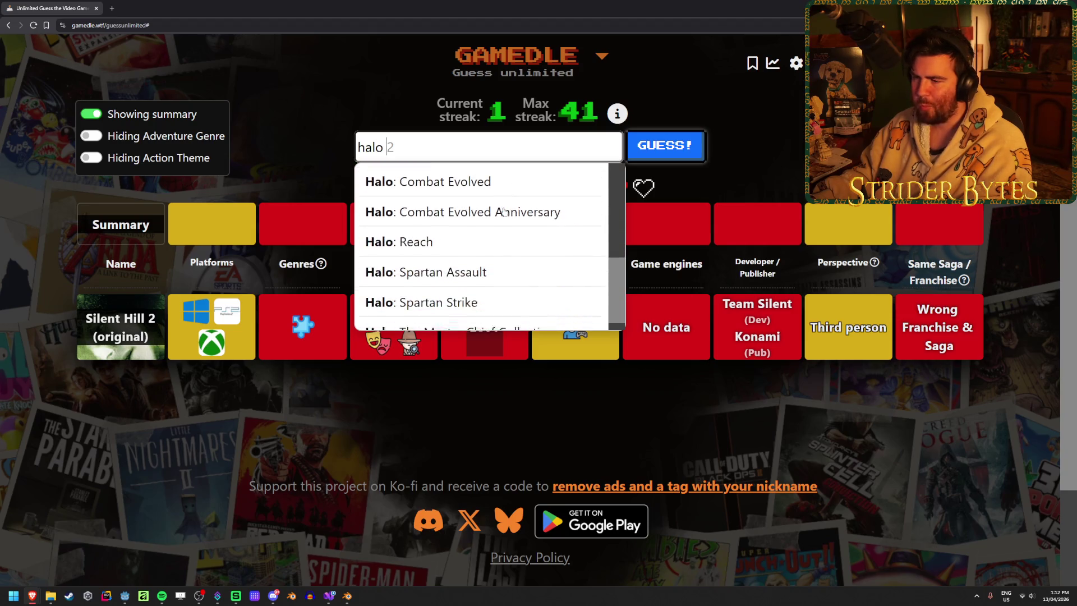
pyautogui.click(489, 226)
pyautogui.click(688, 155)
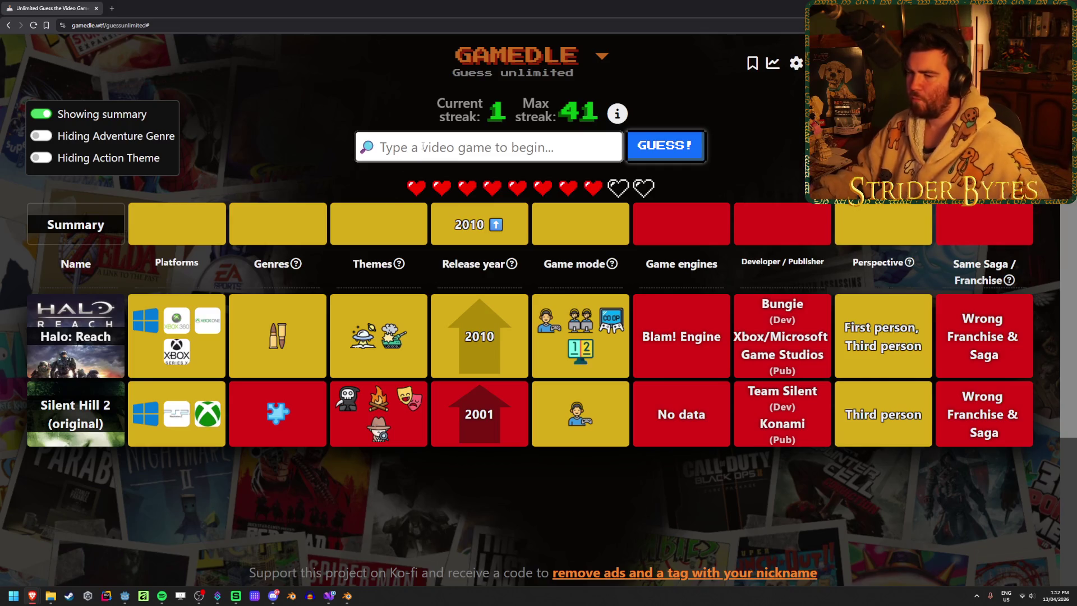
pyautogui.write('space mari')
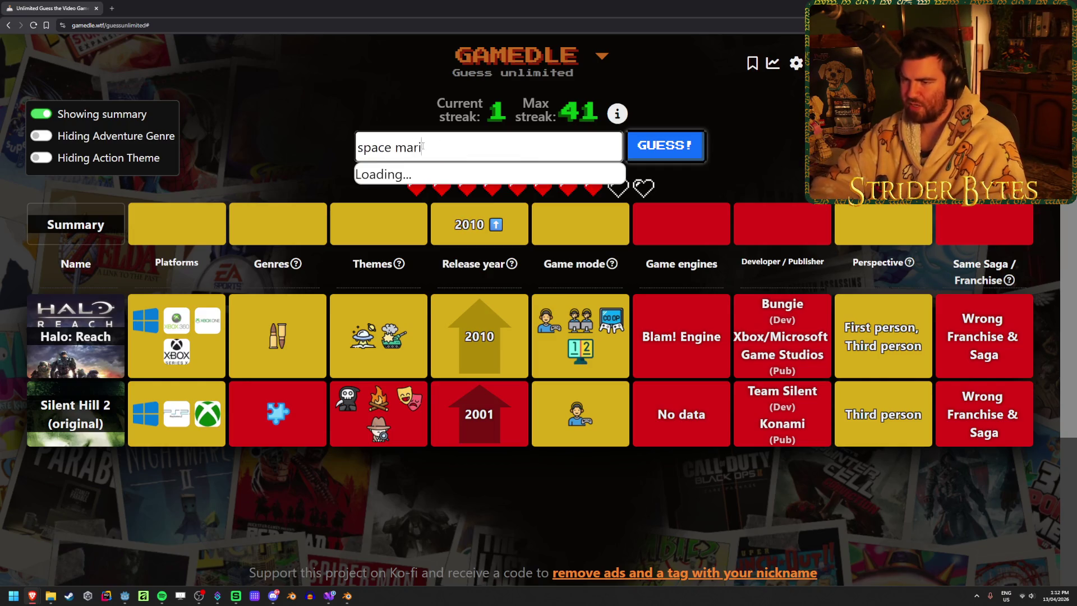
pyautogui.write('ne')
# Step: Submit Warhammer 40,000: Space Marine and Battlefield: Bad Company 2 as guesses
pyautogui.click(558, 180)
pyautogui.press('Return')
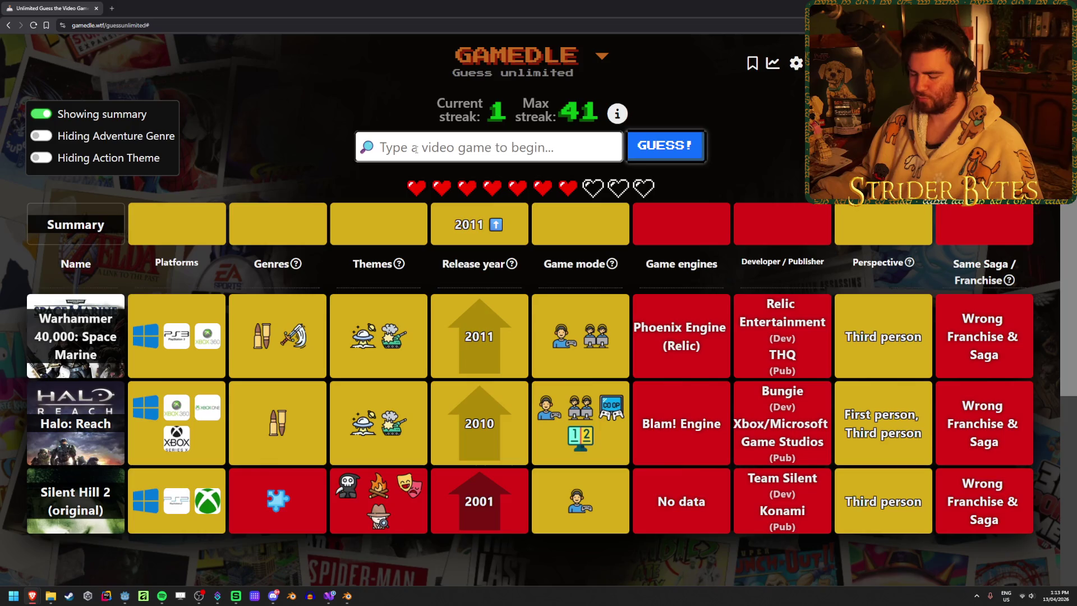
pyautogui.write('b')
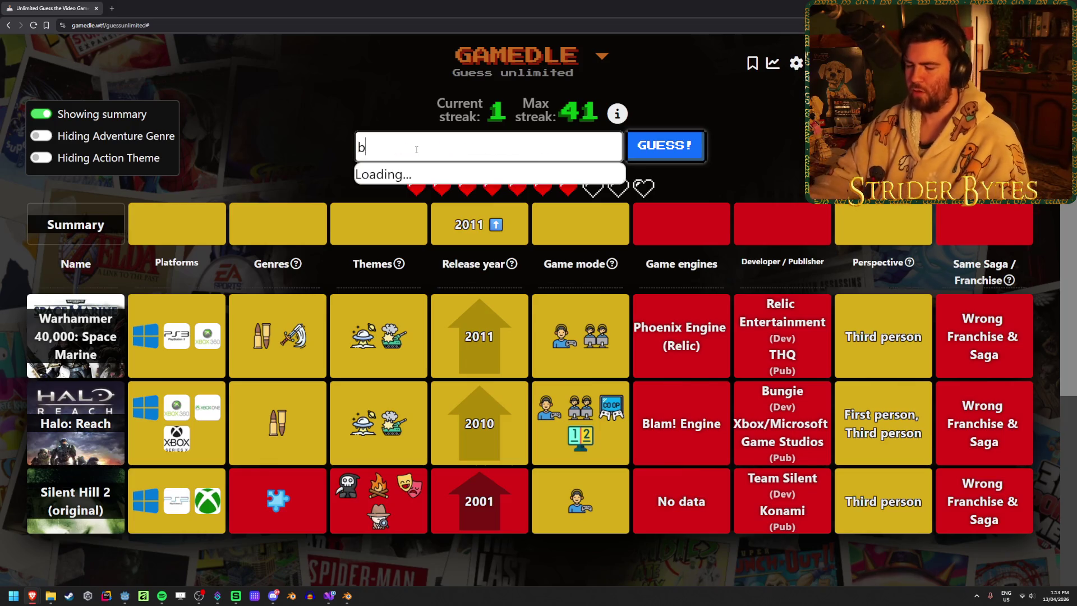
pyautogui.write('ad com')
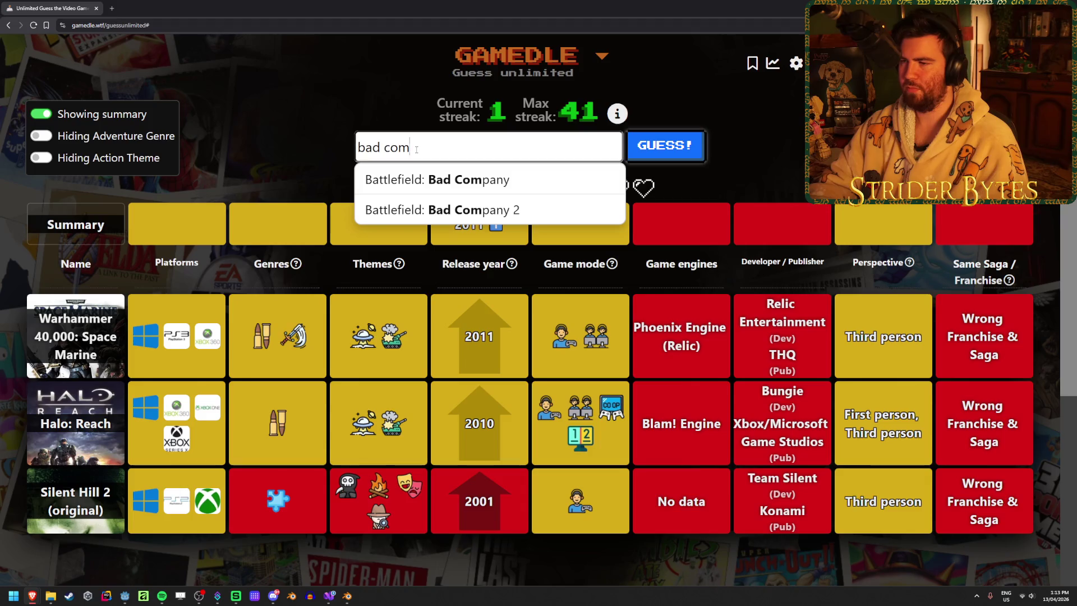
pyautogui.press('Down')
pyautogui.press('Down')
pyautogui.press('Return')
pyautogui.click(669, 154)
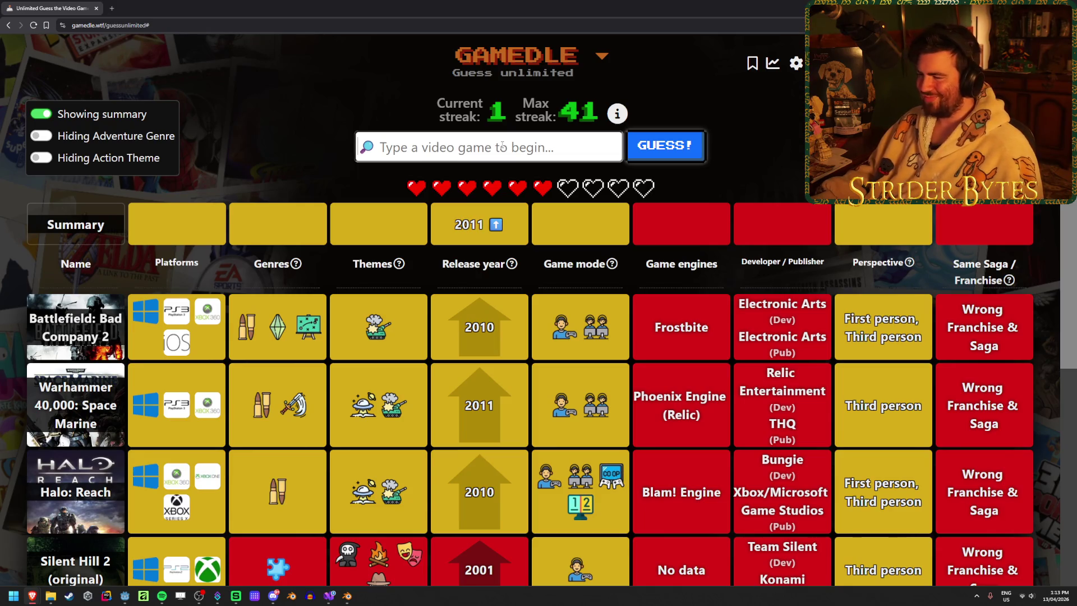
pyautogui.write('mass')
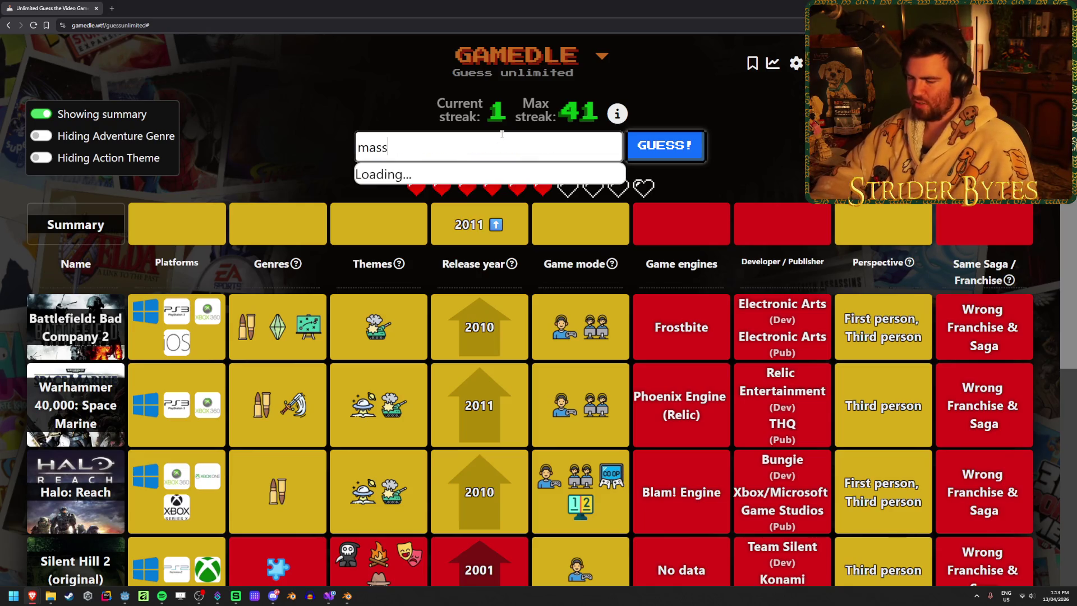
pyautogui.write(' eff')
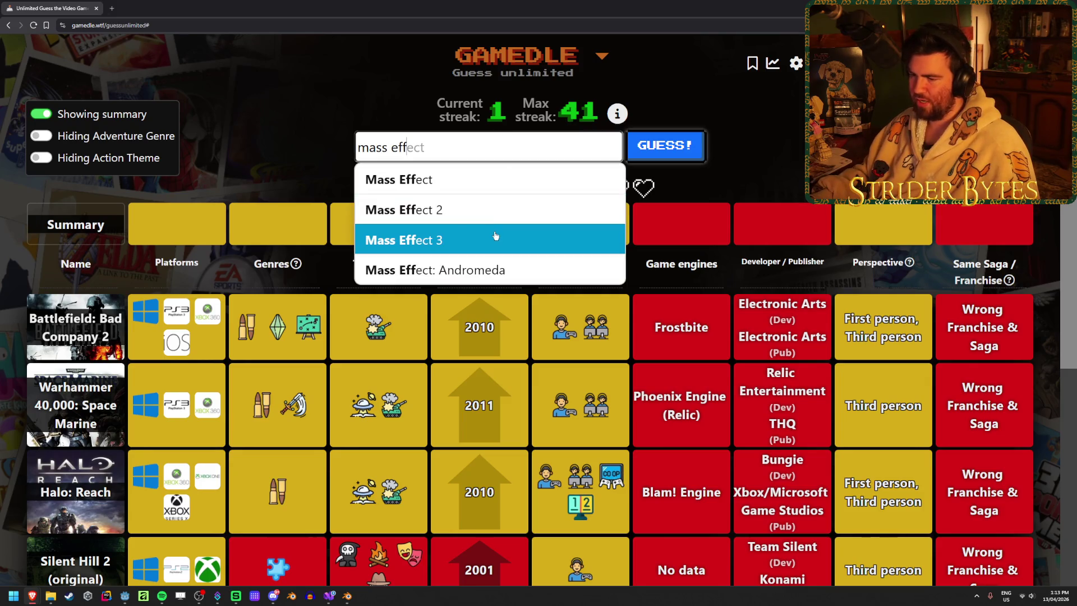
# Step: Submit Mass Effect 3 and then Arma 3, pinning the release year at 2013
pyautogui.click(496, 236)
pyautogui.click(665, 145)
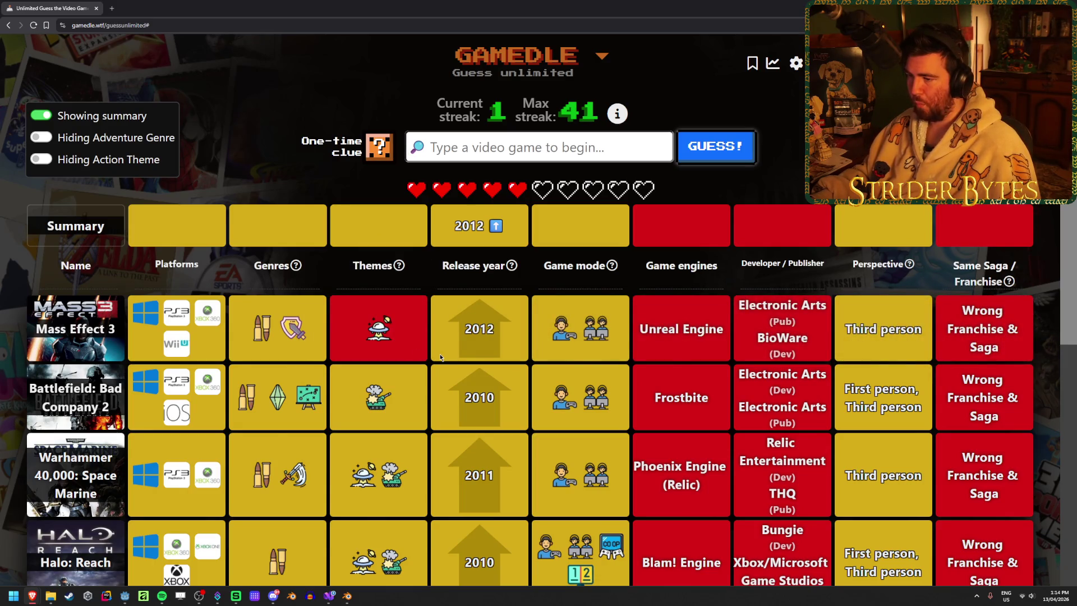
pyautogui.scroll(-2, 441, 354)
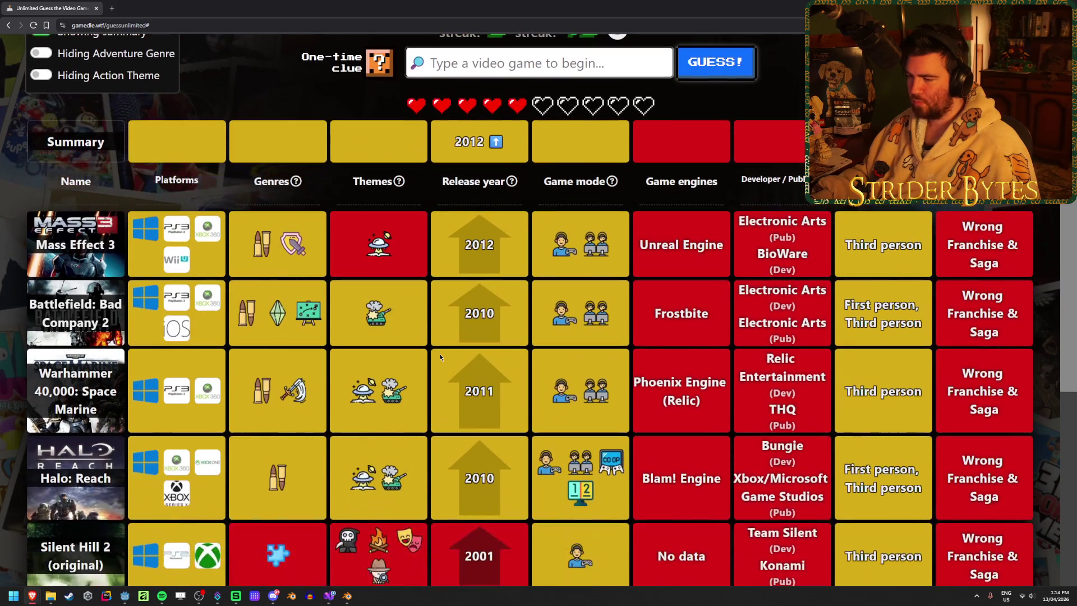
pyautogui.scroll(2, 440, 353)
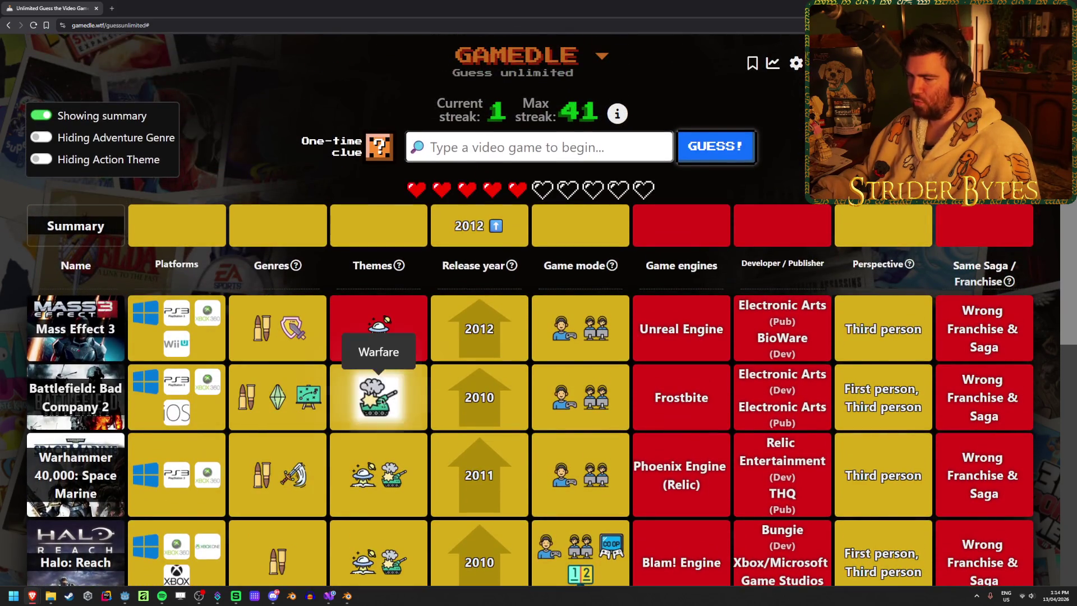
pyautogui.moveTo(908, 265)
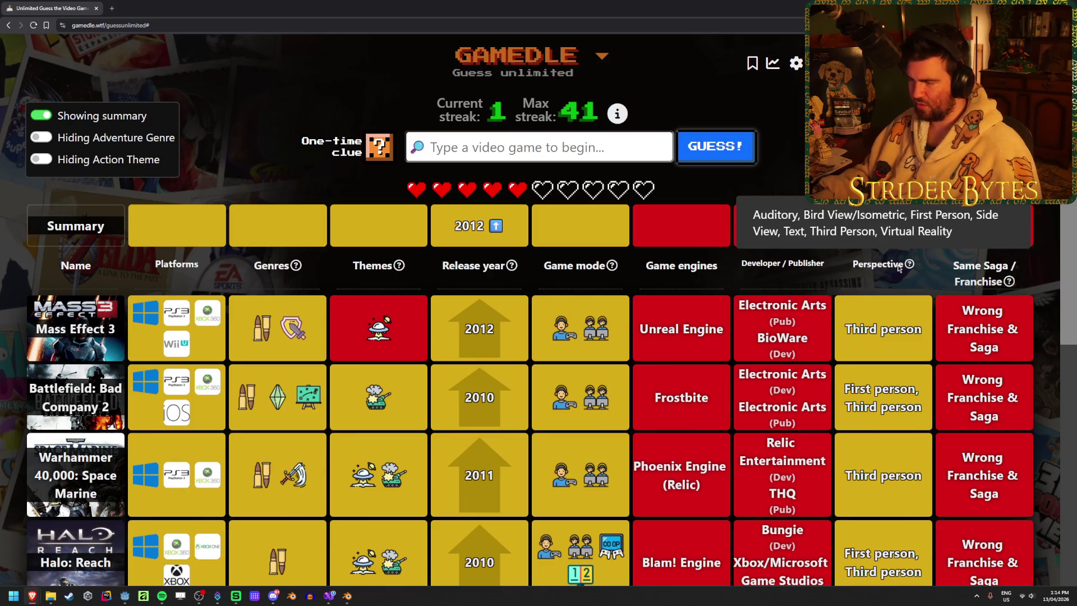
pyautogui.click(579, 147)
pyautogui.write('arma')
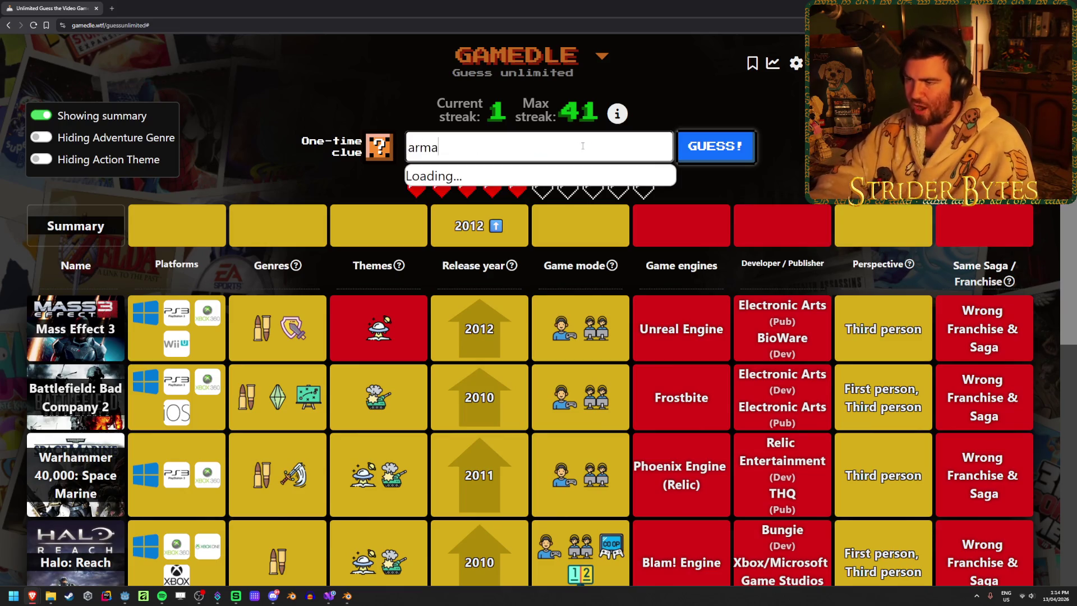
pyautogui.write(' 3')
pyautogui.click(548, 209)
pyautogui.click(703, 151)
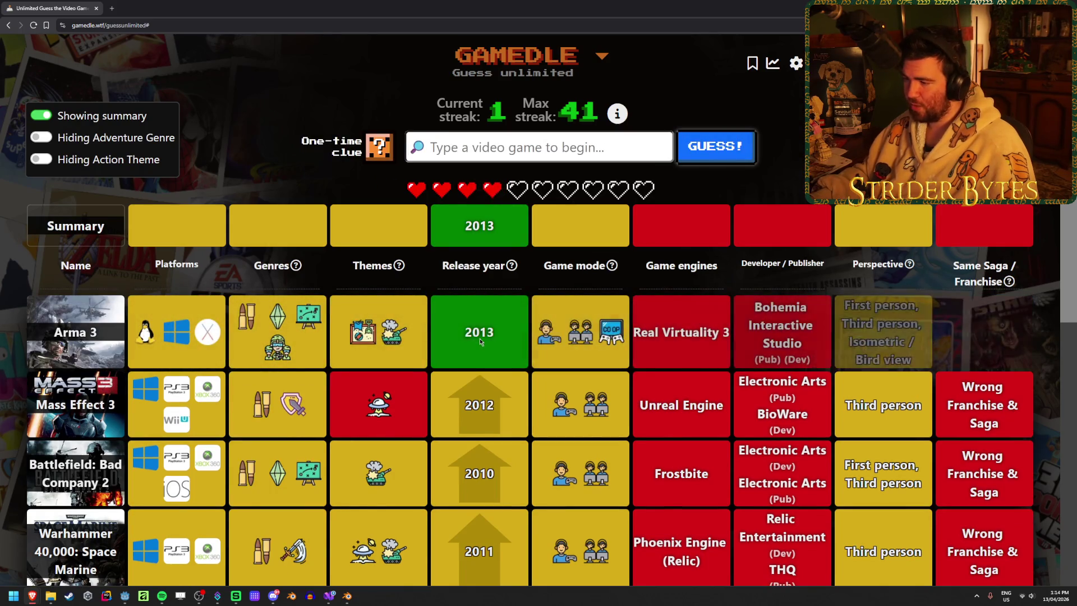
# Step: Use the one-time clue revealing developer Gaijin Entertainment
pyautogui.click(378, 147)
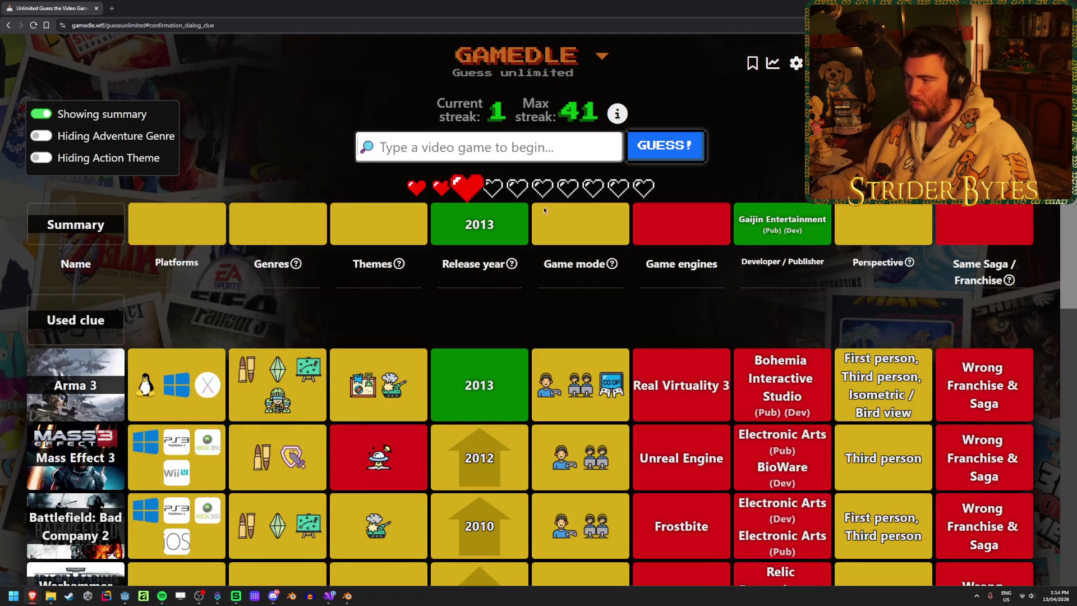
pyautogui.tripleClick(773, 217)
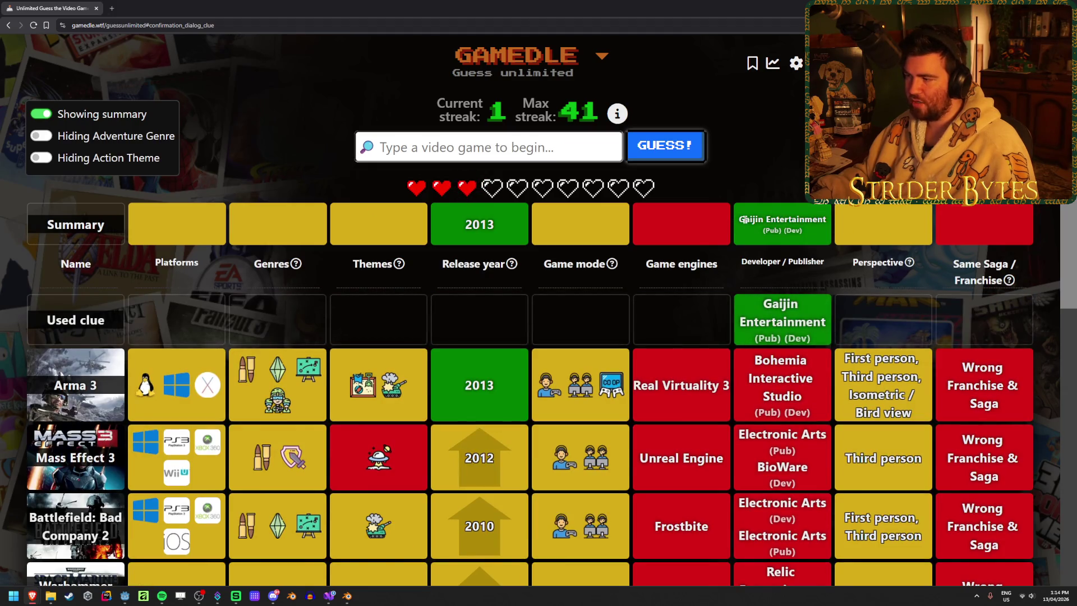
pyautogui.click(861, 221)
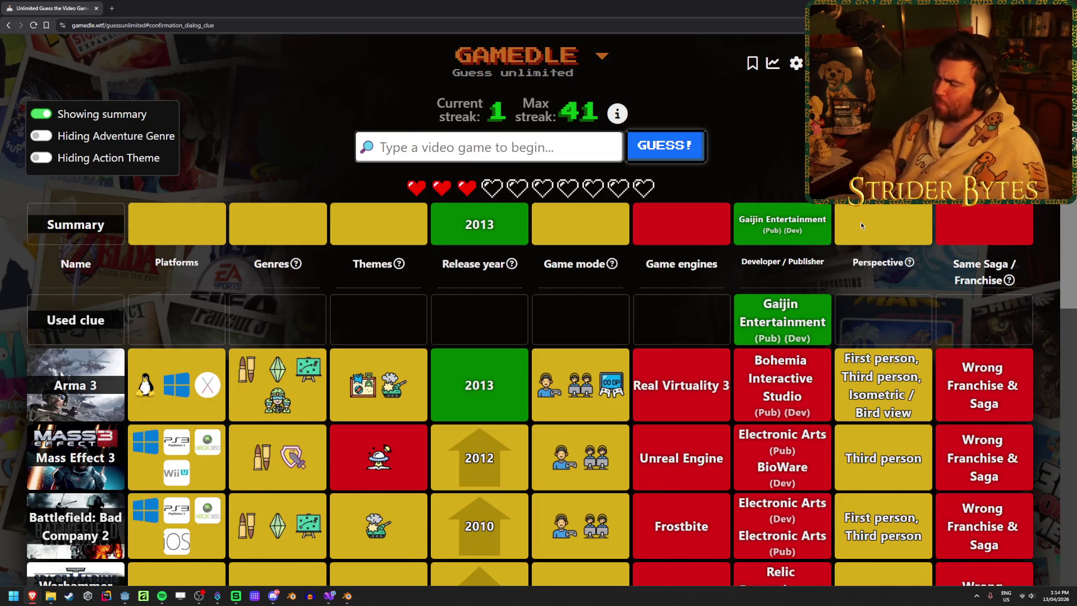
pyautogui.moveTo(909, 262)
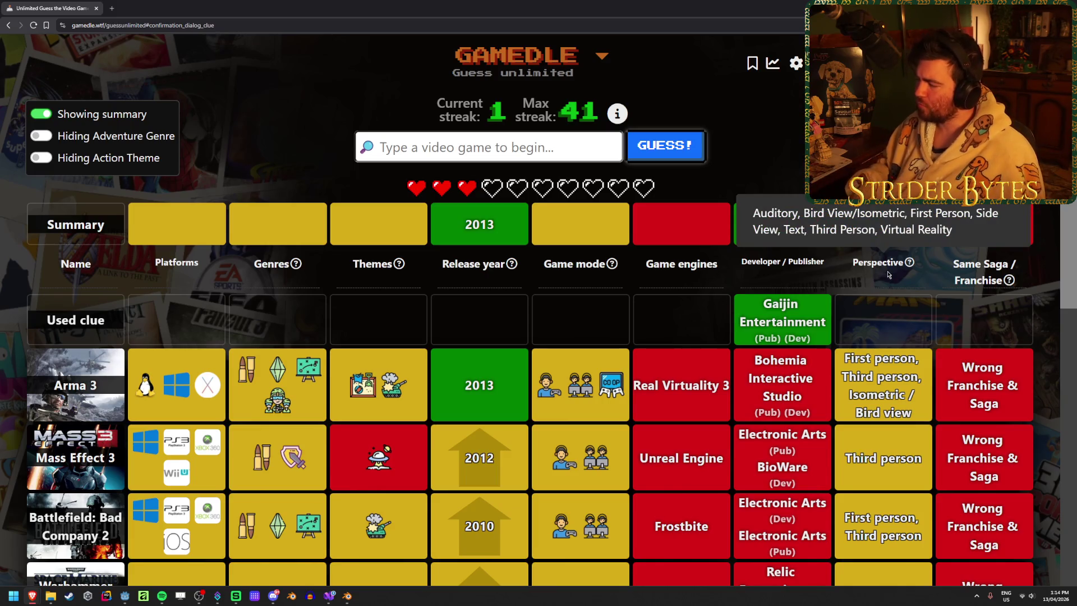
pyautogui.scroll(-2, 887, 274)
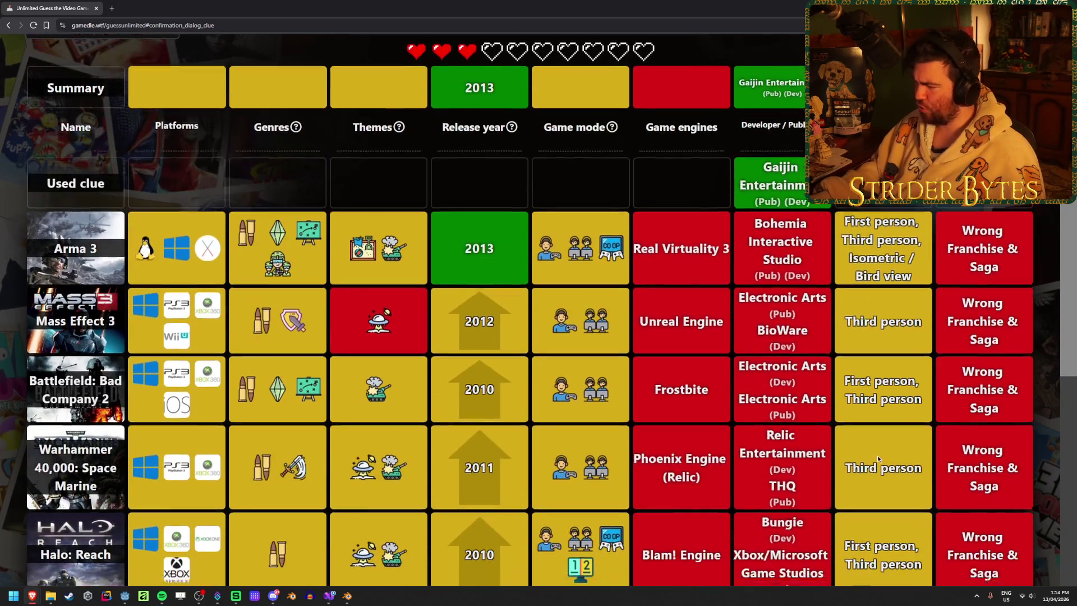
pyautogui.scroll(-2, 875, 516)
pyautogui.scroll(2, 876, 517)
pyautogui.scroll(2, 875, 421)
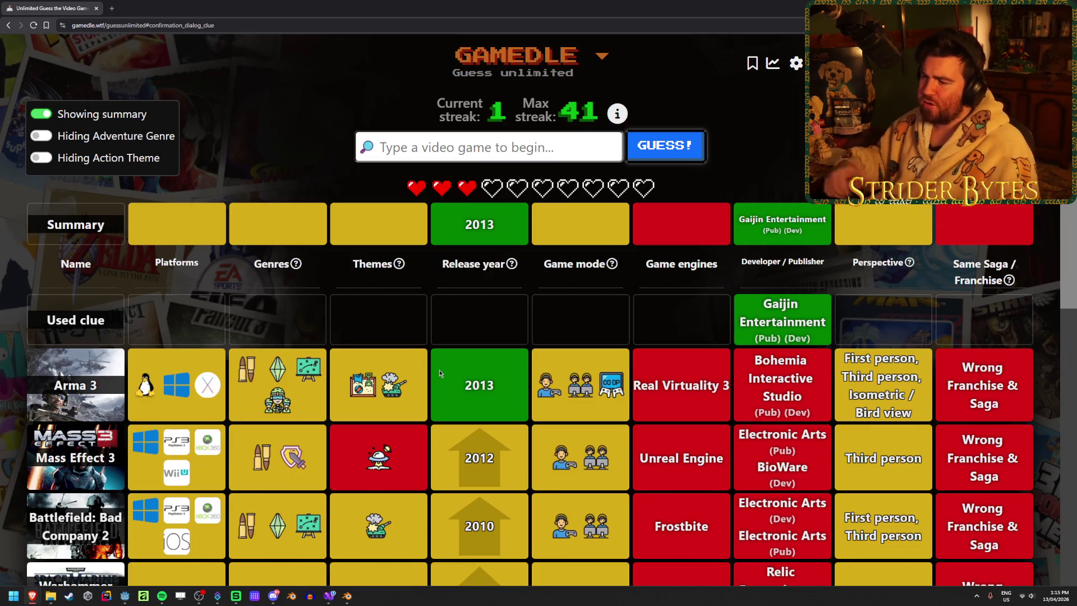
# Step: Submit War Thunder as the correct answer
pyautogui.click(438, 150)
pyautogui.write('war')
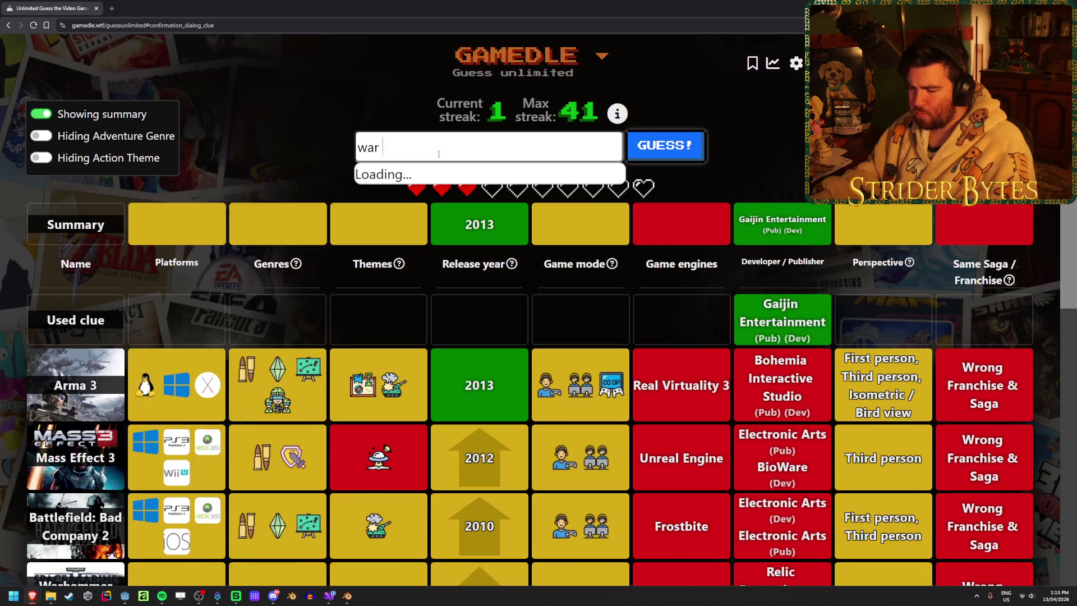
pyautogui.write('der')
pyautogui.press('Return')
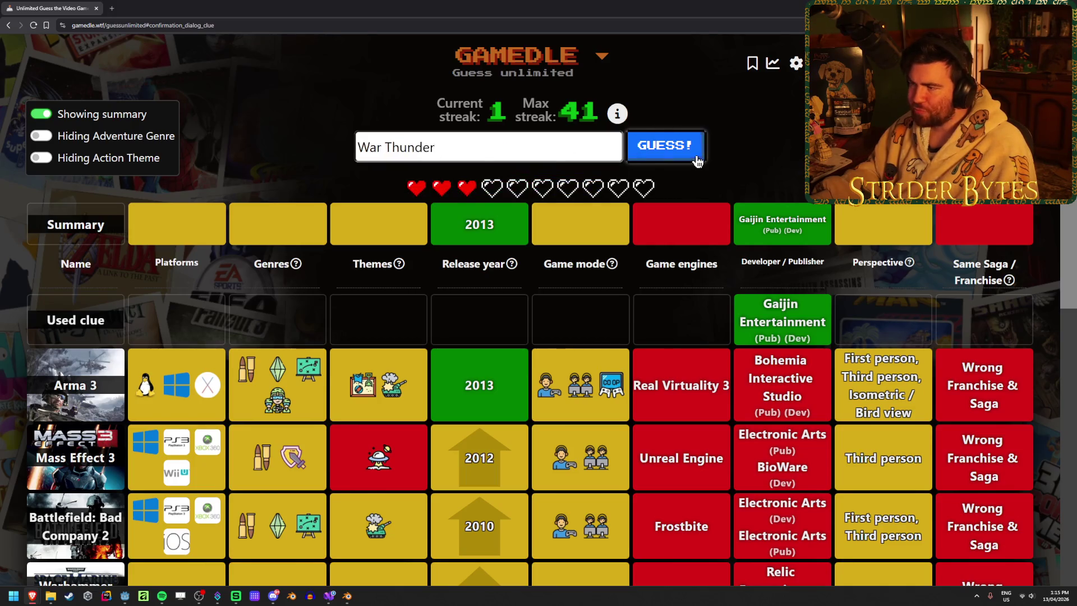
pyautogui.click(697, 154)
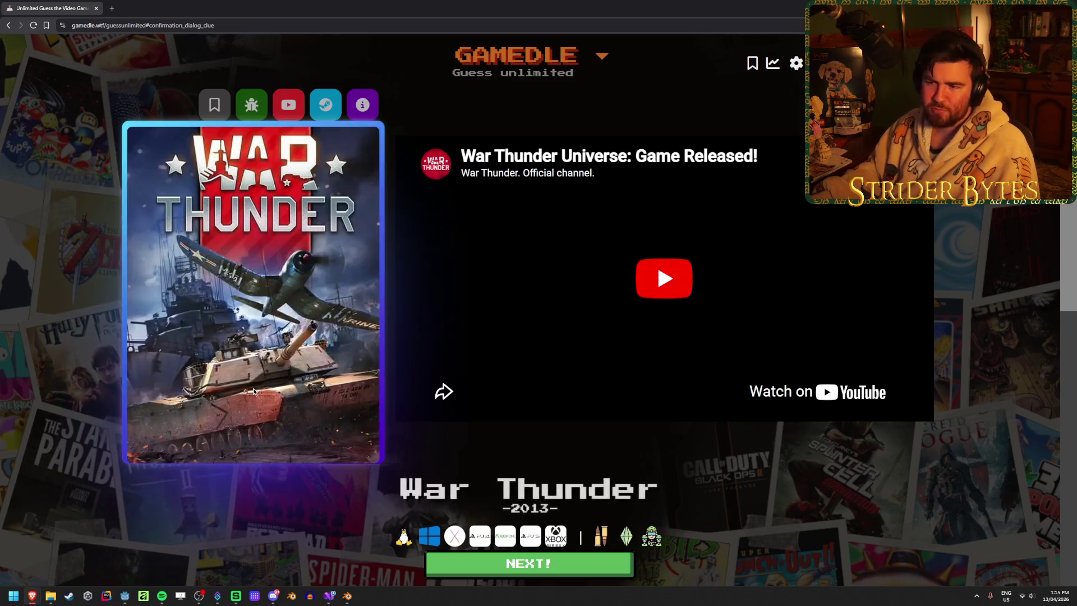
pyautogui.scroll(-3, 862, 530)
pyautogui.scroll(3, 720, 521)
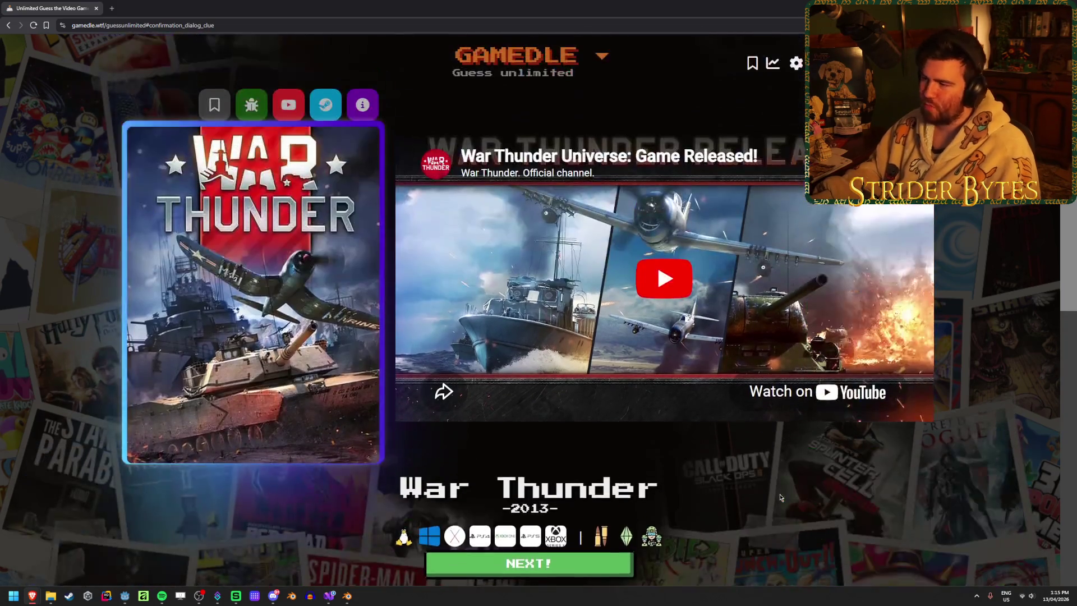
# Step: Start the next round and accept the leftover War Thunder suggestion in the search box
pyautogui.click(579, 565)
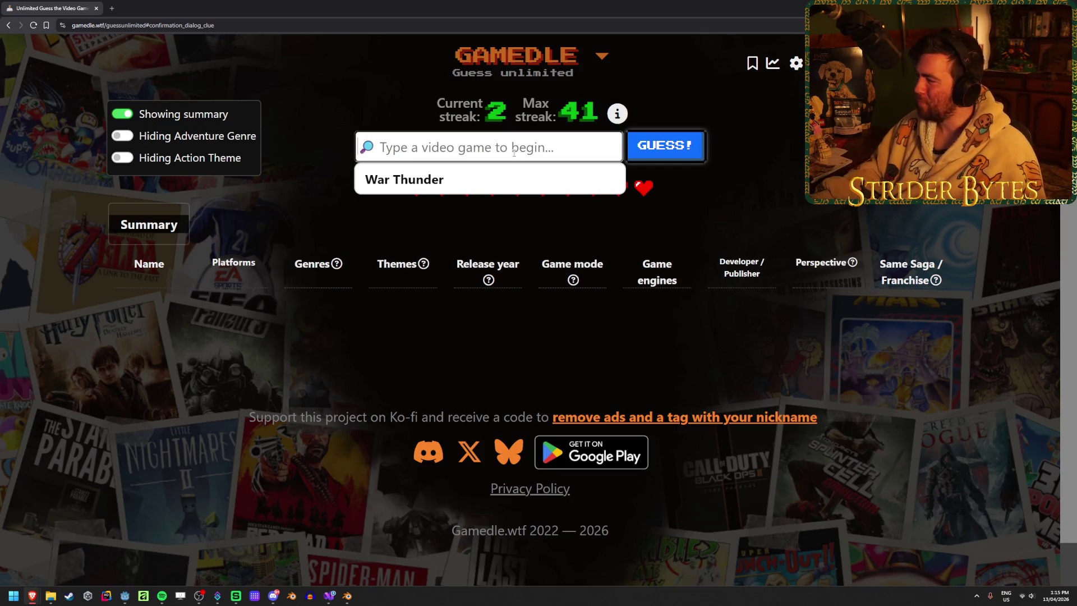
pyautogui.press('Return')
pyautogui.write('War')
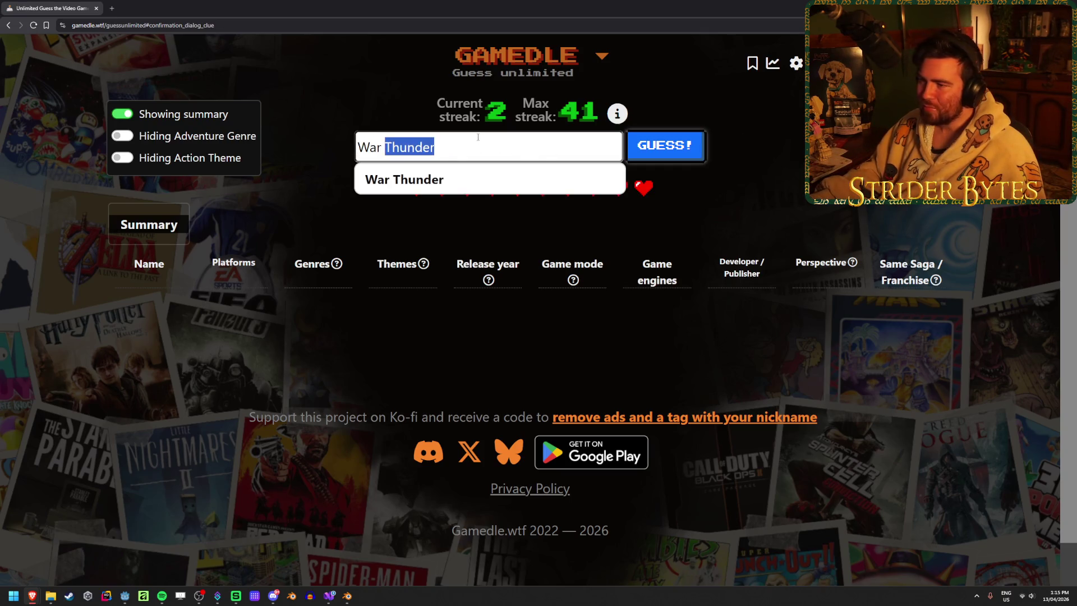
# Step: Replace the leftover text and submit Detroit: Become Human as the first guess
pyautogui.tripleClick(477, 137)
pyautogui.write('detr')
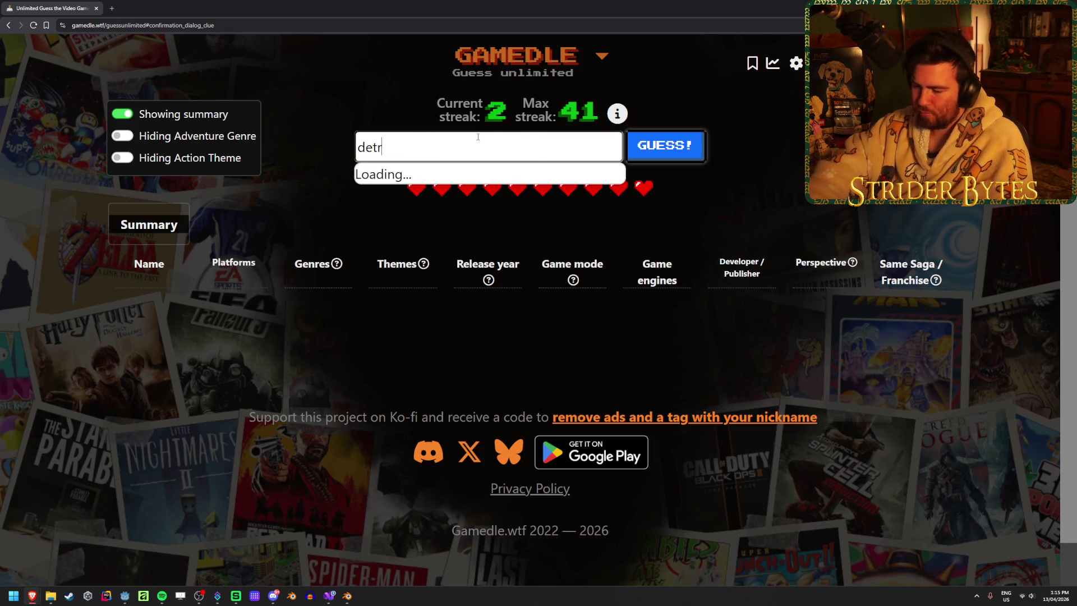
pyautogui.write('oit')
pyautogui.click(513, 190)
pyautogui.click(661, 141)
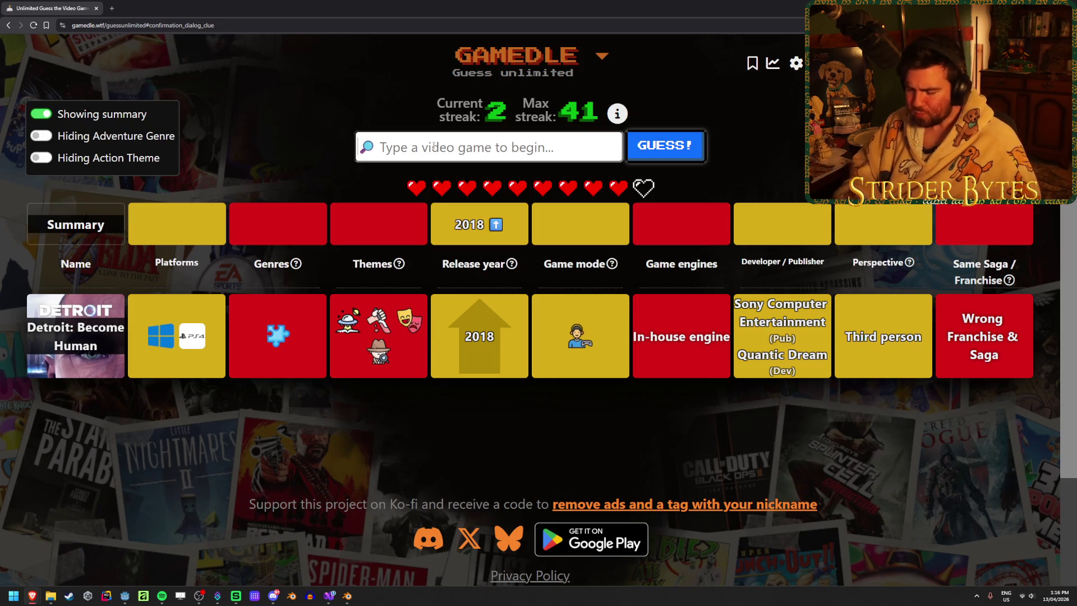
pyautogui.write('ragna')
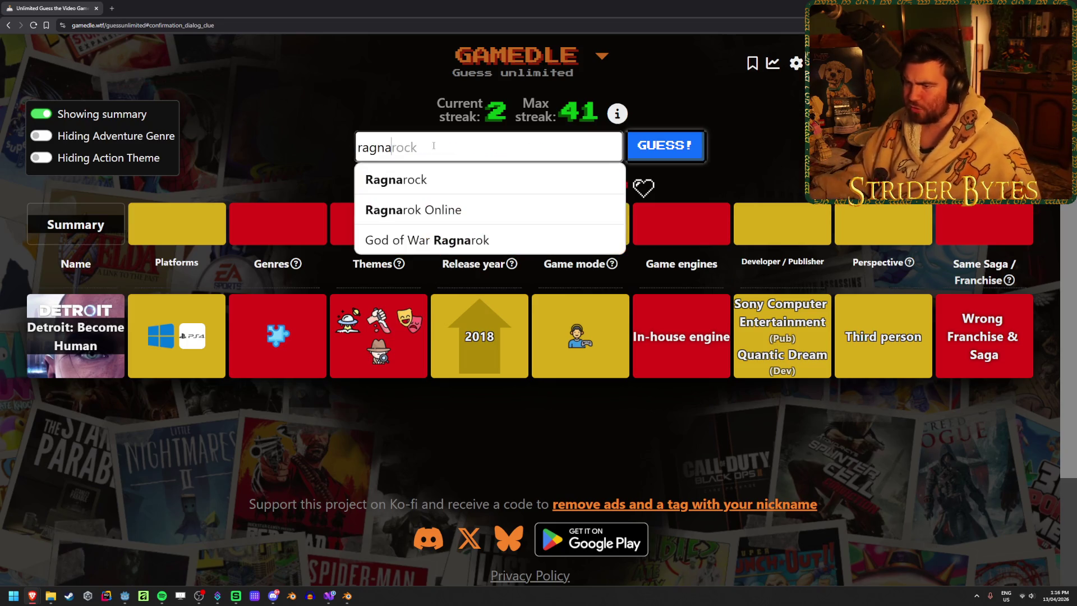
# Step: Submit God of War Ragnarok (pinning 2022), then Gran Turismo 7 as the winning answer
pyautogui.click(480, 235)
pyautogui.click(660, 151)
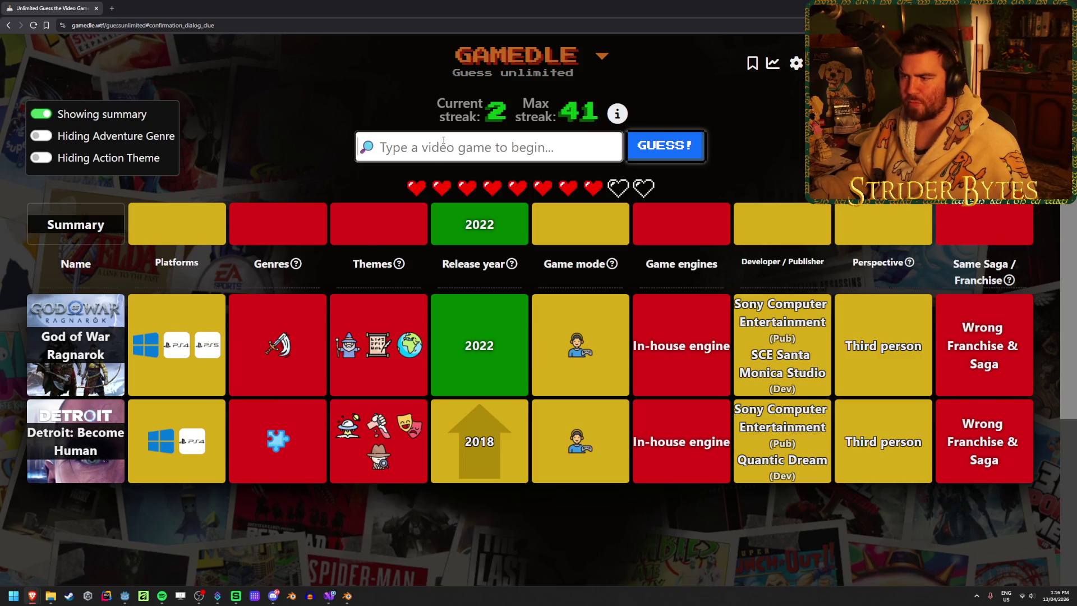
pyautogui.write('gran ')
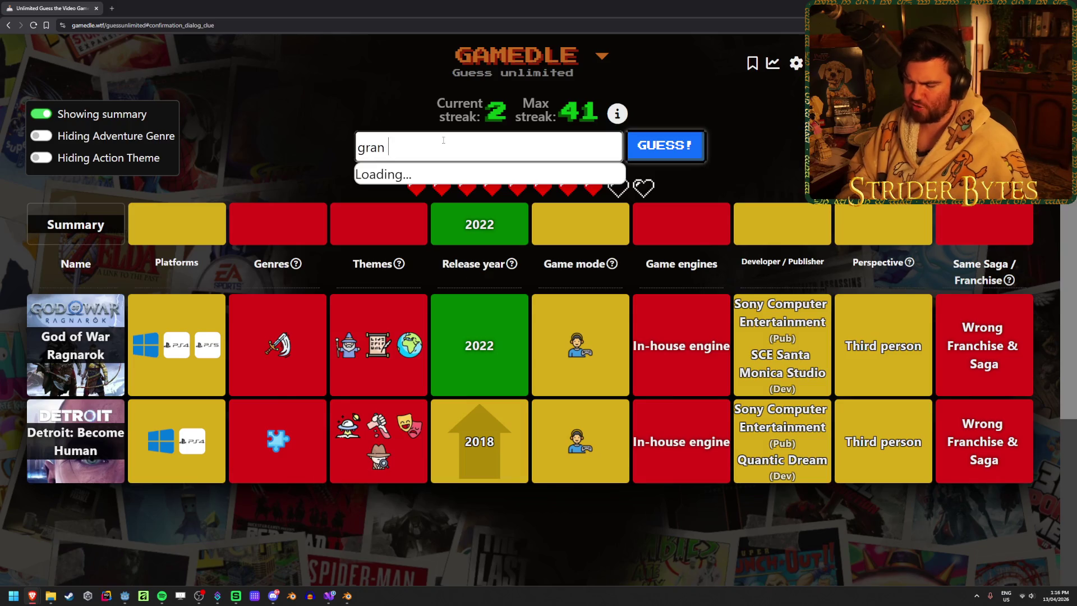
pyautogui.write('tur')
pyautogui.scroll(-1, 511, 260)
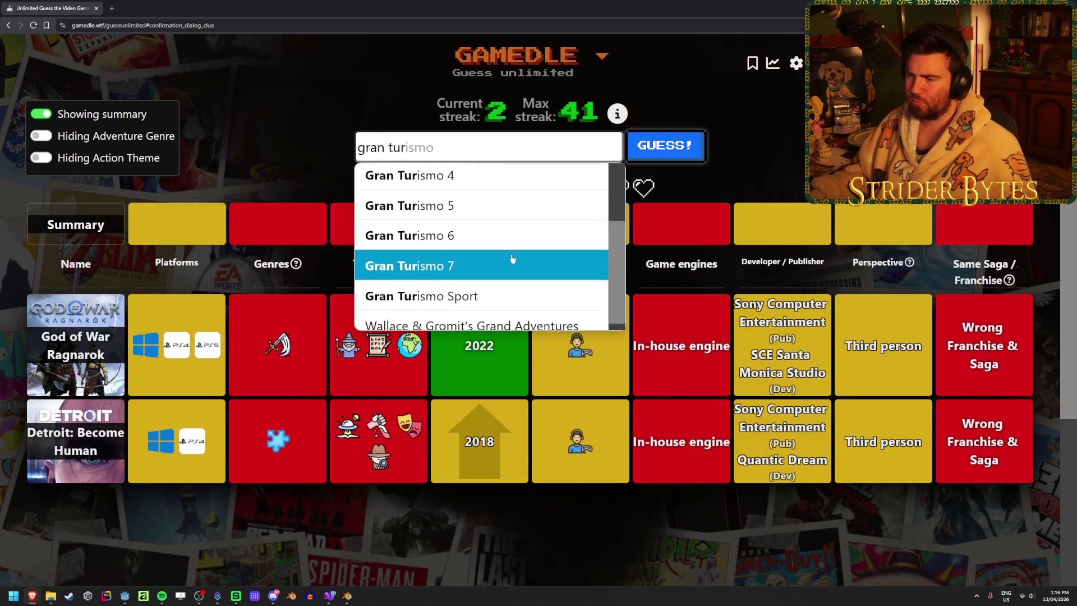
pyautogui.scroll(-2, 511, 260)
pyautogui.scroll(2, 539, 244)
pyautogui.click(454, 262)
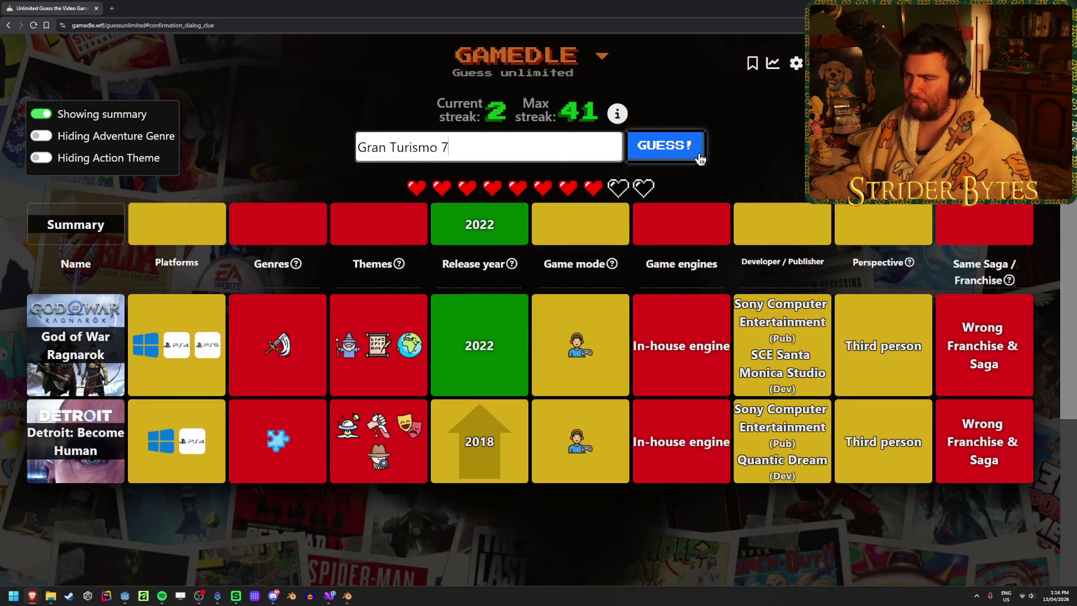
pyautogui.click(698, 158)
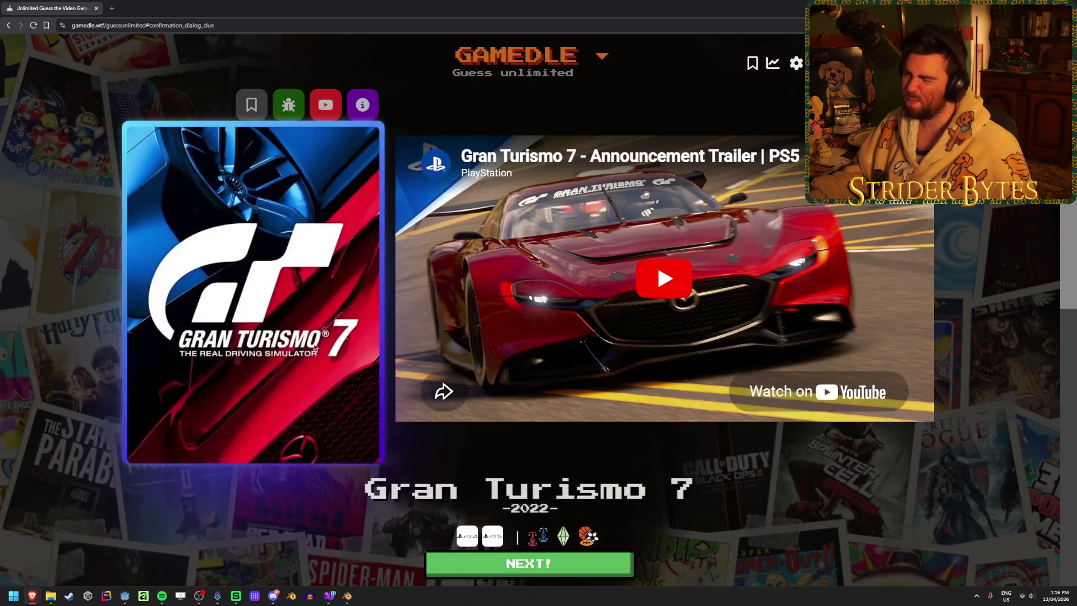
# Step: Advance to the next Gamedle round and focus the empty guess field, streak at 3
pyautogui.press('Return')
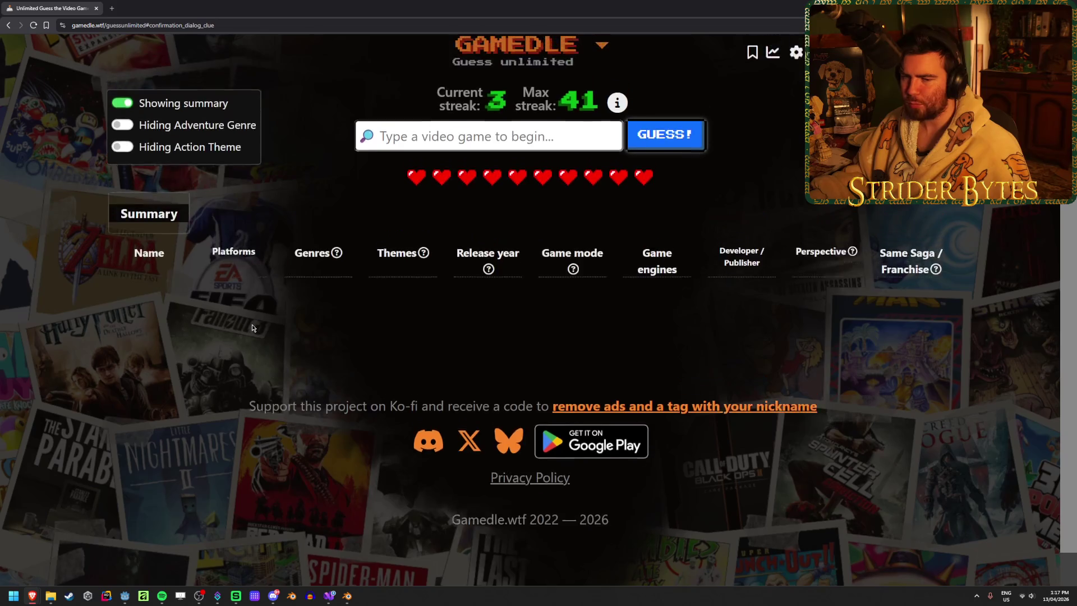
pyautogui.click(406, 147)
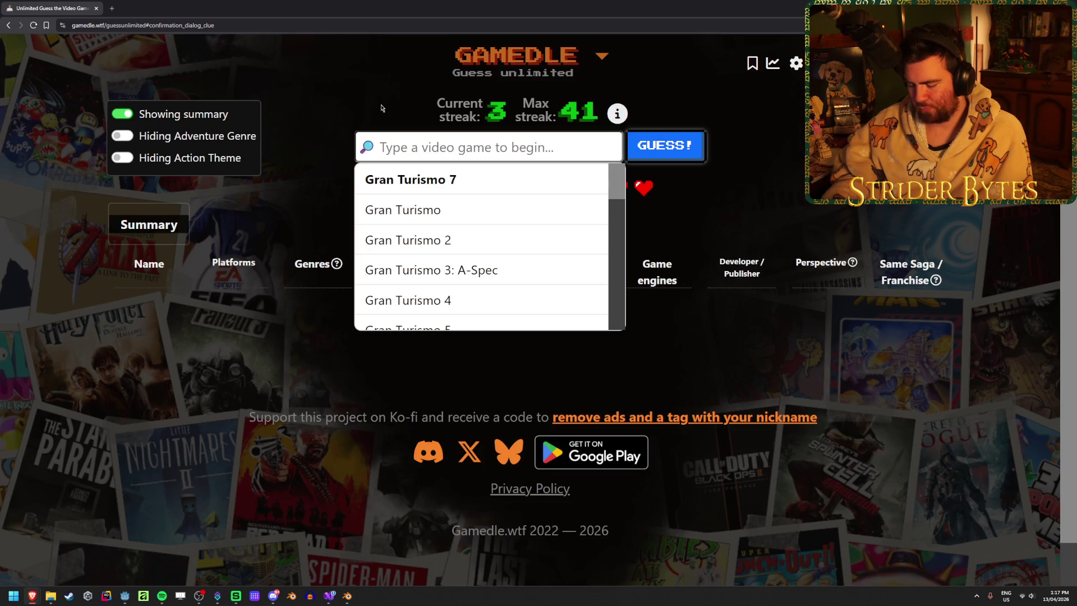
pyautogui.write('crash ')
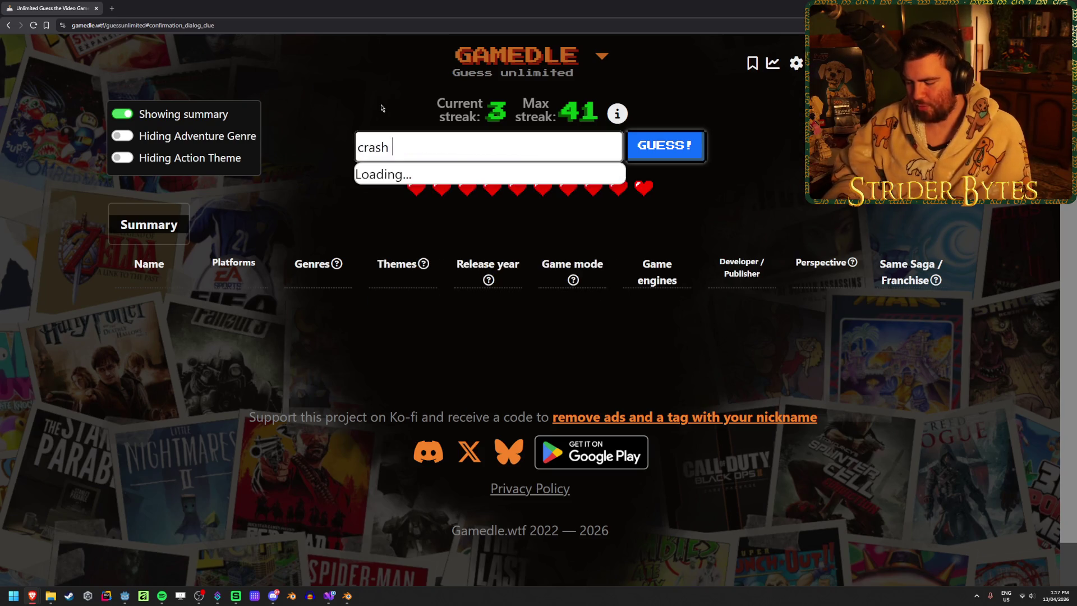
pyautogui.write('team racing')
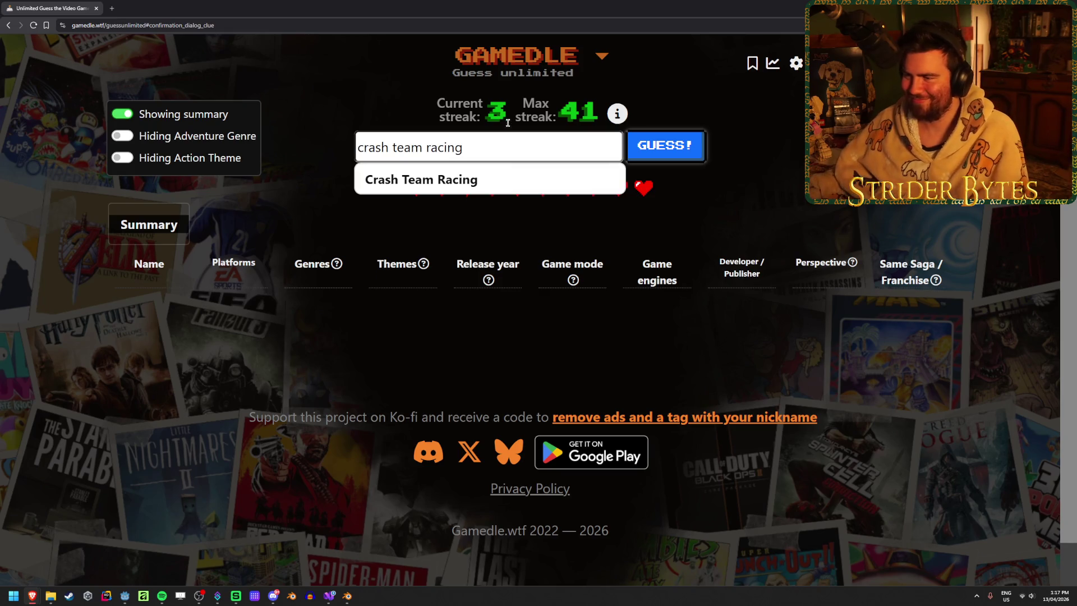
# Step: Submit Crash Team Racing and then Dark Messiah of Might and Magic as guesses
pyautogui.press('Return')
pyautogui.click(676, 145)
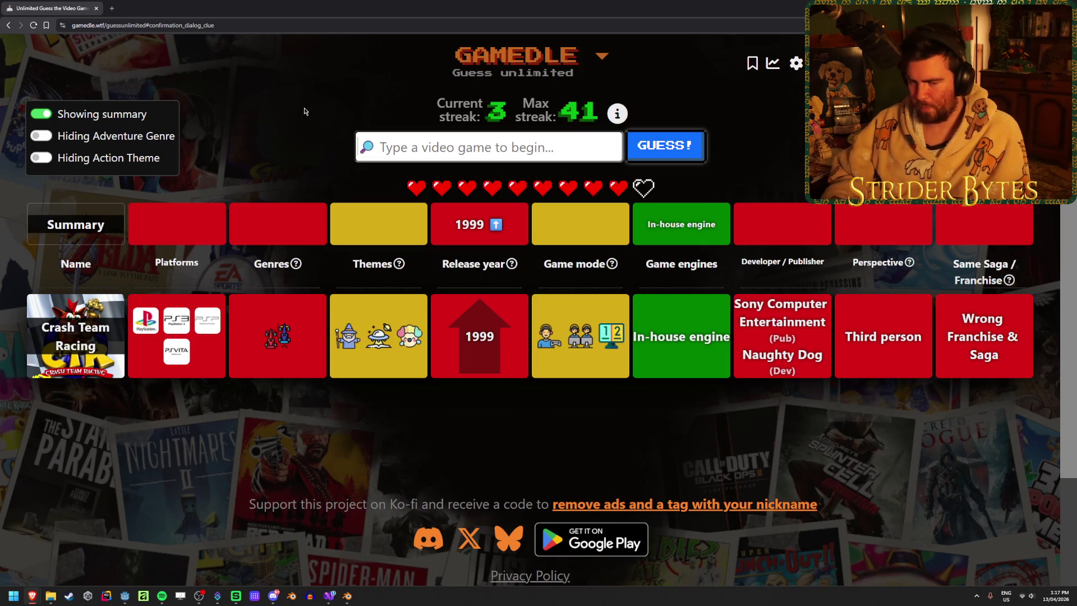
pyautogui.write('dark messi')
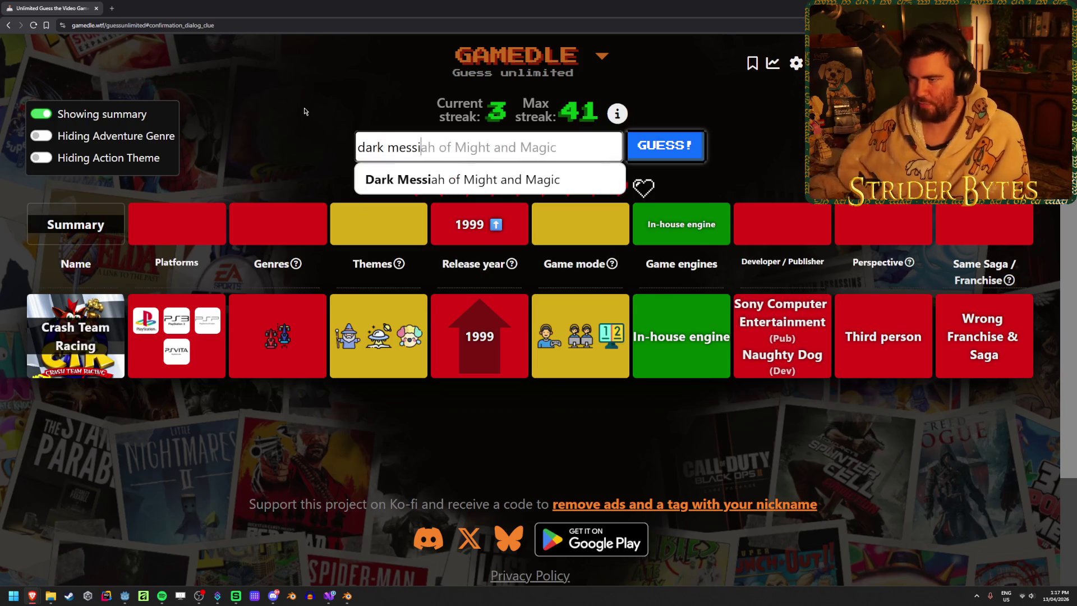
pyautogui.click(441, 173)
pyautogui.click(663, 147)
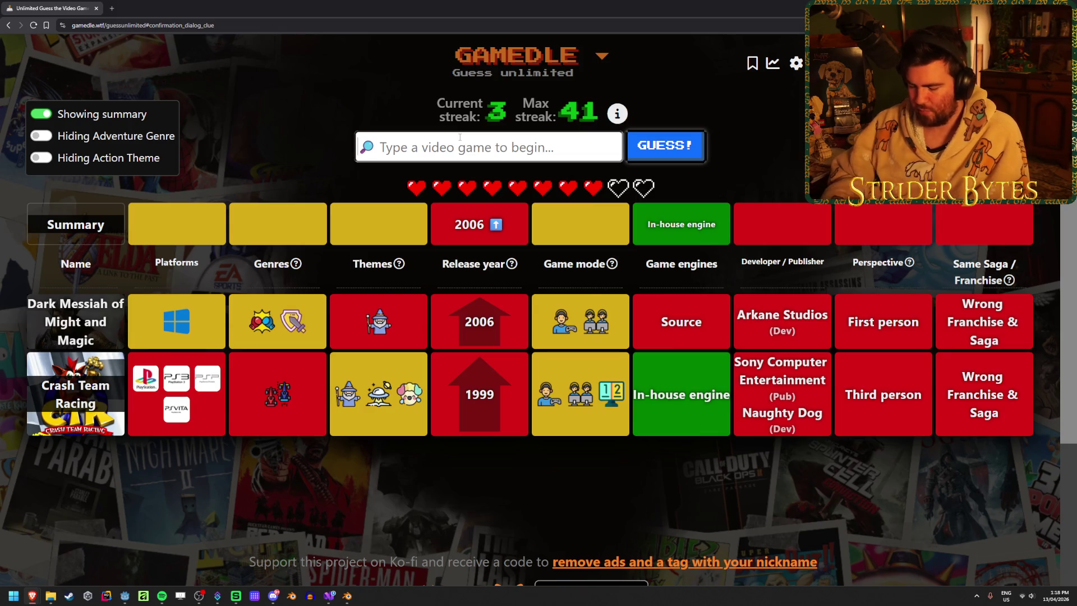
pyautogui.write('wasteland')
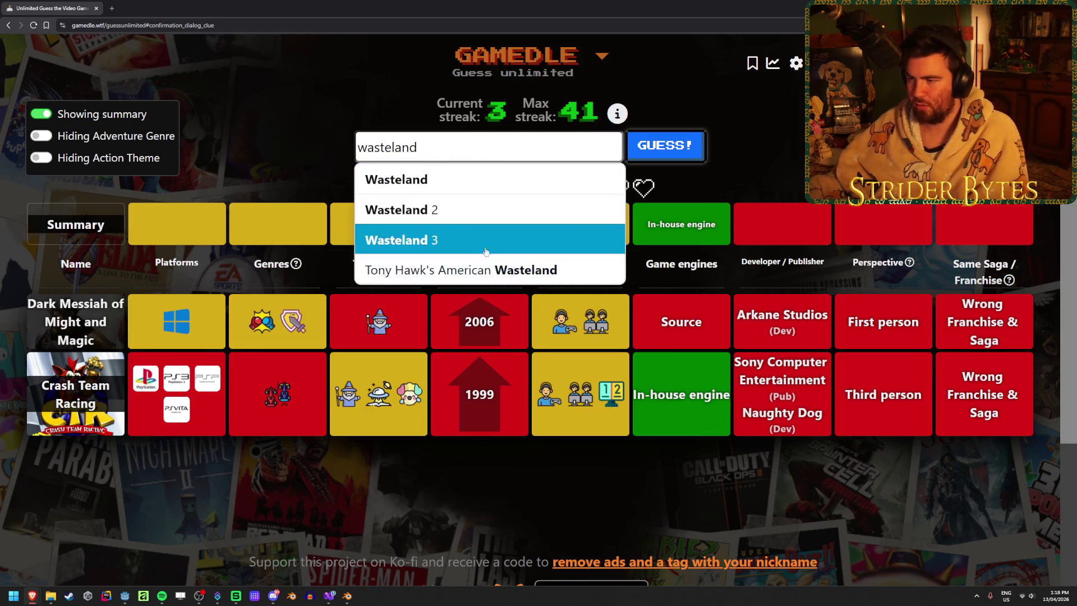
# Step: Submit Wasteland 3 and then Two Point Hospital, narrowing to a 2018 single-player isometric game
pyautogui.click(482, 242)
pyautogui.click(665, 144)
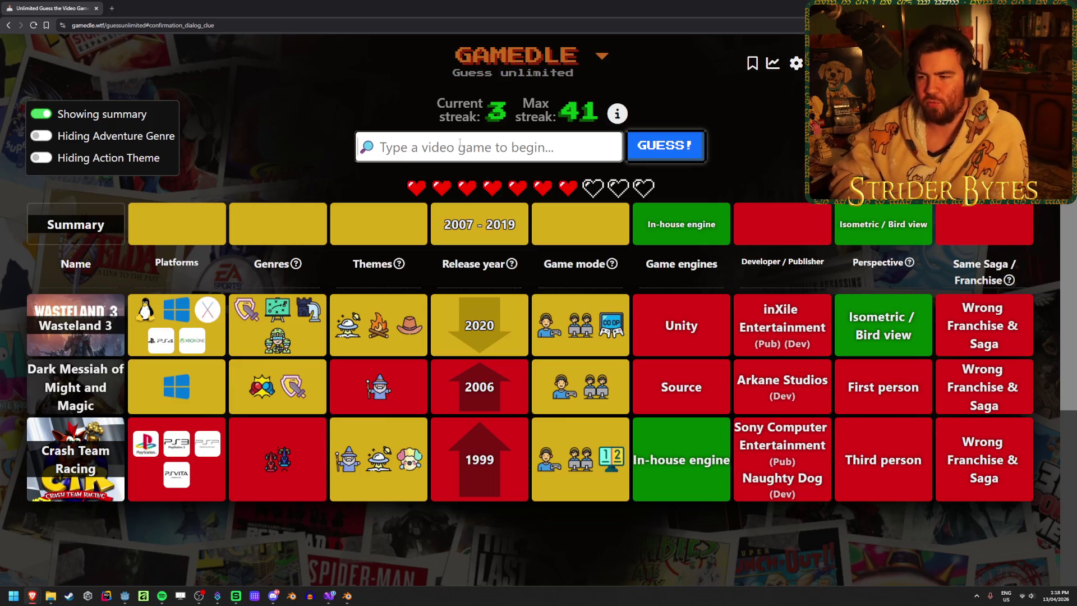
pyautogui.write('two')
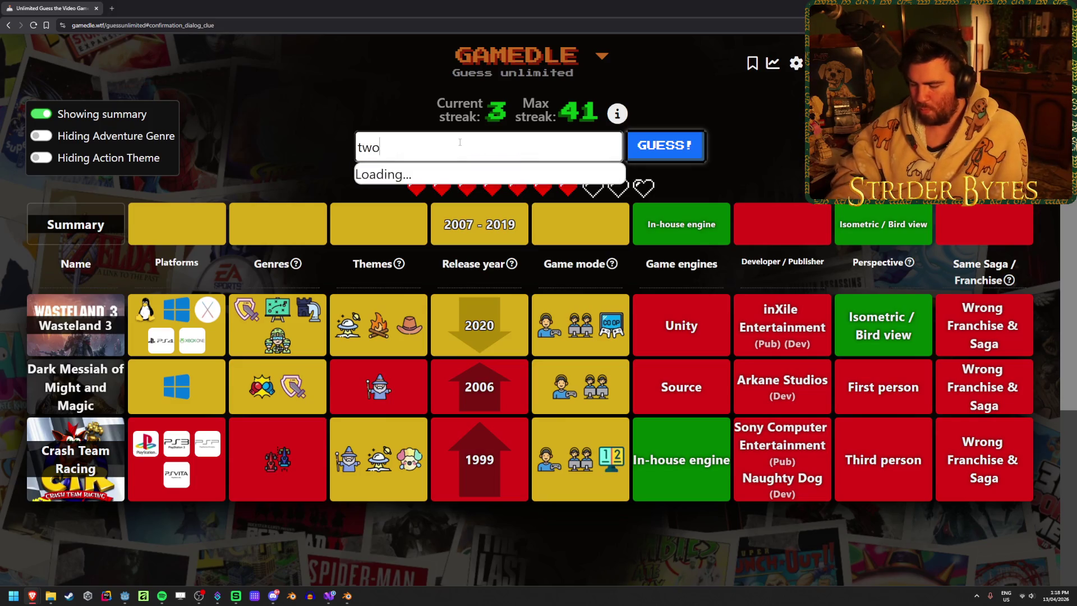
pyautogui.write(' point')
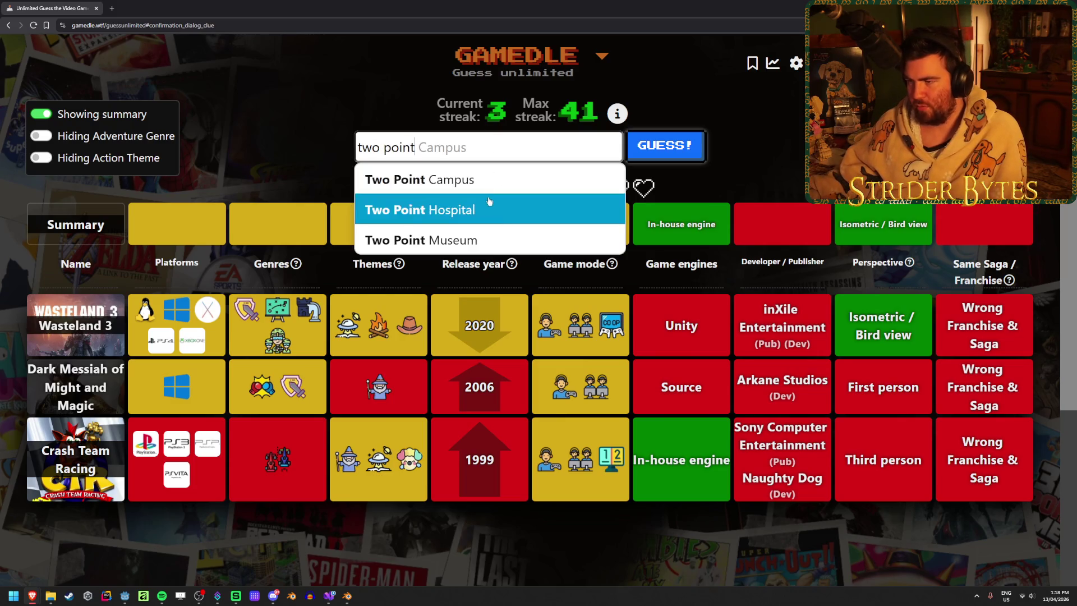
pyautogui.click(487, 202)
pyautogui.click(668, 147)
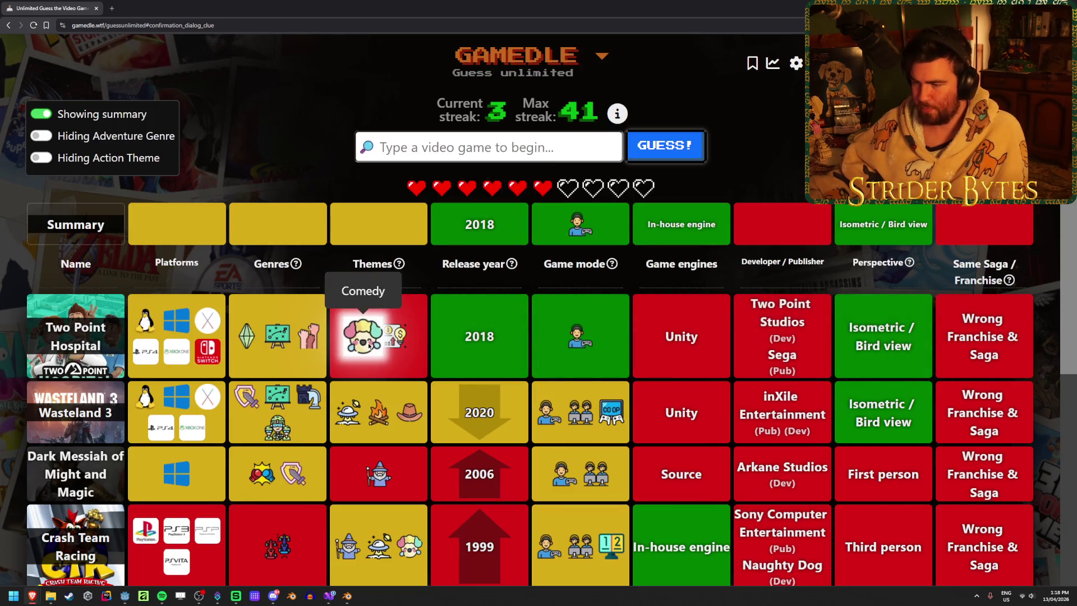
pyautogui.scroll(-1, 393, 337)
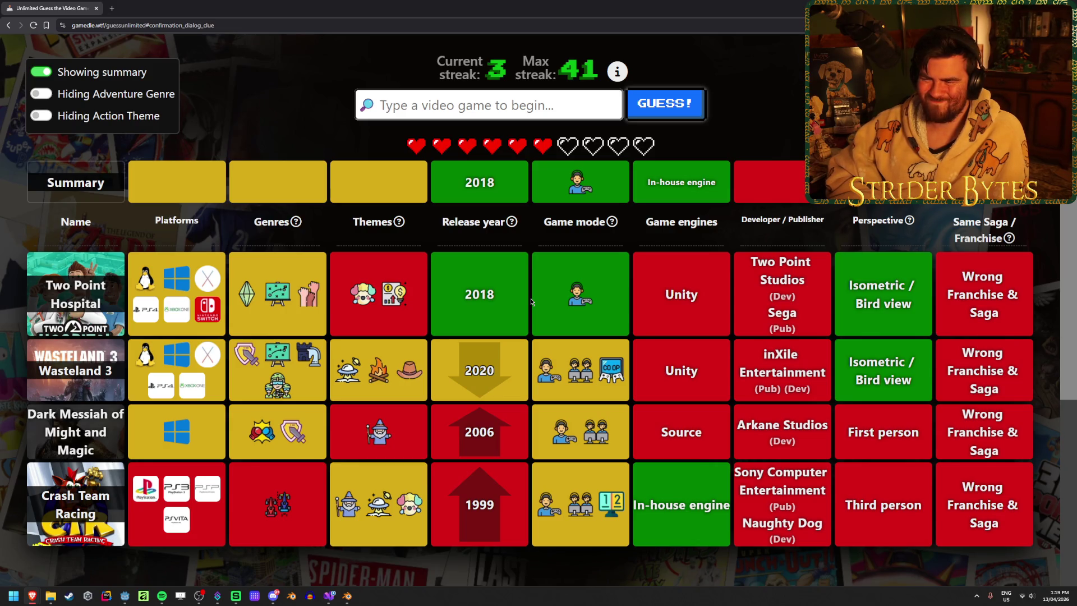
pyautogui.write('x')
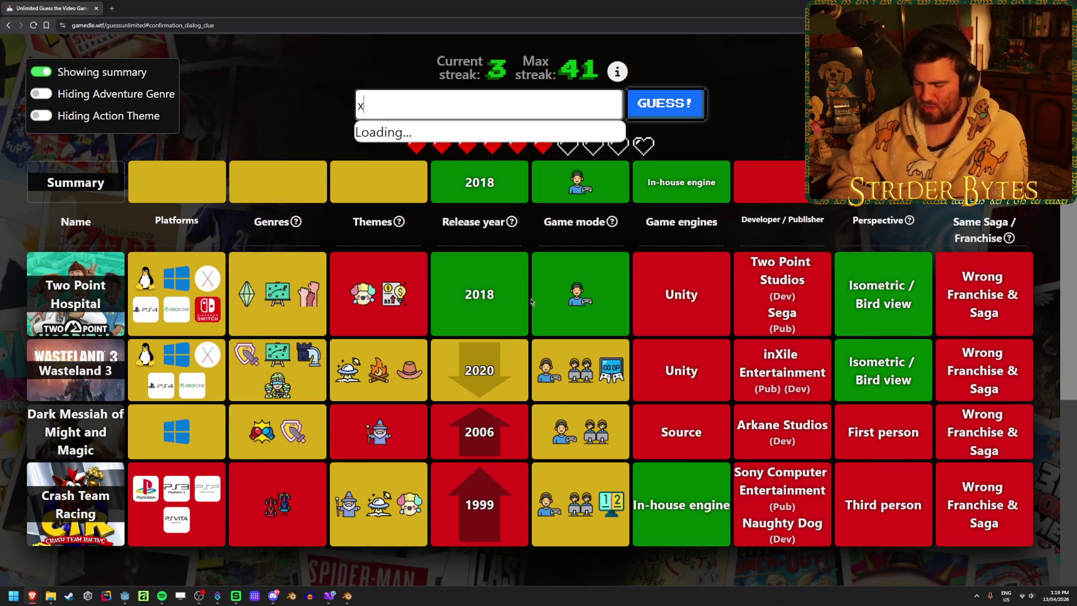
pyautogui.write('com')
pyautogui.scroll(-1, 513, 152)
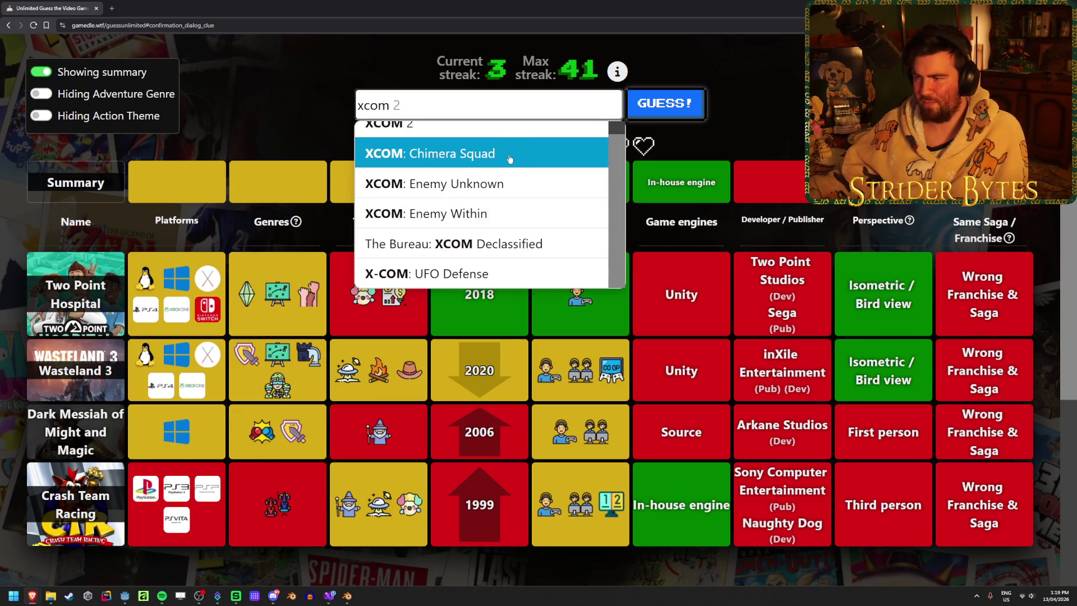
# Step: Submit XCOM: Chimera Squad, then spend the one-time clue to reveal the answer's genres
pyautogui.click(508, 153)
pyautogui.click(665, 103)
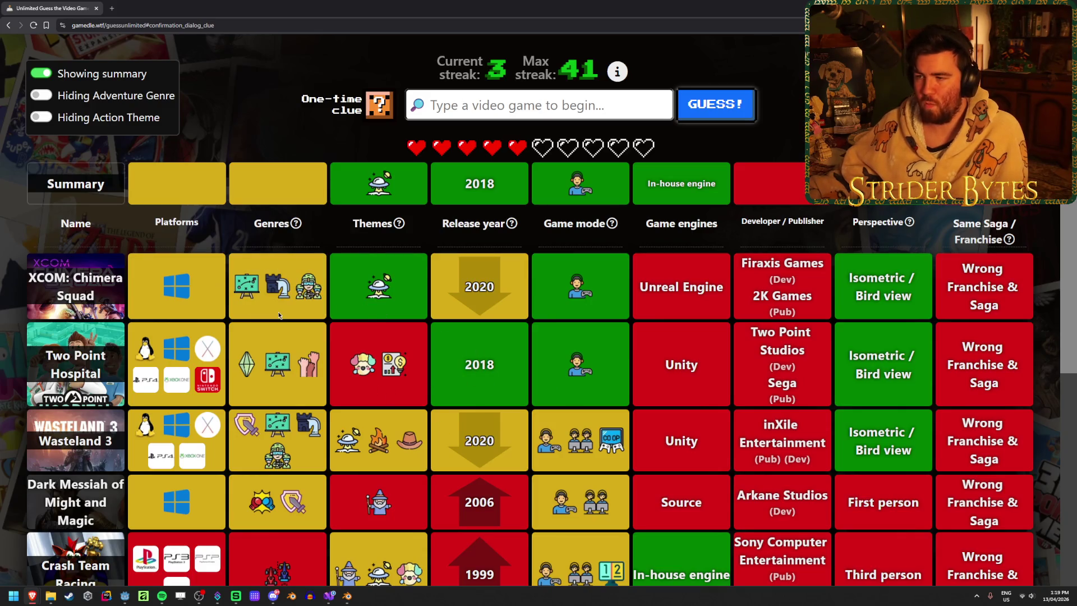
pyautogui.click(377, 105)
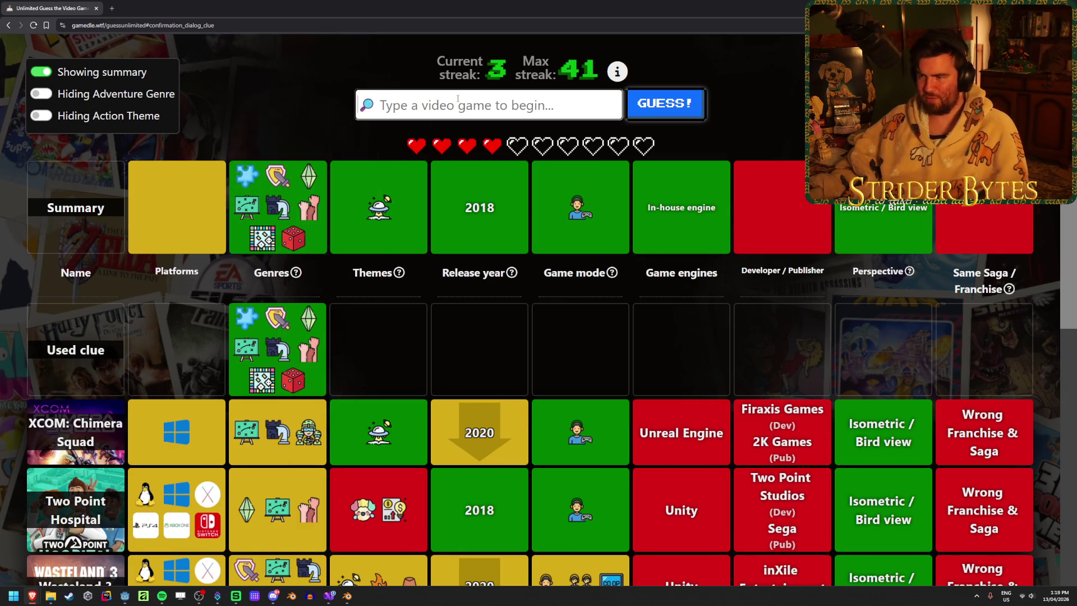
pyautogui.write('table')
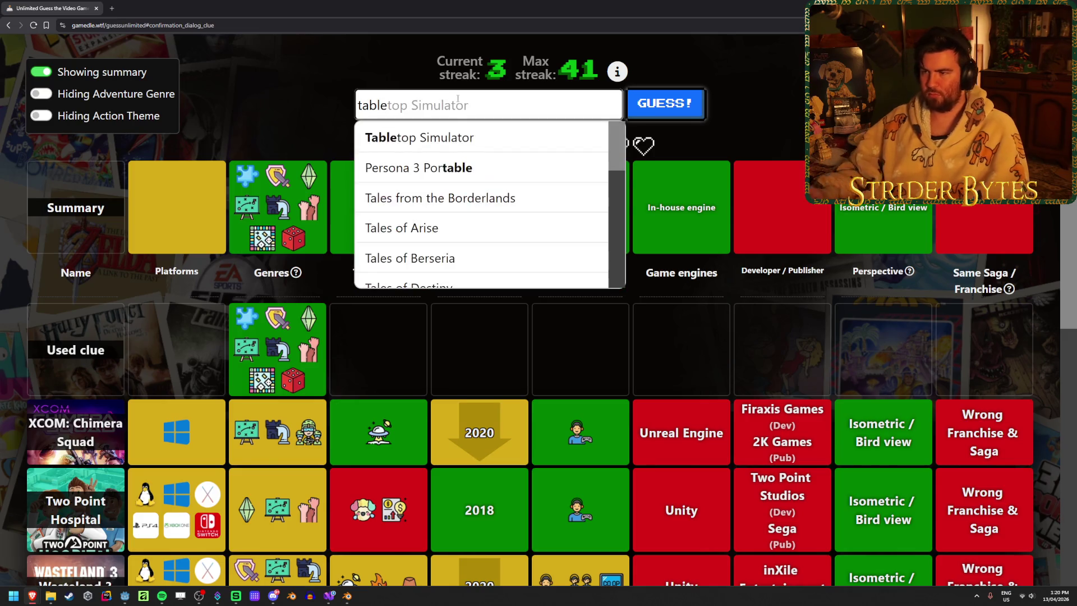
# Step: Submit Tabletop Simulator and then Age of Wonders: Planetfall as guesses
pyautogui.press('Down')
pyautogui.press('Return')
pyautogui.click(688, 102)
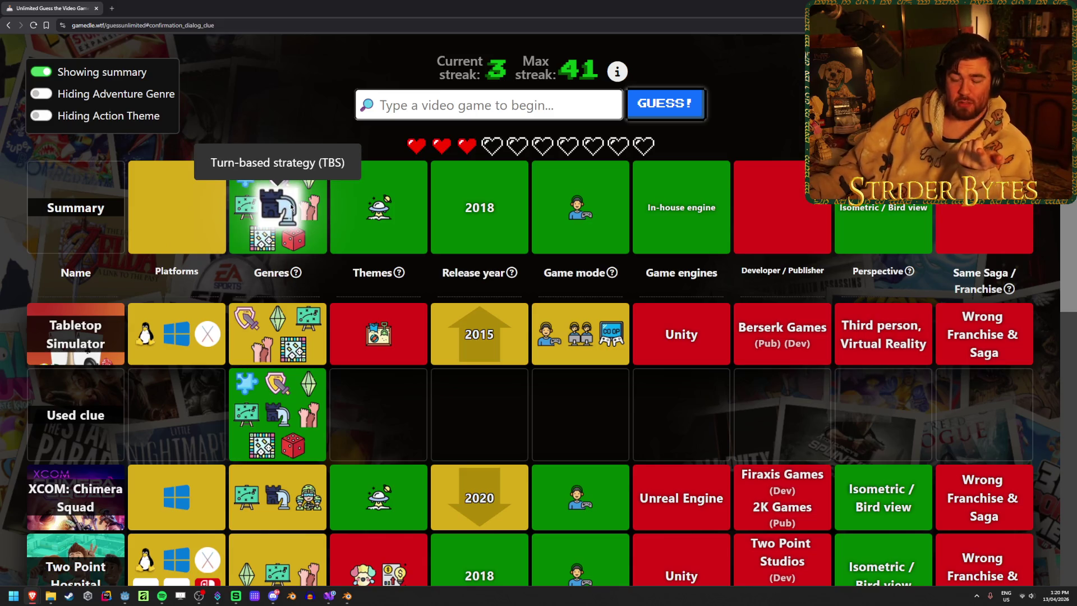
pyautogui.click(456, 105)
pyautogui.write('planetfa')
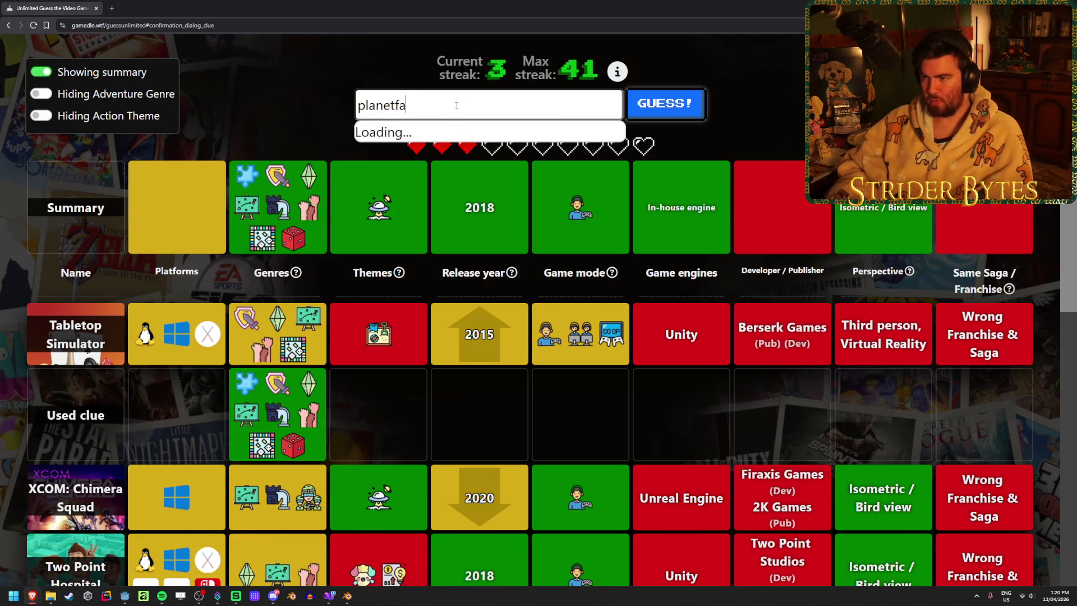
pyautogui.write('ll')
pyautogui.click(483, 137)
pyautogui.click(665, 104)
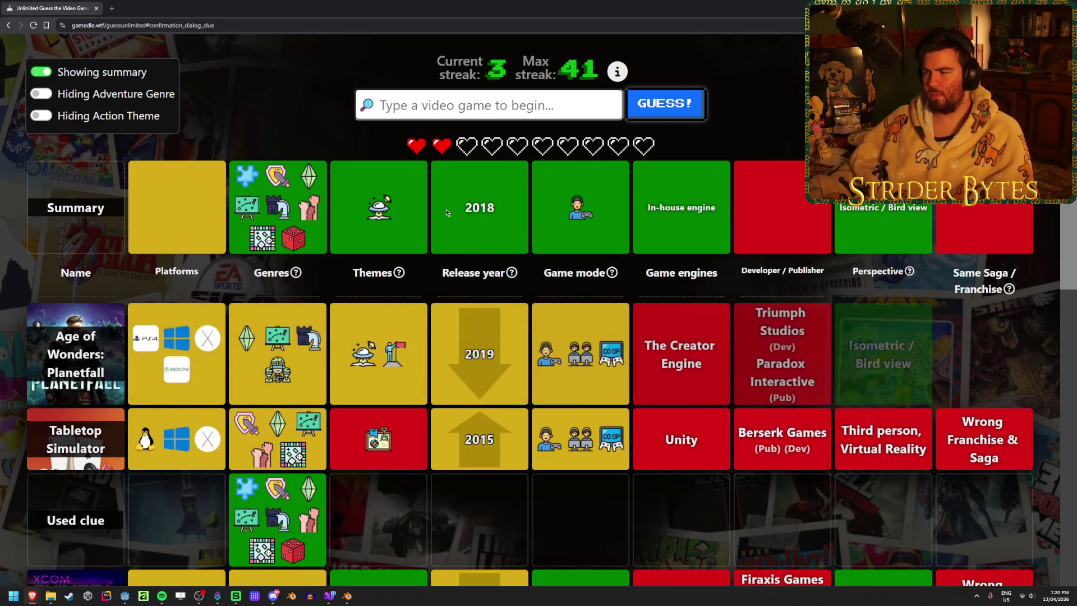
# Step: Submit Civilization: Beyond Earth and then Cobalt Core, ending the round on Into the Breach
pyautogui.click(479, 106)
pyautogui.write('beyond ')
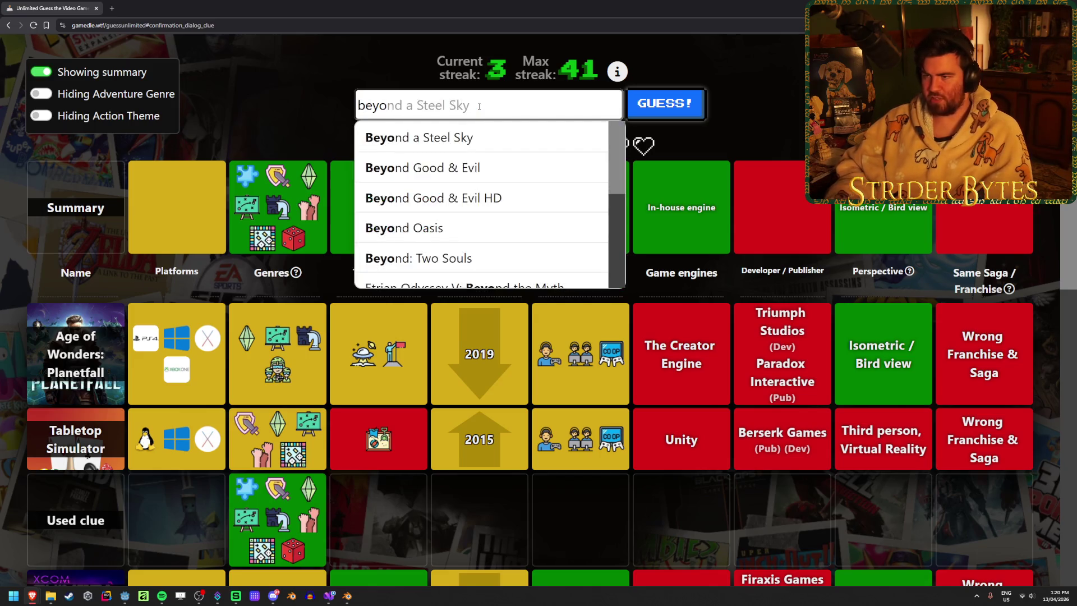
pyautogui.write('ear')
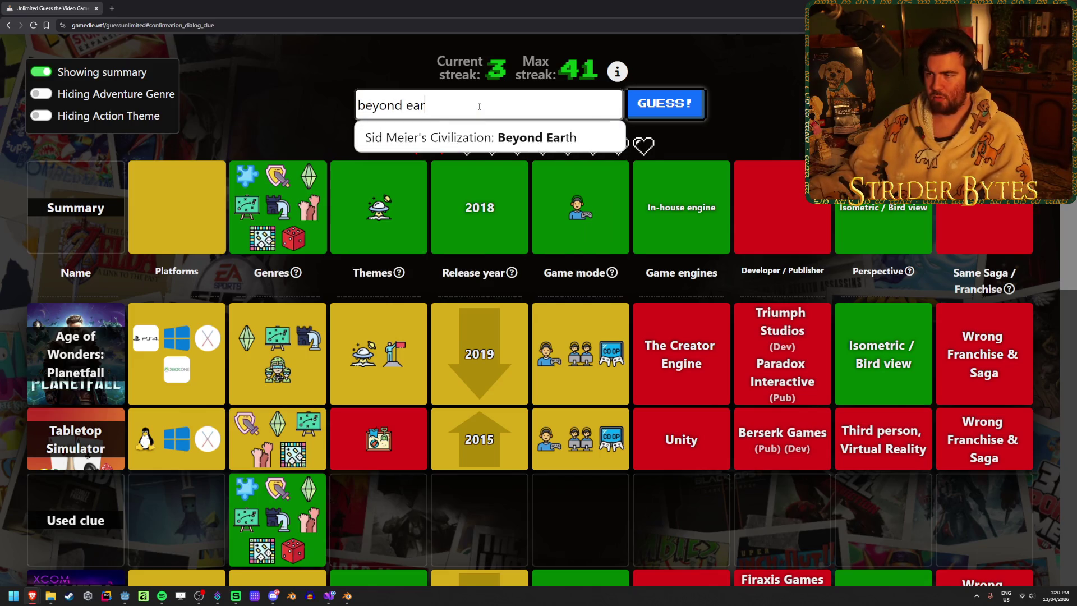
pyautogui.click(475, 133)
pyautogui.click(686, 109)
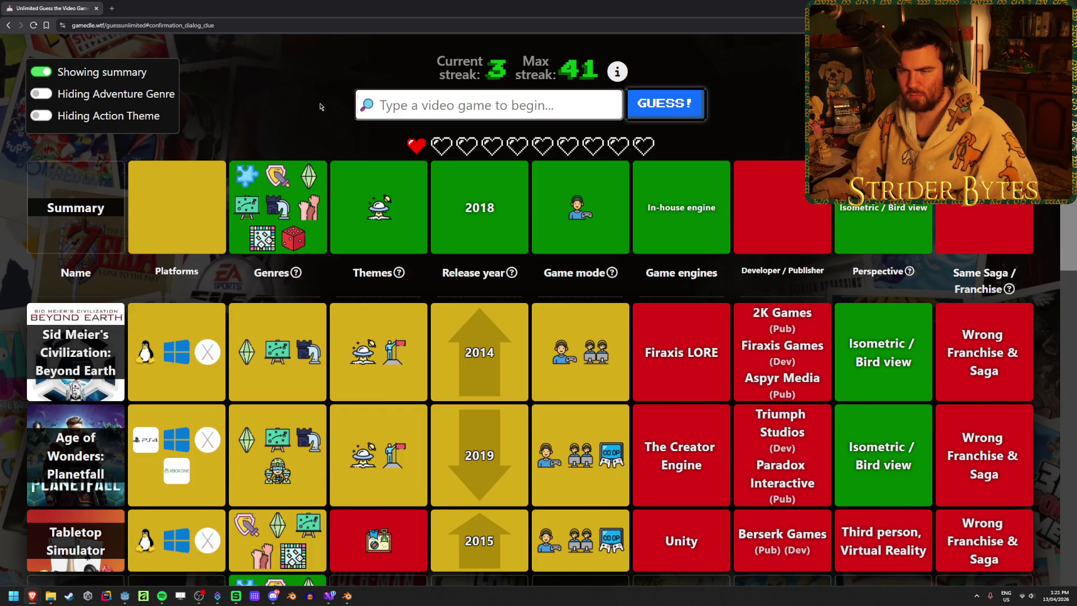
pyautogui.write('cob')
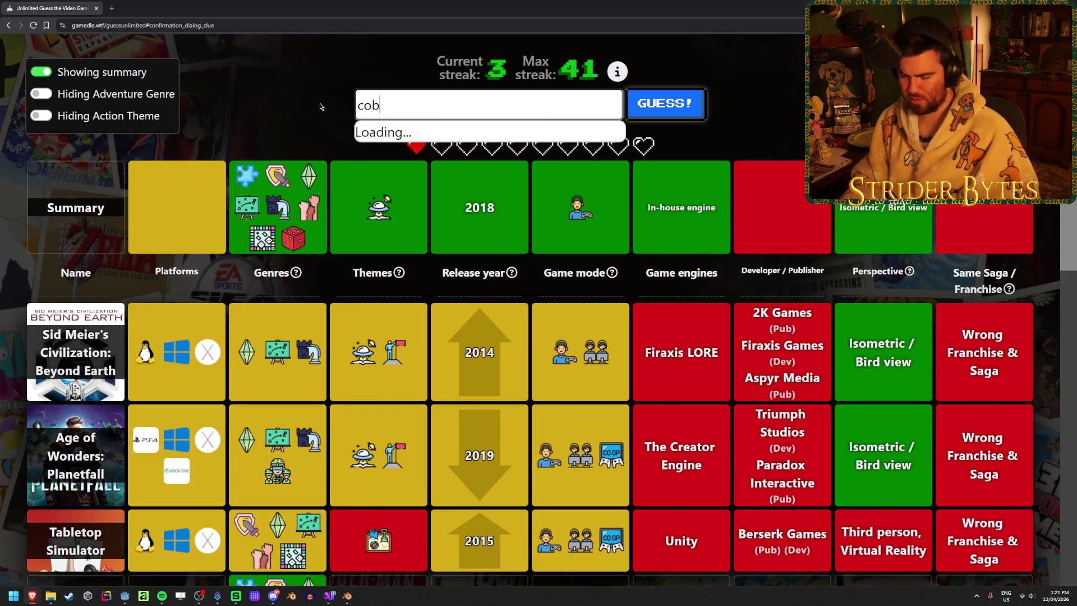
pyautogui.write('alt')
pyautogui.press('Return')
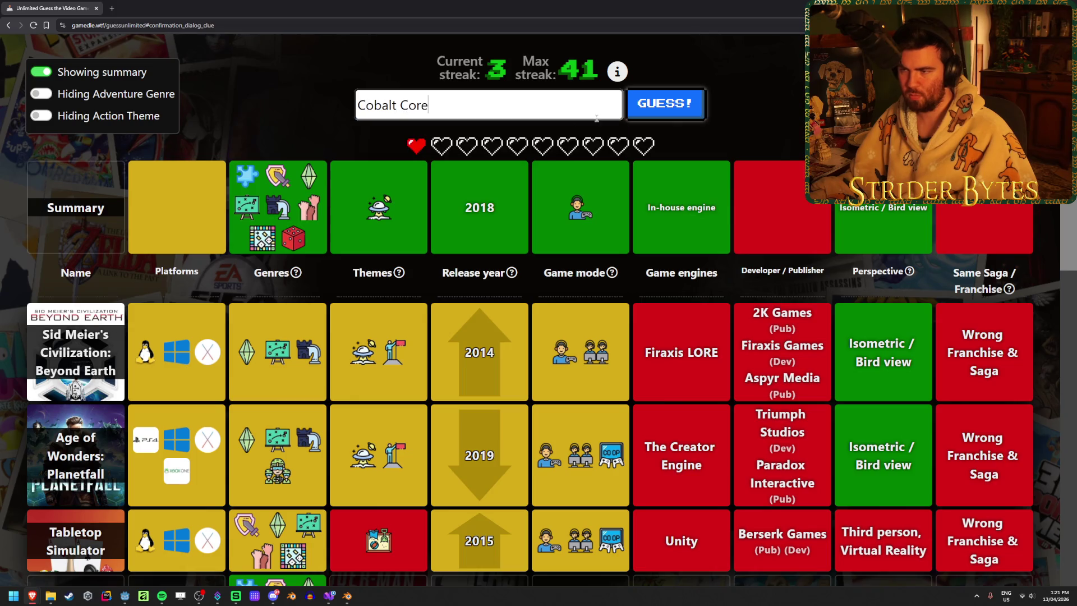
pyautogui.press('Return')
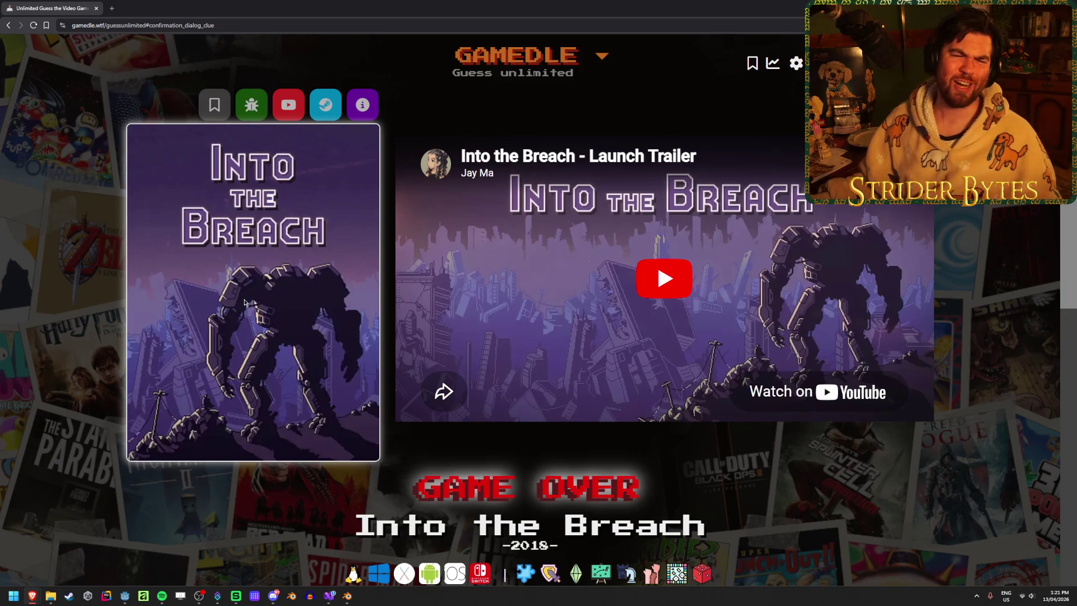
pyautogui.scroll(-2, 255, 290)
pyautogui.scroll(-3, 255, 290)
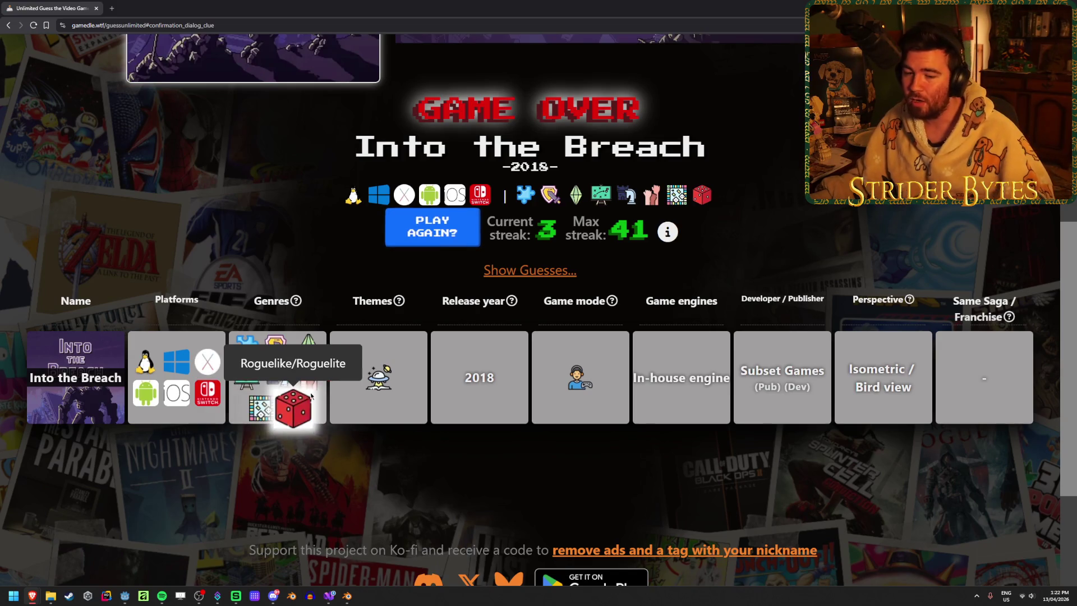
pyautogui.scroll(2, 141, 391)
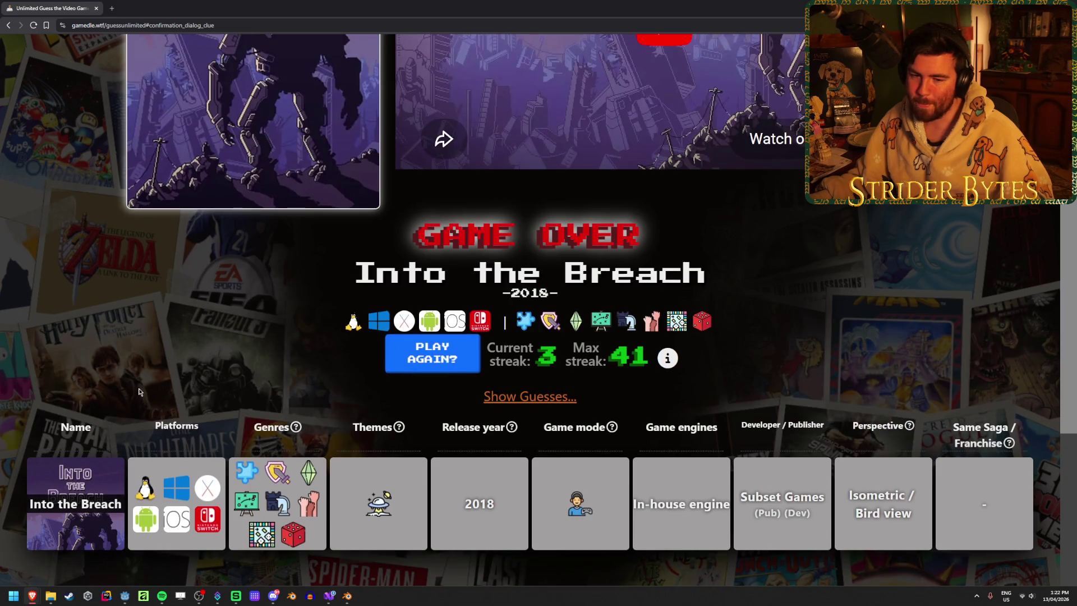
pyautogui.scroll(-1, 140, 391)
pyautogui.scroll(-2, 140, 391)
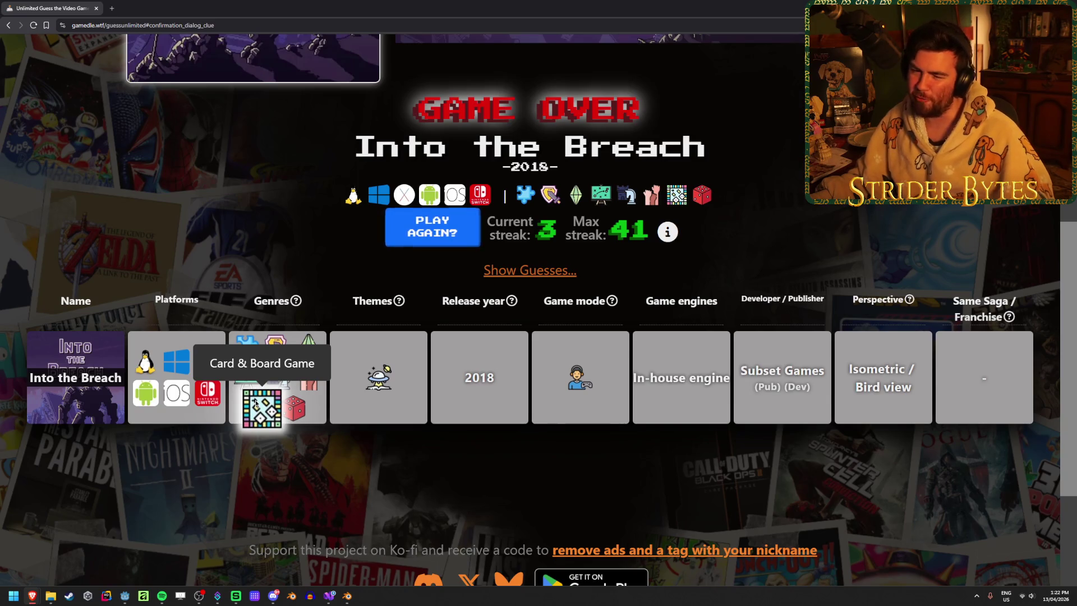
pyautogui.scroll(3, 256, 403)
pyautogui.scroll(2, 257, 404)
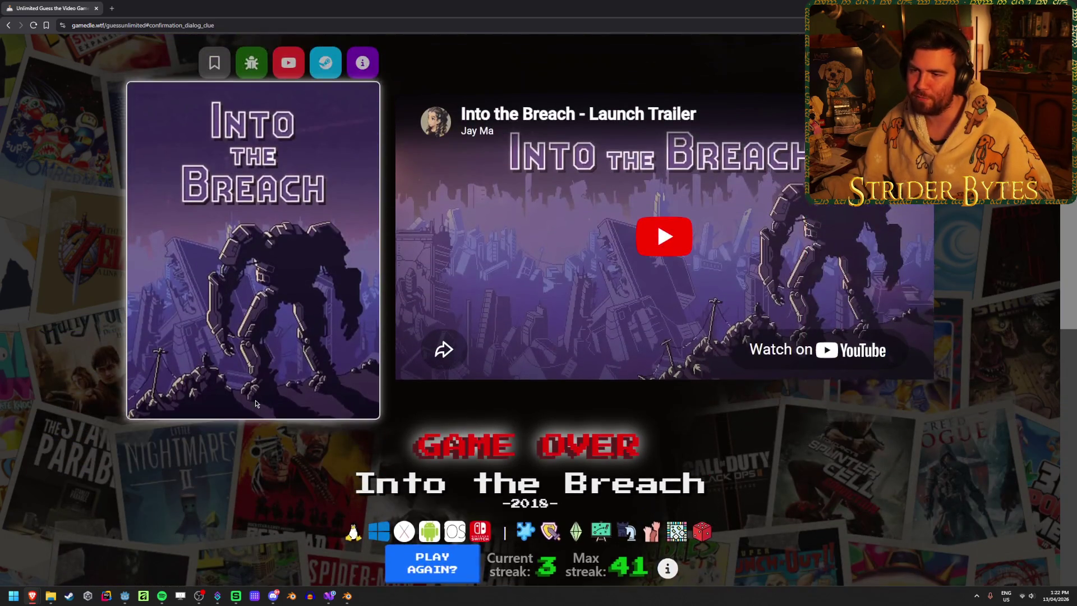
pyautogui.scroll(-3, 257, 403)
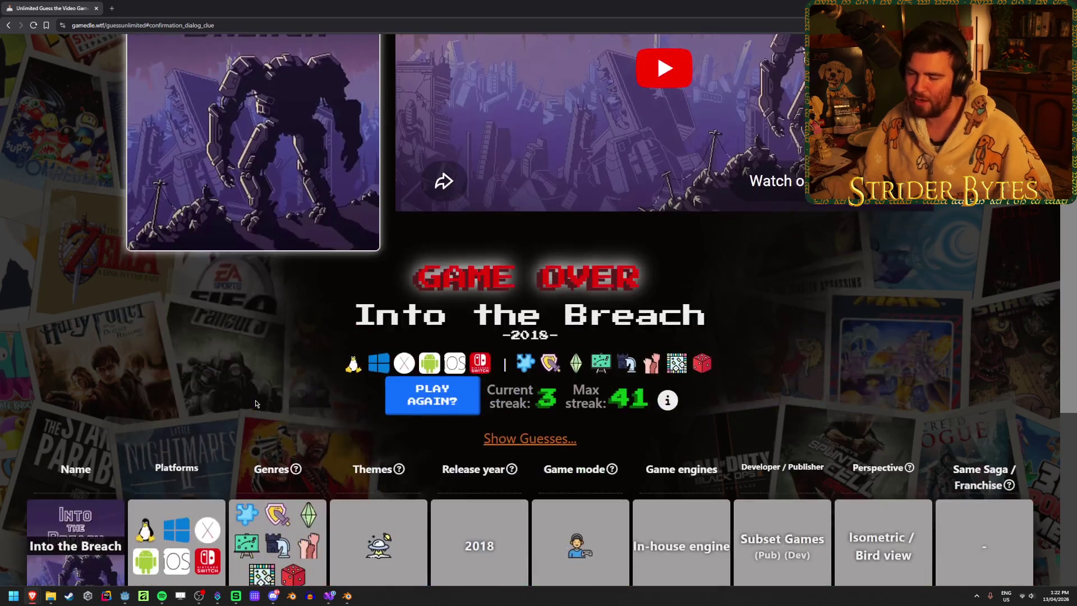
pyautogui.scroll(3, 256, 404)
pyautogui.scroll(-1, 257, 404)
pyautogui.scroll(-2, 257, 404)
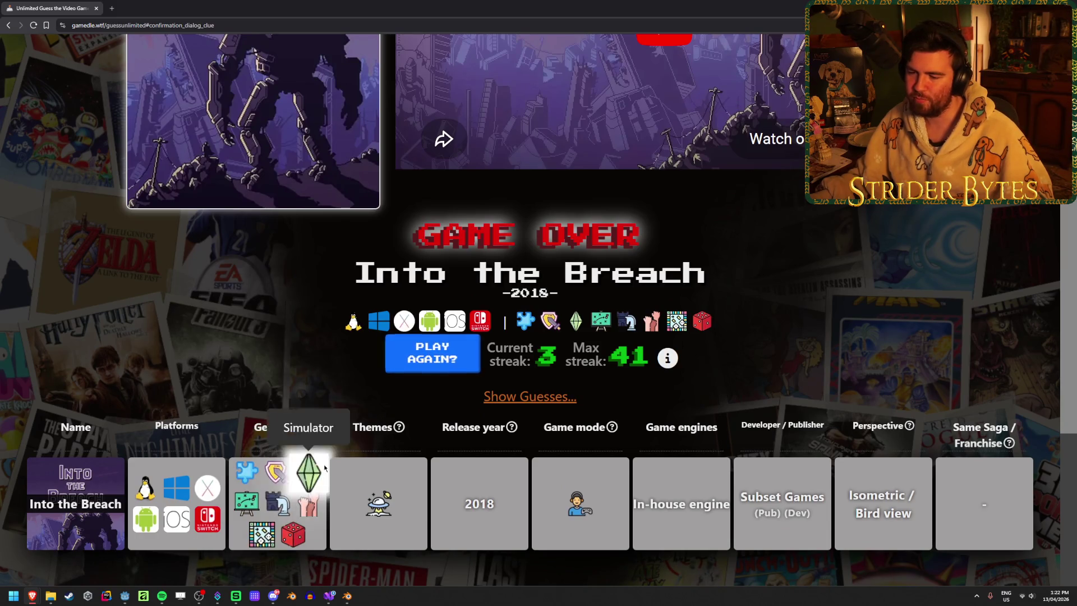
pyautogui.scroll(3, 351, 464)
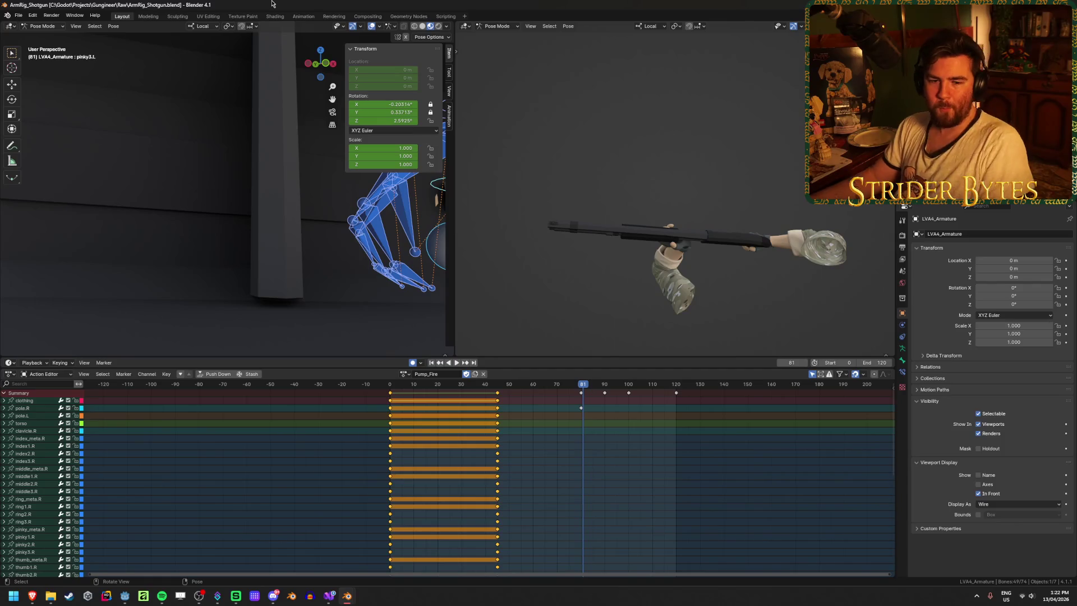
# Step: Save the arm rig file and play the Pump_Fire action from the first frame
pyautogui.moveTo(657, 274)
pyautogui.mouseDown(button='middle')
pyautogui.moveTo(660, 297)
pyautogui.moveTo(636, 252)
pyautogui.mouseUp(button='middle')
pyautogui.hotkey('ctrl', 's')
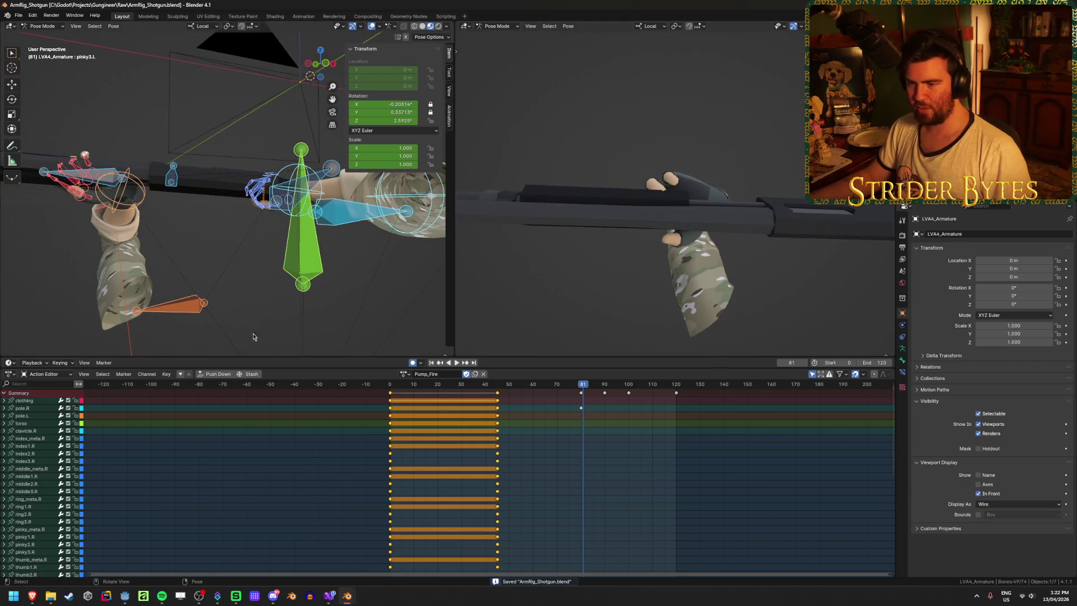
pyautogui.hotkey('shift', 'Left')
pyautogui.press('space')
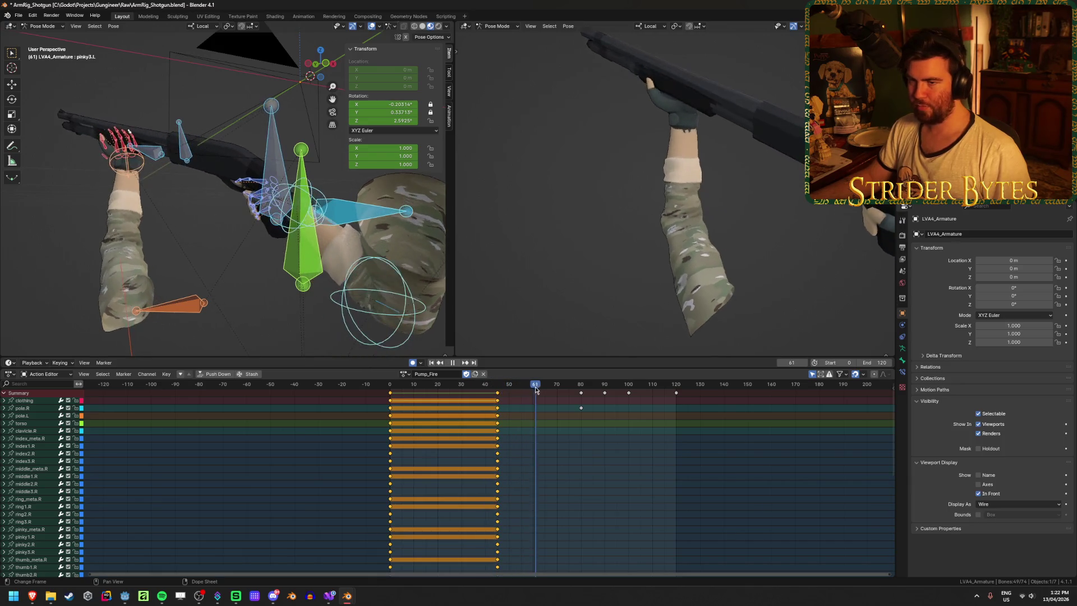
# Step: Scrub the pump motion around frames 57–89 and select the handIK.L bone
pyautogui.moveTo(497, 385)
pyautogui.mouseDown()
pyautogui.moveTo(553, 393)
pyautogui.moveTo(526, 389)
pyautogui.mouseUp()
pyautogui.moveTo(685, 216)
pyautogui.mouseDown(button='middle')
pyautogui.moveTo(780, 161)
pyautogui.moveTo(761, 200)
pyautogui.mouseUp(button='middle')
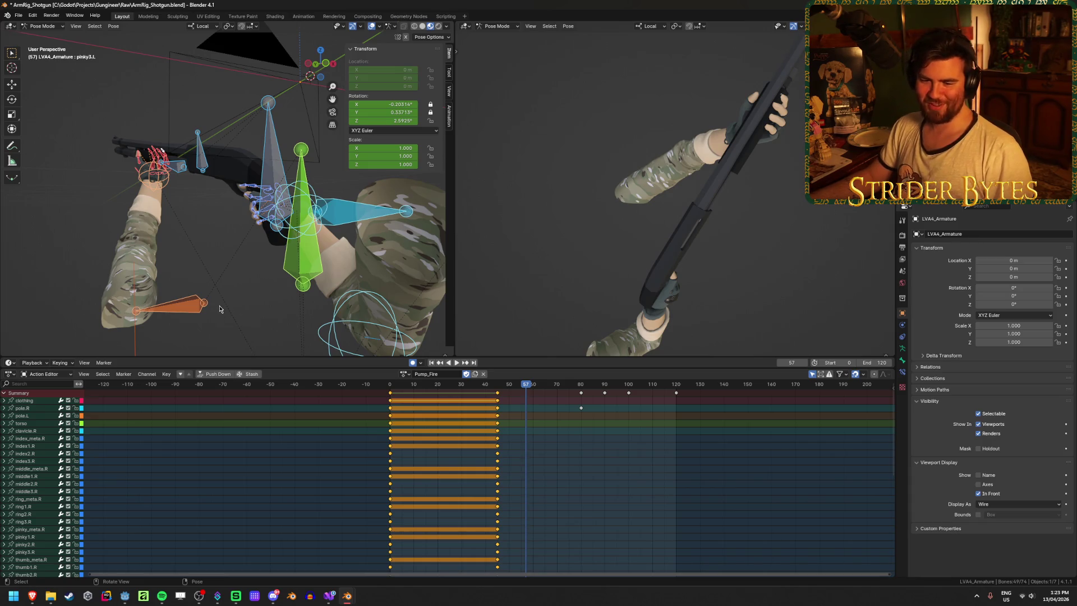
pyautogui.click(165, 191)
pyautogui.moveTo(506, 388)
pyautogui.mouseDown()
pyautogui.moveTo(604, 393)
pyautogui.moveTo(581, 395)
pyautogui.mouseUp()
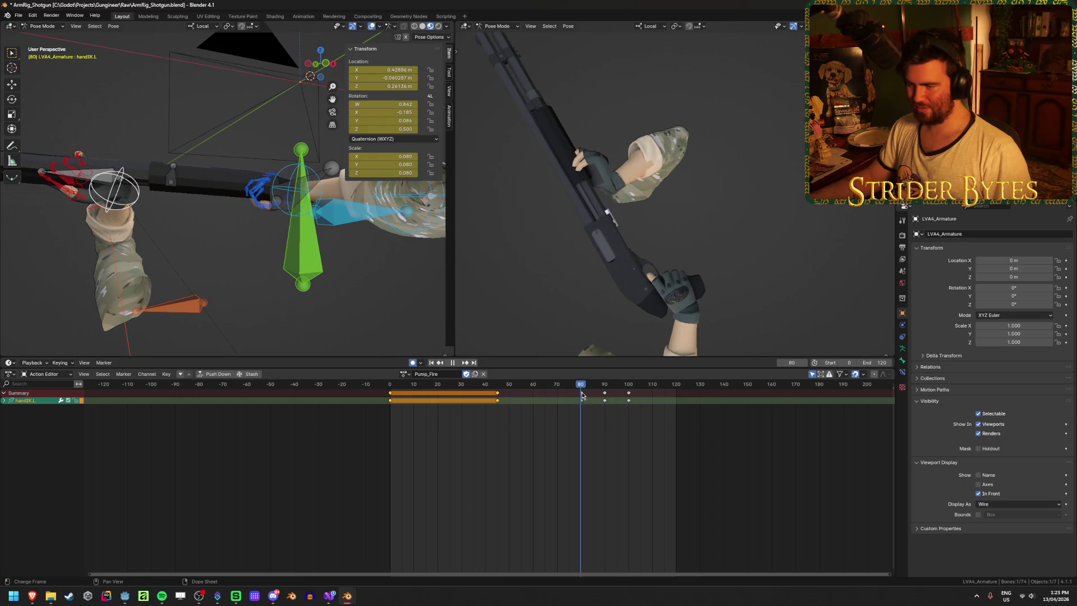
# Step: Retime the handIK.L keys and duplicate the frame 80 key to frame 100, then play back
pyautogui.moveTo(582, 395)
pyautogui.mouseDown()
pyautogui.moveTo(567, 406)
pyautogui.moveTo(581, 406)
pyautogui.mouseUp()
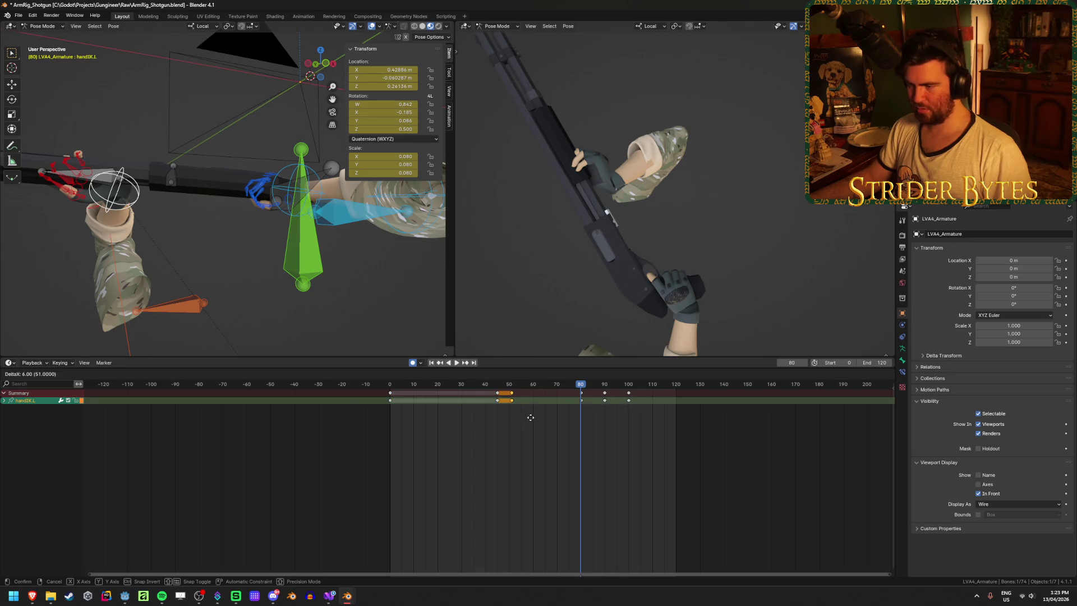
pyautogui.click(505, 412)
pyautogui.press('g')
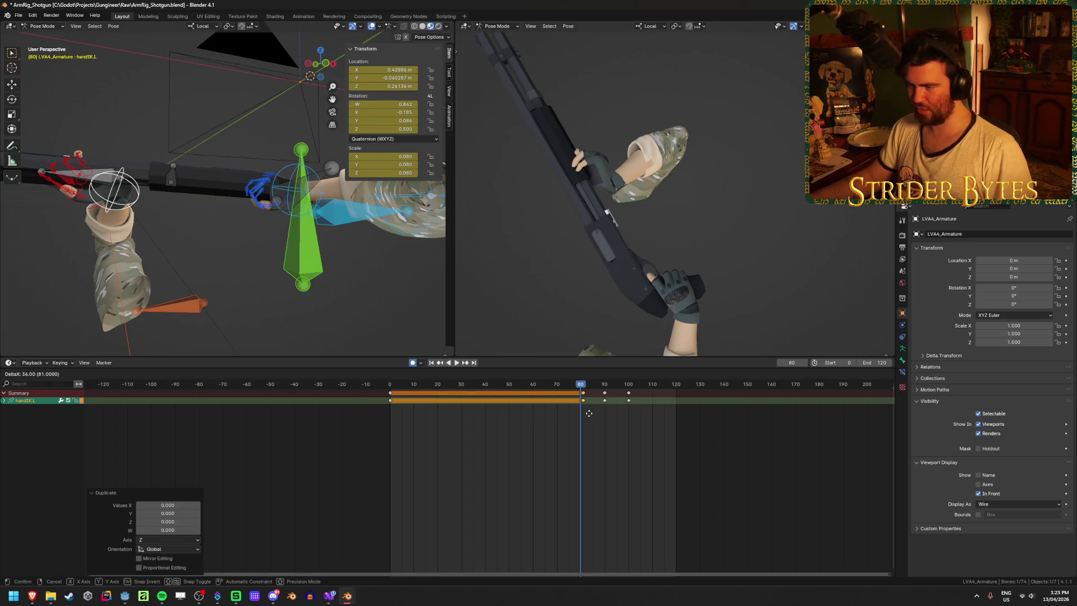
pyautogui.click(588, 414)
pyautogui.moveTo(476, 386); pyautogui.dragTo(607, 388)
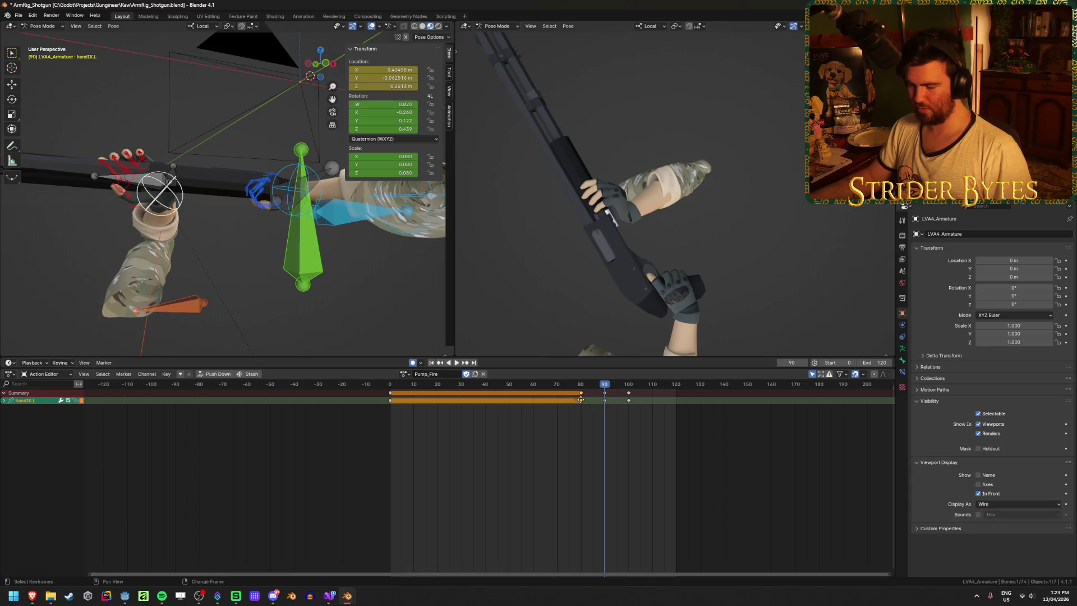
pyautogui.hotkey('shift', 'd')
pyautogui.click(628, 409)
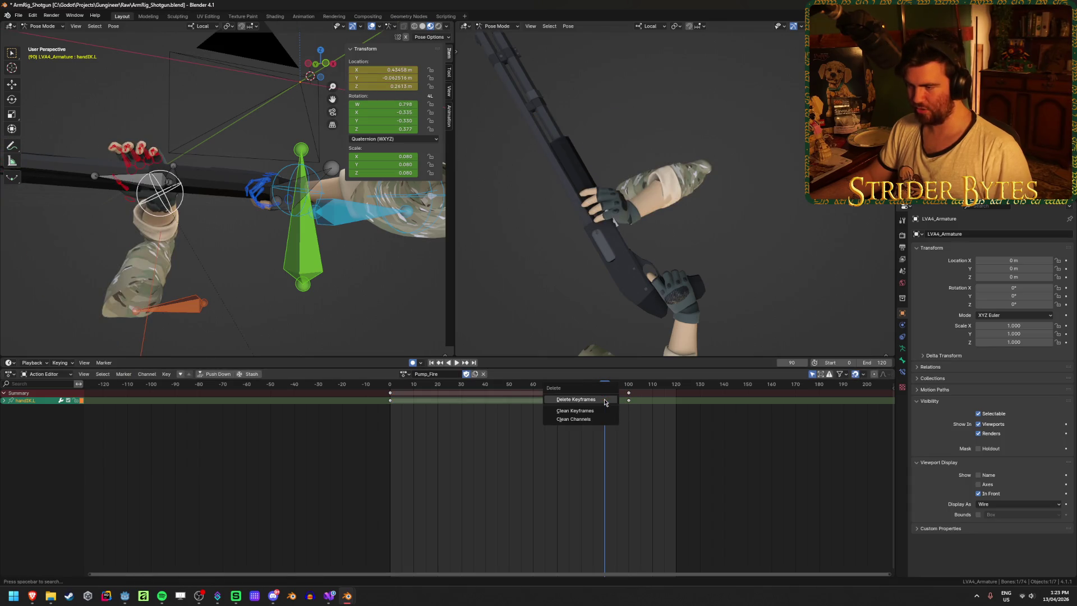
pyautogui.press('Escape')
pyautogui.press('space')
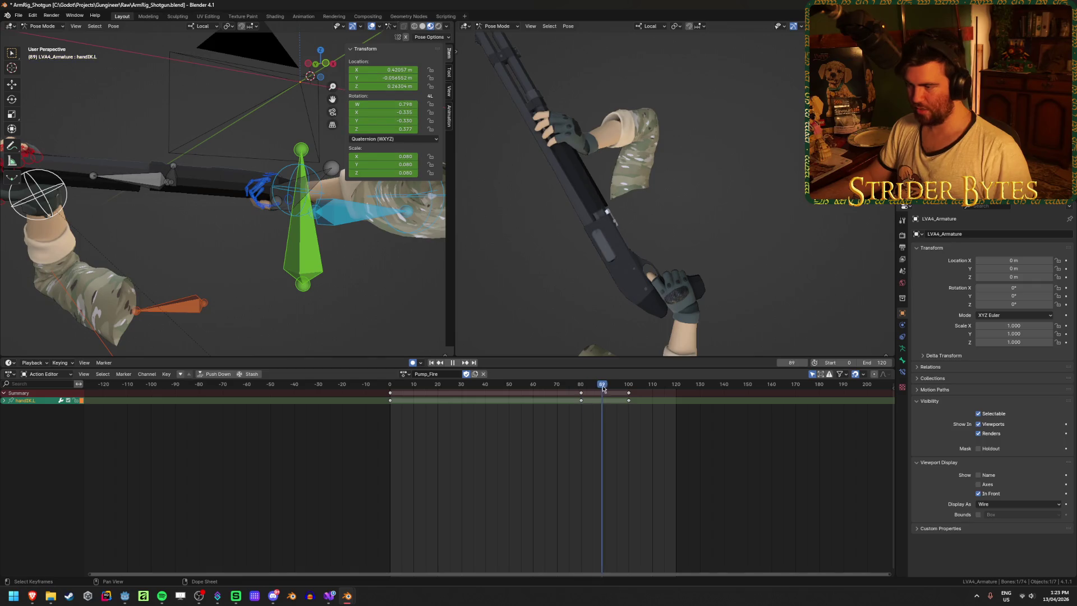
# Step: Try sliding the hand bone along global Y, cancel, and reframe the view on the hand
pyautogui.moveTo(176, 199); pyautogui.dragTo(223, 266, button='middle')
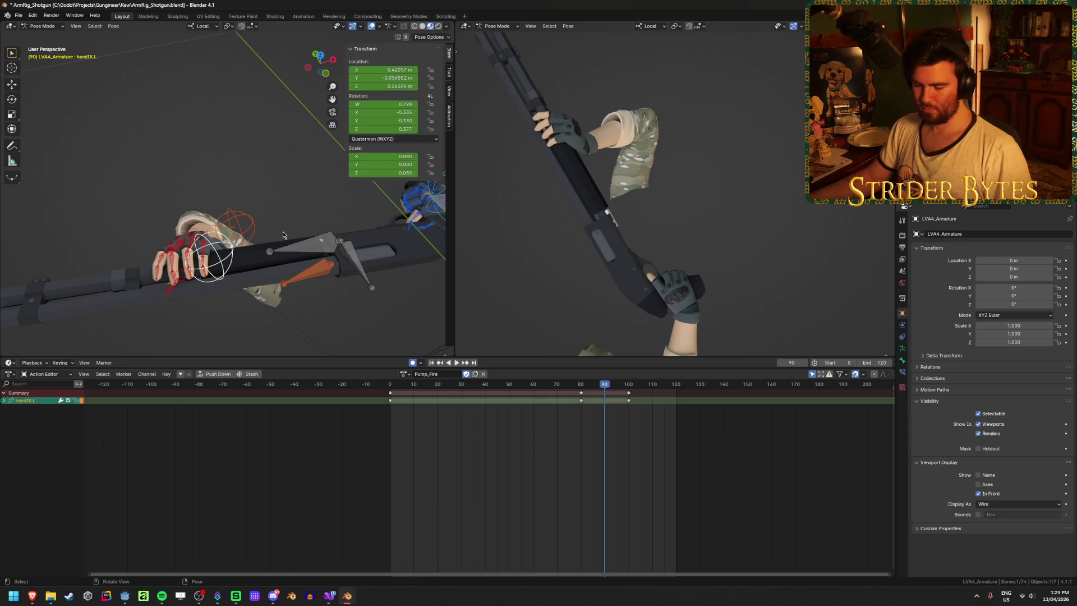
pyautogui.press('g')
pyautogui.press('y')
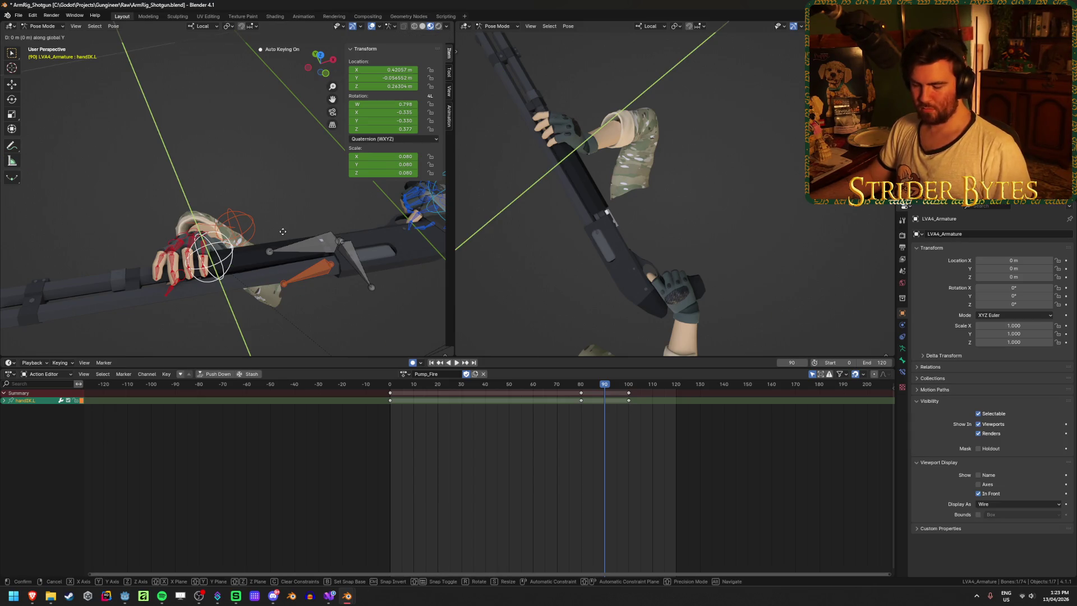
pyautogui.rightClick(283, 232)
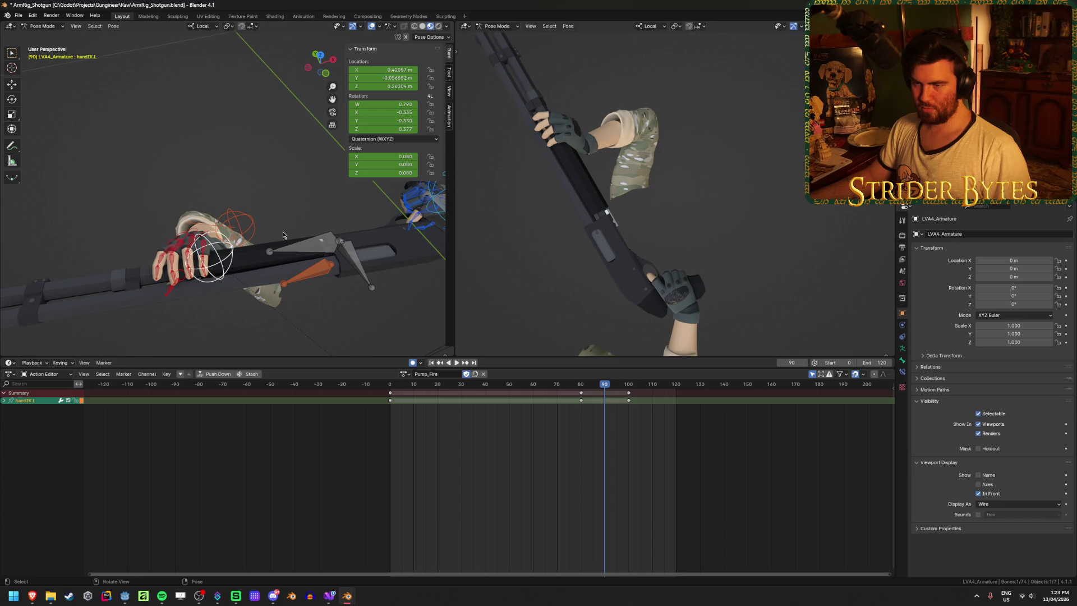
pyautogui.moveTo(283, 231); pyautogui.dragTo(138, 231, button='middle')
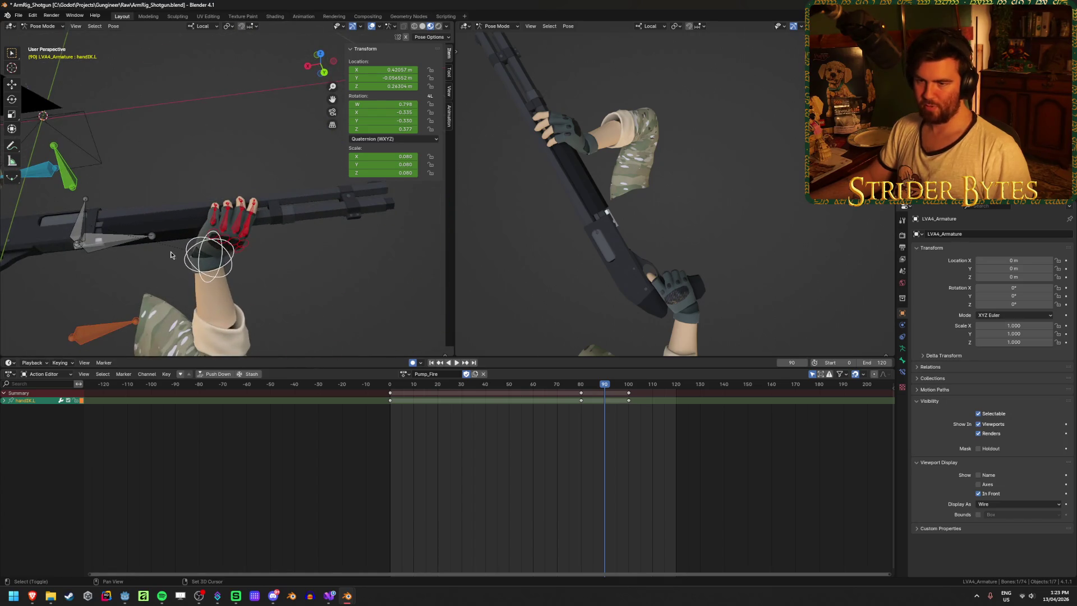
pyautogui.moveTo(171, 251)
pyautogui.mouseDown(button='middle')
pyautogui.moveTo(213, 266)
pyautogui.moveTo(204, 270)
pyautogui.moveTo(207, 247)
pyautogui.mouseUp(button='middle')
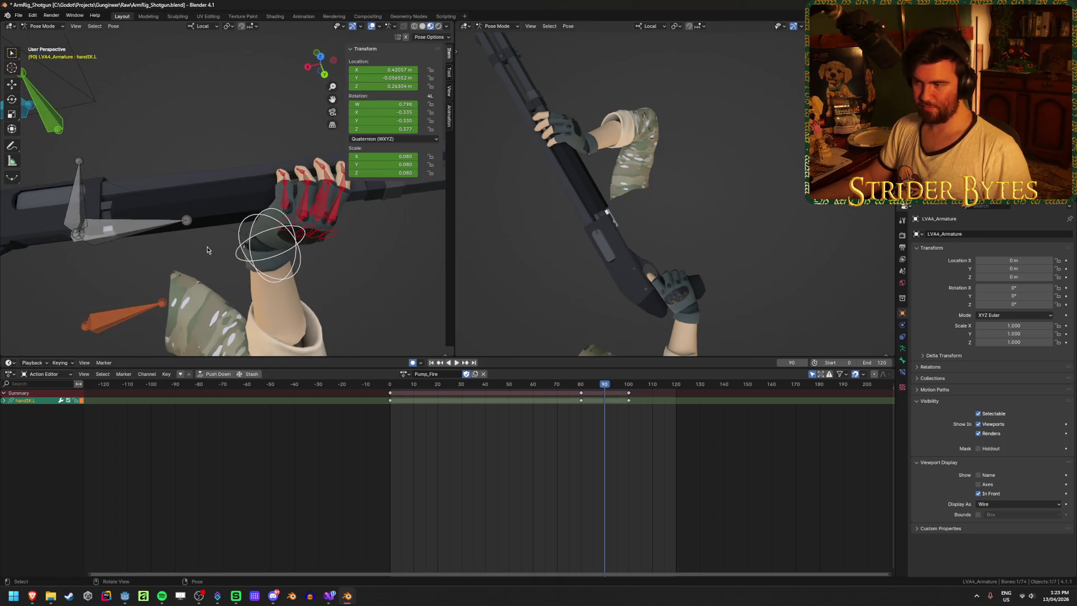
# Step: Move the left hand bone along its local Z onto the pump at frame 90 and check placement
pyautogui.press('g')
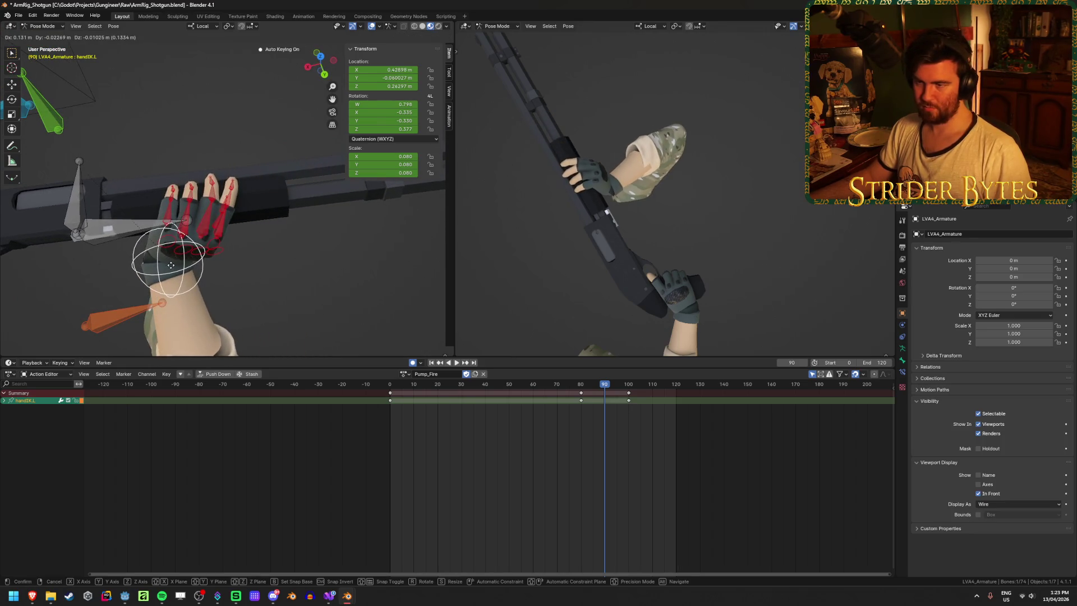
pyautogui.press('y')
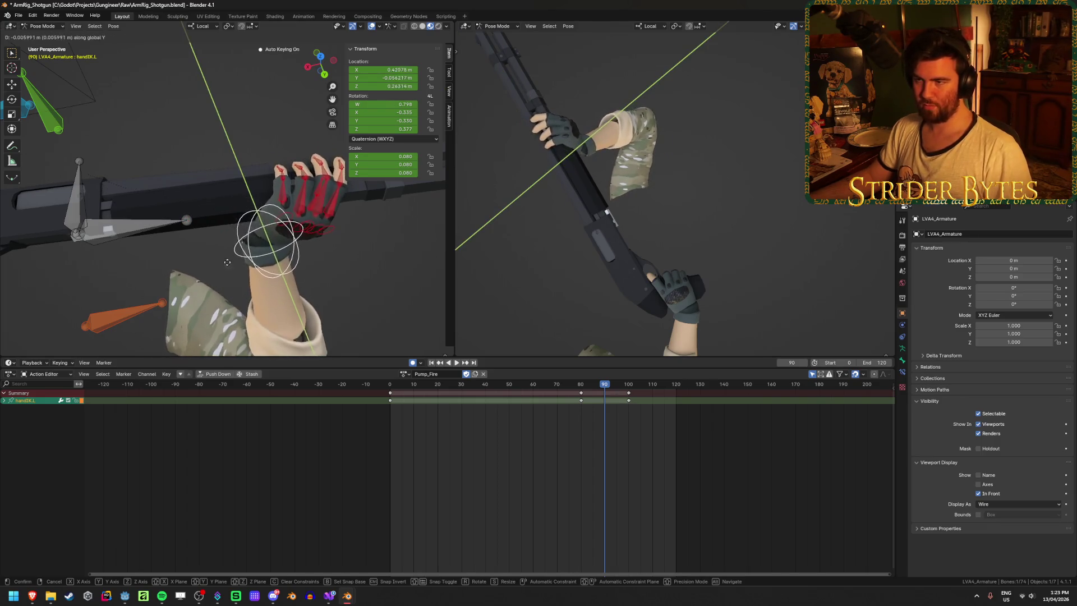
pyautogui.press('x')
pyautogui.press('z')
pyautogui.press('z')
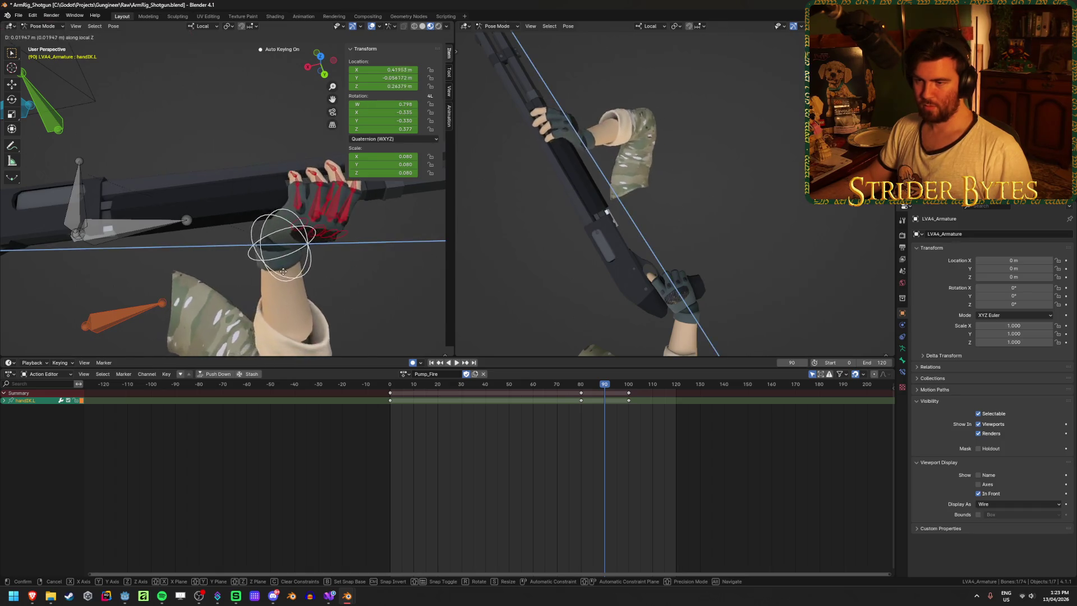
pyautogui.click(108, 289)
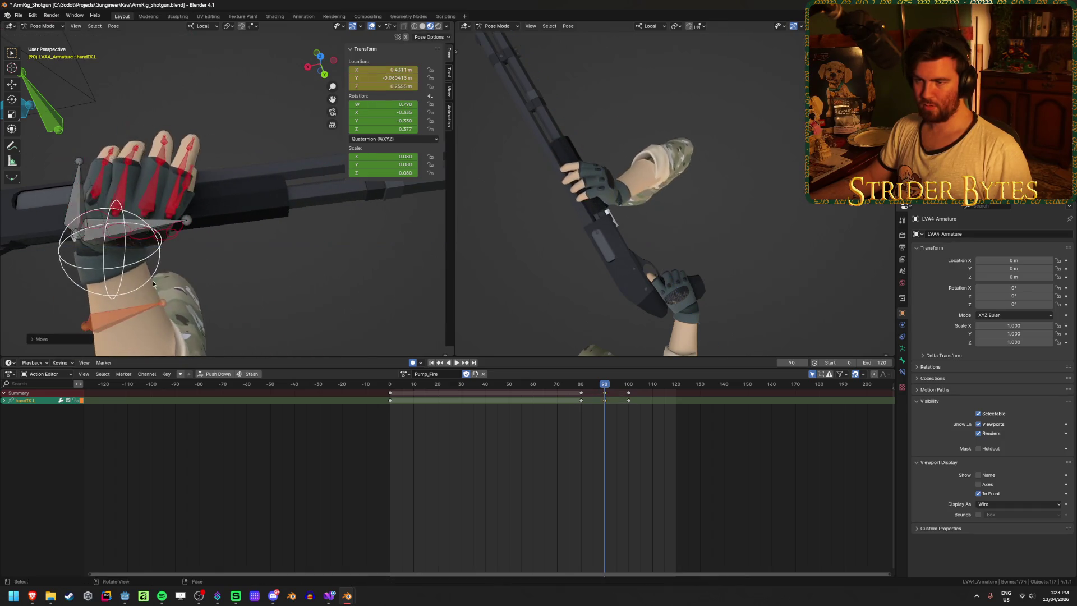
pyautogui.moveTo(152, 280); pyautogui.dragTo(195, 218, button='middle')
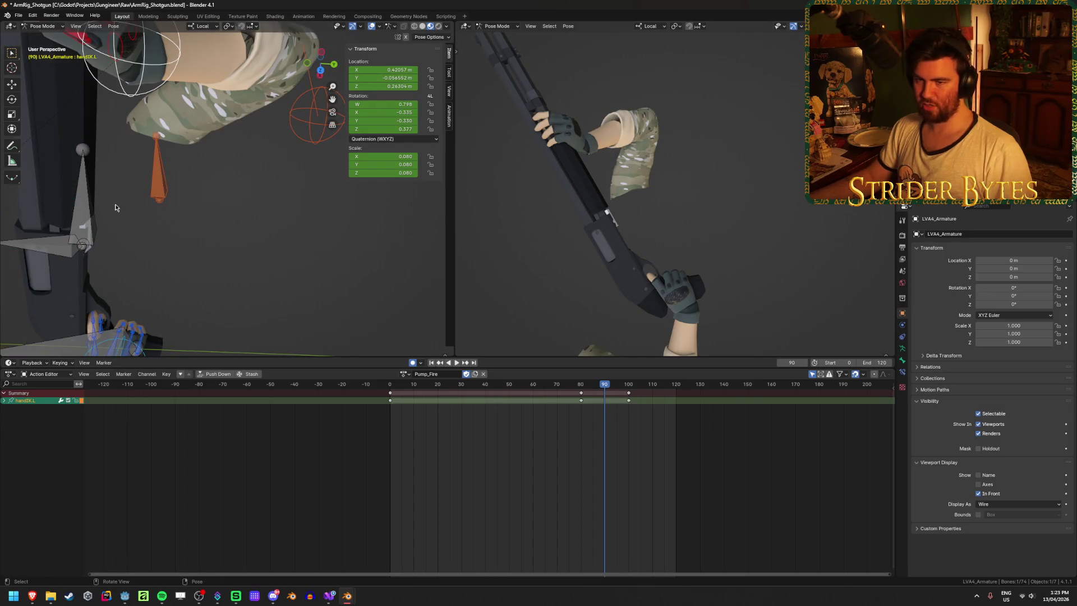
pyautogui.moveTo(115, 203); pyautogui.dragTo(185, 169, button='middle')
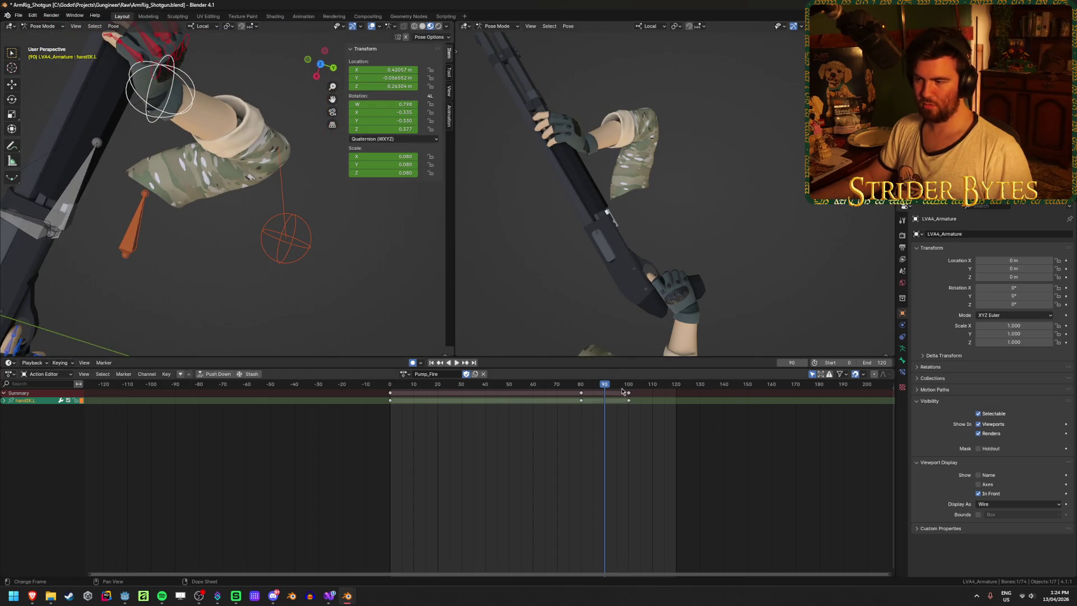
pyautogui.click(75, 189)
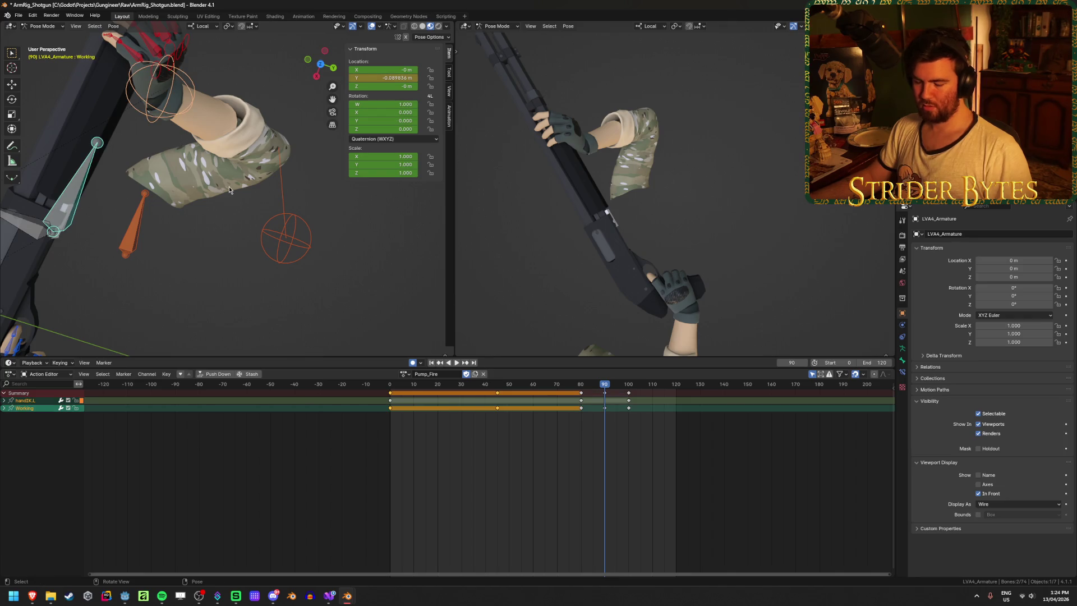
# Step: Delete the Working bone's keyframes from the action and scrub to check the pose
pyautogui.click(606, 396)
pyautogui.click(605, 397)
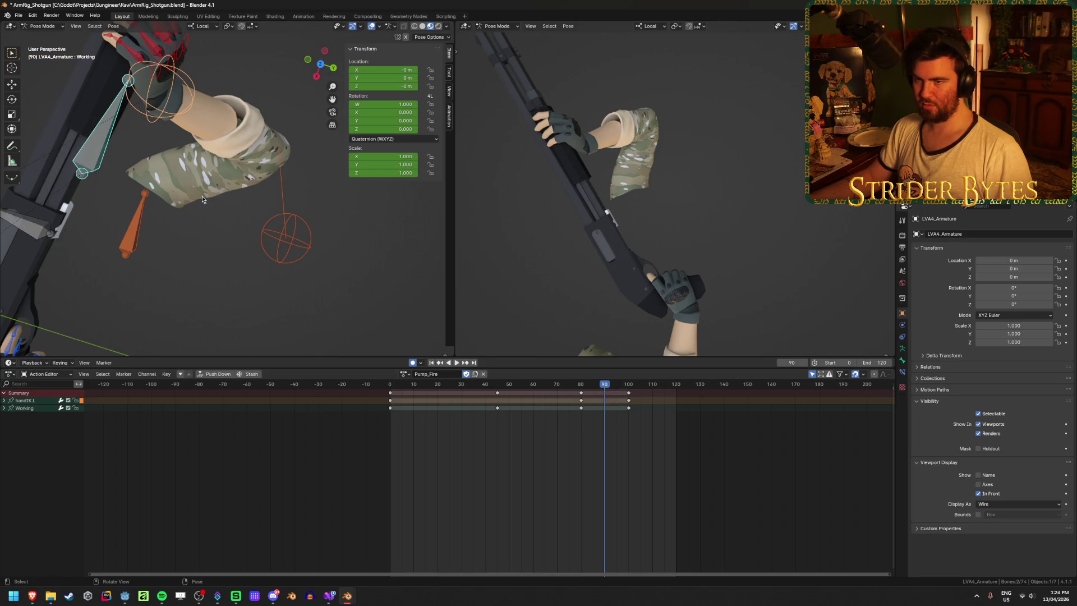
pyautogui.moveTo(202, 198); pyautogui.dragTo(277, 196, button='middle')
pyautogui.moveTo(566, 389); pyautogui.dragTo(595, 400)
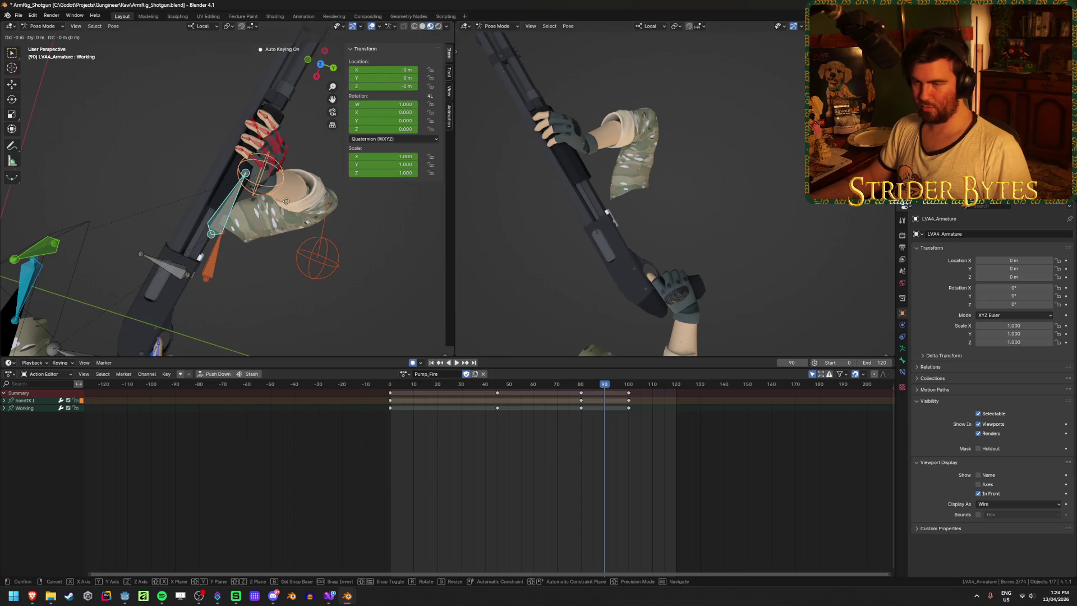
# Step: Try sliding the Working bone along Y, cancel, and select all action channels
pyautogui.press('y')
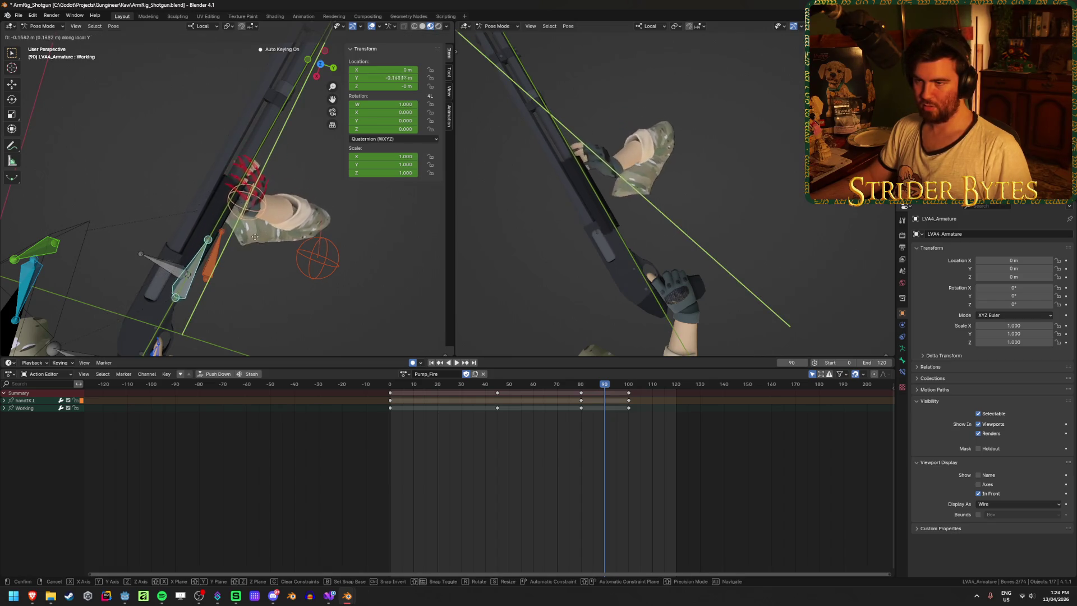
pyautogui.press('y')
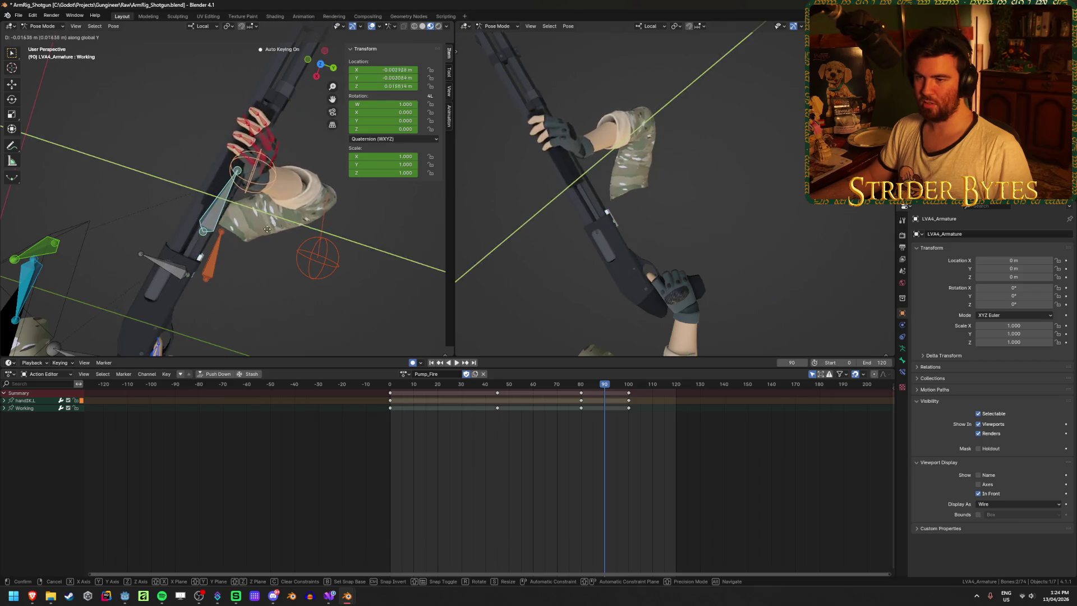
pyautogui.press('Escape')
pyautogui.moveTo(304, 199); pyautogui.dragTo(292, 181, button='middle')
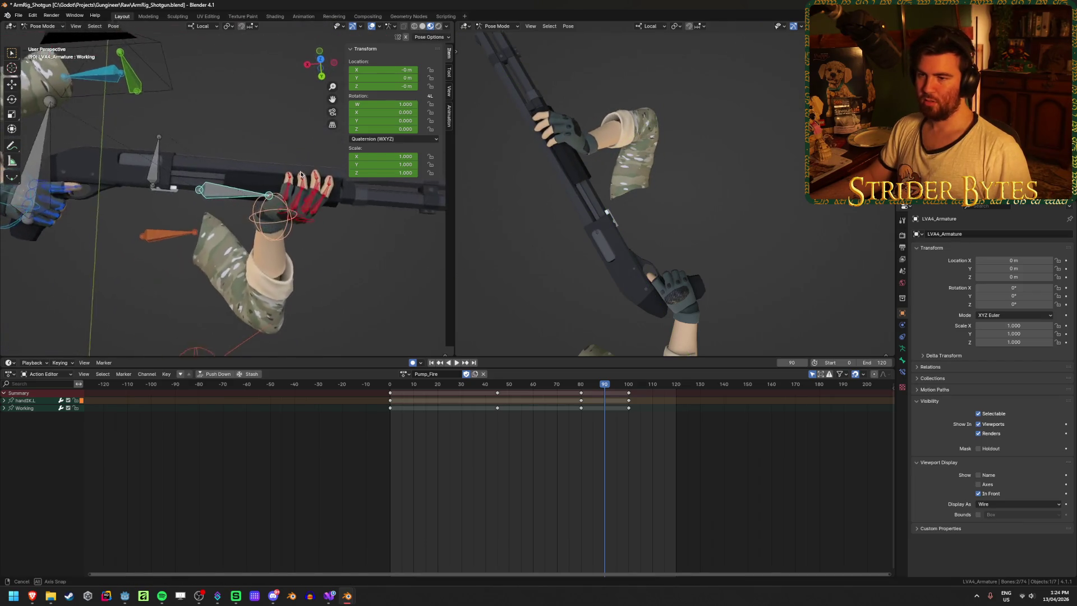
pyautogui.press('a')
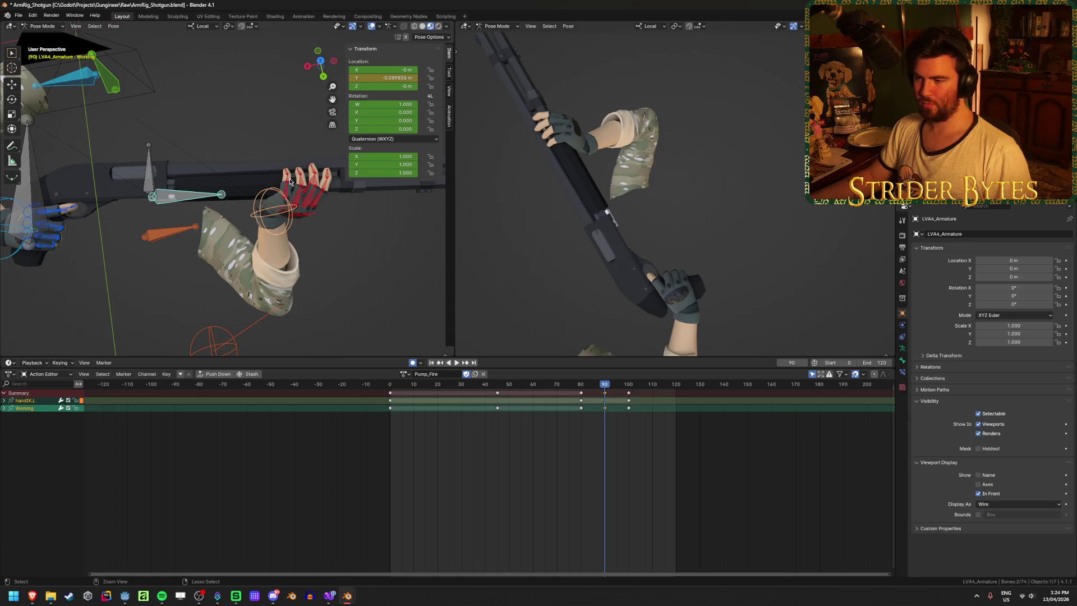
# Step: Remove the Working channel from Pump_Fire and nudge the hand bone into place on the shotgun
pyautogui.click(267, 219)
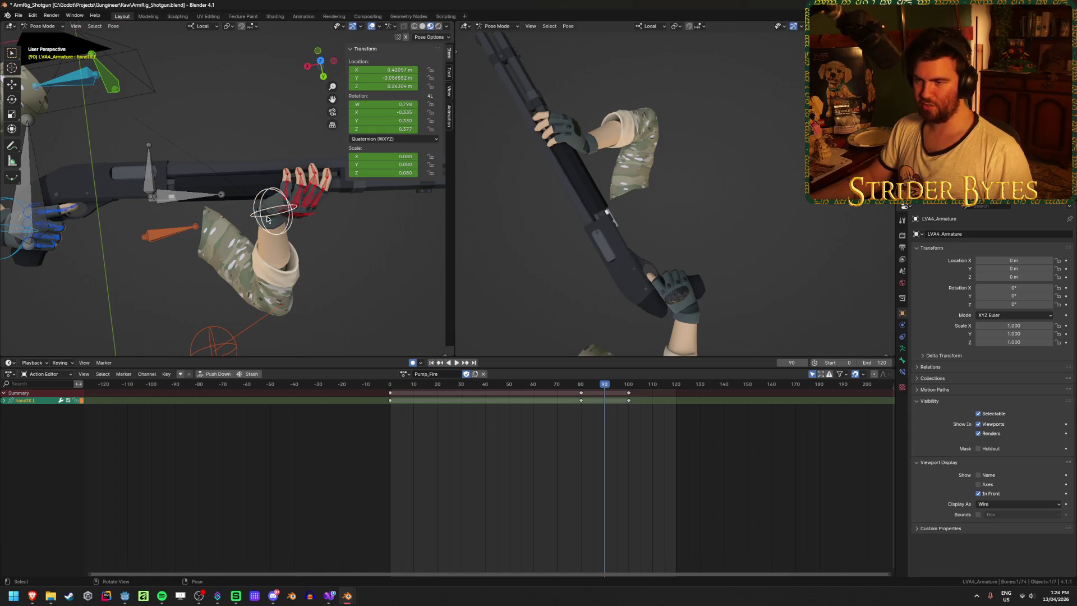
pyautogui.moveTo(409, 276)
pyautogui.mouseDown(button='middle')
pyautogui.moveTo(252, 253)
pyautogui.moveTo(384, 190)
pyautogui.moveTo(314, 178)
pyautogui.mouseUp(button='middle')
pyautogui.press('g')
pyautogui.click(265, 256)
pyautogui.press('g')
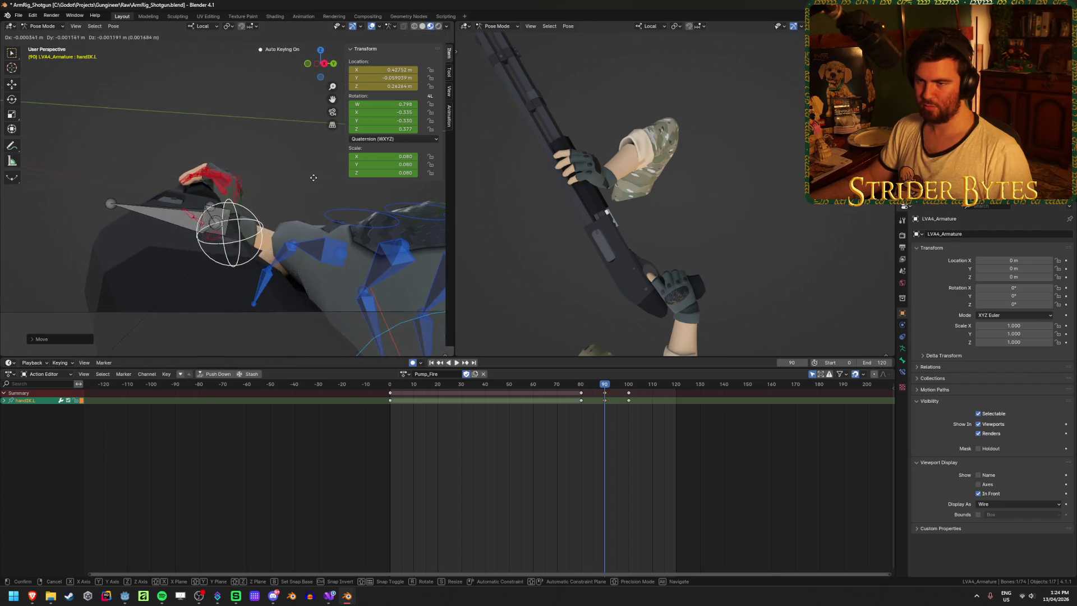
# Step: Review the motion, stop playback at frame 80 and view the right viewport through the scene camera
pyautogui.moveTo(603, 389); pyautogui.dragTo(609, 390)
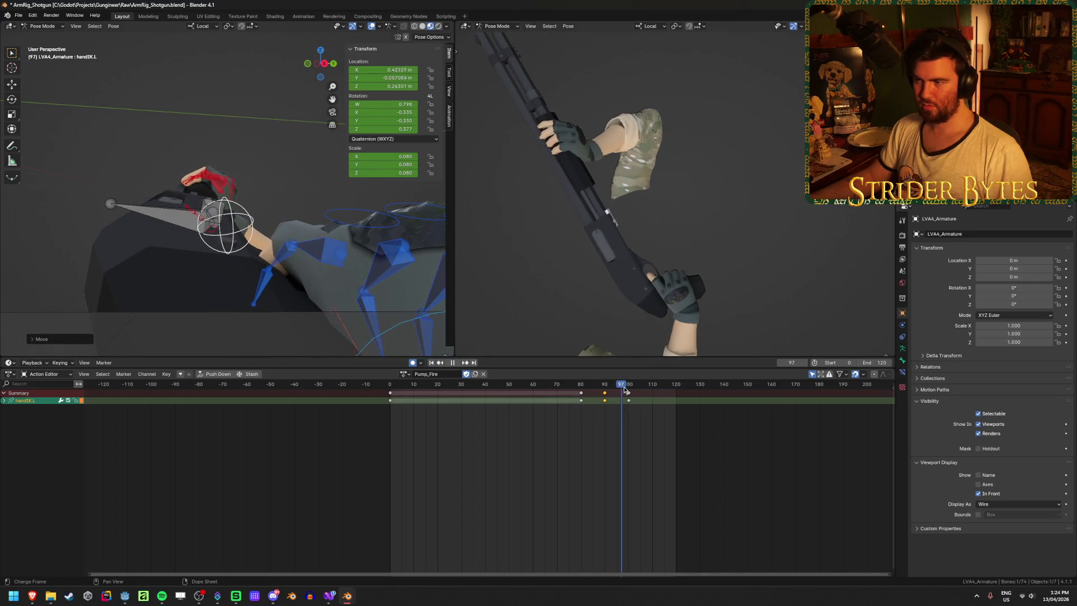
pyautogui.click(441, 386)
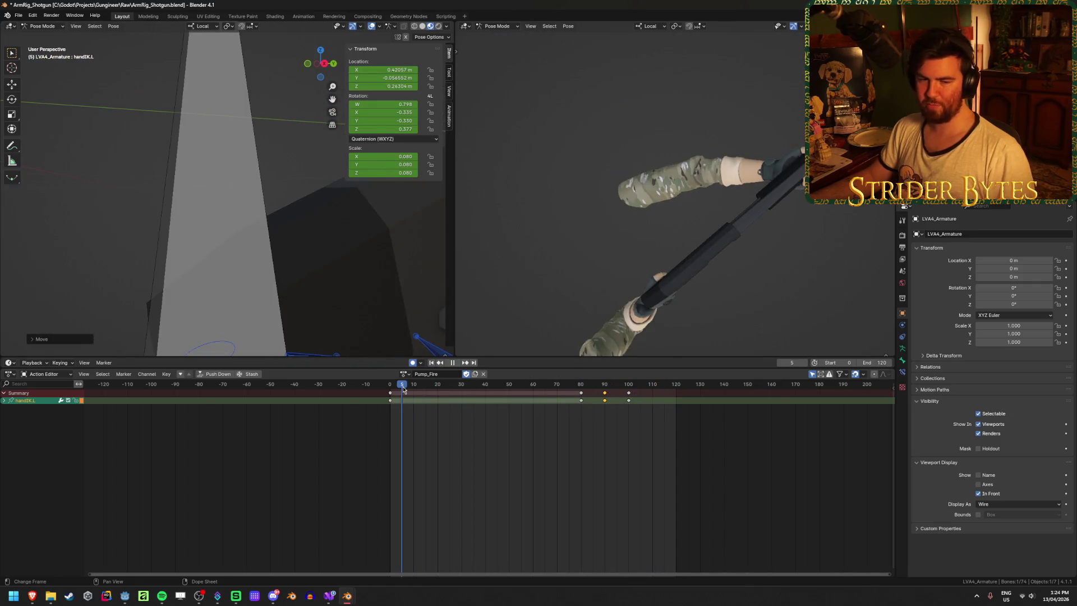
pyautogui.moveTo(606, 218); pyautogui.dragTo(559, 182, button='middle')
pyautogui.scroll(-5, 300, 222)
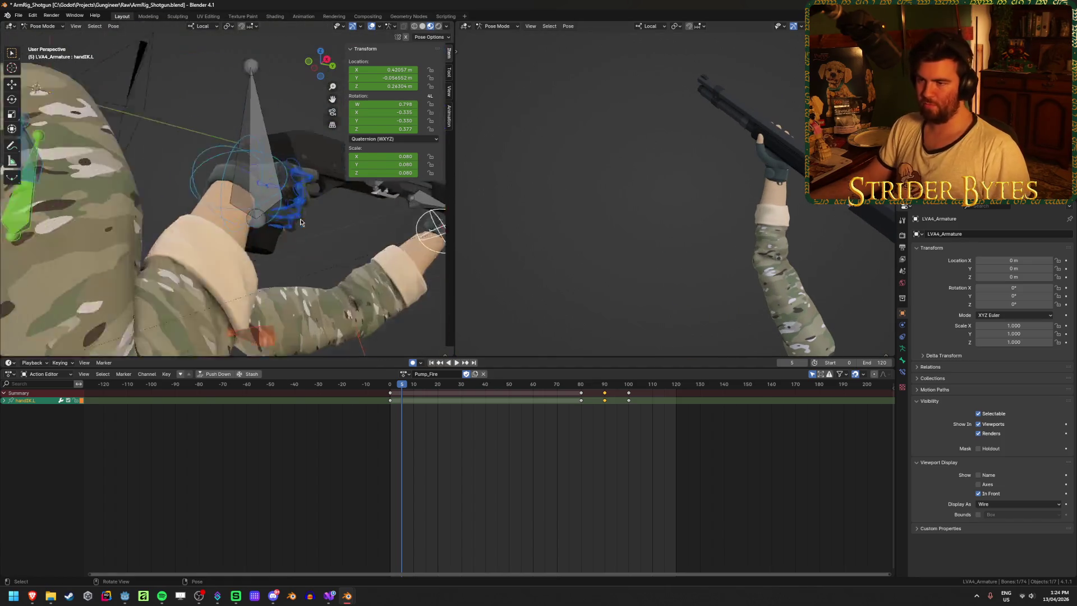
pyautogui.moveTo(301, 222); pyautogui.dragTo(319, 295, button='middle')
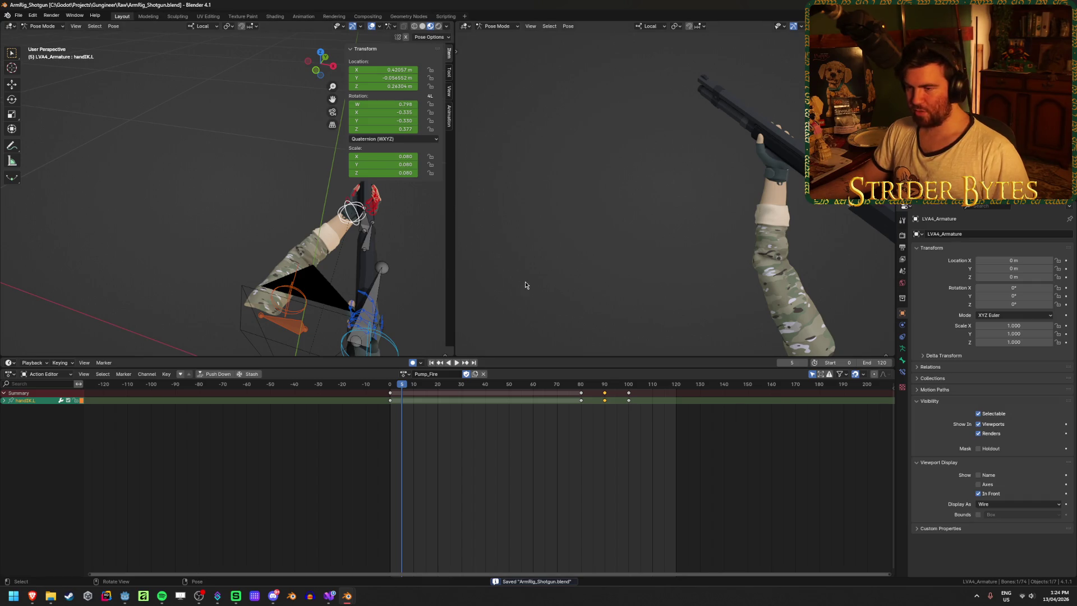
pyautogui.press('space')
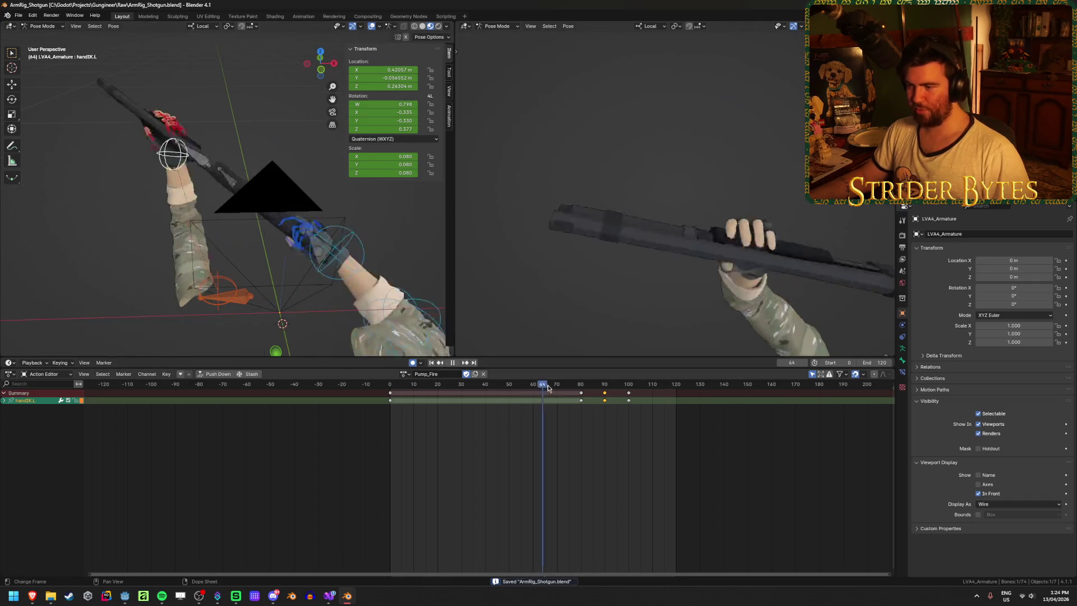
pyautogui.press('space')
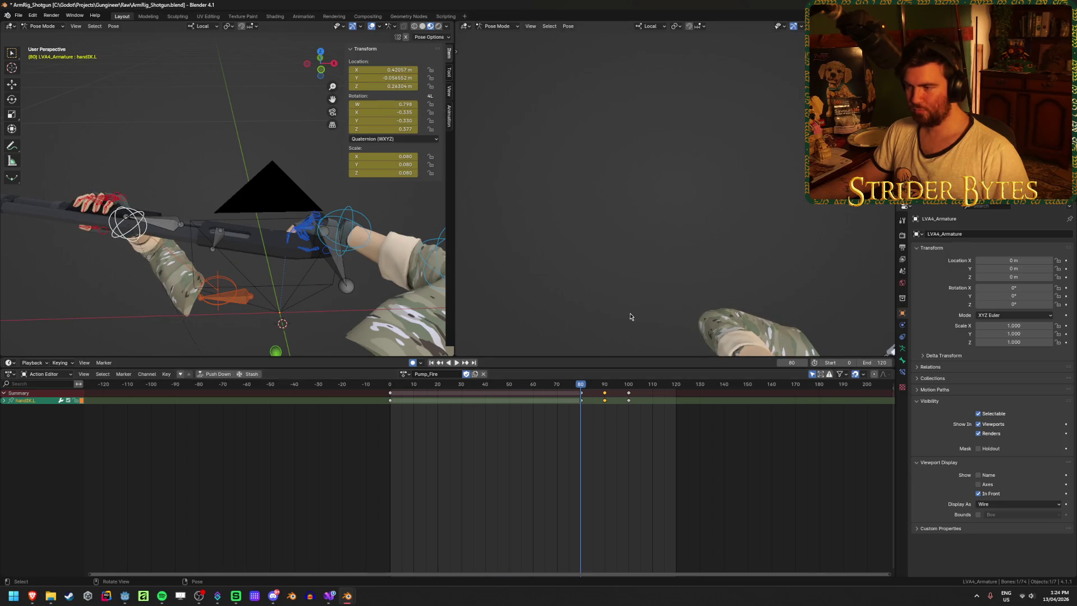
pyautogui.press('KP_0')
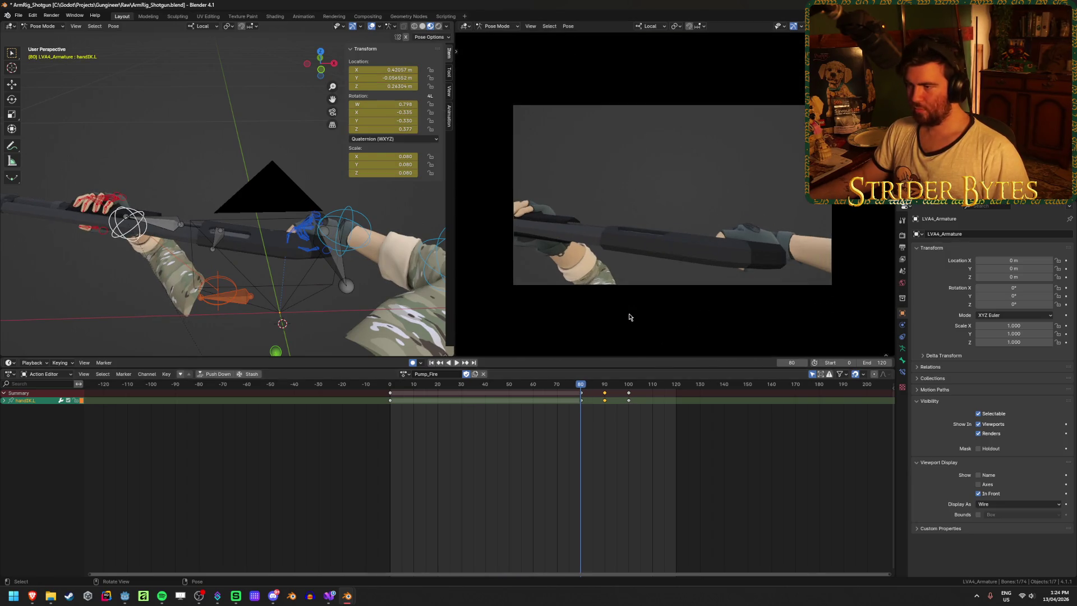
pyautogui.scroll(1, 629, 316)
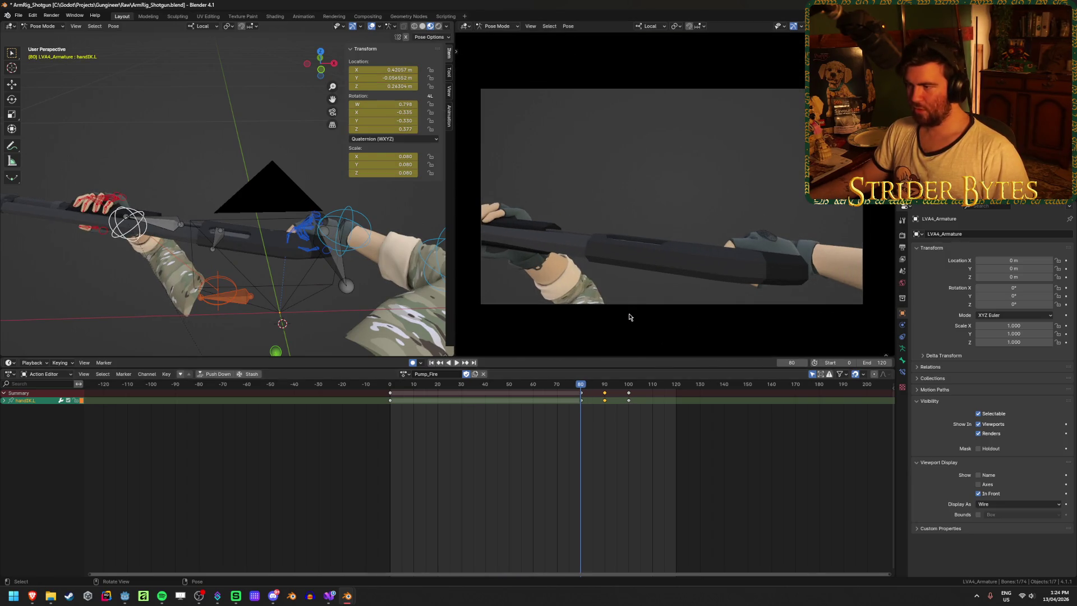
# Step: Select GunBase, scrub frames 46–100 and make a first repositioning of the shotgun
pyautogui.click(341, 273)
pyautogui.moveTo(611, 381)
pyautogui.mouseDown()
pyautogui.moveTo(628, 405)
pyautogui.moveTo(500, 413)
pyautogui.moveTo(581, 395)
pyautogui.moveTo(630, 400)
pyautogui.moveTo(581, 404)
pyautogui.mouseUp()
pyautogui.click(497, 389)
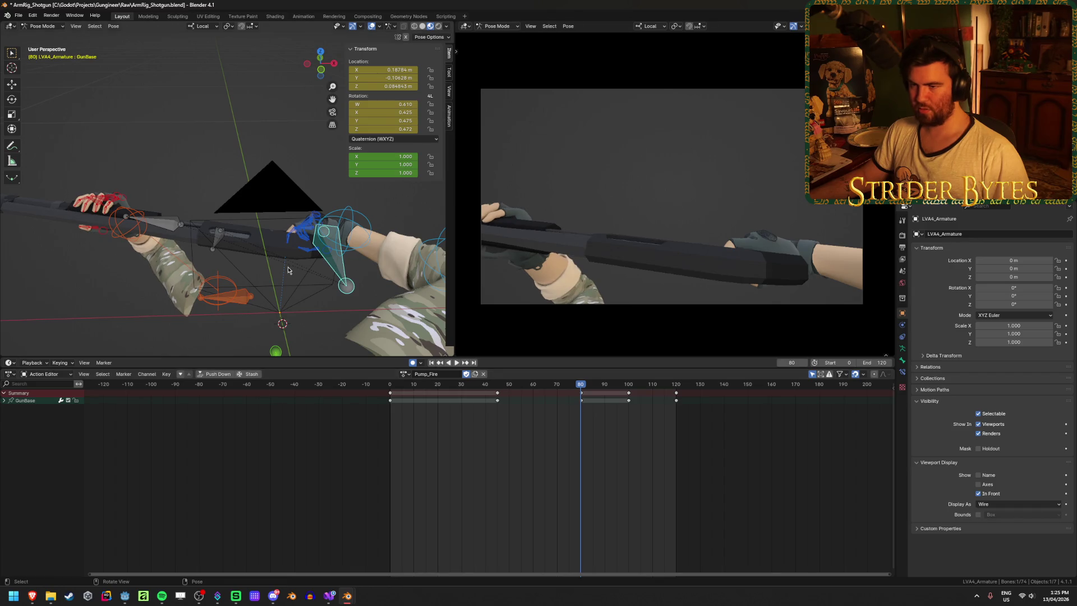
pyautogui.moveTo(287, 270); pyautogui.dragTo(308, 282, button='middle')
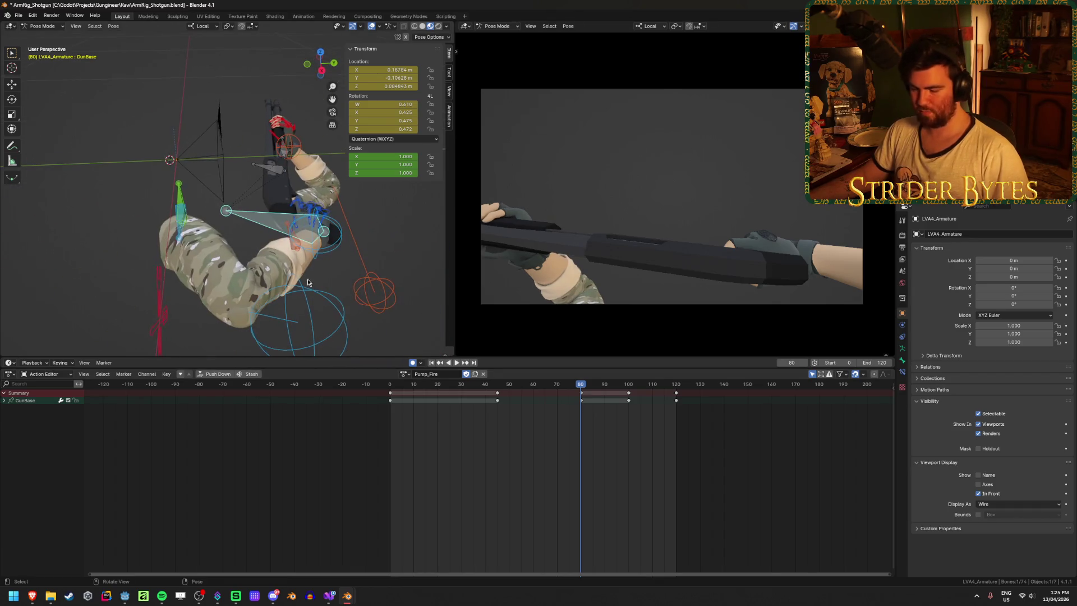
pyautogui.press('g')
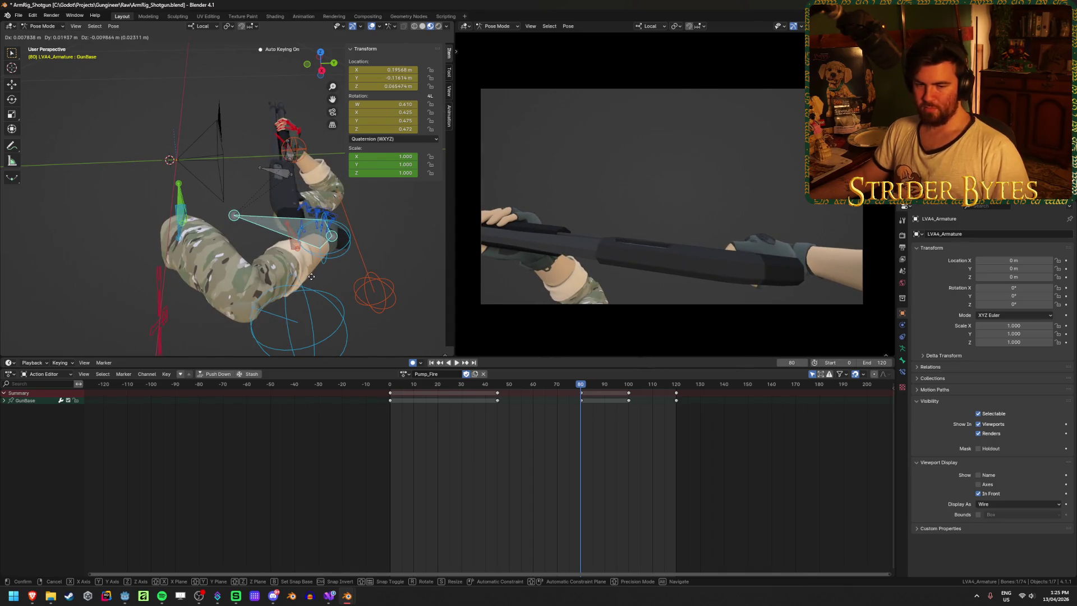
pyautogui.click(310, 276)
pyautogui.moveTo(310, 275); pyautogui.dragTo(292, 238, button='middle')
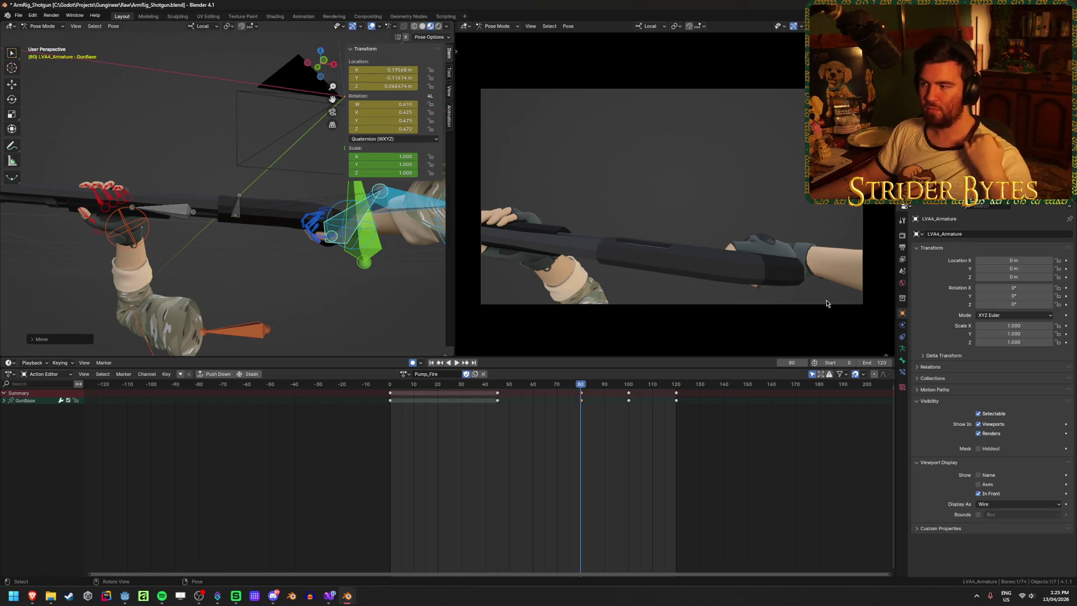
pyautogui.moveTo(402, 280)
pyautogui.mouseDown(button='middle')
pyautogui.moveTo(85, 325)
pyautogui.moveTo(598, 248)
pyautogui.mouseUp(button='middle')
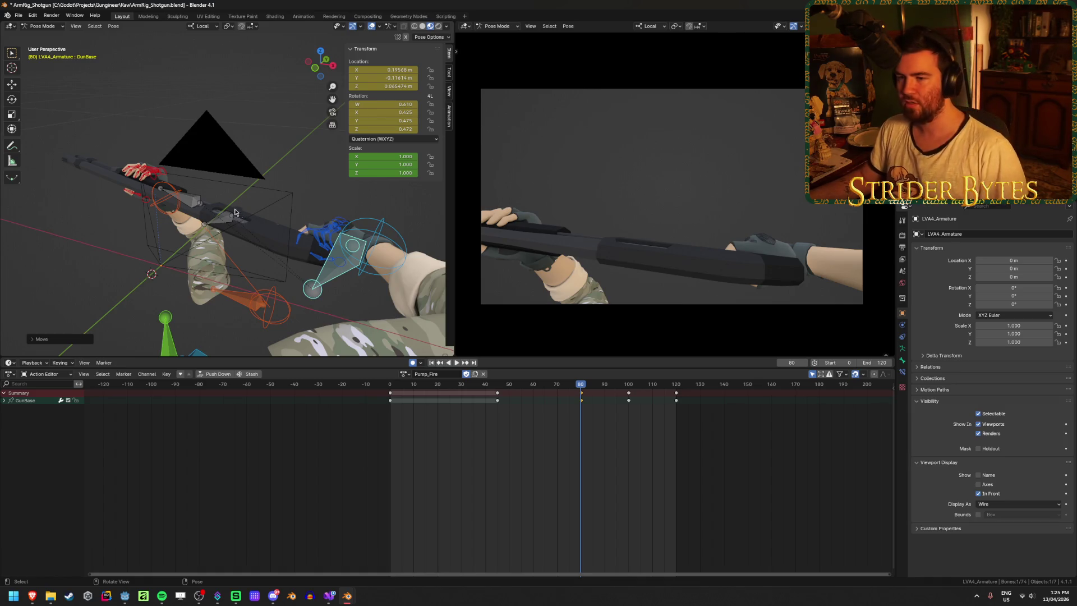
pyautogui.moveTo(234, 213); pyautogui.dragTo(256, 186, button='middle')
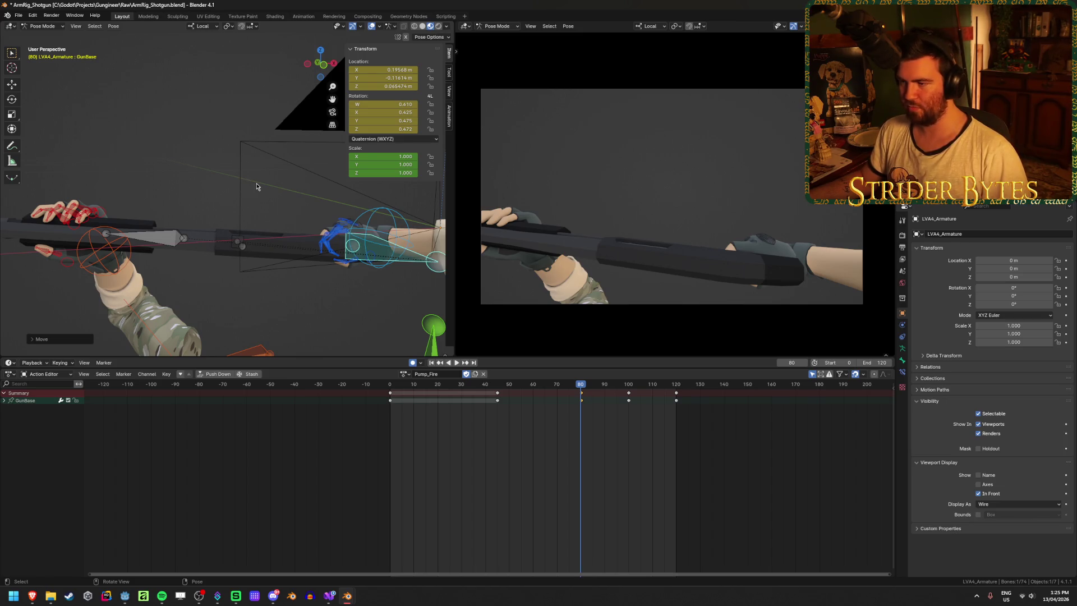
pyautogui.moveTo(367, 269)
pyautogui.mouseDown(button='middle')
pyautogui.moveTo(254, 254)
pyautogui.moveTo(272, 225)
pyautogui.mouseUp(button='middle')
# Step: Refine GunBase's position with further moves and return the playhead to frame 80
pyautogui.press('g')
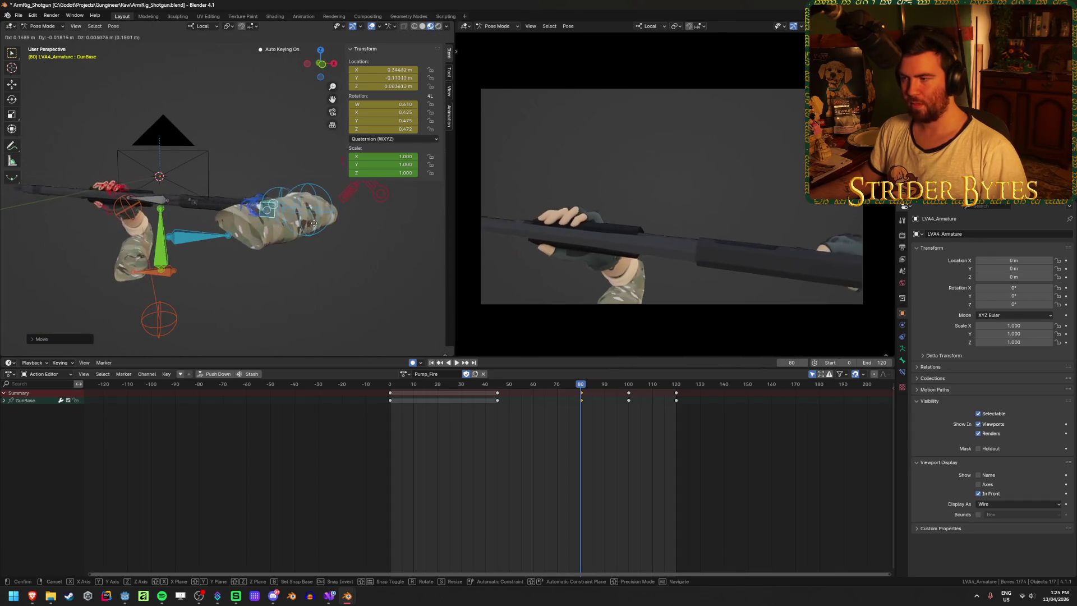
pyautogui.click(311, 252)
pyautogui.moveTo(311, 252)
pyautogui.mouseDown(button='middle')
pyautogui.moveTo(248, 262)
pyautogui.moveTo(262, 270)
pyautogui.moveTo(284, 243)
pyautogui.mouseUp(button='middle')
pyautogui.press('g')
pyautogui.click(252, 265)
pyautogui.press('g')
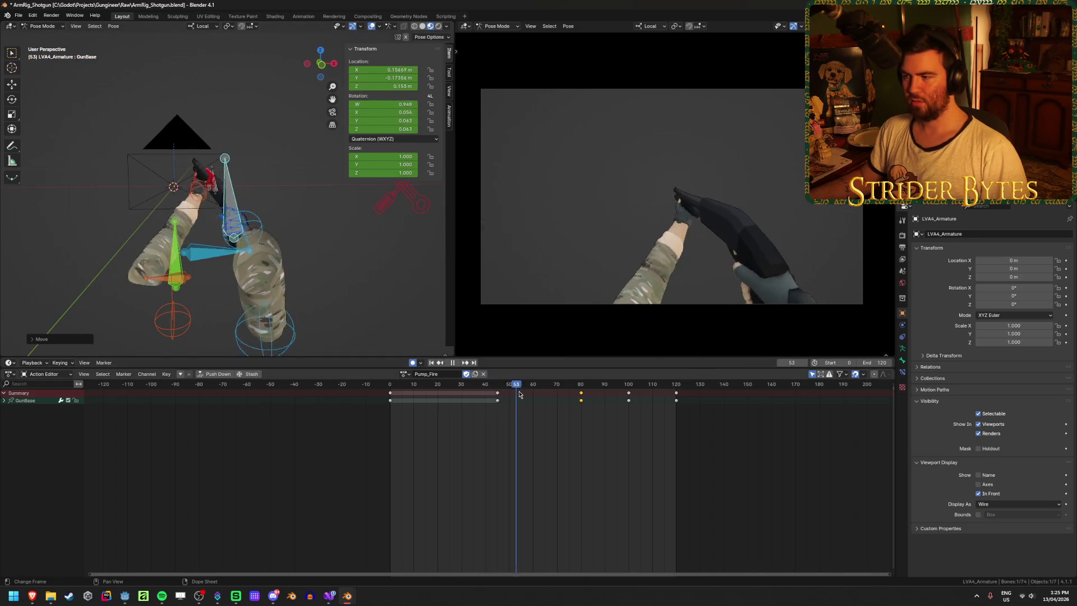
pyautogui.moveTo(508, 390)
pyautogui.mouseDown()
pyautogui.moveTo(579, 397)
pyautogui.moveTo(498, 391)
pyautogui.mouseUp()
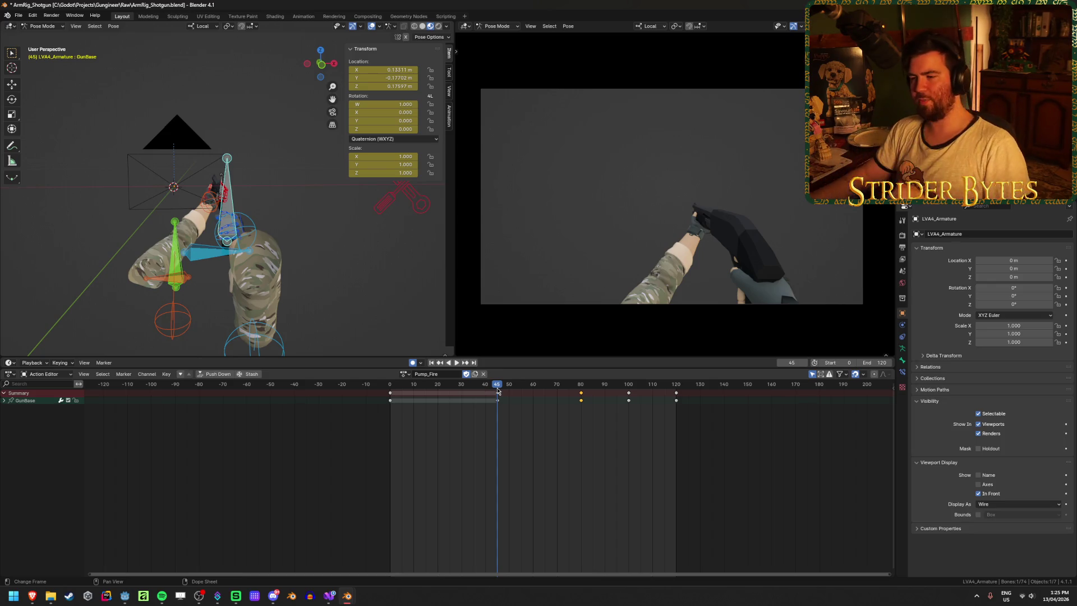
pyautogui.moveTo(499, 390); pyautogui.dragTo(581, 397)
pyautogui.press('space')
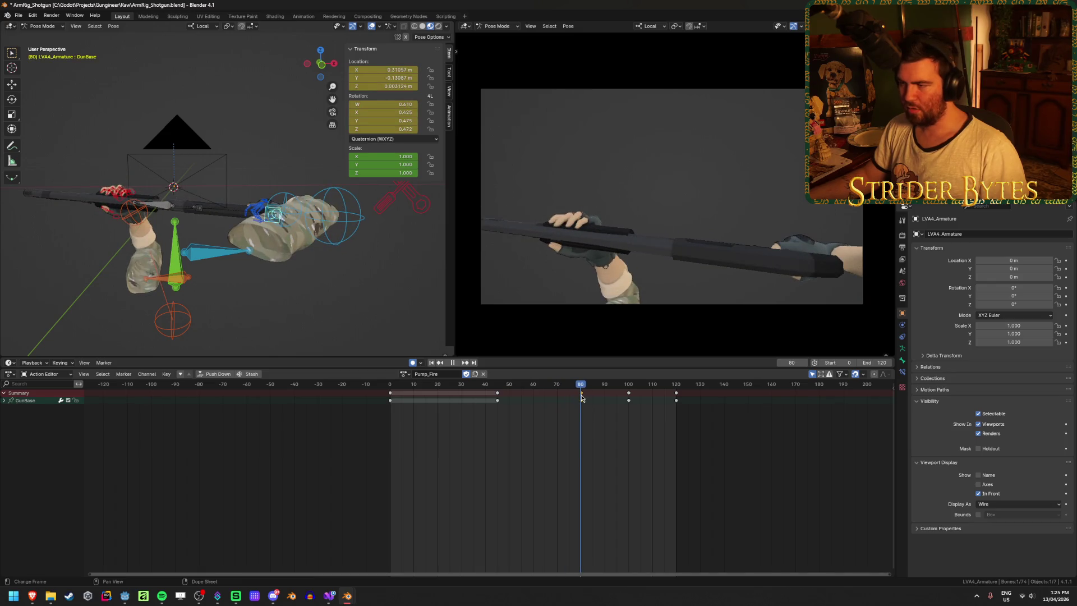
# Step: Rotate and move GunBase at frame 80 so the shotgun tilts upward between the hands
pyautogui.press('r')
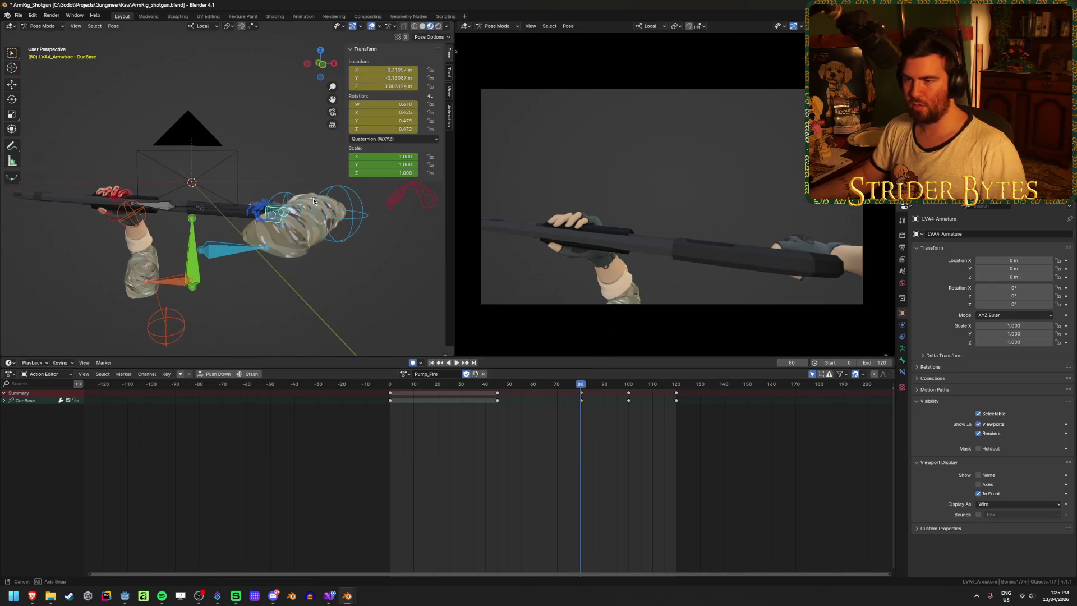
pyautogui.click(366, 250)
pyautogui.moveTo(367, 250); pyautogui.dragTo(348, 213, button='middle')
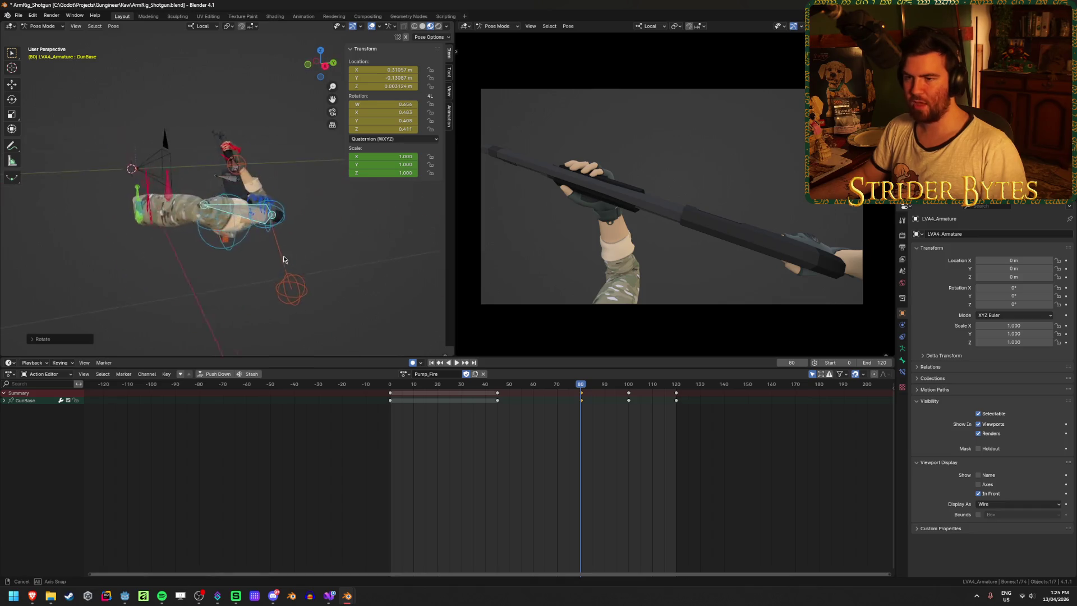
pyautogui.press('r')
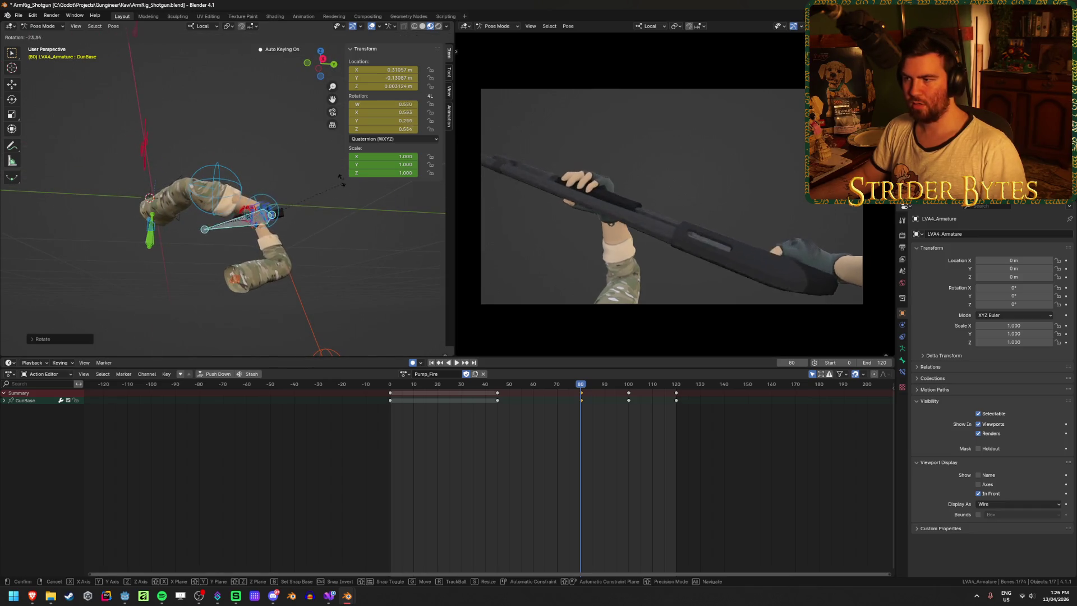
pyautogui.click(330, 208)
pyautogui.moveTo(330, 204)
pyautogui.mouseDown(button='middle')
pyautogui.moveTo(364, 256)
pyautogui.moveTo(354, 262)
pyautogui.mouseUp(button='middle')
pyautogui.press('g')
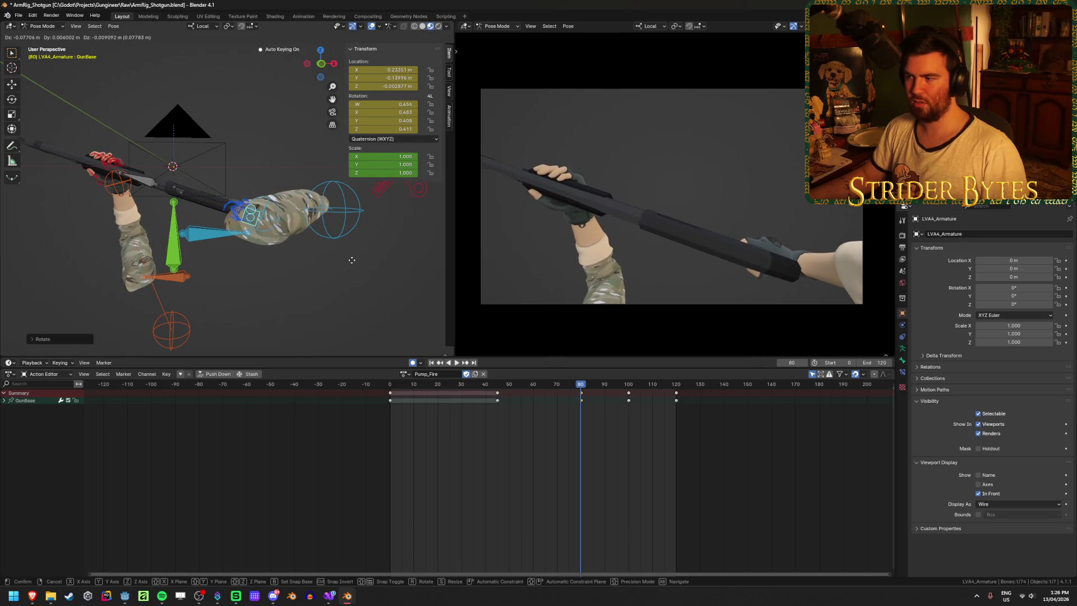
pyautogui.click(356, 263)
# Step: Fine-tune the shotgun's rotation and position, then scrub back to frame 45 to compare poses
pyautogui.moveTo(355, 263); pyautogui.dragTo(287, 211, button='middle')
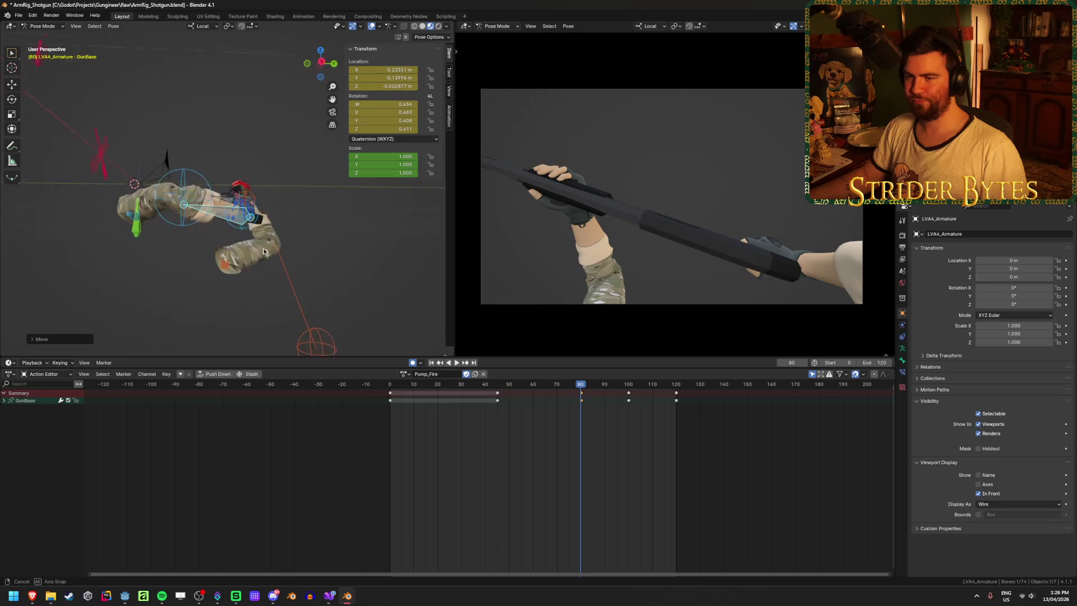
pyautogui.press('r')
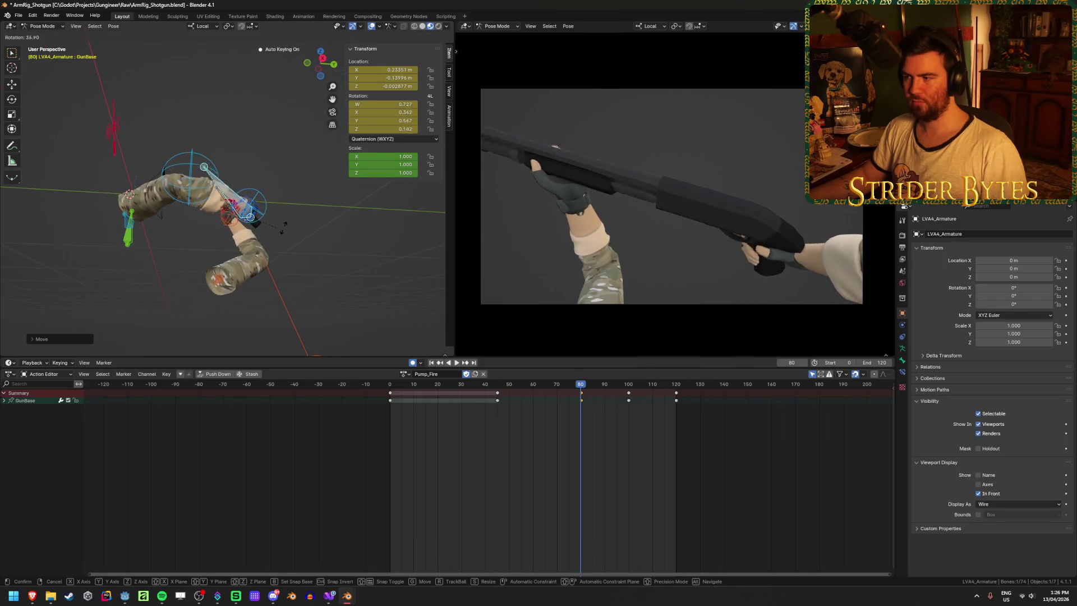
pyautogui.click(288, 221)
pyautogui.moveTo(288, 222)
pyautogui.mouseDown(button='middle')
pyautogui.moveTo(280, 275)
pyautogui.moveTo(303, 252)
pyautogui.mouseUp(button='middle')
pyautogui.press('r')
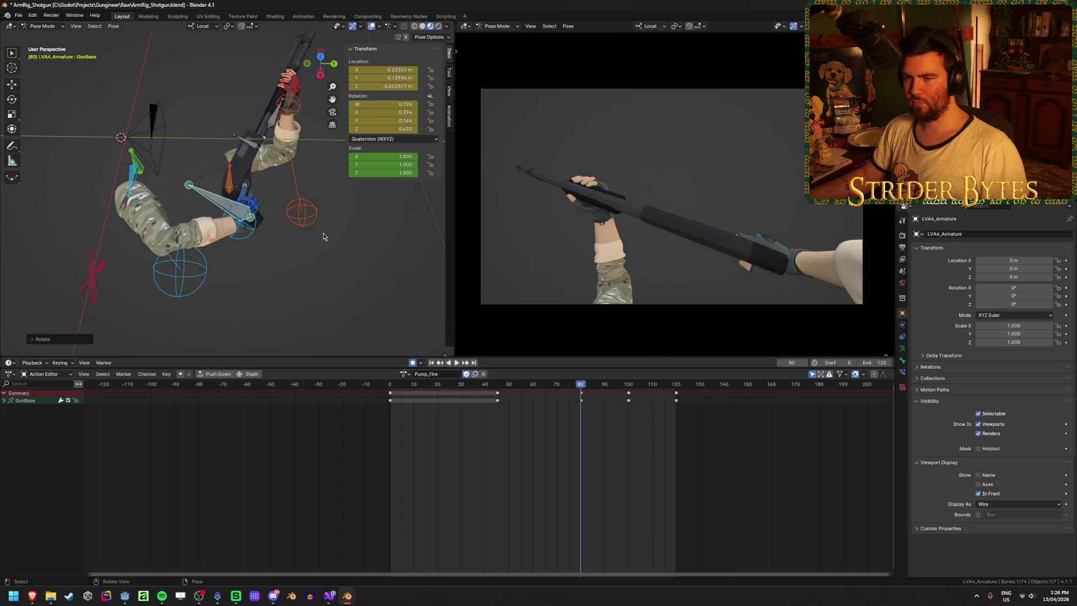
pyautogui.moveTo(323, 234); pyautogui.dragTo(316, 237, button='middle')
pyautogui.press('g')
pyautogui.click(307, 241)
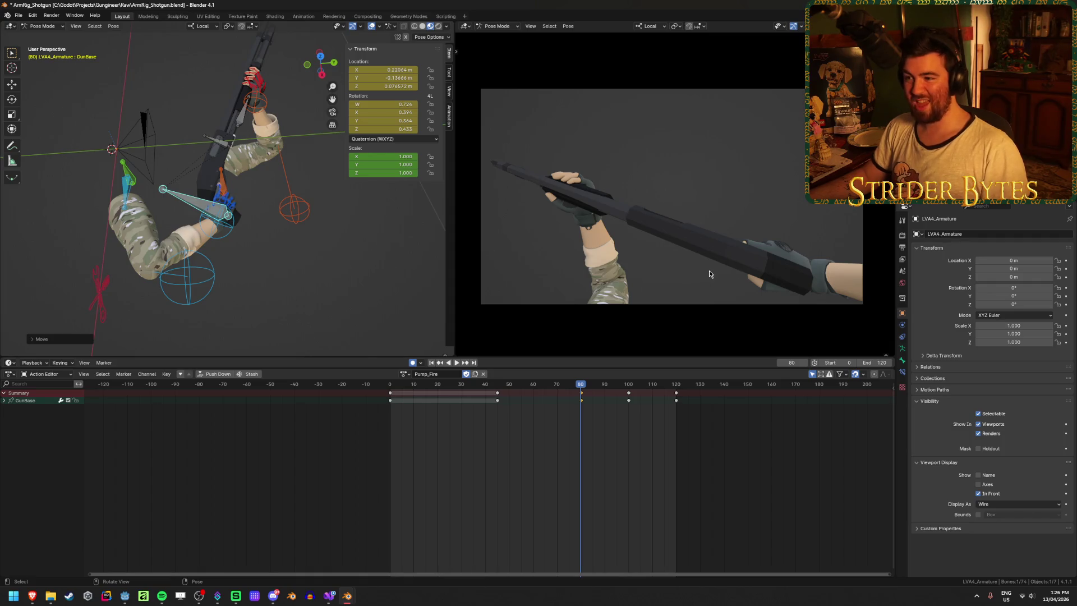
pyautogui.click(582, 392)
pyautogui.moveTo(580, 384)
pyautogui.mouseDown()
pyautogui.moveTo(497, 387)
pyautogui.moveTo(578, 400)
pyautogui.mouseUp()
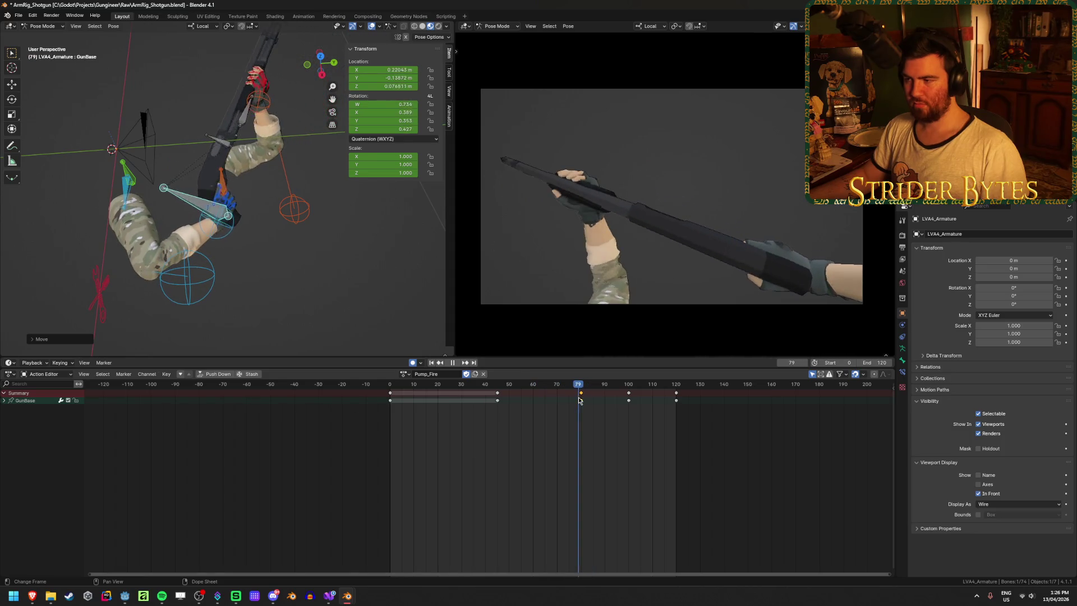
# Step: Place a copy of GunBase's frame-80 key around frame 100 and play the pump motion to check the hold
pyautogui.moveTo(578, 399)
pyautogui.mouseDown()
pyautogui.moveTo(641, 404)
pyautogui.moveTo(581, 408)
pyautogui.moveTo(624, 402)
pyautogui.mouseUp()
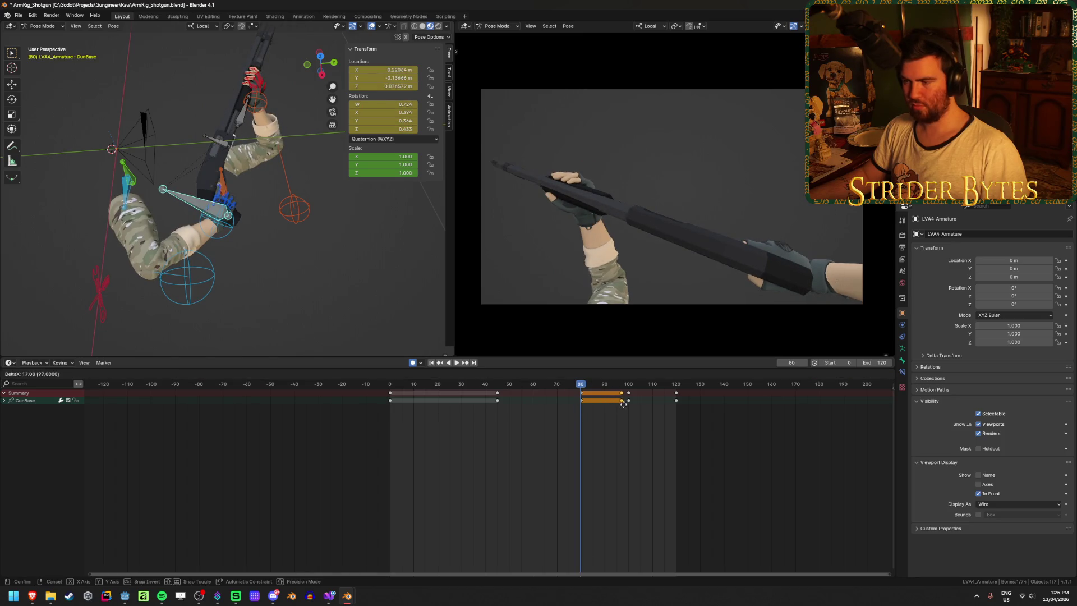
pyautogui.click(627, 403)
pyautogui.press('space')
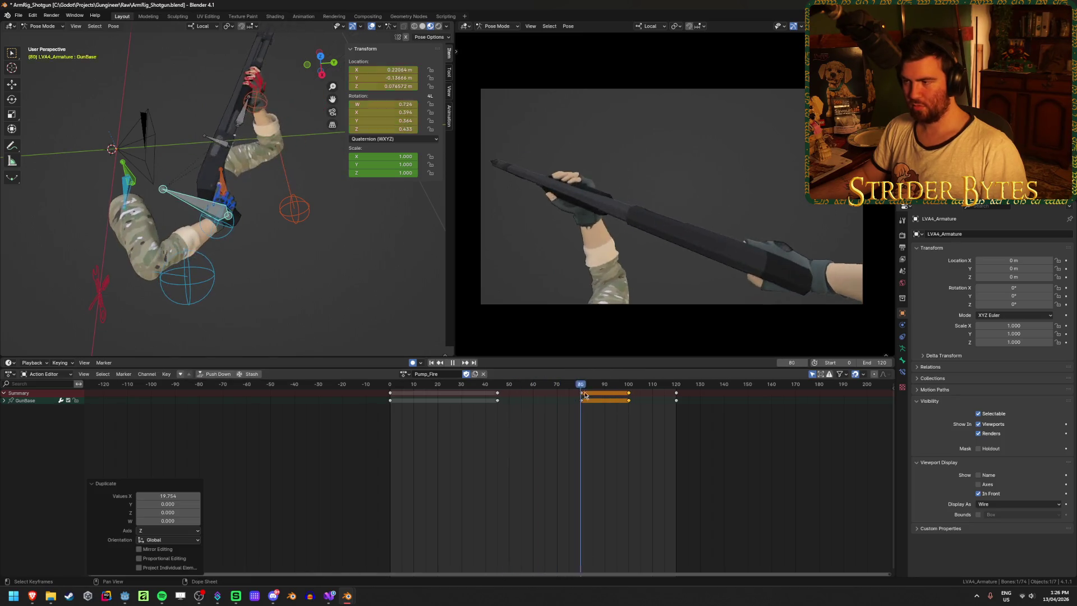
pyautogui.press('Escape')
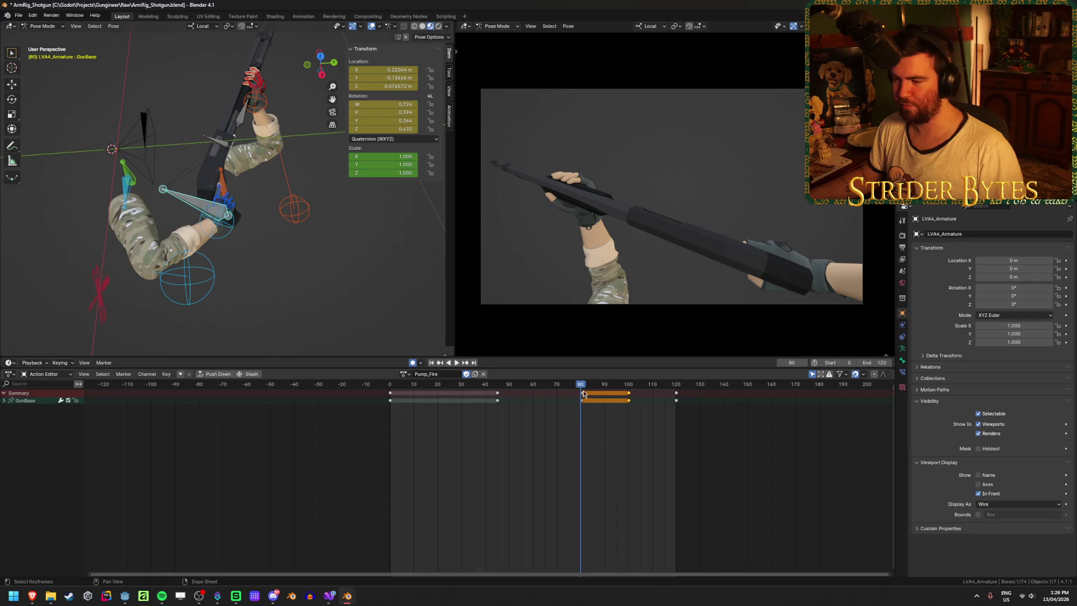
pyautogui.press('space')
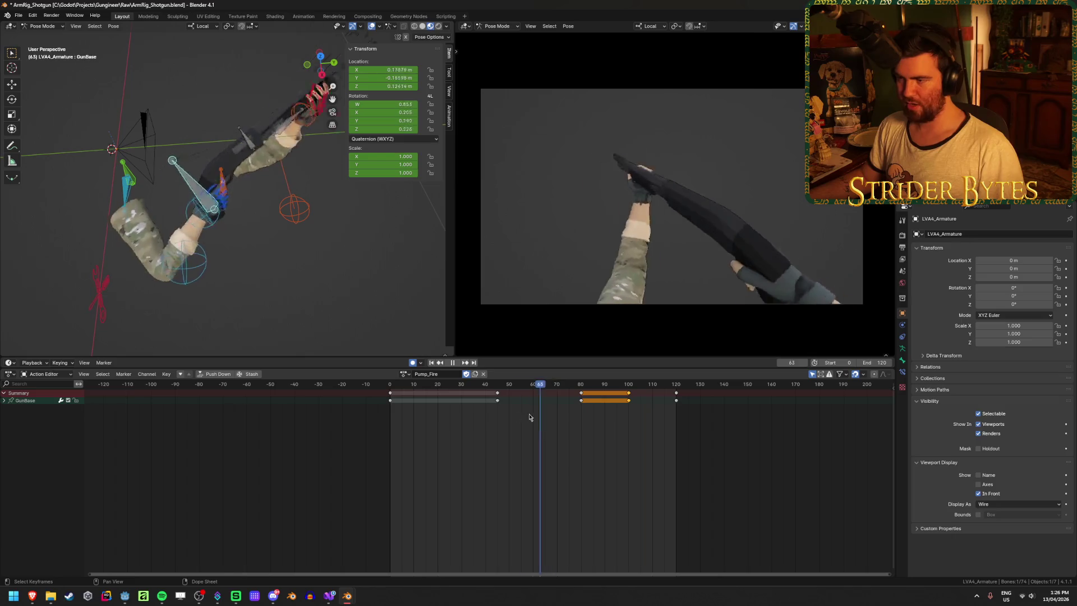
pyautogui.press('space')
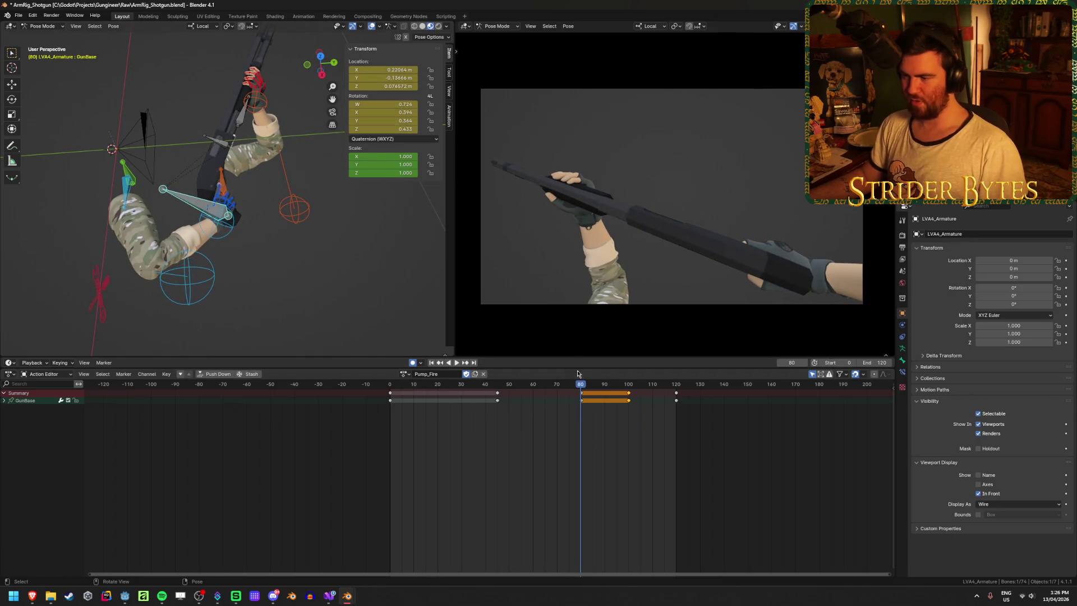
pyautogui.moveTo(217, 184); pyautogui.dragTo(311, 135, button='middle')
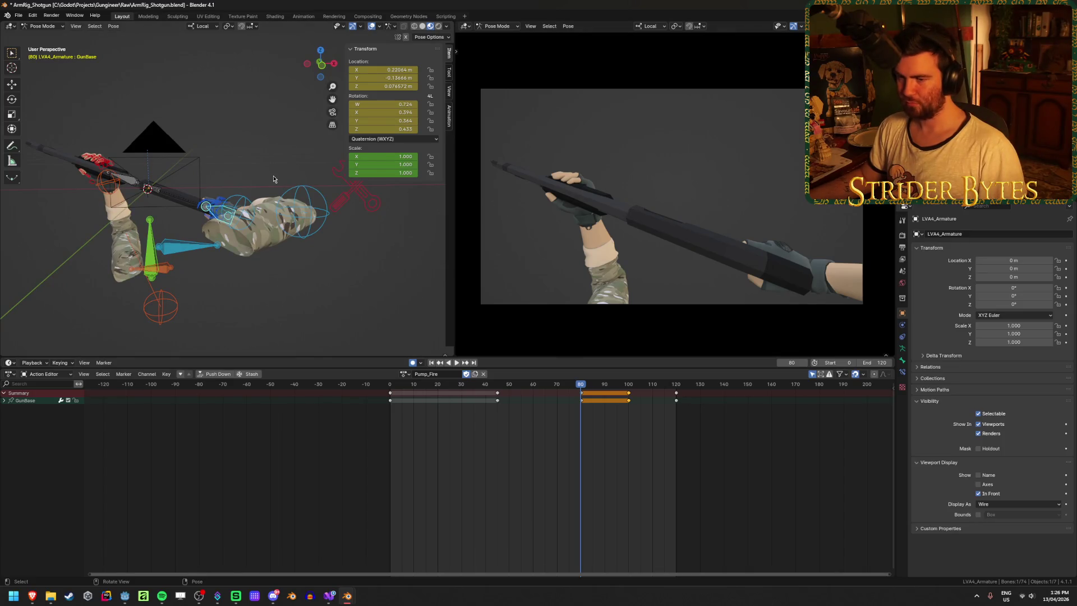
# Step: Reposition the left arm's pole.L target while the animation plays
pyautogui.click(154, 322)
pyautogui.keyDown('shift'); pyautogui.moveTo(154, 321); pyautogui.dragTo(236, 273, button='middle'); pyautogui.keyUp('shift')
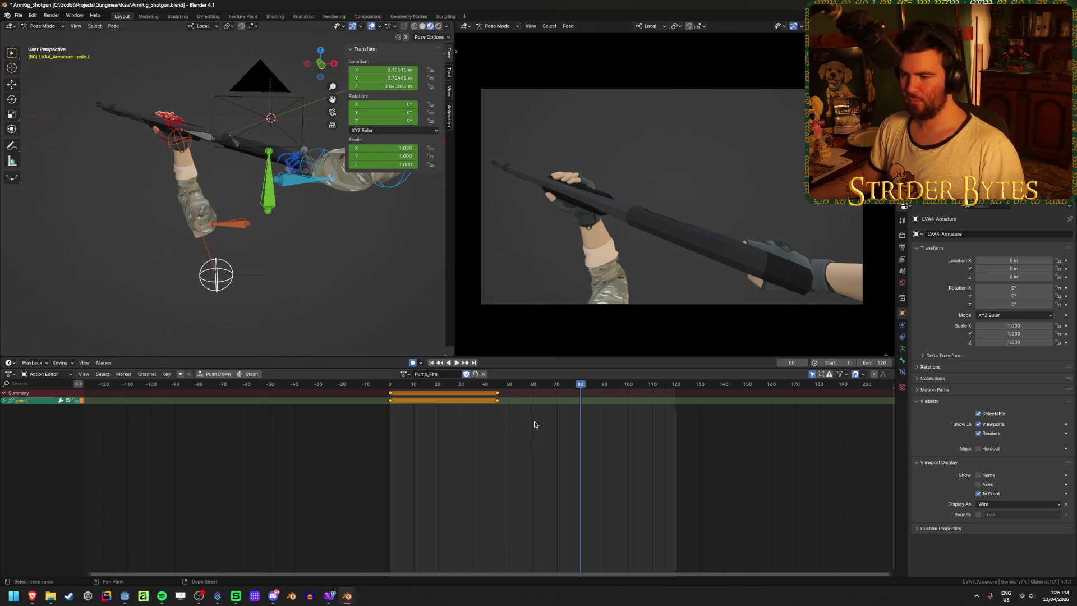
pyautogui.click(420, 385)
pyautogui.press('space')
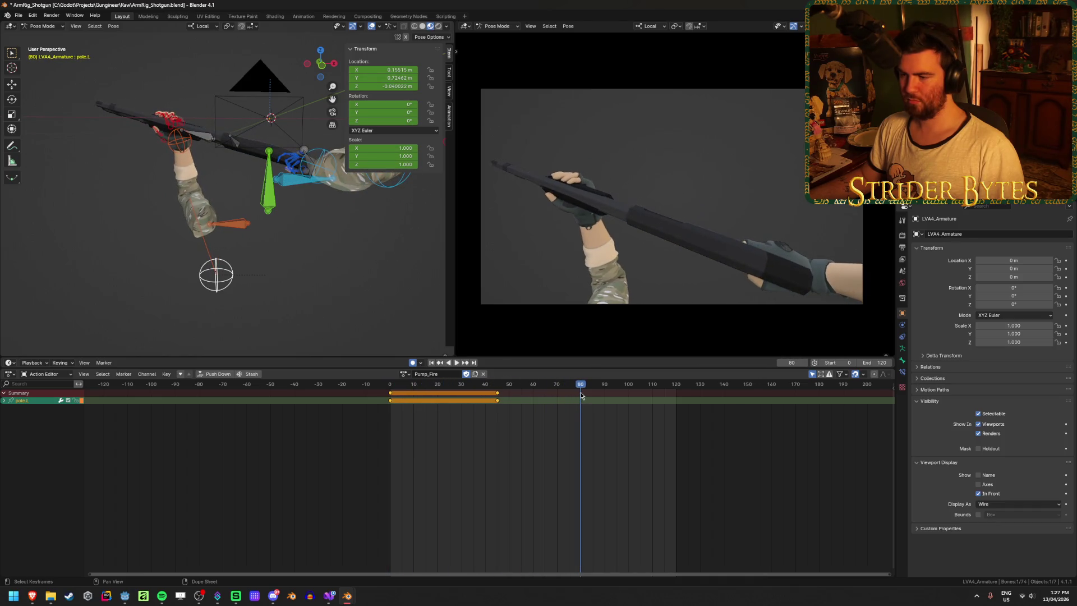
pyautogui.press('g')
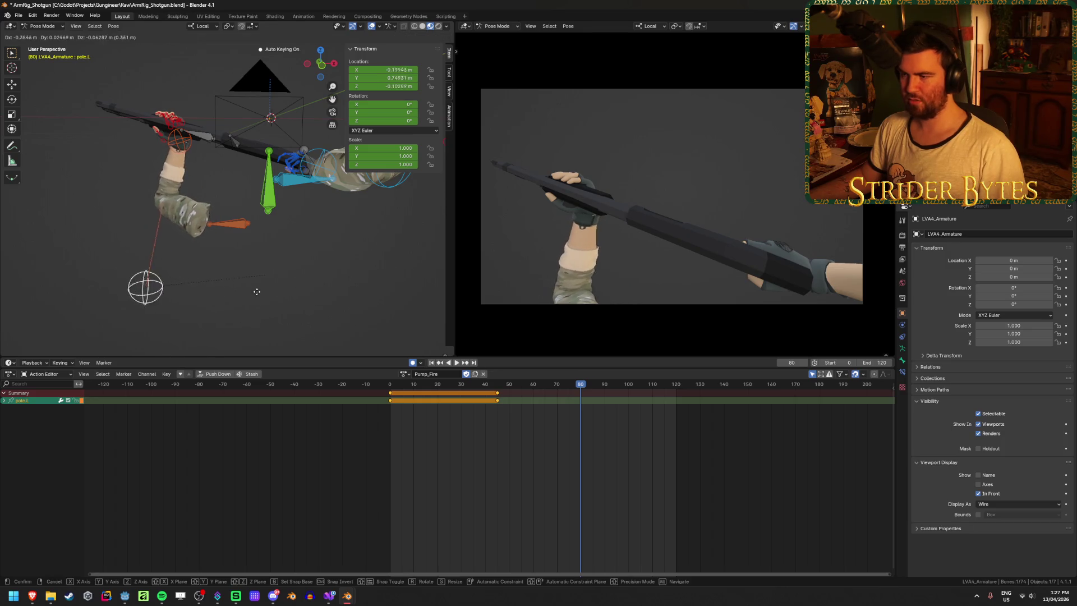
pyautogui.click(329, 282)
pyautogui.moveTo(329, 282)
pyautogui.mouseDown(button='middle')
pyautogui.moveTo(350, 291)
pyautogui.moveTo(224, 301)
pyautogui.mouseUp(button='middle')
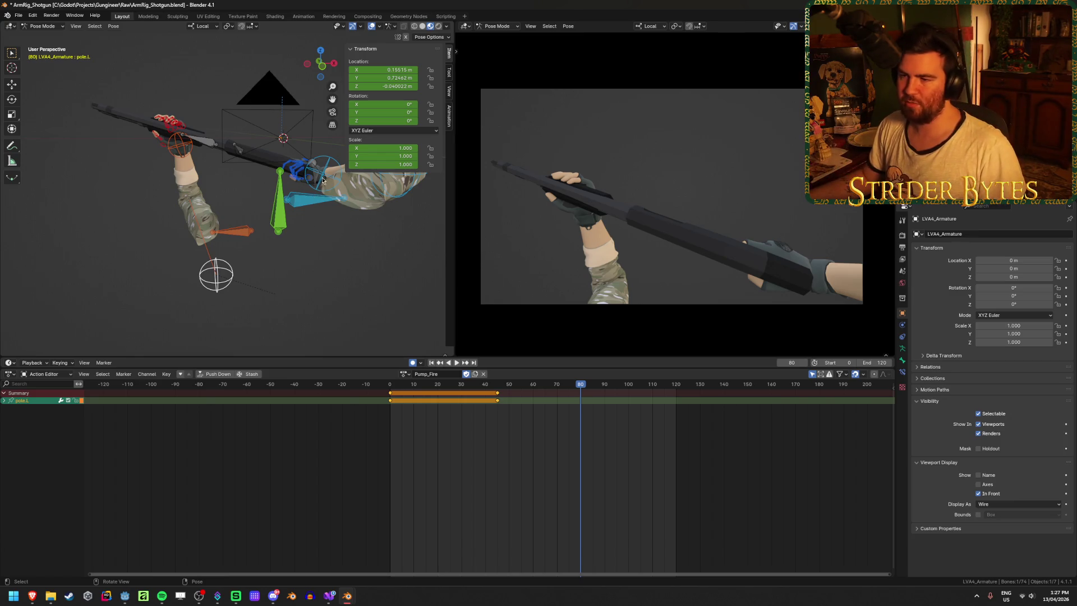
pyautogui.moveTo(287, 161)
pyautogui.mouseDown(button='middle')
pyautogui.moveTo(278, 227)
pyautogui.moveTo(272, 218)
pyautogui.mouseUp(button='middle')
# Step: Raise the GunBase bone along global Z at frame 80
pyautogui.click(278, 221)
pyautogui.press('g')
pyautogui.press('z')
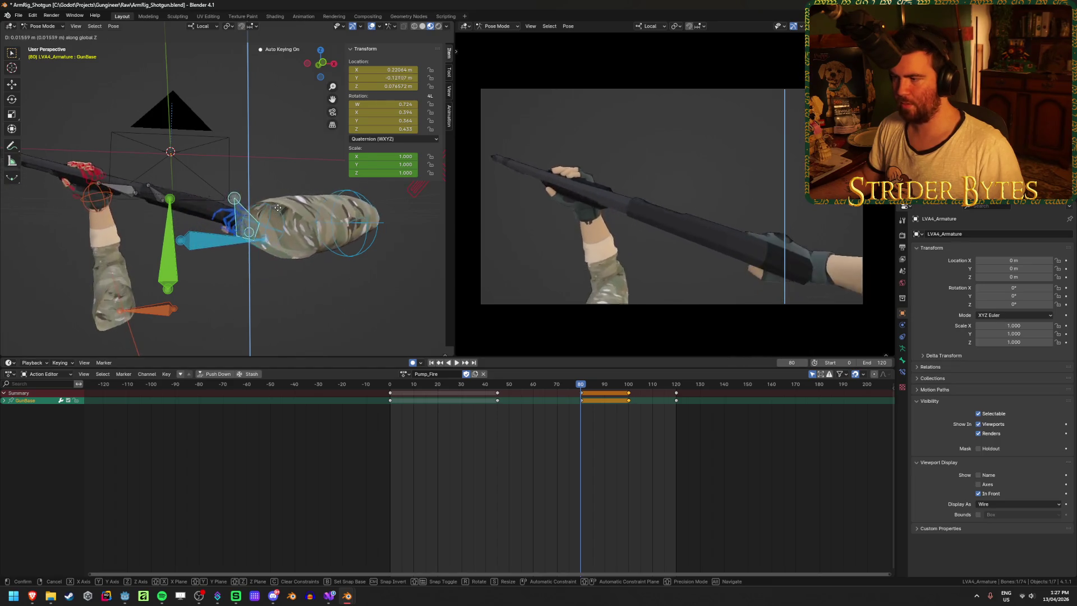
pyautogui.click(274, 232)
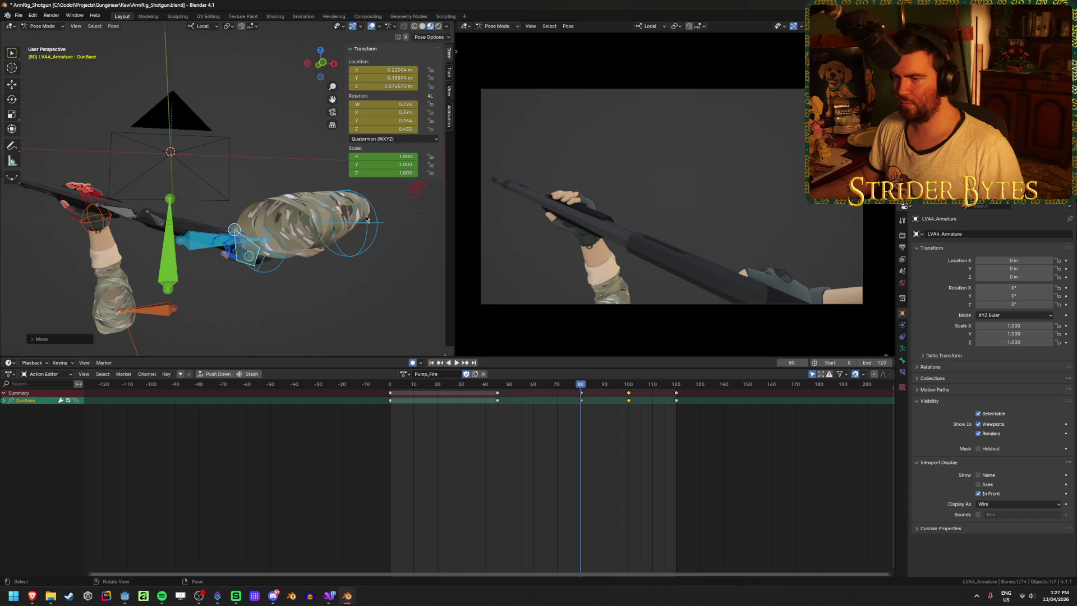
pyautogui.click(375, 244)
pyautogui.scroll(-3, 395, 212)
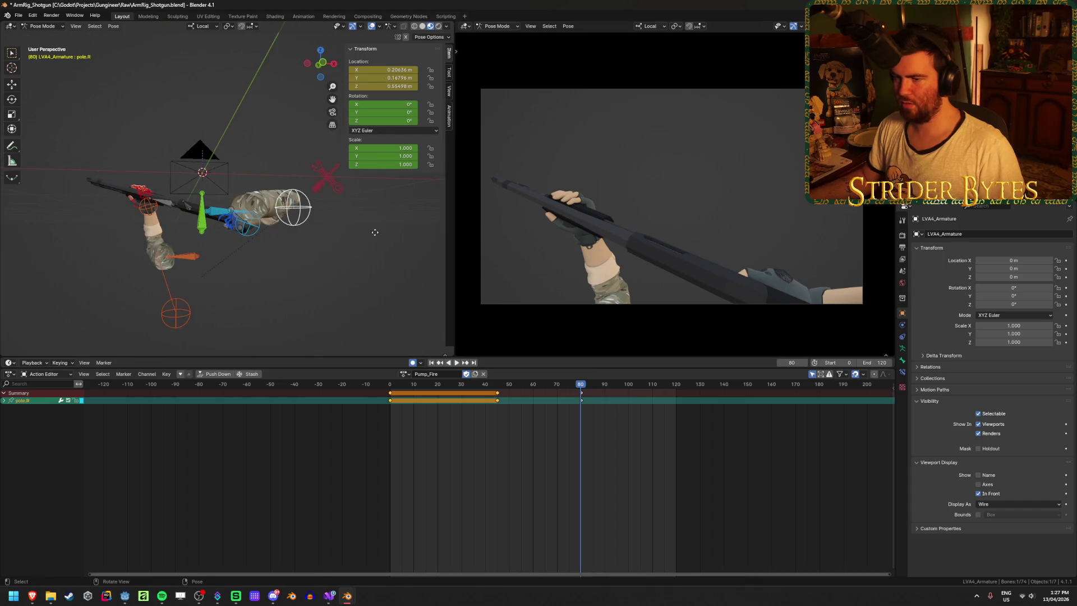
# Step: Reposition the right arm's pole.R target in two moves
pyautogui.press('g')
pyautogui.click(376, 281)
pyautogui.moveTo(377, 280)
pyautogui.mouseDown(button='middle')
pyautogui.moveTo(264, 327)
pyautogui.moveTo(144, 248)
pyautogui.mouseUp(button='middle')
pyautogui.press('g')
pyautogui.click(280, 328)
pyautogui.scroll(3, 144, 249)
# Step: Select GunBase and park the Pump_Fire playhead at frame 81
pyautogui.click(239, 264)
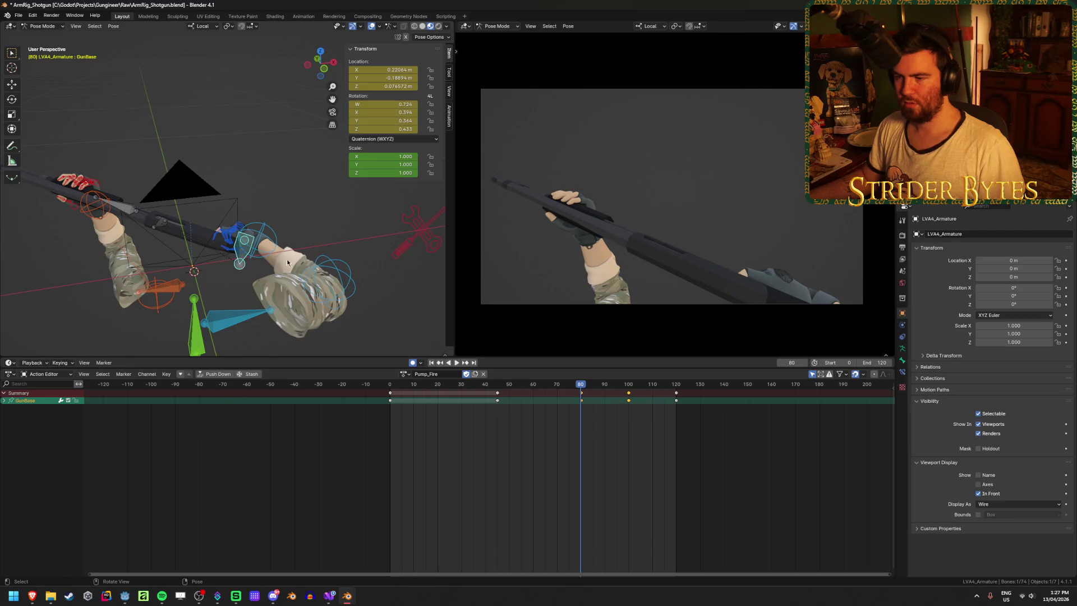
pyautogui.press('space')
pyautogui.moveTo(581, 383)
pyautogui.mouseDown()
pyautogui.moveTo(481, 388)
pyautogui.moveTo(581, 409)
pyautogui.moveTo(508, 411)
pyautogui.moveTo(578, 416)
pyautogui.mouseUp()
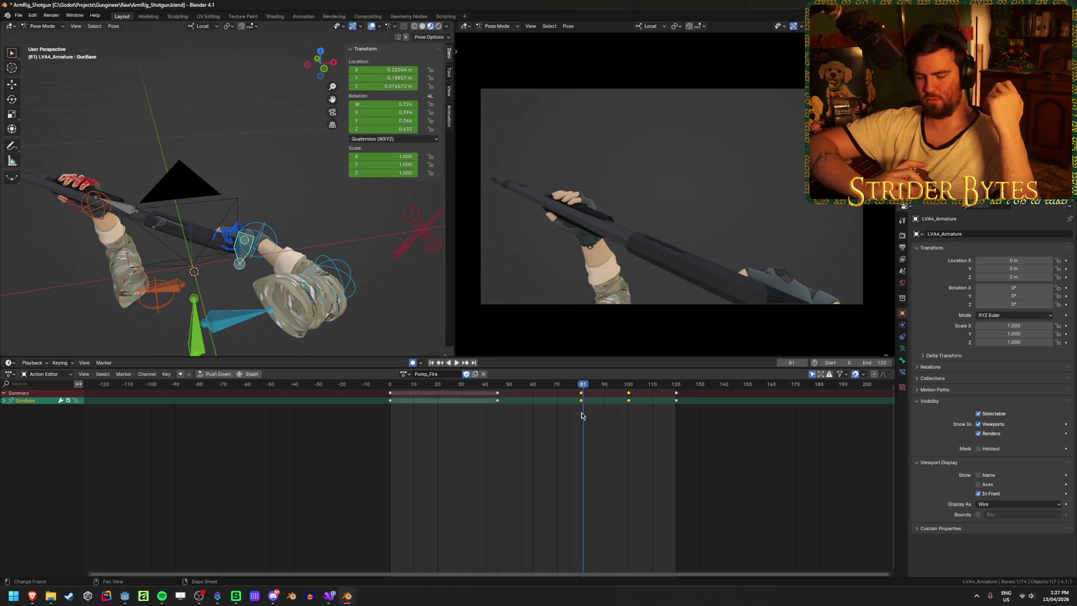
# Step: Move GunBase and rotate the shotgun at frame 81, checking from several angles
pyautogui.moveTo(353, 256); pyautogui.dragTo(269, 318, button='middle')
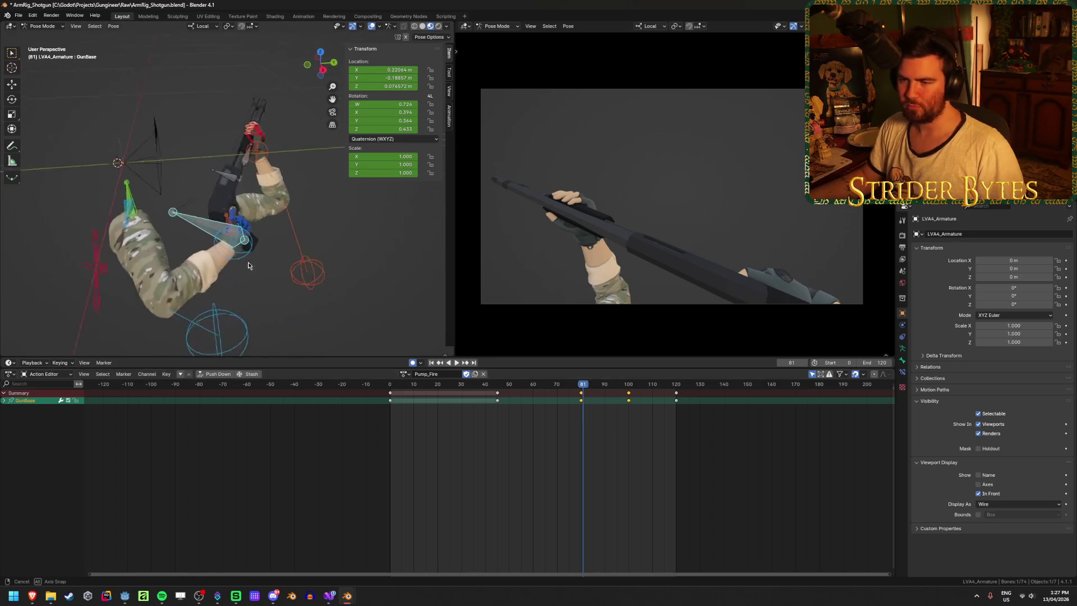
pyautogui.press('g')
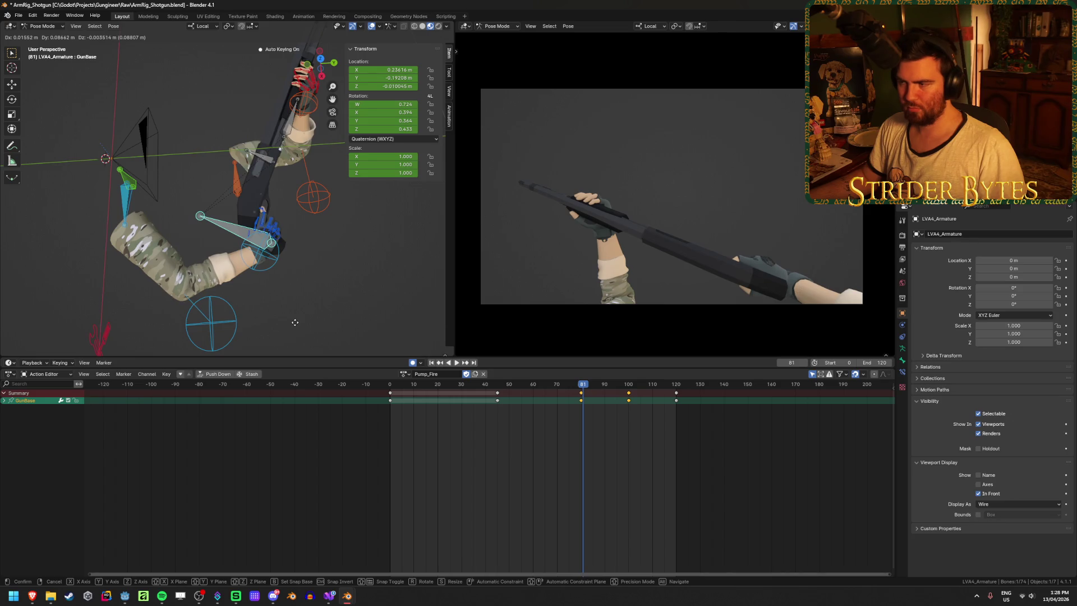
pyautogui.click(294, 321)
pyautogui.moveTo(295, 322); pyautogui.dragTo(345, 218, button='middle')
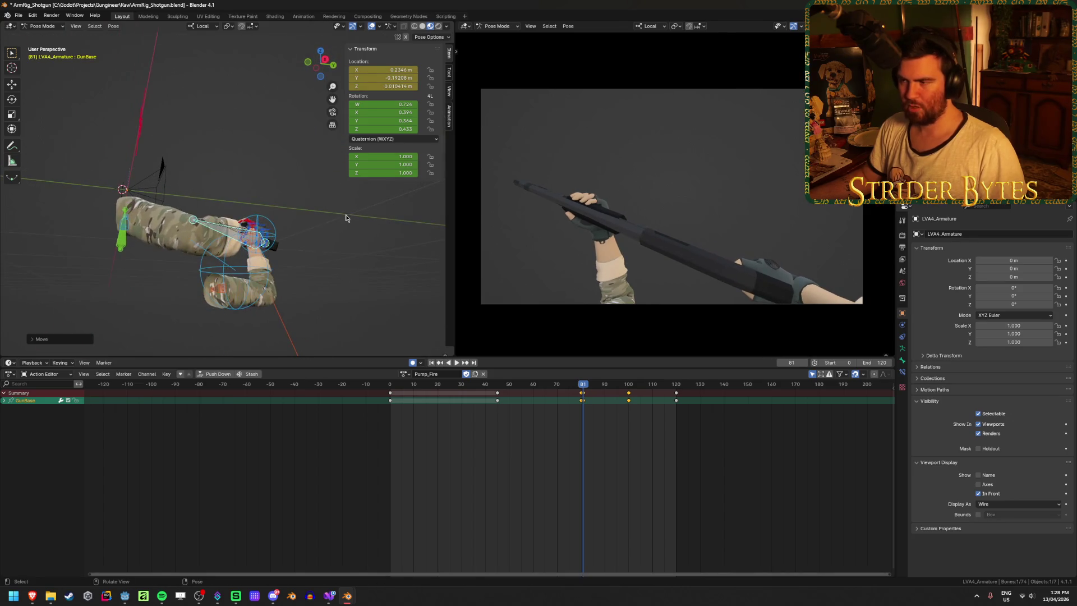
pyautogui.press('r')
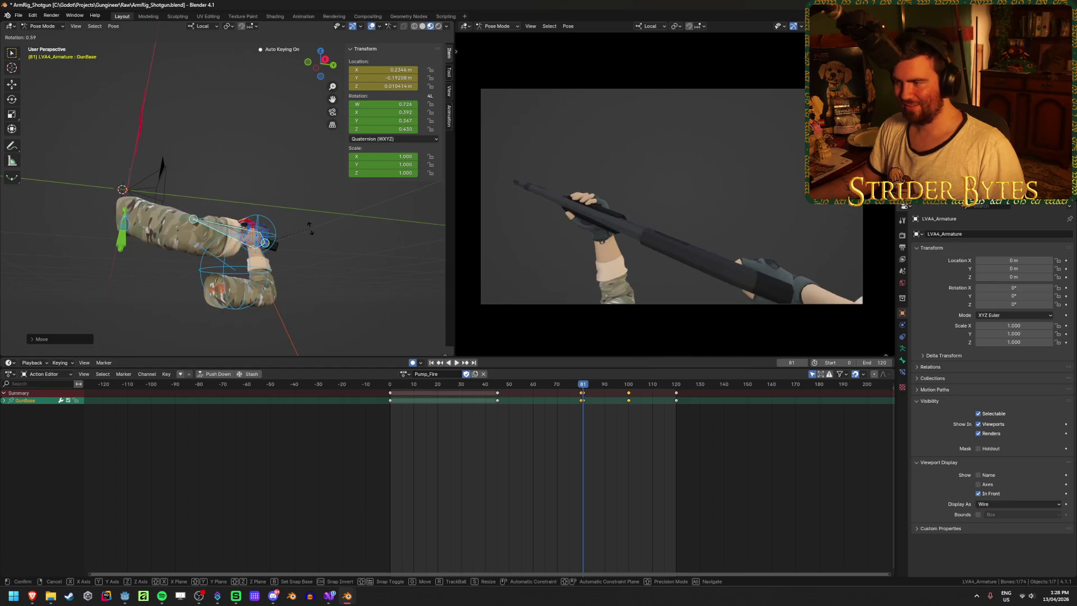
pyautogui.moveTo(310, 228); pyautogui.dragTo(321, 258, button='middle')
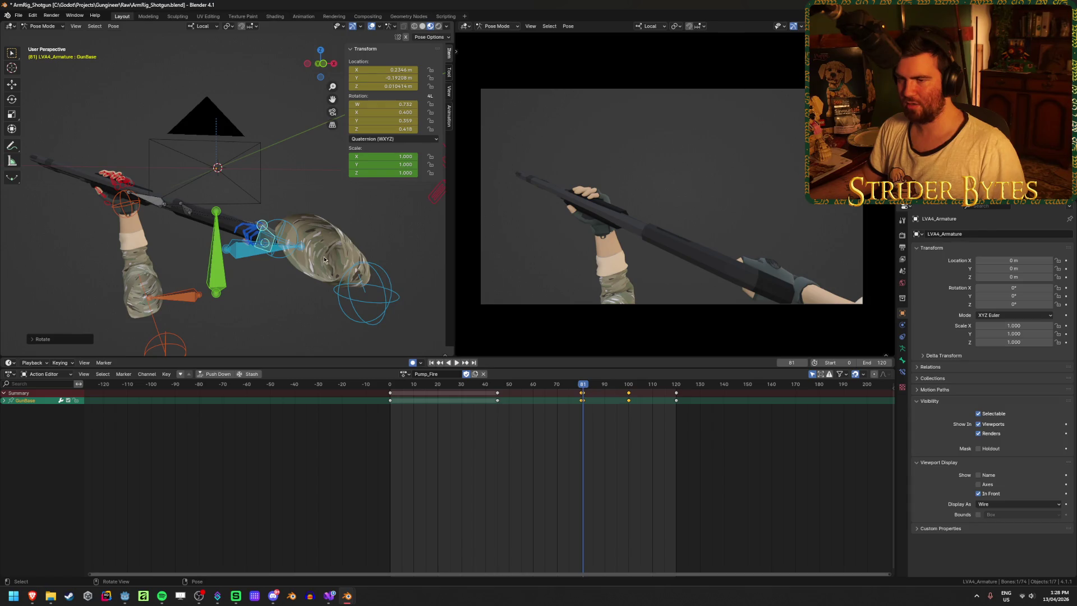
pyautogui.moveTo(327, 260); pyautogui.dragTo(326, 223, button='middle')
pyautogui.press('r')
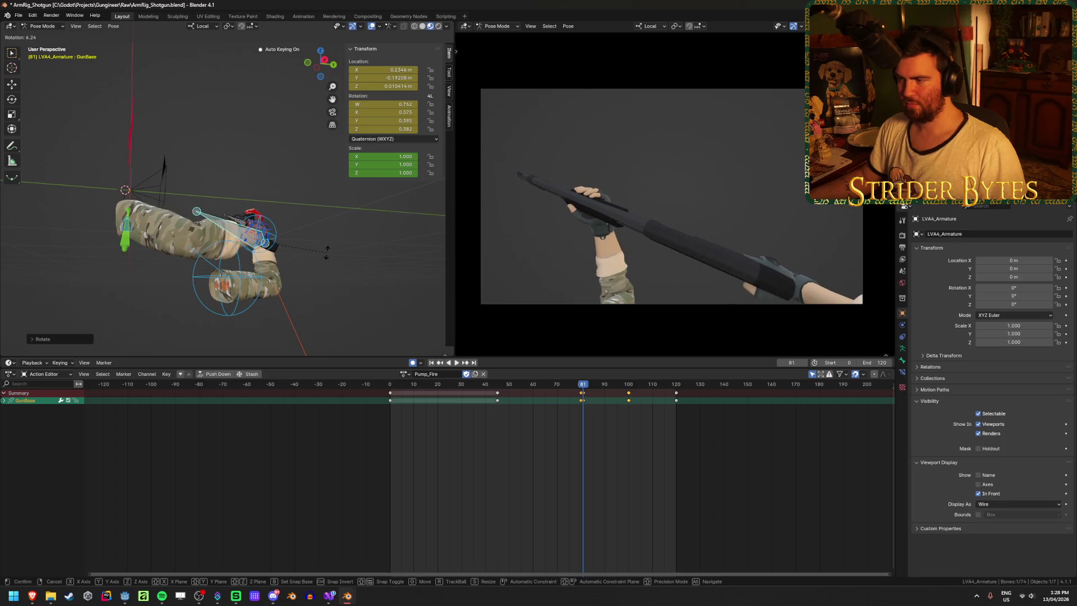
# Step: Make a final move and rotation of GunBase to settle the shotgun's frame-81 pose
pyautogui.moveTo(320, 296); pyautogui.dragTo(311, 328, button='middle')
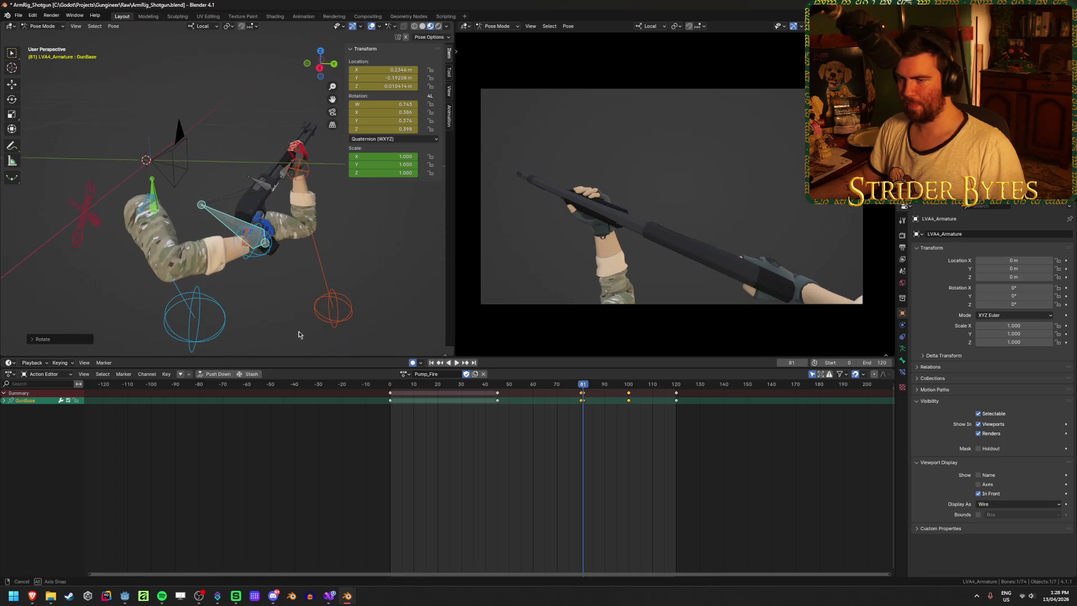
pyautogui.press('g')
pyautogui.click(316, 321)
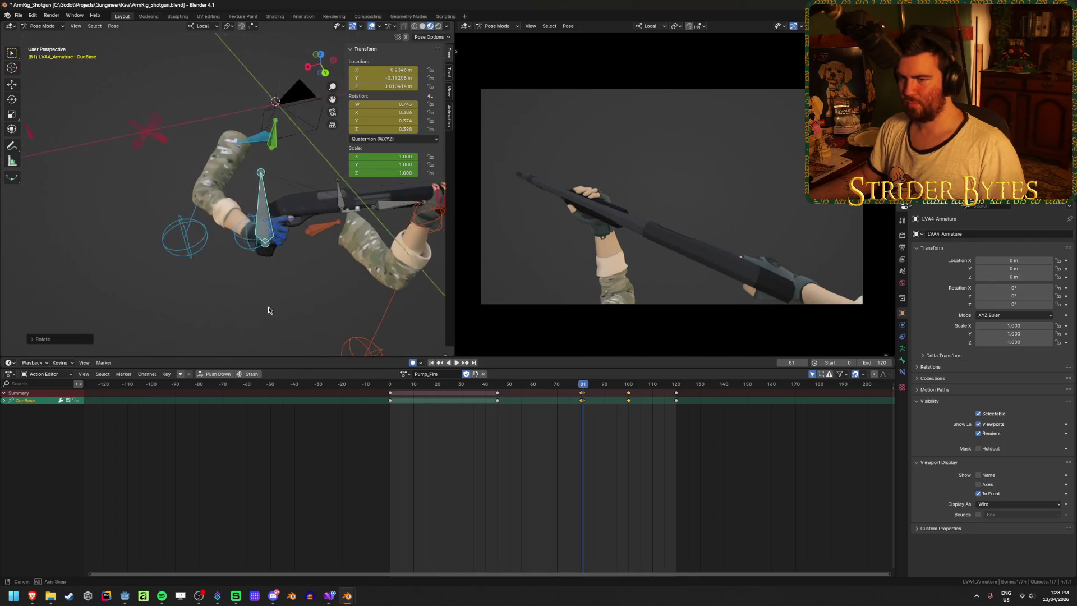
pyautogui.moveTo(335, 280); pyautogui.dragTo(295, 292, button='middle')
pyautogui.press('r')
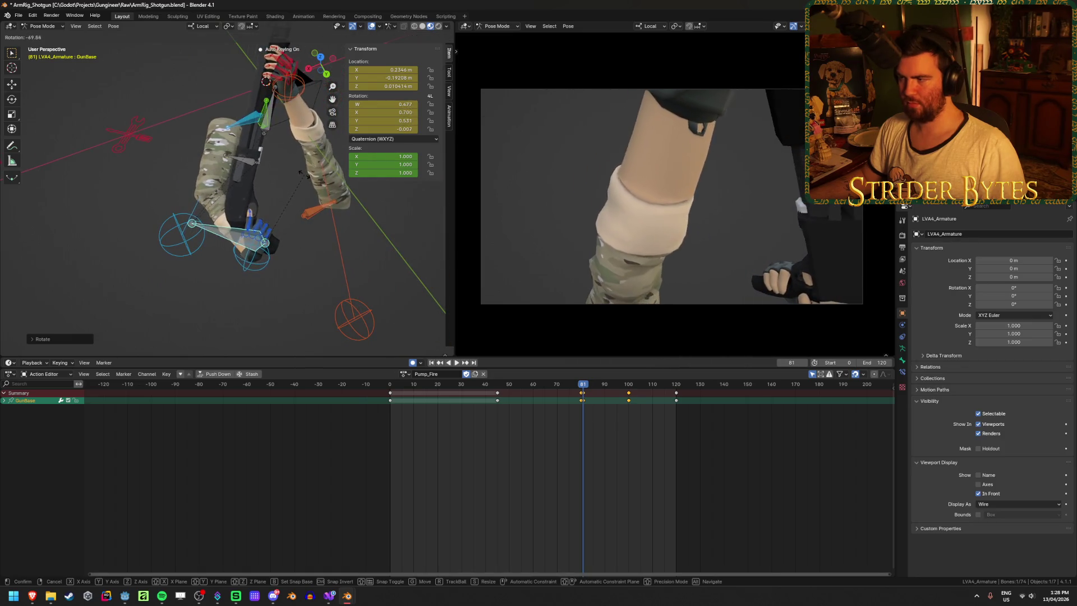
pyautogui.click(309, 243)
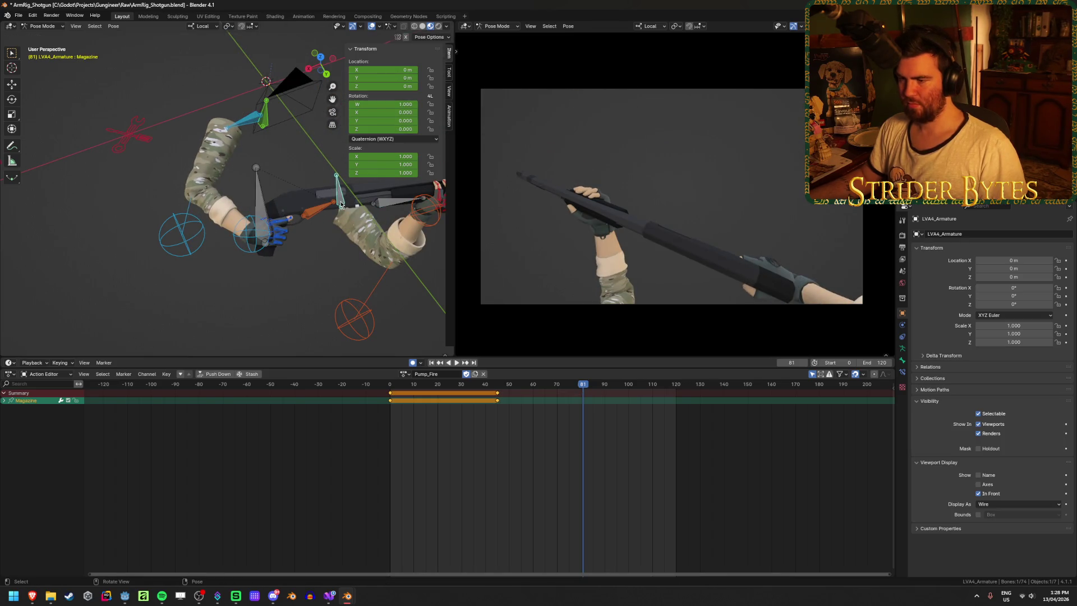
# Step: Delete the Magazine bone's extra Pump_Fire keyframes and preview the result
pyautogui.moveTo(340, 203)
pyautogui.keyDown('ctrl'); pyautogui.mouseDown(button='middle')
pyautogui.moveTo(252, 256)
pyautogui.moveTo(528, 424)
pyautogui.mouseUp(button='middle'); pyautogui.keyUp('ctrl')
pyautogui.press('Delete')
pyautogui.press('space')
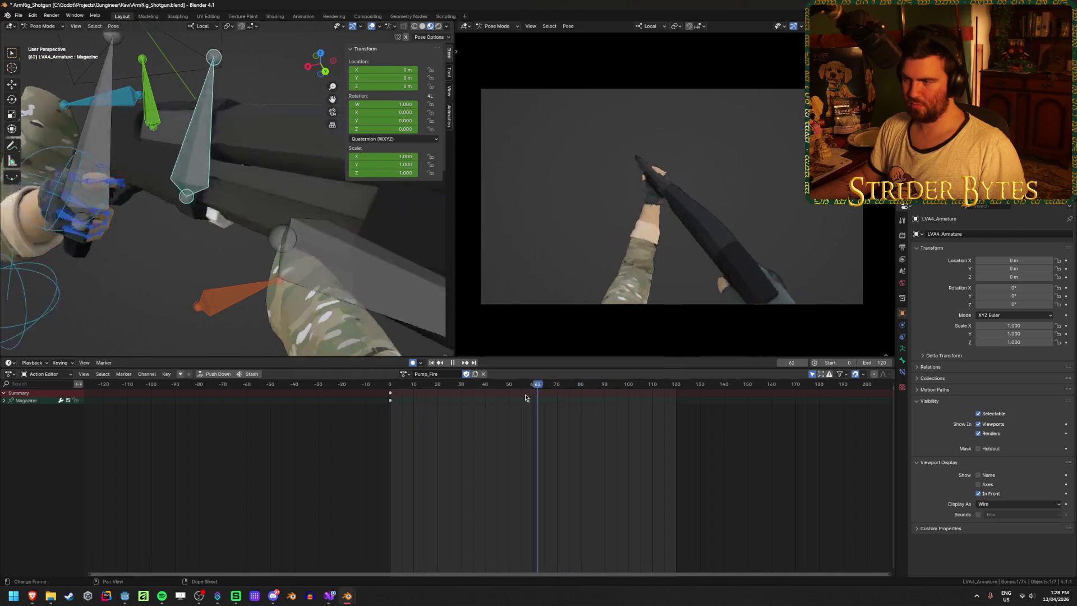
# Step: Stop playback and switch the armature from Pump_Fire to the Idle action
pyautogui.click(426, 392)
pyautogui.moveTo(347, 217)
pyautogui.mouseDown(button='middle')
pyautogui.moveTo(374, 165)
pyautogui.moveTo(331, 227)
pyautogui.mouseUp(button='middle')
pyautogui.press('KP_Decimal')
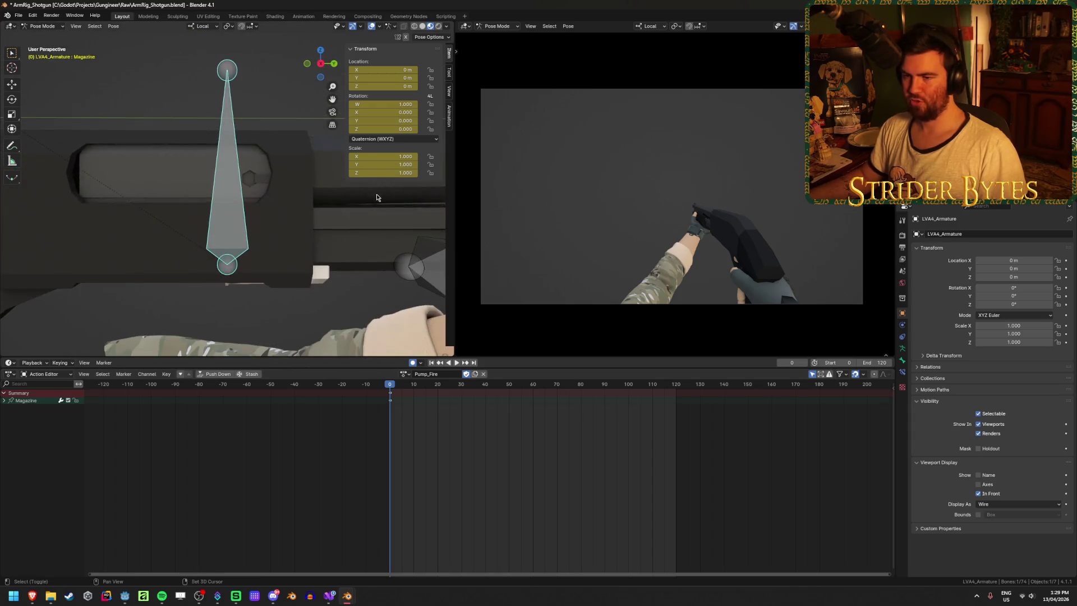
pyautogui.click(404, 373)
pyautogui.click(429, 435)
# Step: Start a vertical move of the Magazine bone and cancel it, leaving it in place
pyautogui.press('g')
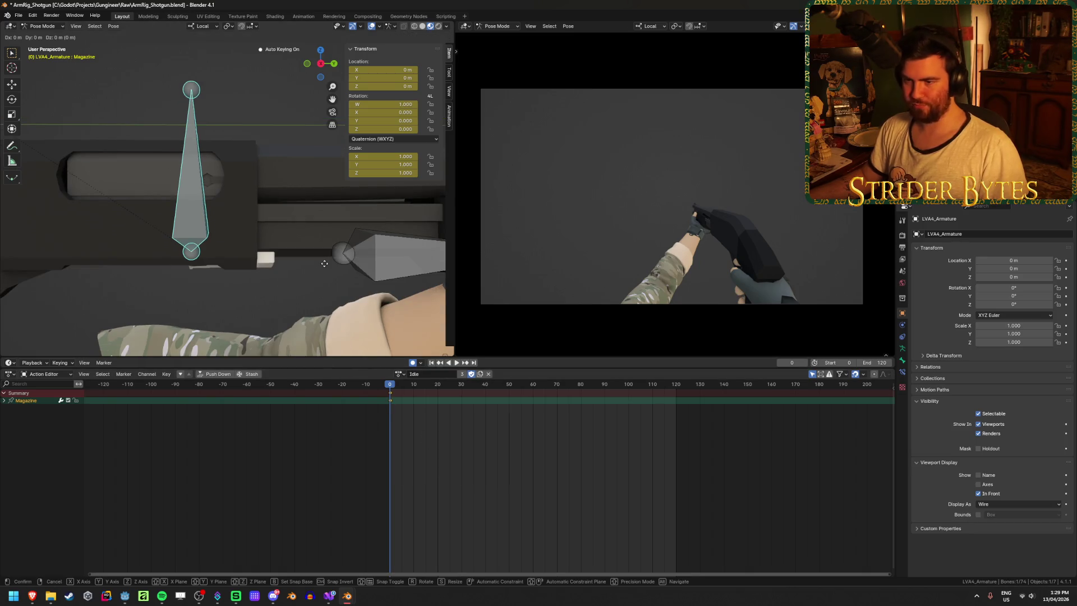
pyautogui.press('z')
pyautogui.press('z')
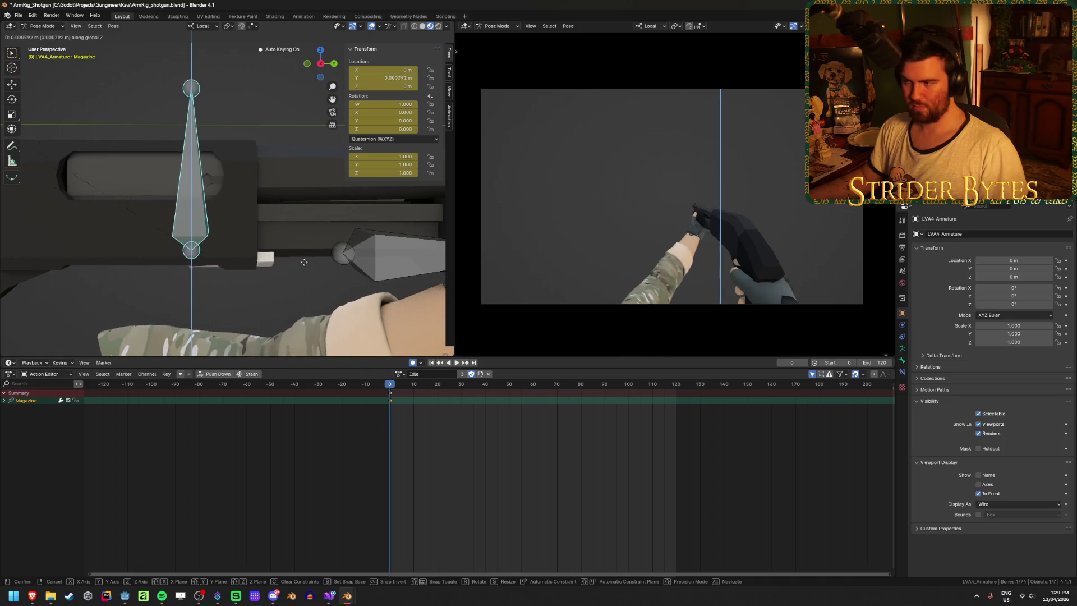
pyautogui.press('Escape')
pyautogui.scroll(-3, 621, 271)
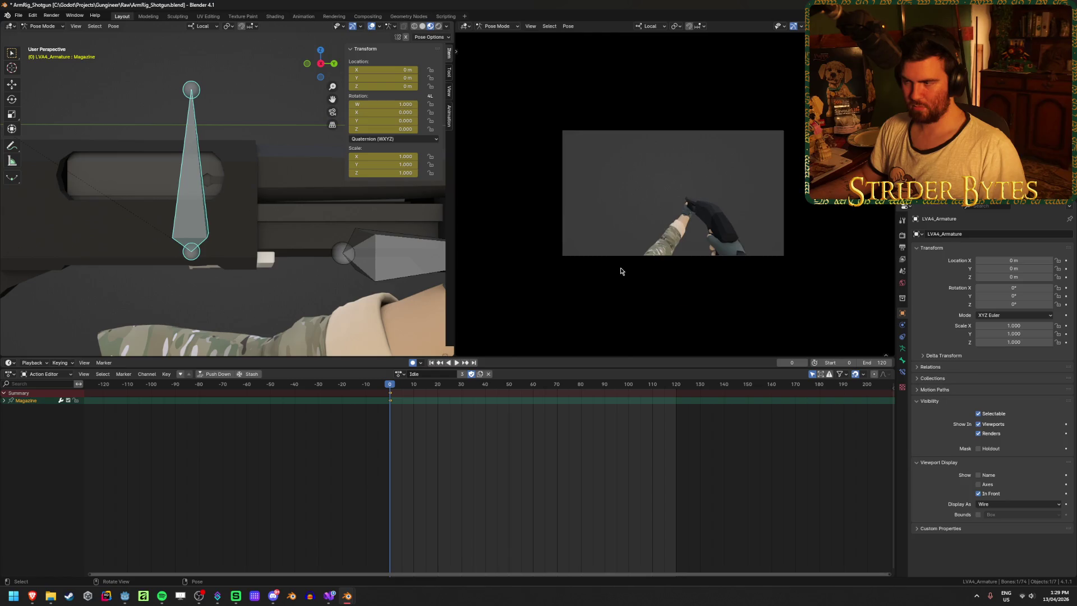
pyautogui.scroll(-2, 215, 192)
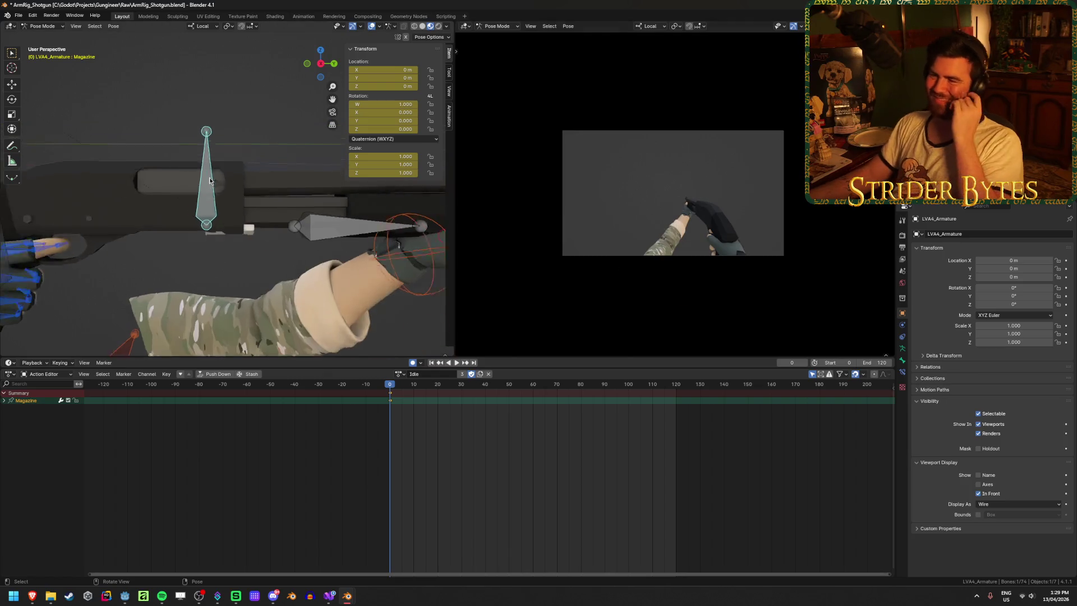
pyautogui.scroll(-2, 215, 192)
# Step: Show the Bone Constraints panel and select handIK.L to reveal its Child Of link to Magazine
pyautogui.click(903, 361)
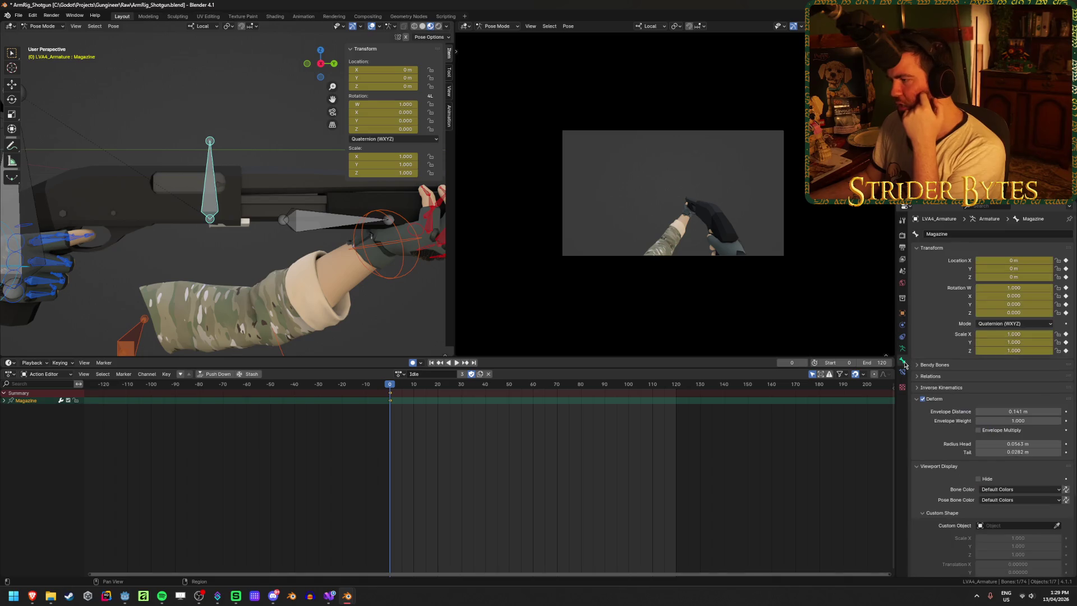
pyautogui.click(903, 374)
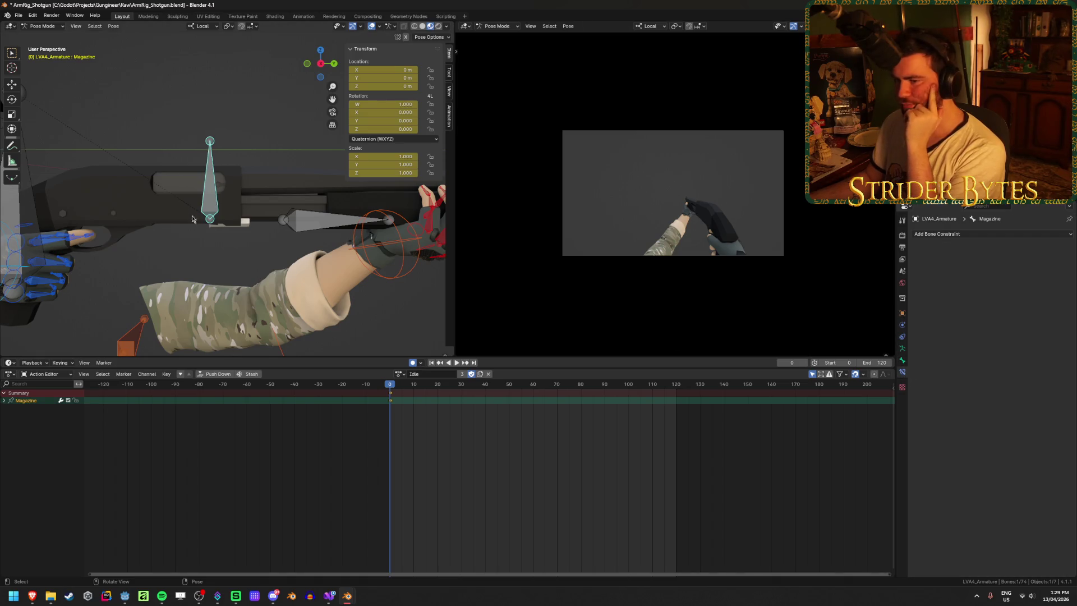
pyautogui.moveTo(191, 219); pyautogui.dragTo(337, 231, button='middle')
pyautogui.click(348, 234)
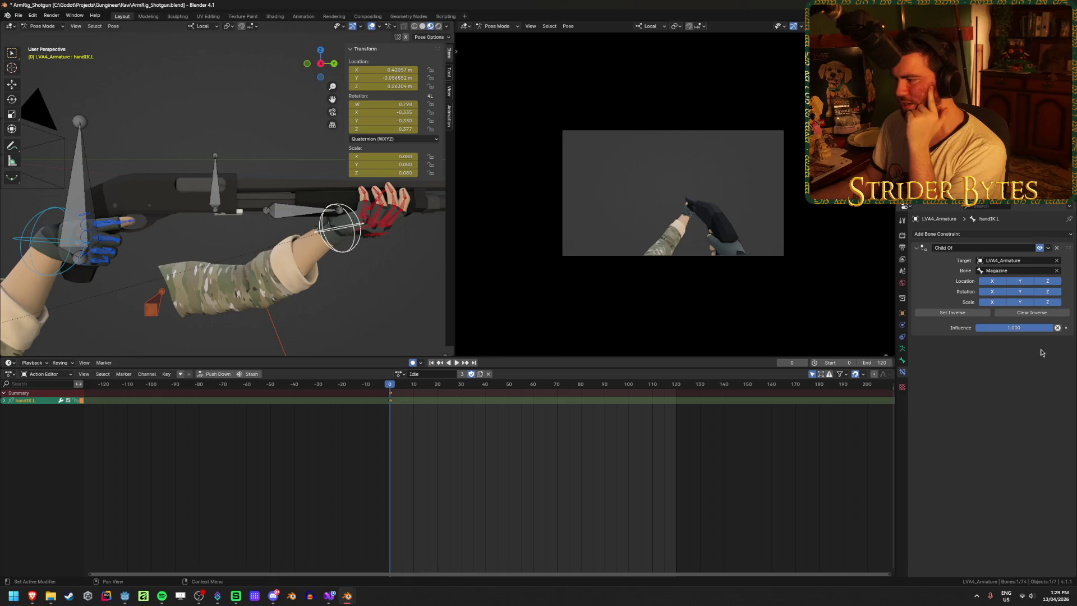
# Step: Test the Child Of influence slider, leave it at 1.0 and save ArmRig_Shotgun
pyautogui.moveTo(1034, 337)
pyautogui.mouseDown()
pyautogui.moveTo(967, 337)
pyautogui.moveTo(1043, 327)
pyautogui.mouseUp()
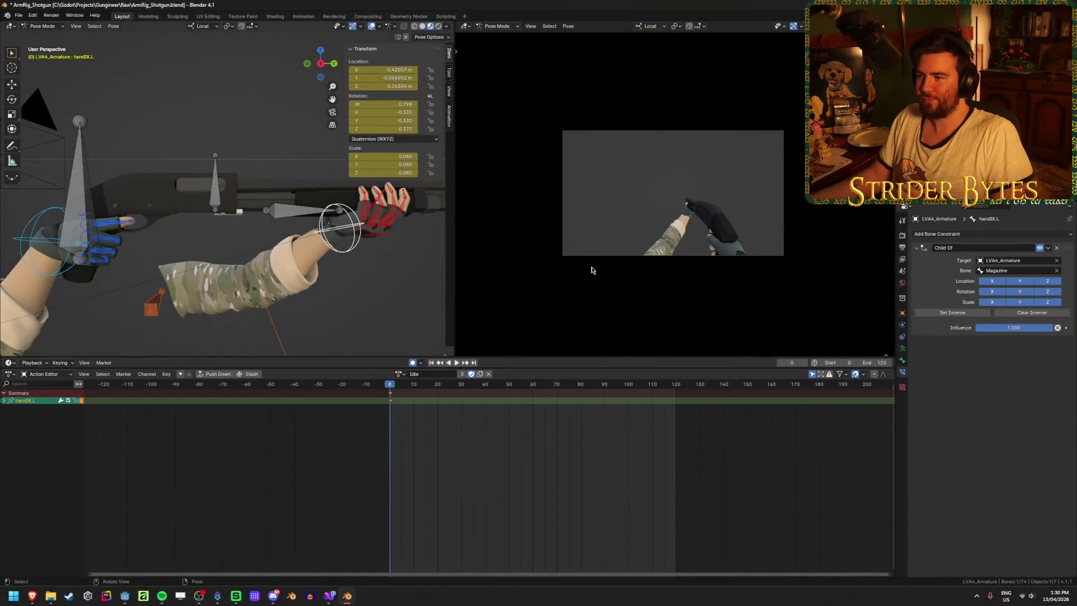
pyautogui.hotkey('ctrl', 's')
pyautogui.scroll(3, 580, 273)
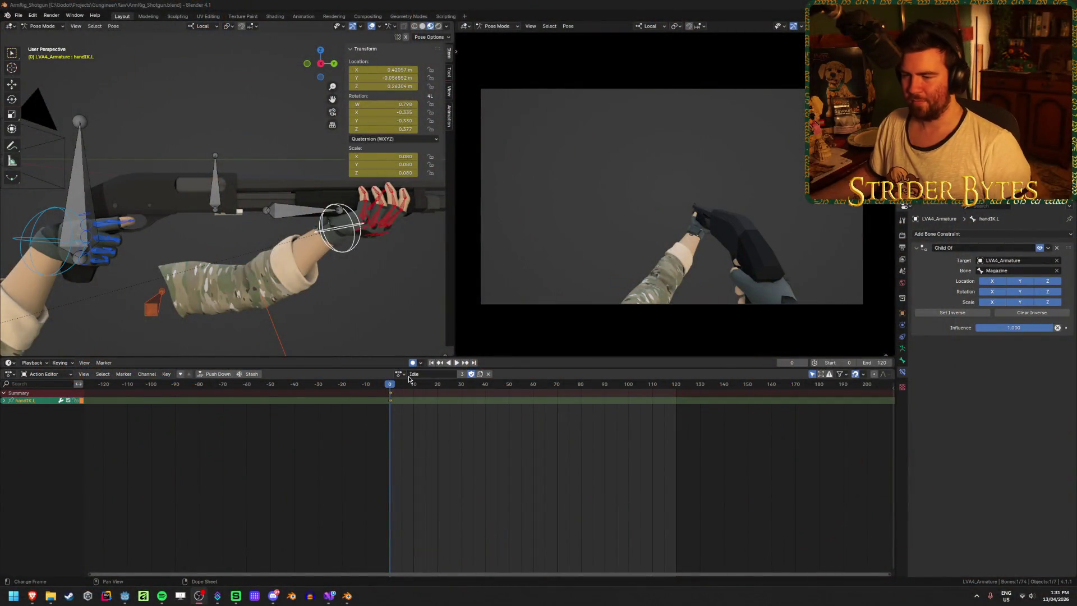
# Step: Offset the Magazine bone -0.03 m along Z at Idle frame 0
pyautogui.click(215, 205)
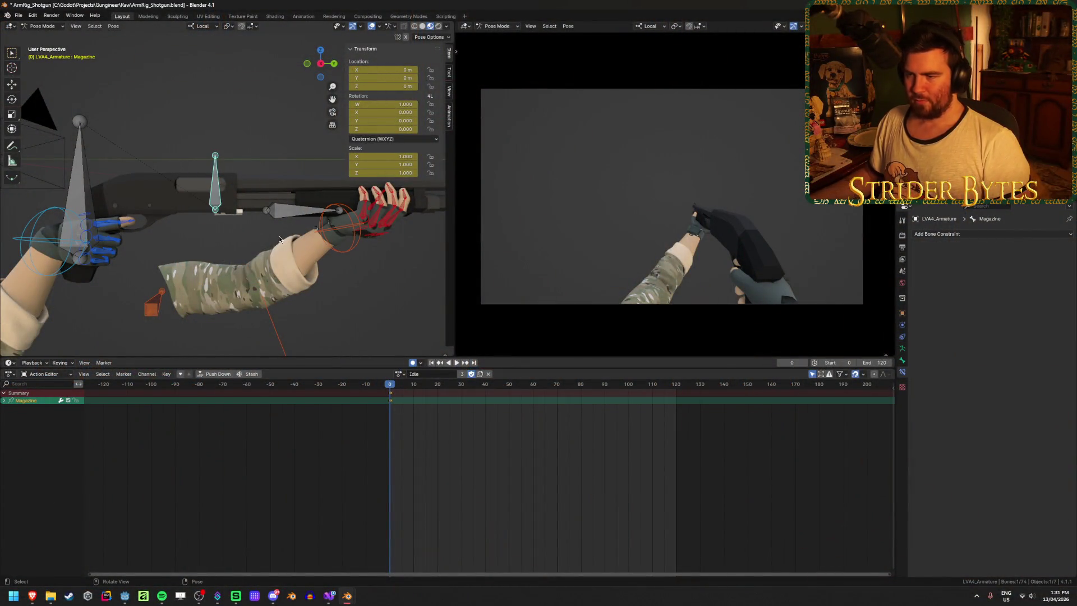
pyautogui.moveTo(278, 236); pyautogui.dragTo(277, 259, button='middle')
pyautogui.scroll(4, 271, 283)
pyautogui.press('g')
pyautogui.press('z')
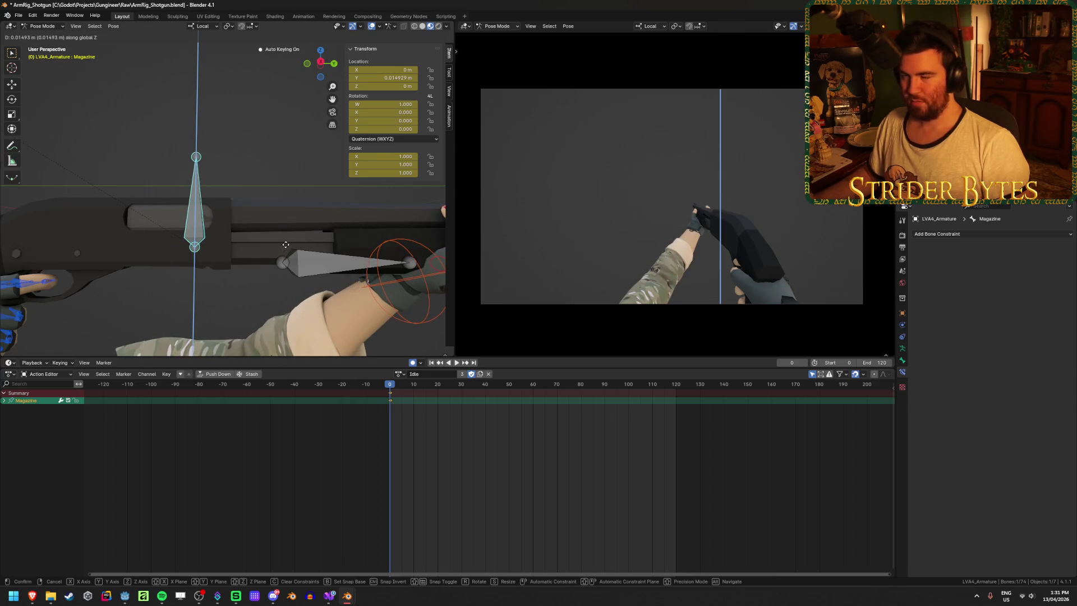
pyautogui.write('0.015')
pyautogui.press('Return')
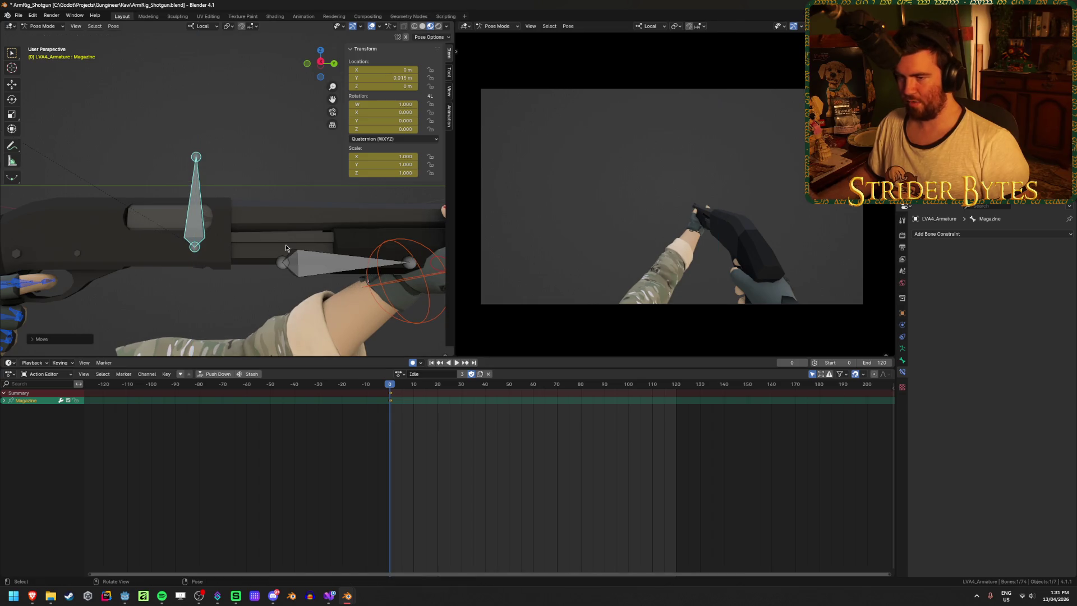
# Step: Shift the Magazine bone to Y 0.015 m, checking the move in wireframe shading
pyautogui.press('g')
pyautogui.press('y')
pyautogui.press('y')
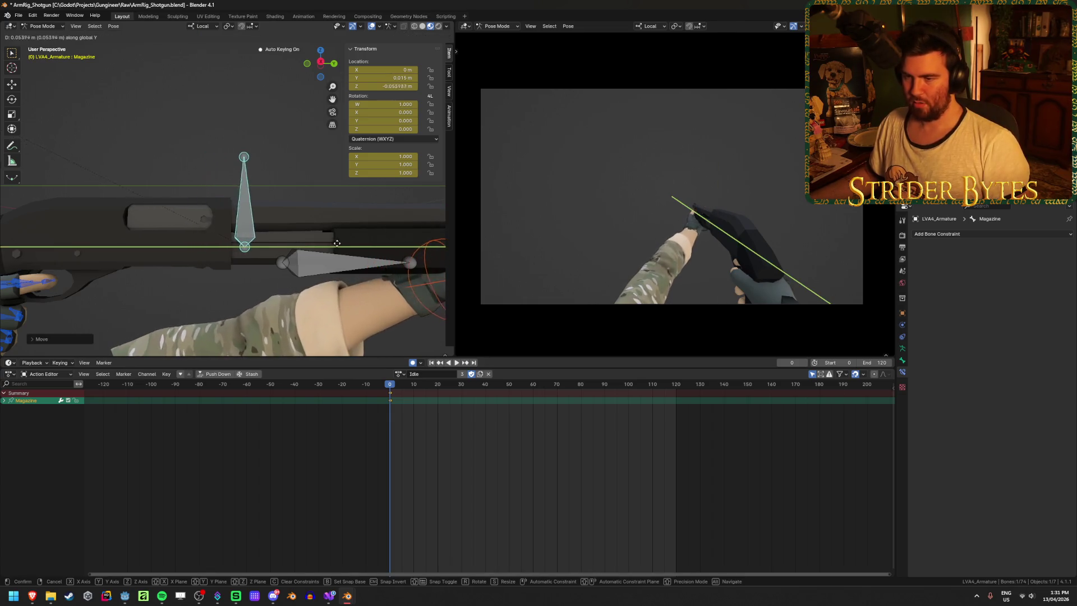
pyautogui.press('Escape')
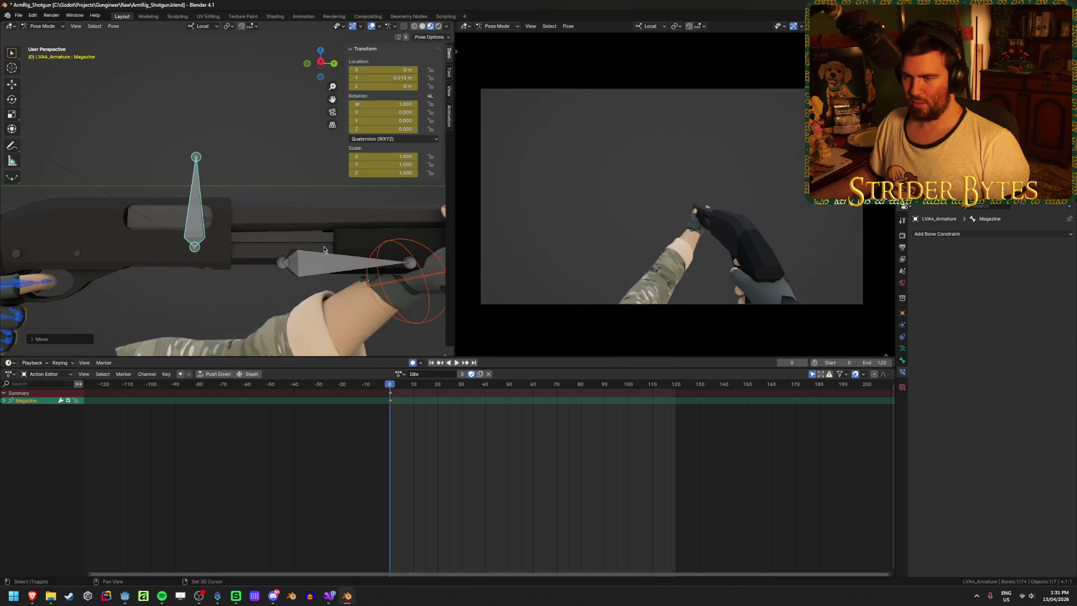
pyautogui.hotkey('shift', 'z')
pyautogui.scroll(1, 303, 296)
pyautogui.scroll(2, 304, 297)
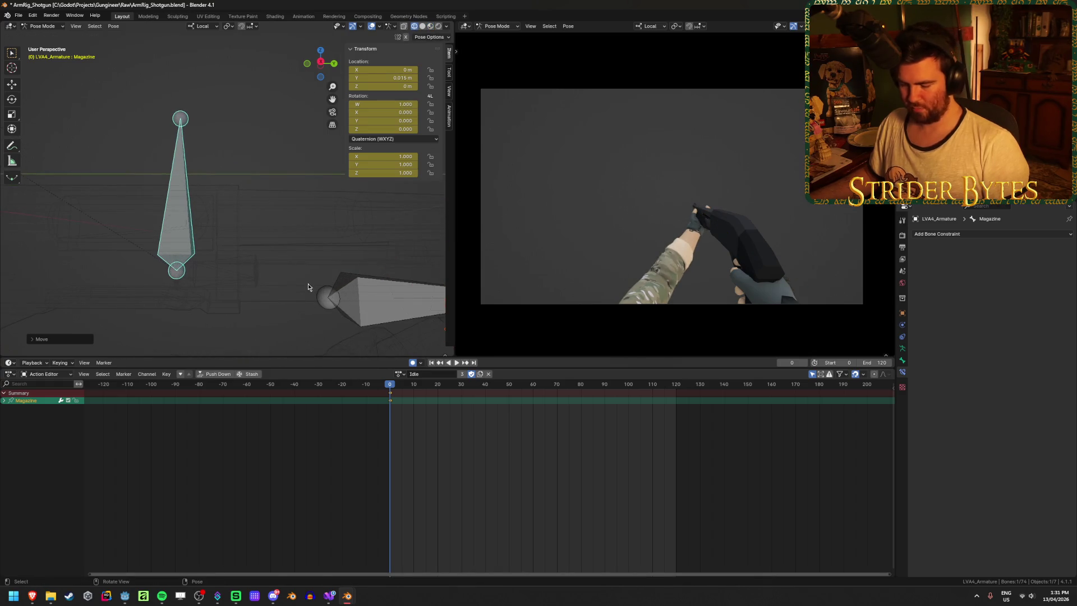
pyautogui.press('g')
pyautogui.press('y')
pyautogui.press('y')
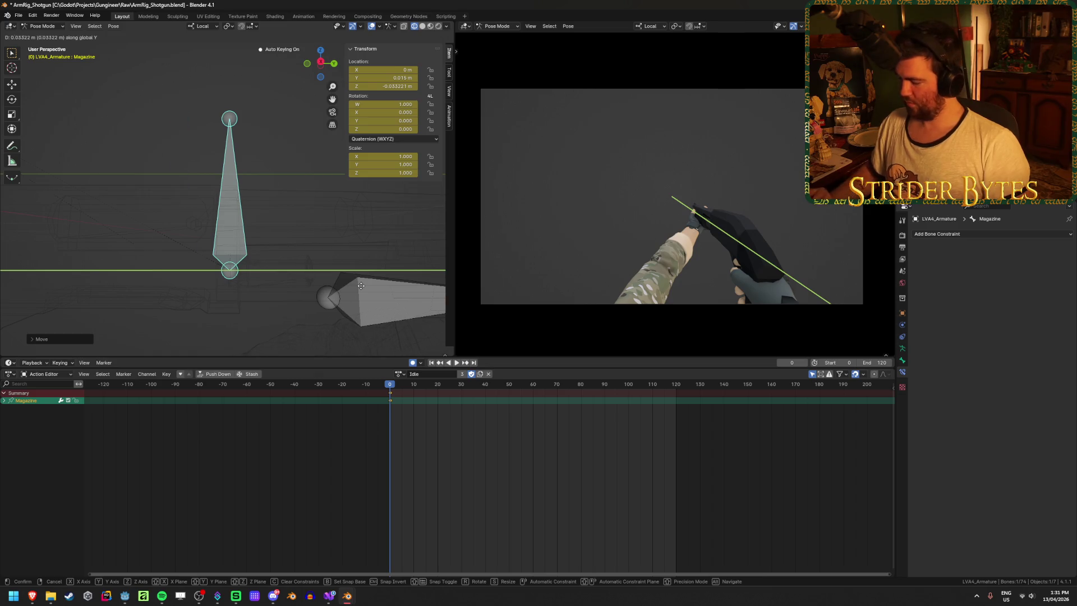
pyautogui.click(361, 286)
pyautogui.hotkey('shift', 'z')
pyautogui.scroll(-2, 361, 285)
# Step: Move handIK.L along Y and lower it along Z to match the magazine, then save the file
pyautogui.moveTo(344, 281)
pyautogui.mouseDown(button='middle')
pyautogui.moveTo(375, 288)
pyautogui.moveTo(314, 272)
pyautogui.mouseUp(button='middle')
pyautogui.click(314, 272)
pyautogui.press('g')
pyautogui.press('y')
pyautogui.press('y')
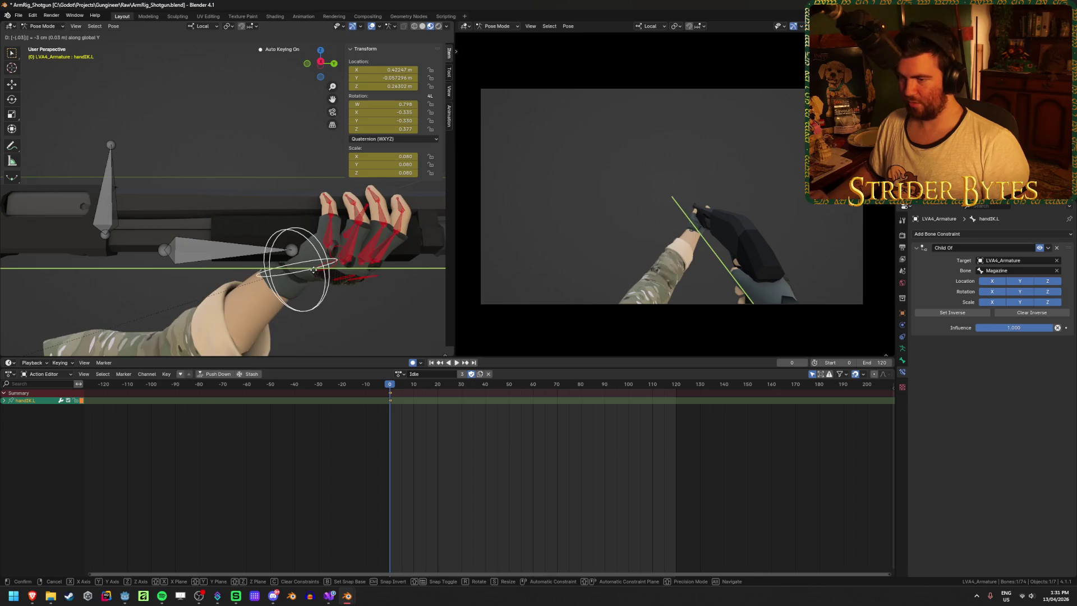
pyautogui.click(313, 269)
pyautogui.press('g')
pyautogui.press('z')
pyautogui.press('z')
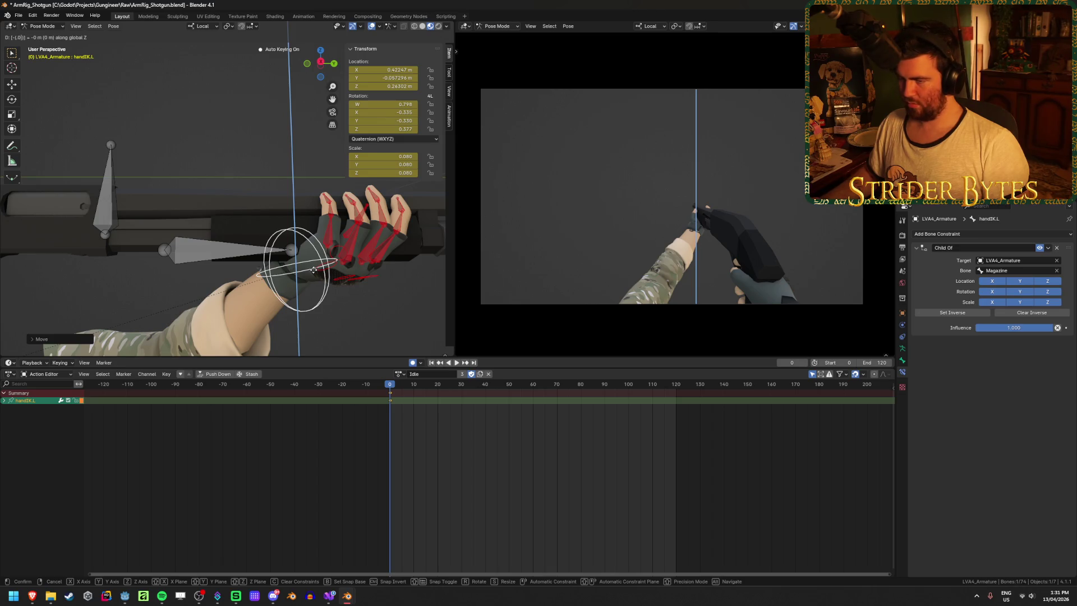
pyautogui.click(314, 274)
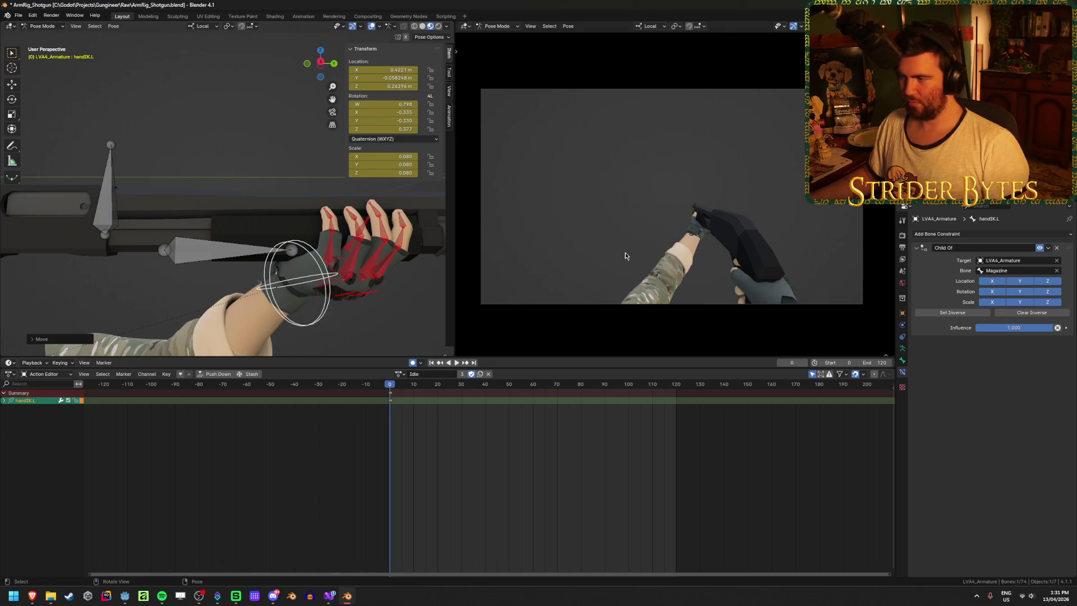
pyautogui.hotkey('ctrl', 's')
pyautogui.scroll(-3, 242, 259)
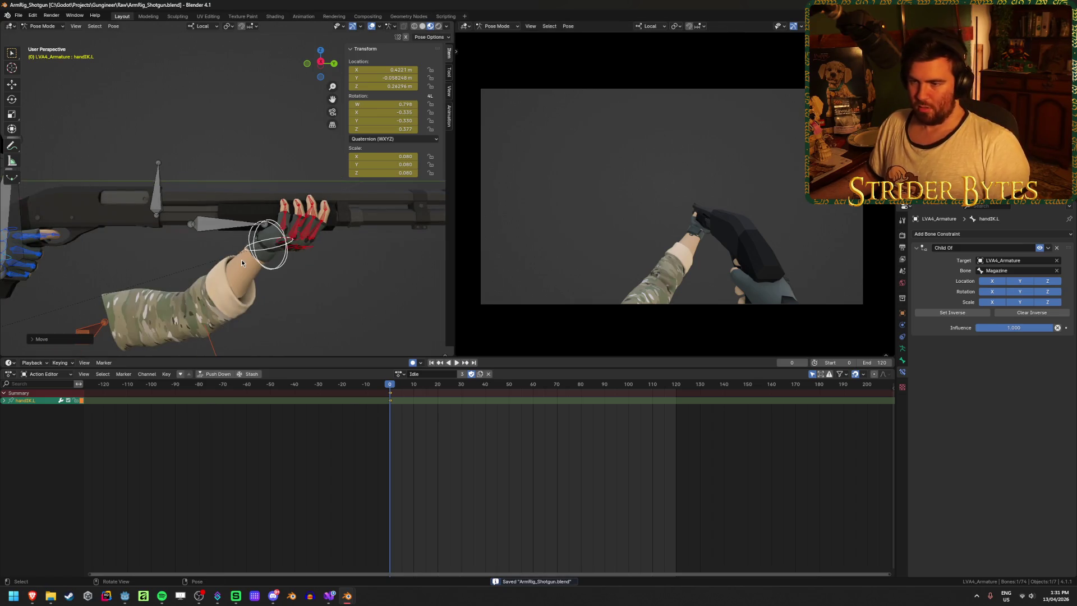
# Step: Switch the arm rig to the Pump_Fire action and paste the copied Magazine keyframes into it
pyautogui.keyDown('shift'); pyautogui.click(160, 203); pyautogui.keyUp('shift')
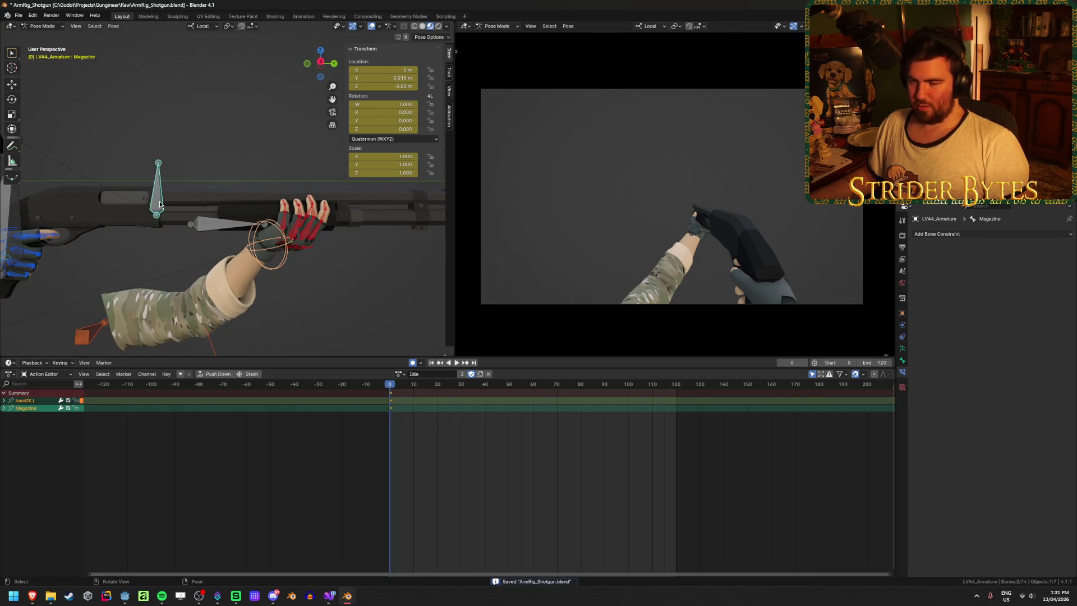
pyautogui.click(400, 375)
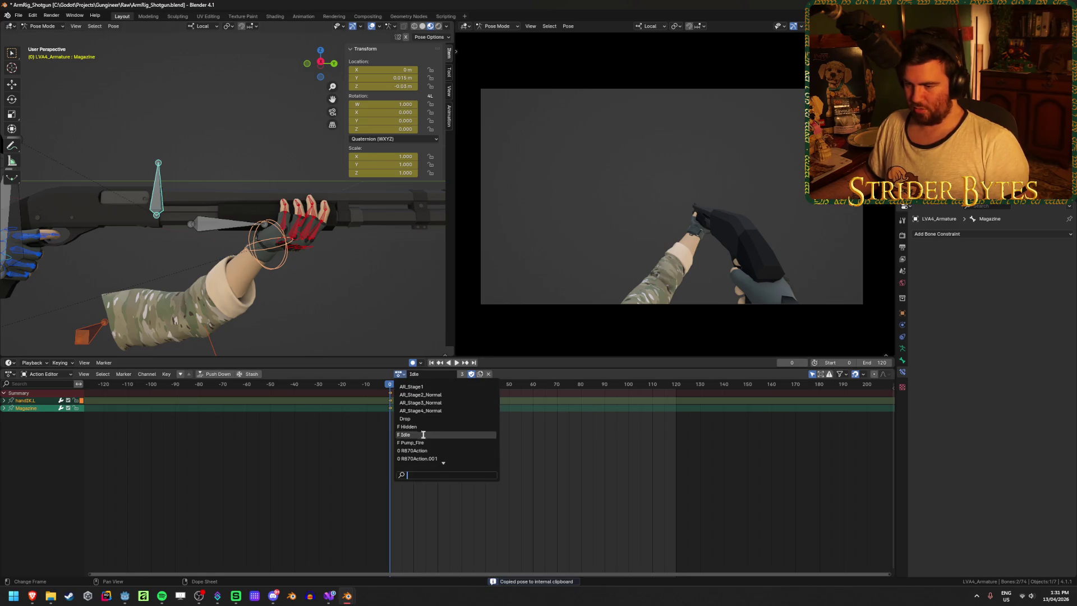
pyautogui.click(412, 443)
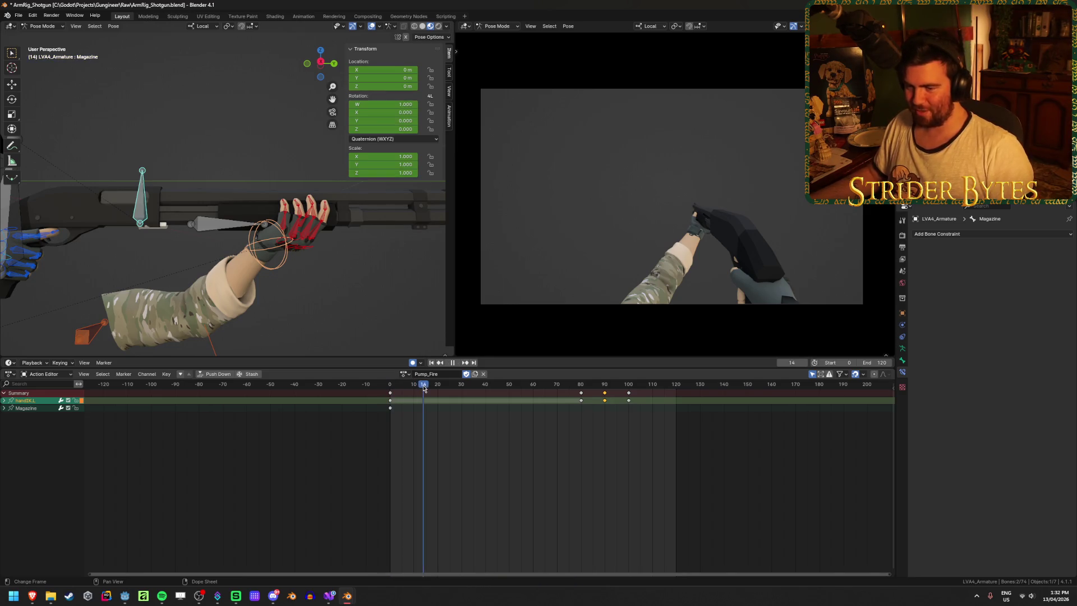
pyautogui.hotkey('ctrl', 'v')
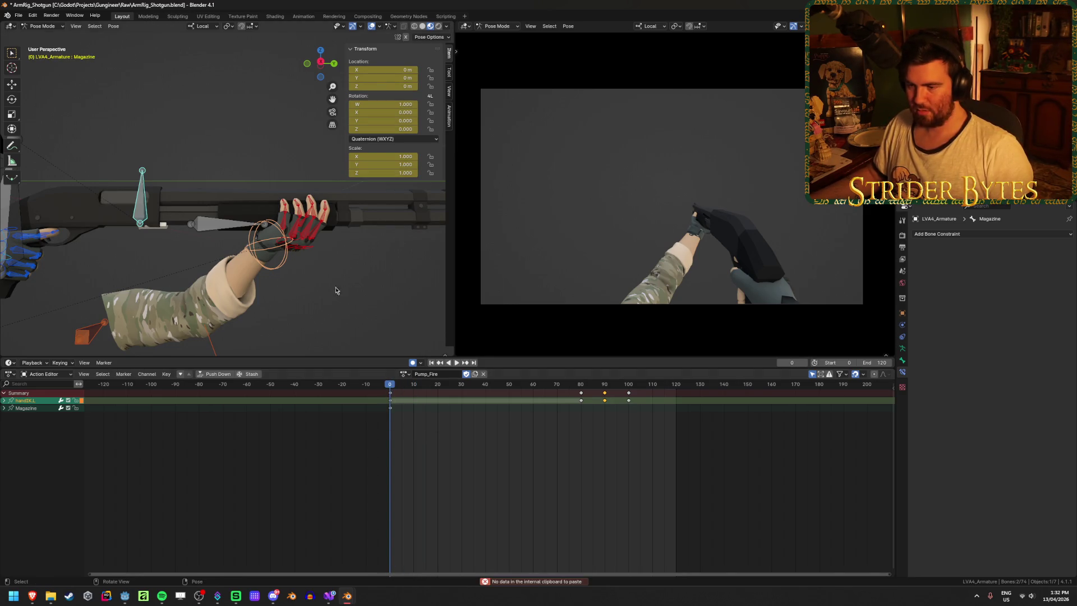
pyautogui.hotkey('ctrl', 'v')
# Step: Preview the Pump_Fire motion and select the left hand IK bone to list its keyframes
pyautogui.click(205, 285)
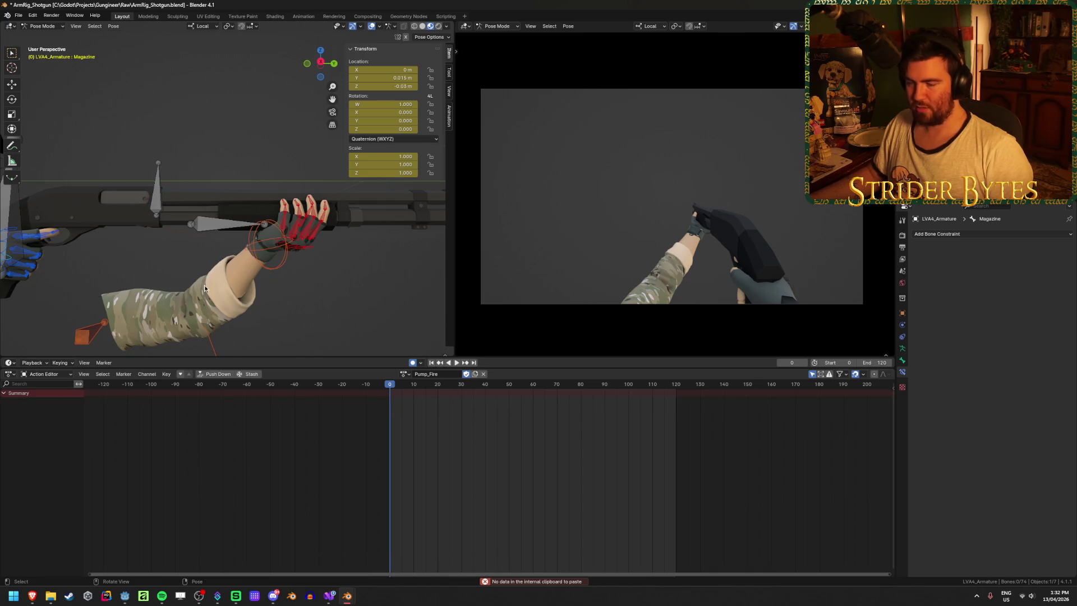
pyautogui.moveTo(120, 266); pyautogui.dragTo(235, 271, button='middle')
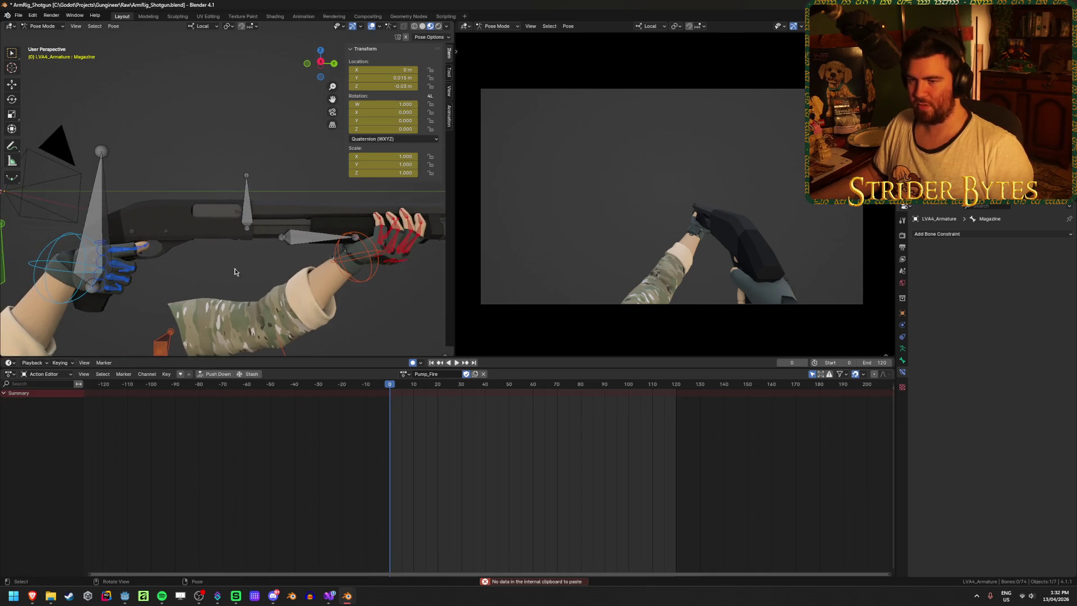
pyautogui.click(248, 226)
pyautogui.moveTo(401, 388)
pyautogui.mouseDown()
pyautogui.moveTo(402, 409)
pyautogui.moveTo(580, 389)
pyautogui.mouseUp()
pyautogui.click(361, 261)
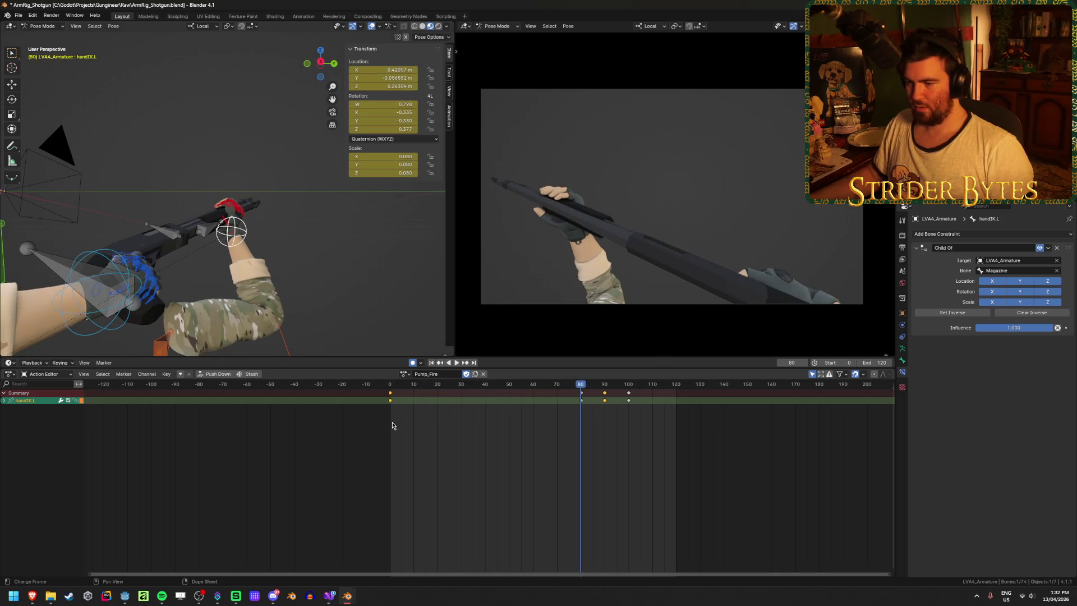
# Step: Duplicate handIK.L's frame-0 key to frame 80 and move to frame 90 of the pump
pyautogui.moveTo(388, 401); pyautogui.dragTo(570, 420)
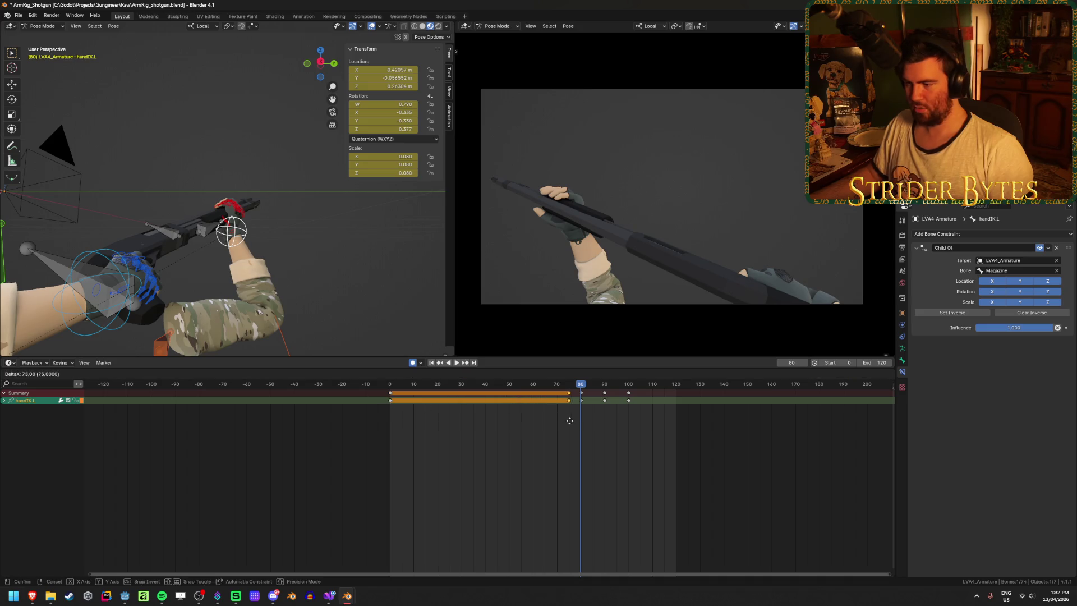
pyautogui.click(580, 421)
pyautogui.moveTo(112, 199); pyautogui.dragTo(218, 253, button='middle')
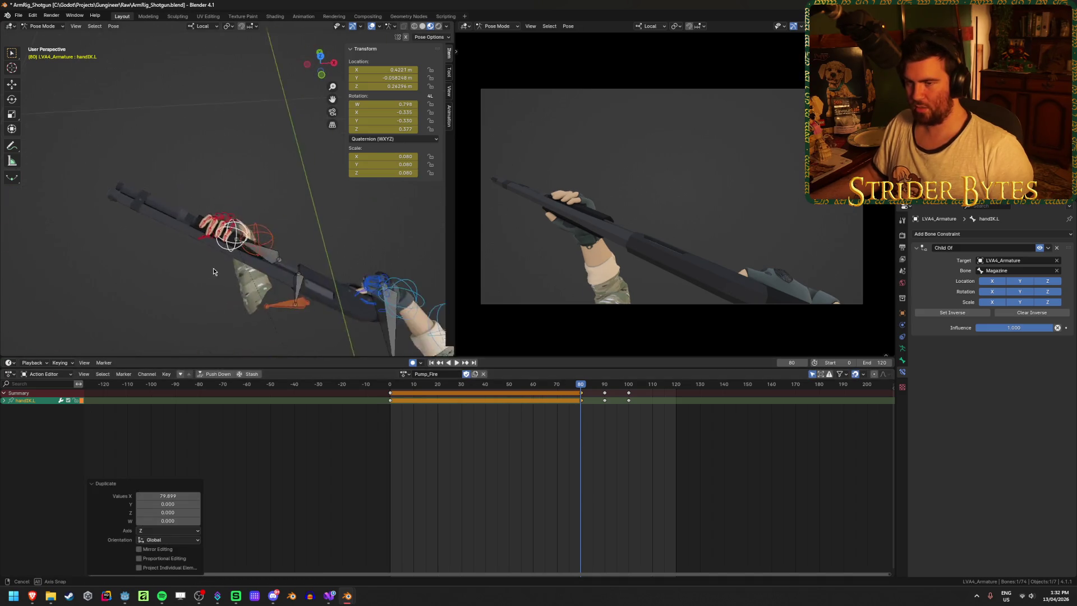
pyautogui.click(599, 388)
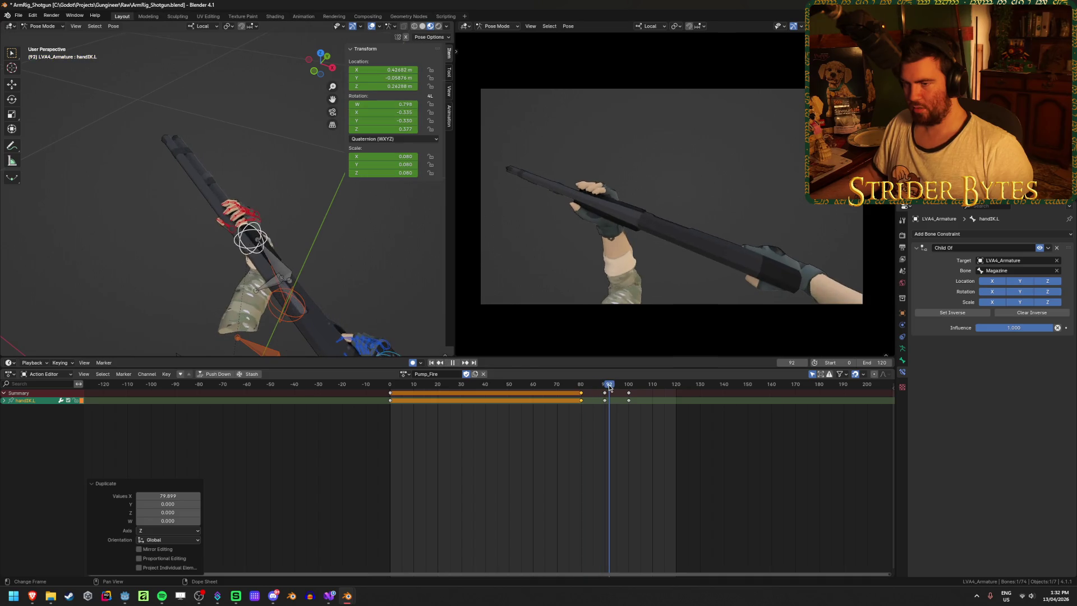
pyautogui.moveTo(600, 389); pyautogui.dragTo(605, 387)
pyautogui.moveTo(176, 354); pyautogui.dragTo(316, 240, button='middle')
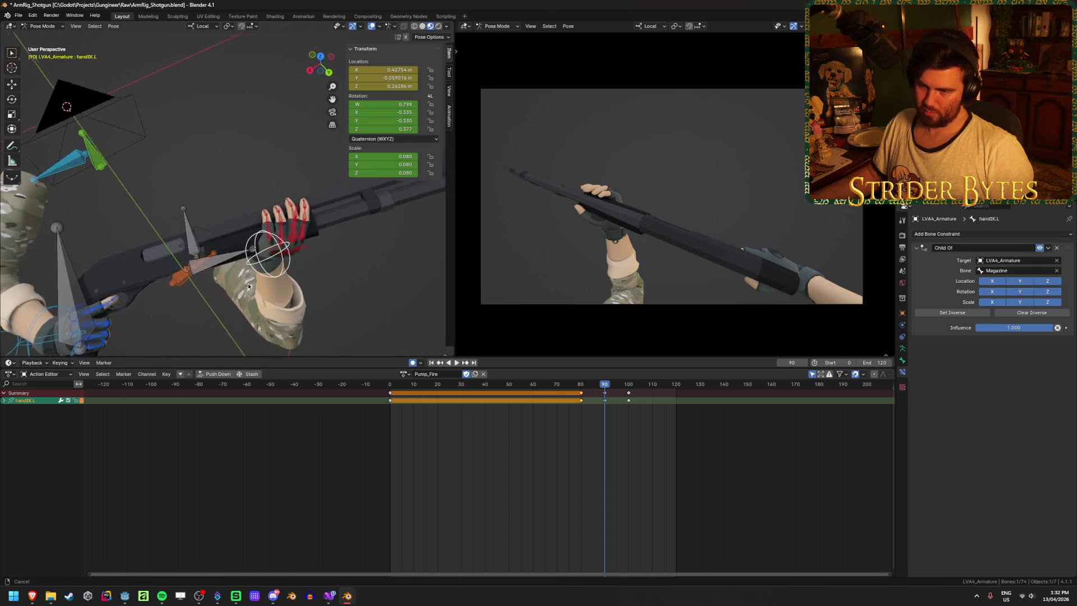
# Step: Adjust the hand position at frame 90 and duplicate its keys toward frame 100
pyautogui.press('g')
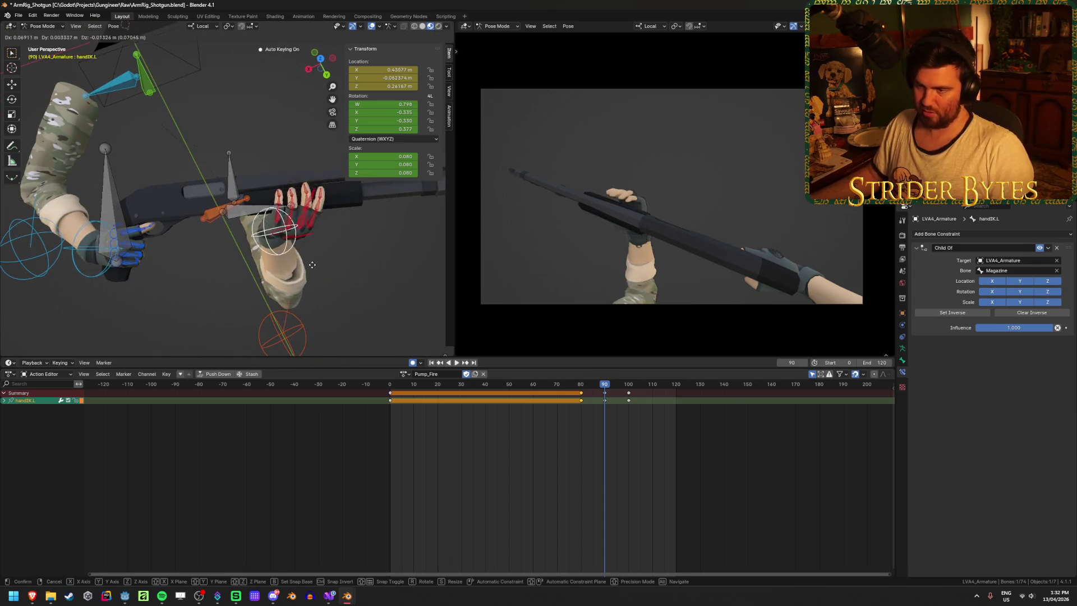
pyautogui.click(324, 240)
pyautogui.moveTo(324, 239)
pyautogui.mouseDown(button='middle')
pyautogui.moveTo(250, 192)
pyautogui.moveTo(298, 232)
pyautogui.mouseUp(button='middle')
pyautogui.press('Left')
pyautogui.press('Left')
pyautogui.press('Left')
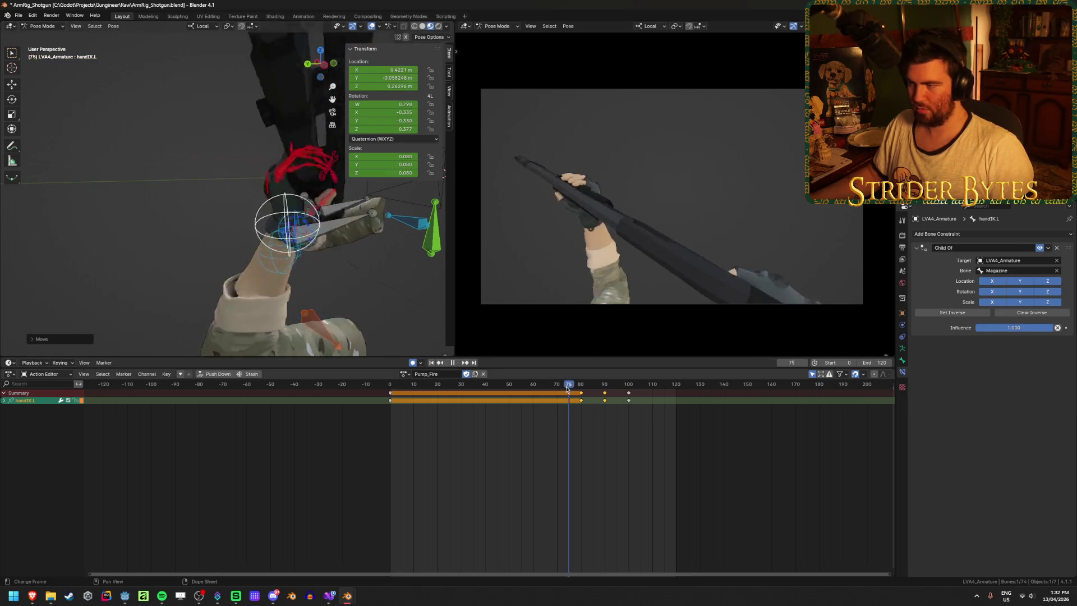
pyautogui.press('Left')
pyautogui.press('Left')
pyautogui.press('Left')
pyautogui.moveTo(582, 402); pyautogui.dragTo(581, 398)
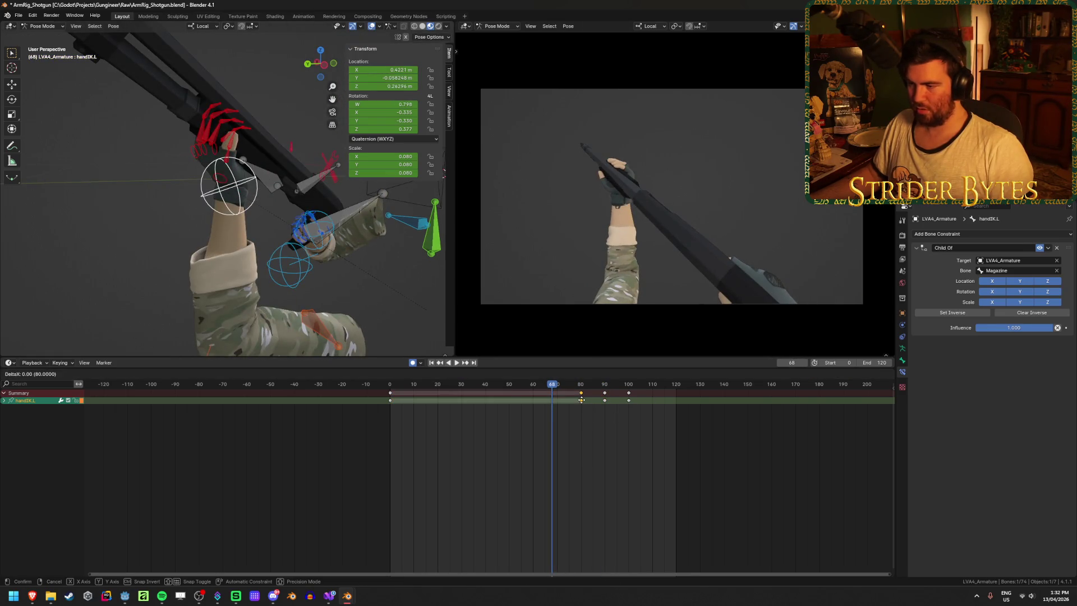
pyautogui.click(629, 414)
# Step: Play back the Pump_Fire action, then select the GunBase bone
pyautogui.press('space')
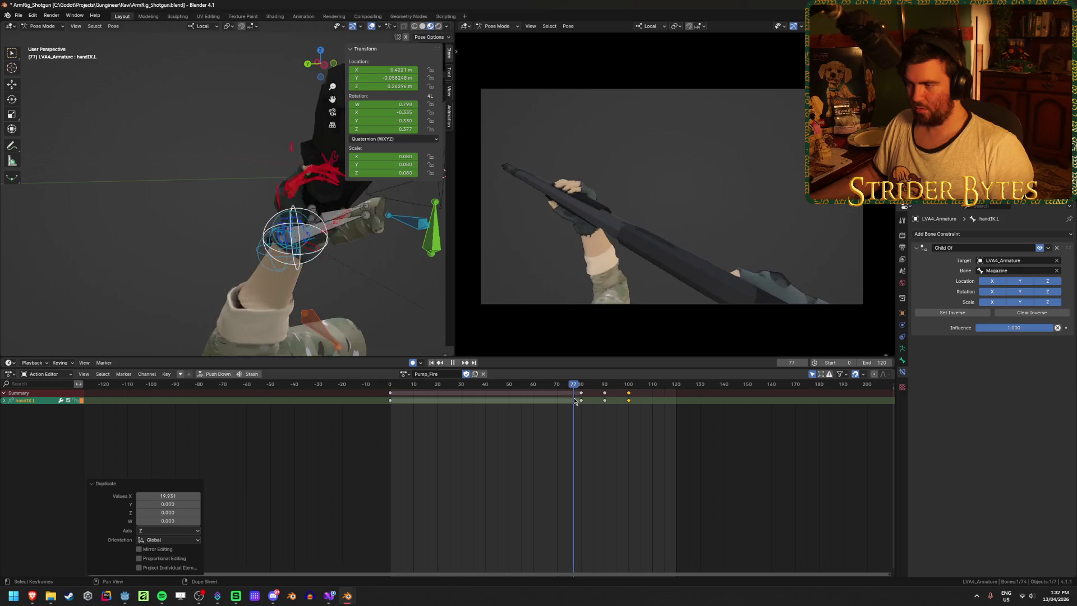
pyautogui.press('space')
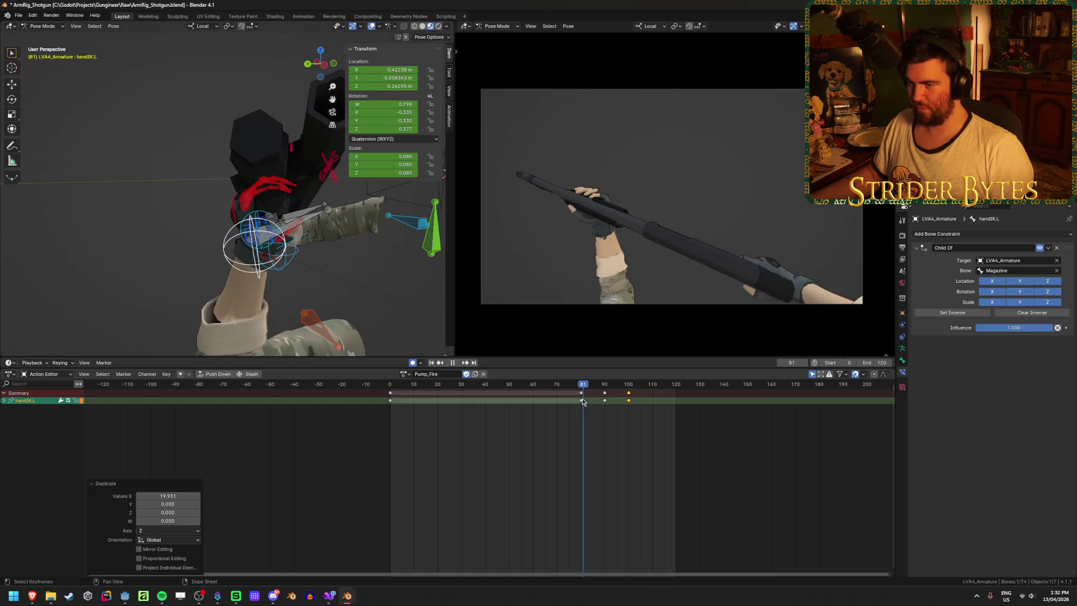
pyautogui.moveTo(372, 276); pyautogui.dragTo(295, 276, button='middle')
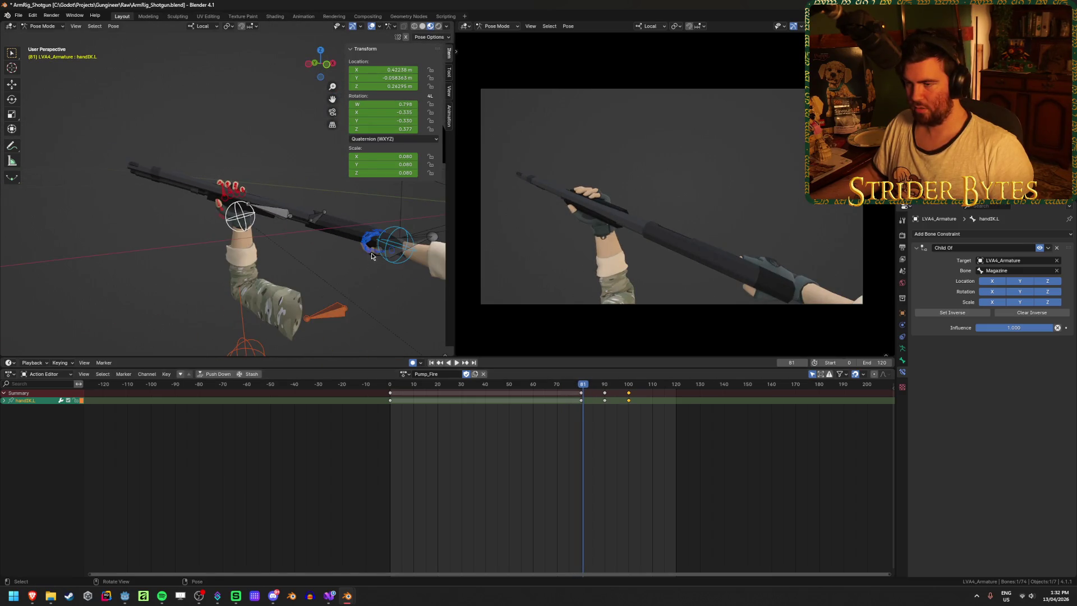
pyautogui.moveTo(363, 272); pyautogui.dragTo(404, 244, button='middle')
pyautogui.click(426, 214)
pyautogui.scroll(3, 632, 404)
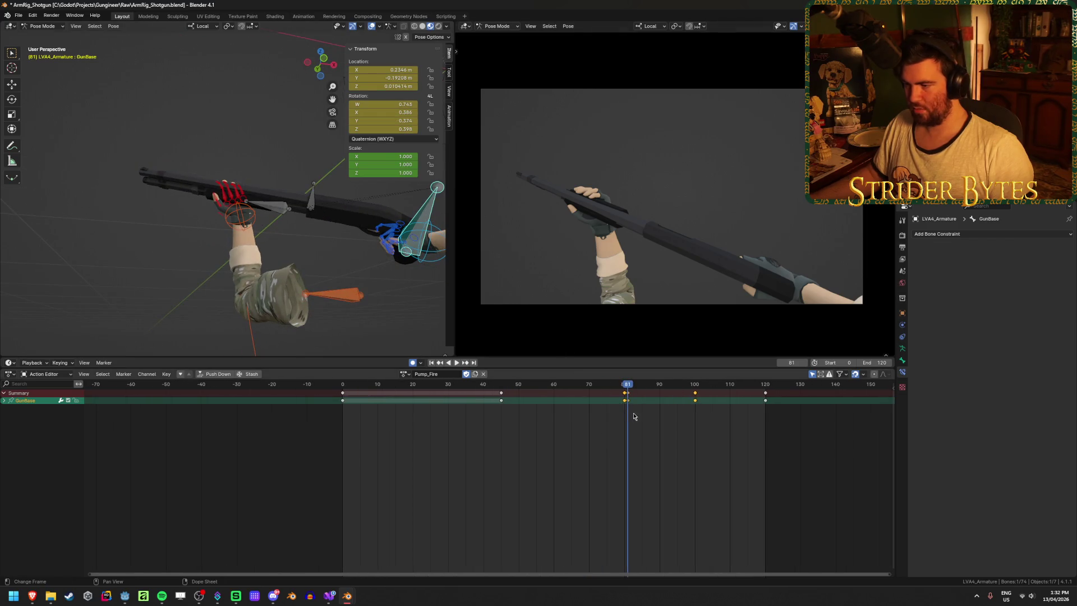
# Step: Duplicate GunBase's frame-80 keyframe to frame 100 so the pose holds
pyautogui.moveTo(649, 389)
pyautogui.mouseDown()
pyautogui.moveTo(621, 392)
pyautogui.moveTo(728, 409)
pyautogui.mouseUp()
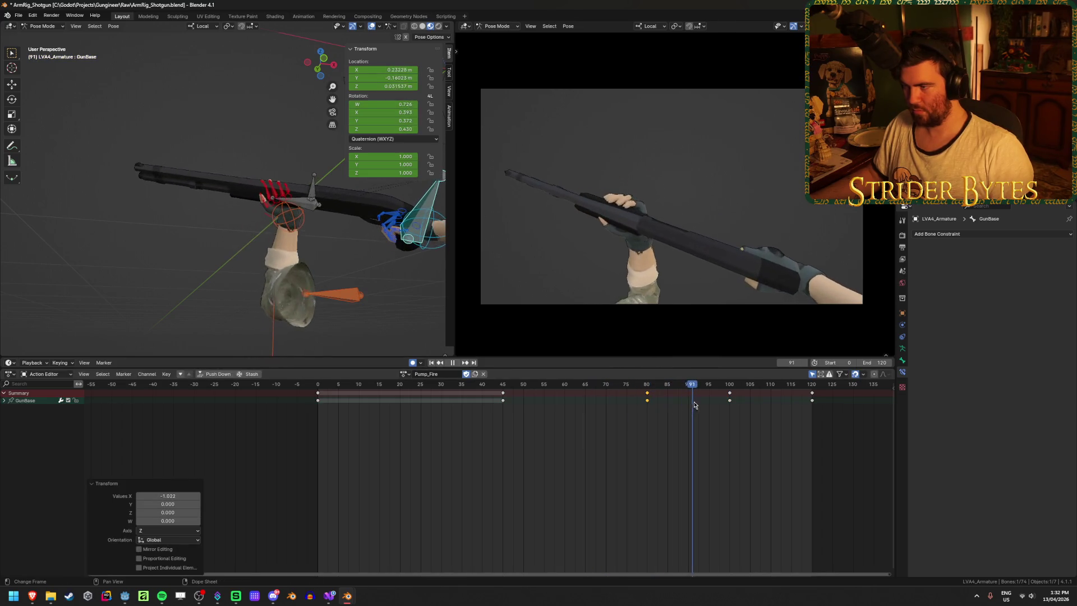
pyautogui.click(647, 393)
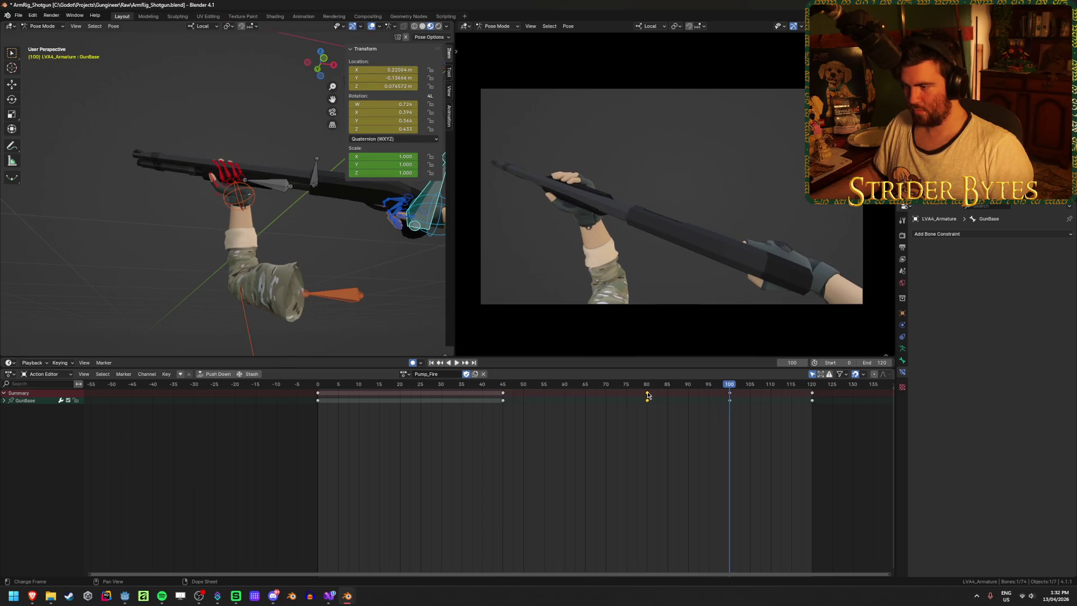
pyautogui.hotkey('shift', 'd')
pyautogui.click(729, 386)
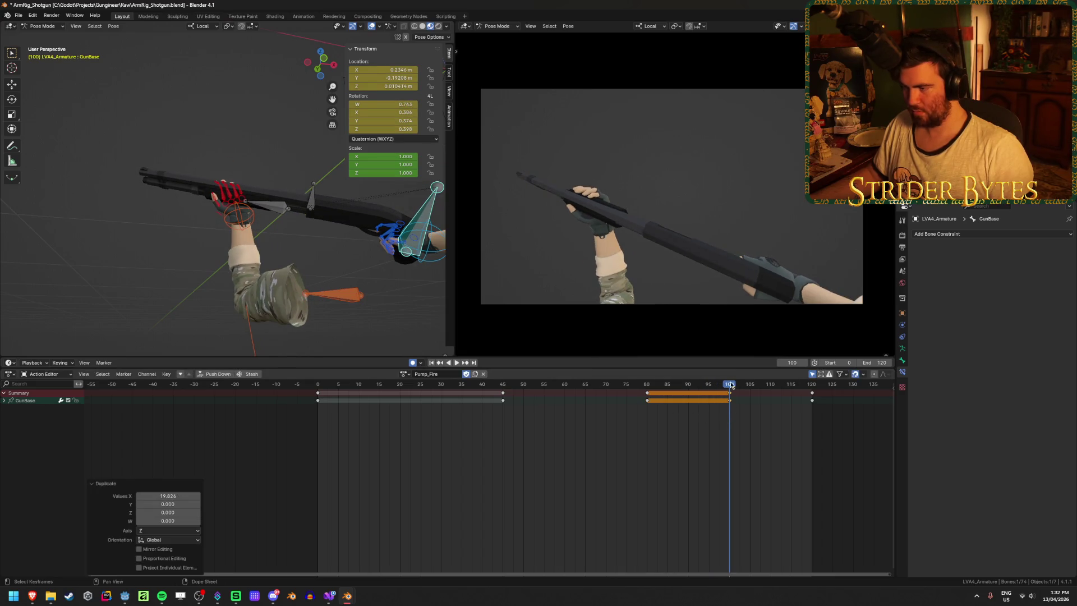
# Step: Play and scrub the Pump_Fire timeline to check the held GunBase pose
pyautogui.moveTo(730, 385); pyautogui.dragTo(438, 385)
pyautogui.press('space')
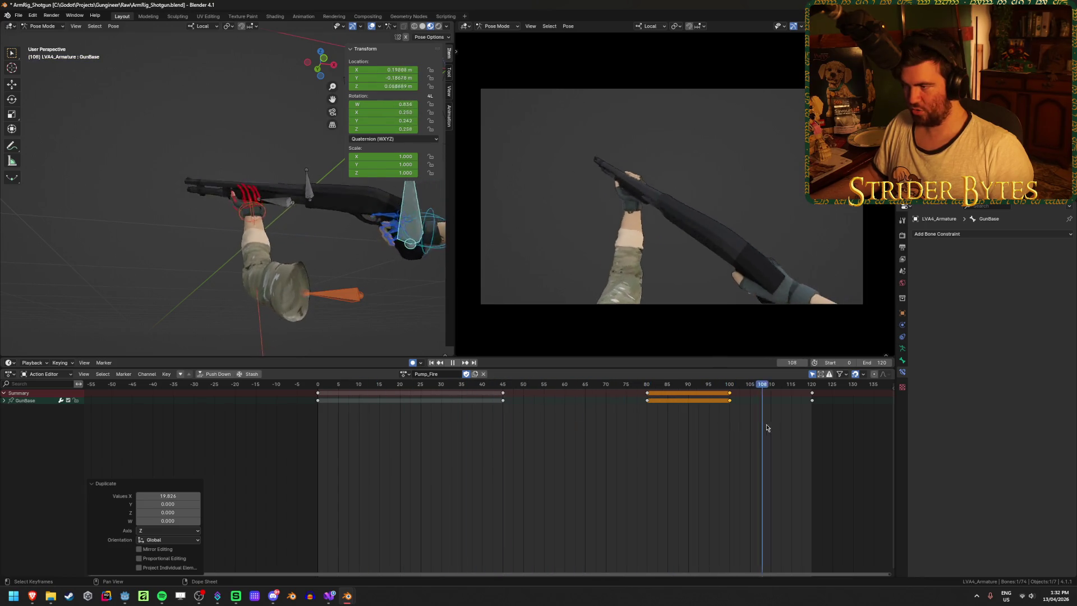
pyautogui.press('space')
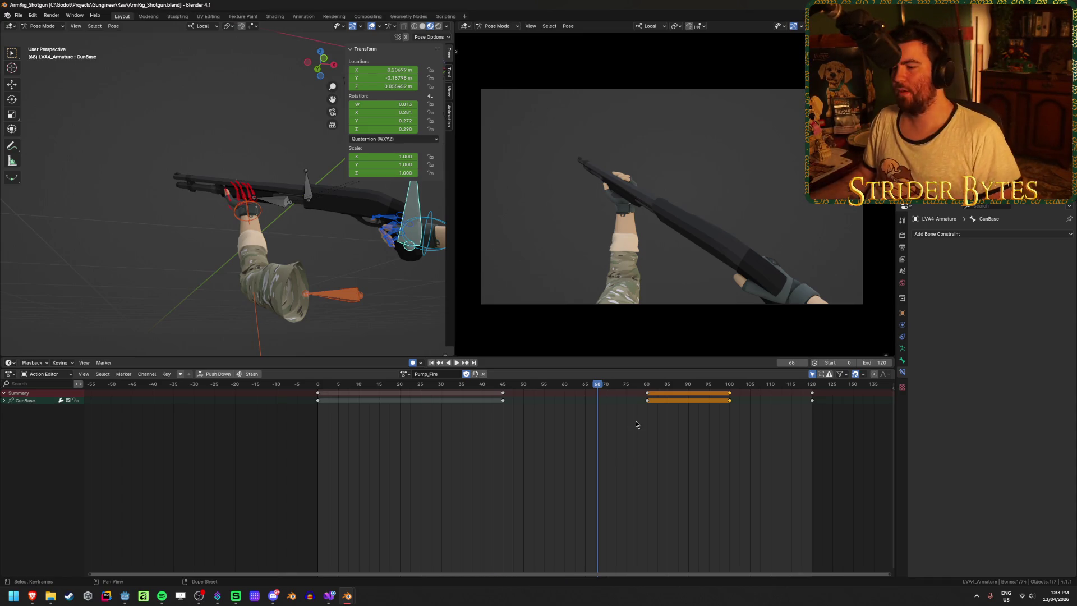
pyautogui.hotkey('shift', 'ctrl', 'space')
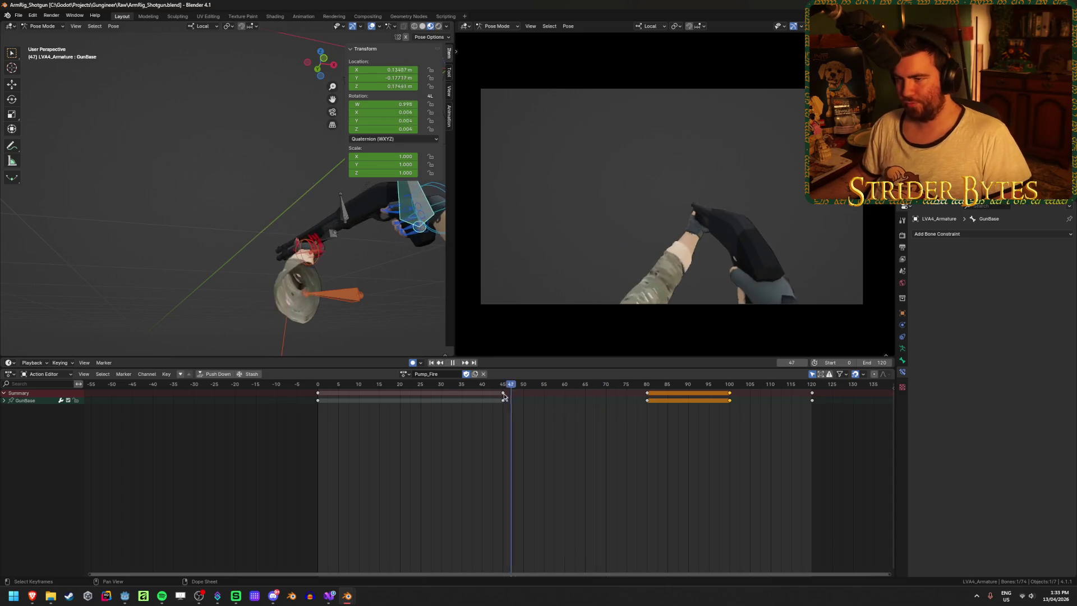
pyautogui.moveTo(458, 396)
pyautogui.mouseDown()
pyautogui.moveTo(706, 405)
pyautogui.moveTo(645, 421)
pyautogui.moveTo(722, 424)
pyautogui.mouseUp()
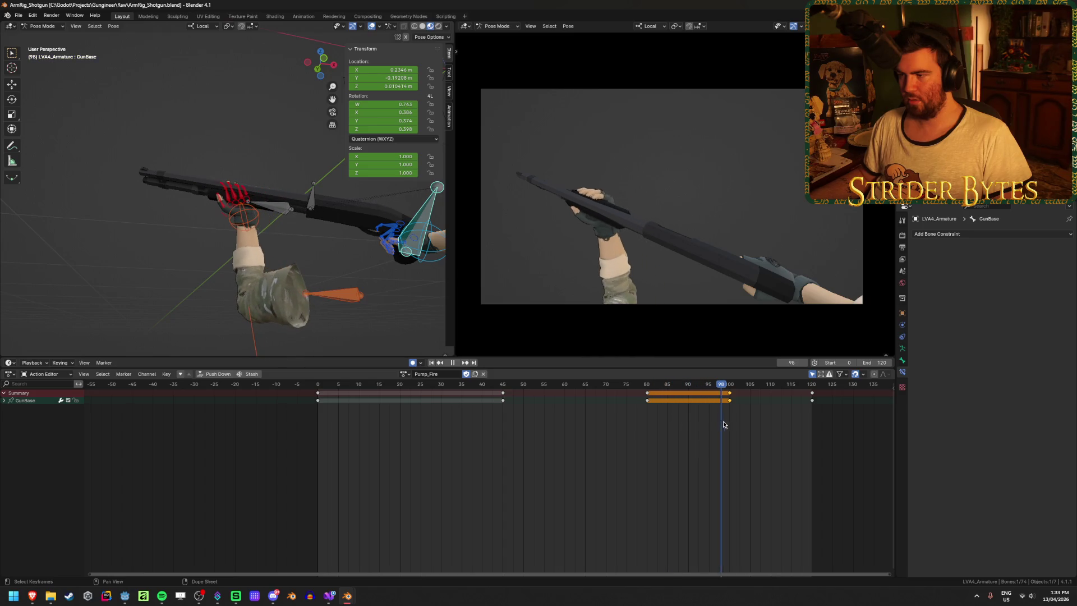
# Step: Reposition handIK.L at frame 90 with auto-keying, framing the view on the hand
pyautogui.click(236, 226)
pyautogui.click(685, 386)
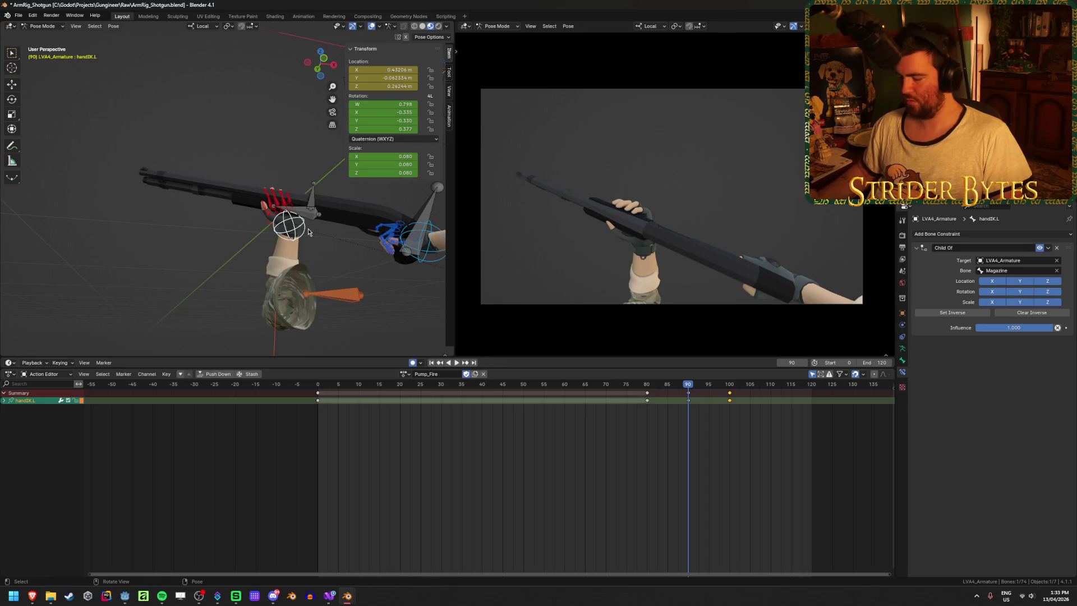
pyautogui.press('KP_Decimal')
pyautogui.moveTo(286, 210)
pyautogui.mouseDown(button='middle')
pyautogui.moveTo(241, 169)
pyautogui.moveTo(227, 228)
pyautogui.moveTo(293, 210)
pyautogui.moveTo(287, 202)
pyautogui.mouseUp(button='middle')
pyautogui.press('g')
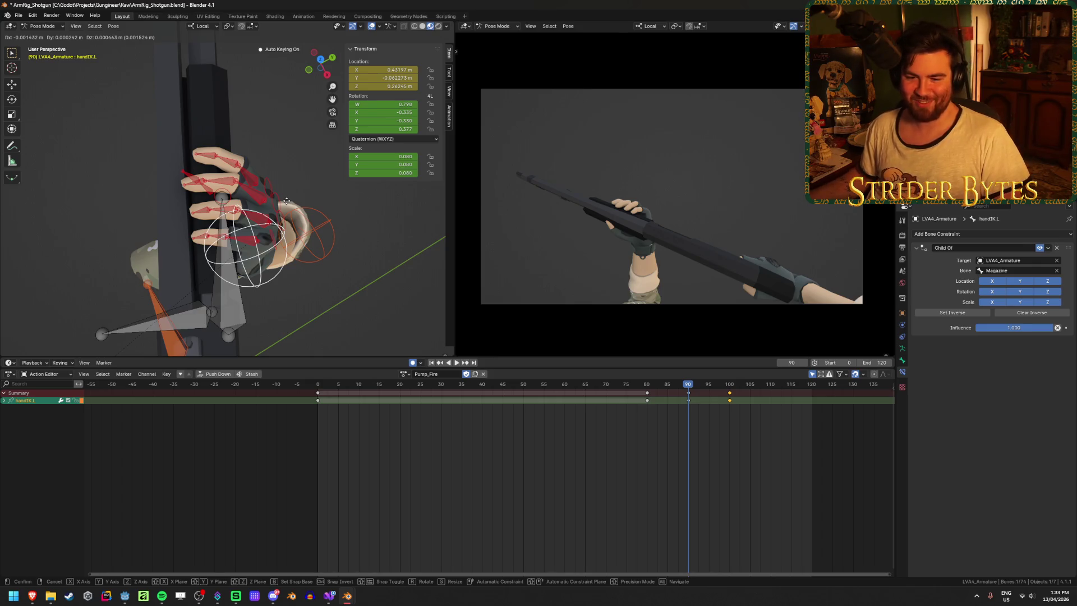
pyautogui.click(279, 174)
pyautogui.moveTo(325, 221); pyautogui.dragTo(558, 338, button='middle')
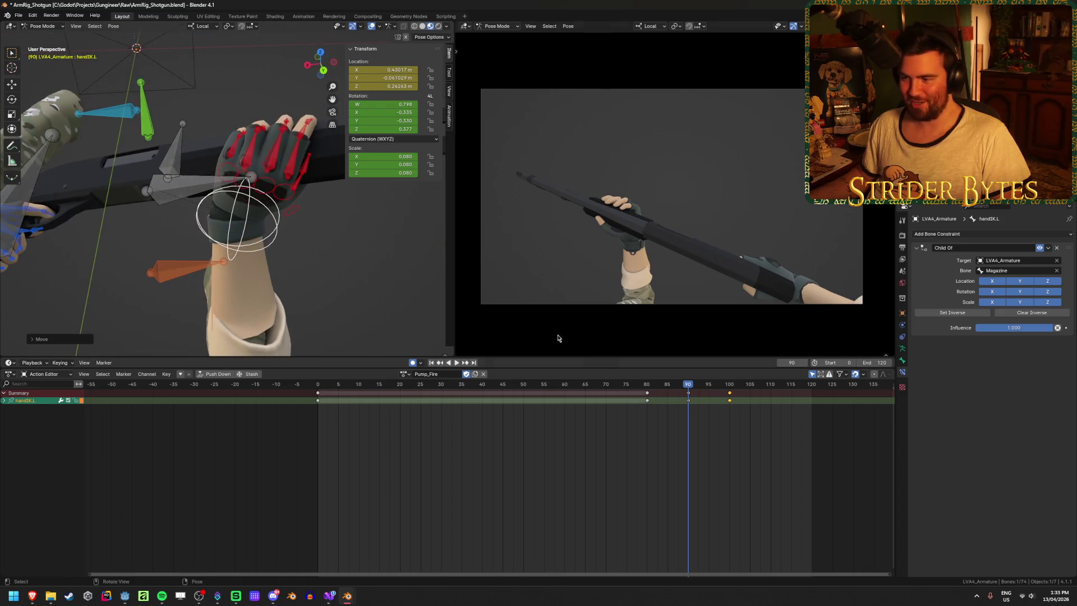
# Step: Refine the hand move, review the playback to frame 112, save and bring up Godot
pyautogui.press('space')
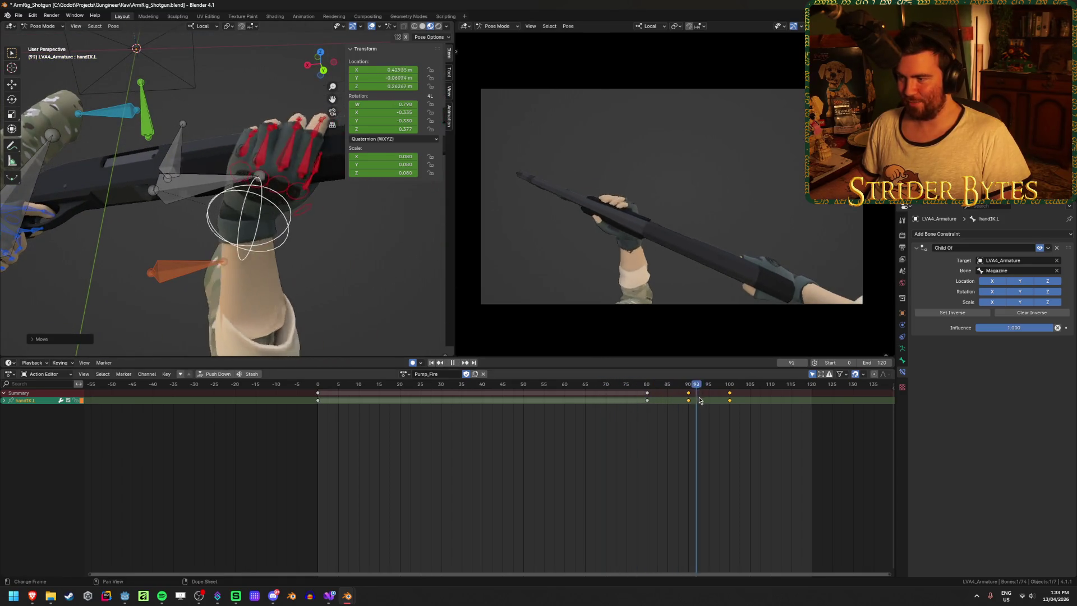
pyautogui.moveTo(735, 405); pyautogui.dragTo(689, 414)
pyautogui.moveTo(354, 252); pyautogui.dragTo(375, 256, button='middle')
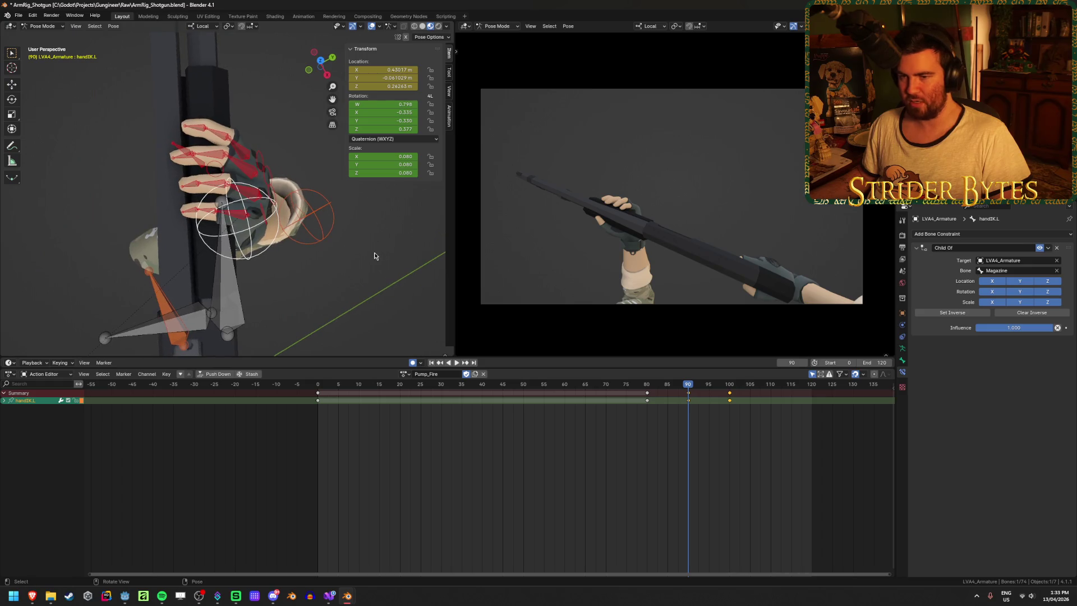
pyautogui.click(308, 222)
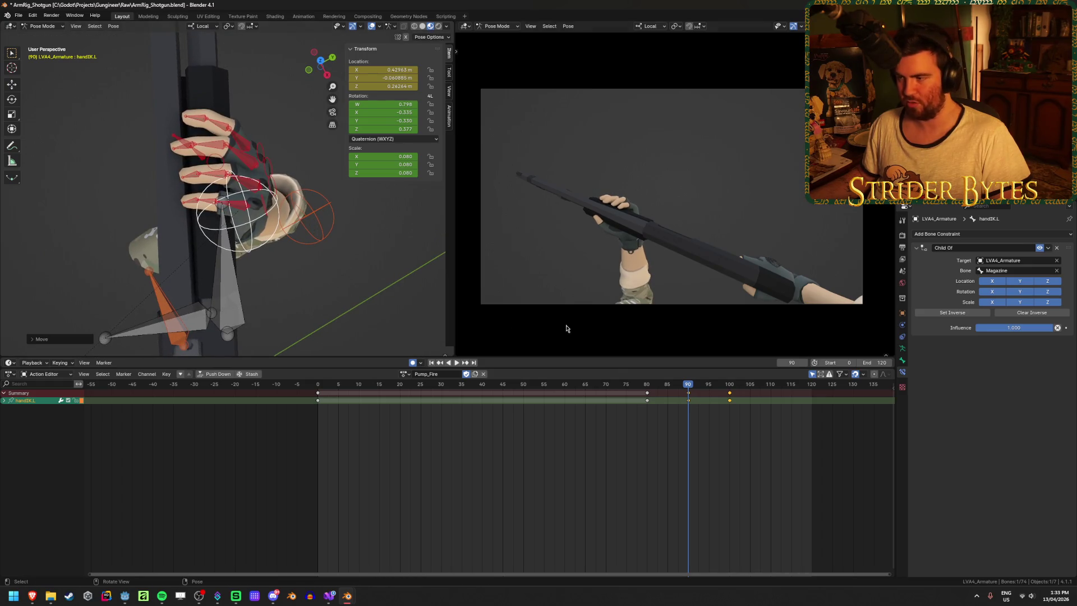
pyautogui.press('space')
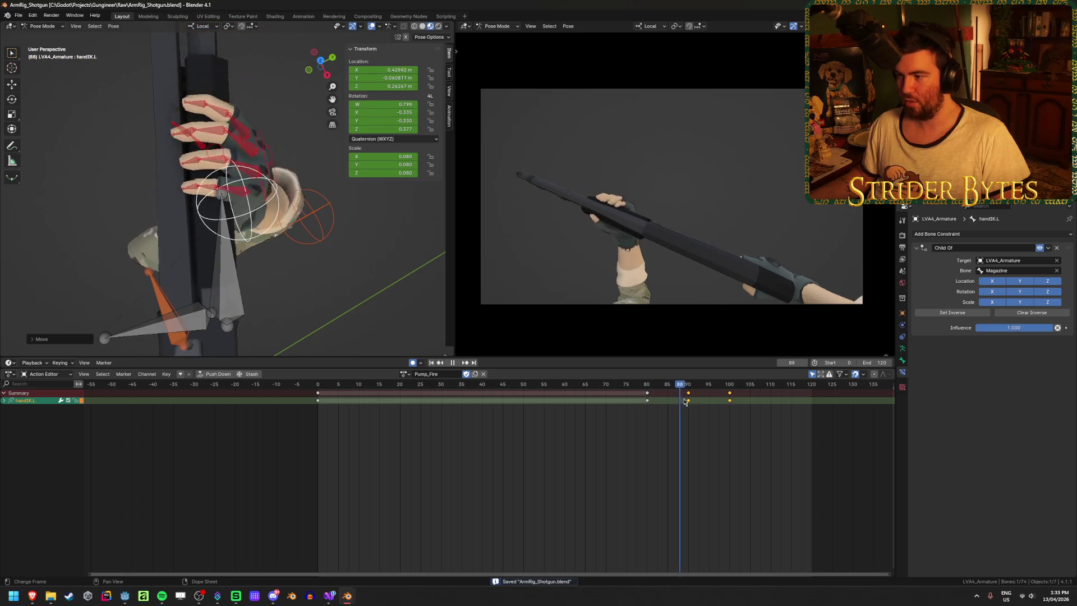
pyautogui.moveTo(688, 404); pyautogui.dragTo(780, 411)
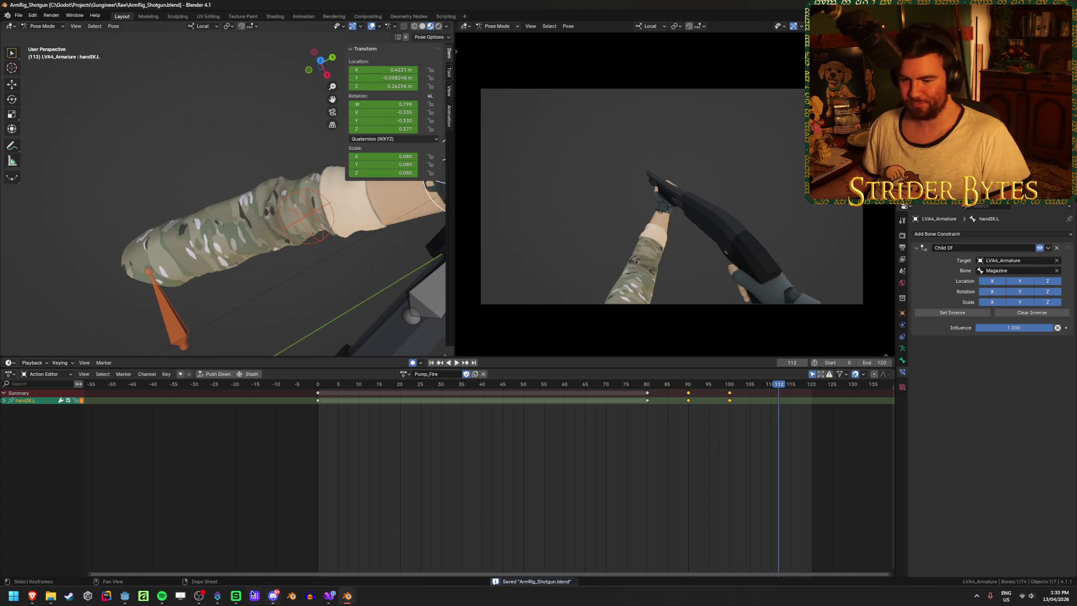
pyautogui.click(126, 596)
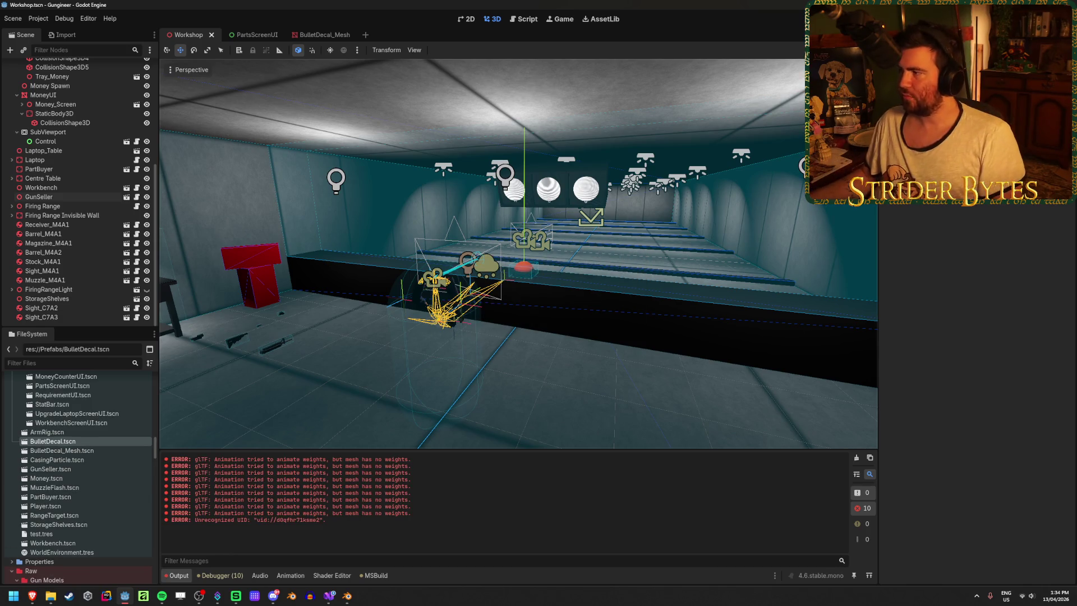
# Step: Run the project with F5, walk to the cost panel and pick up the hammer from the table
pyautogui.press('F5')
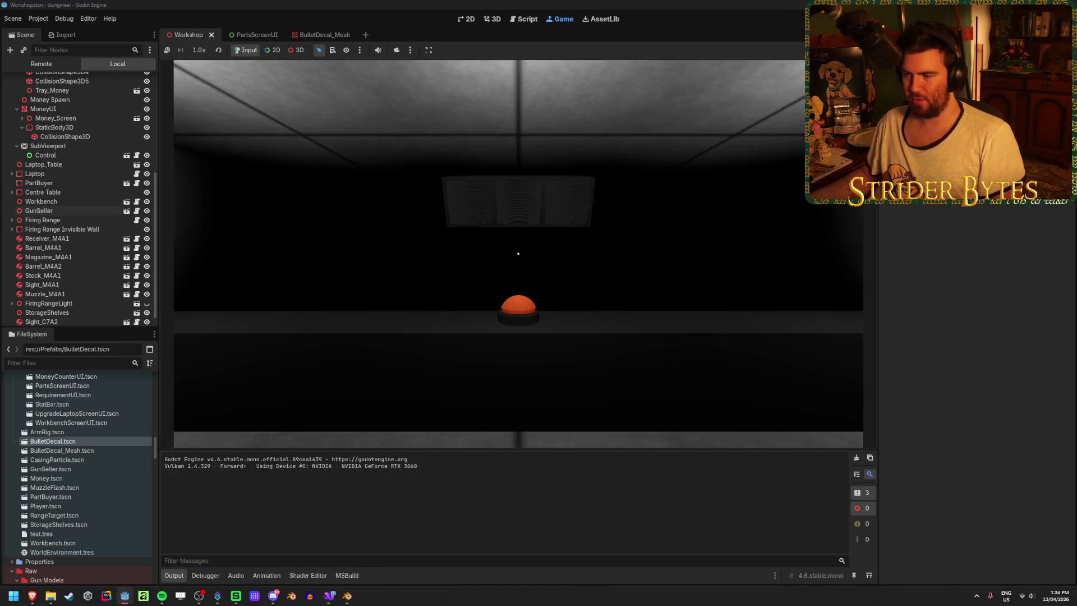
pyautogui.press('w')
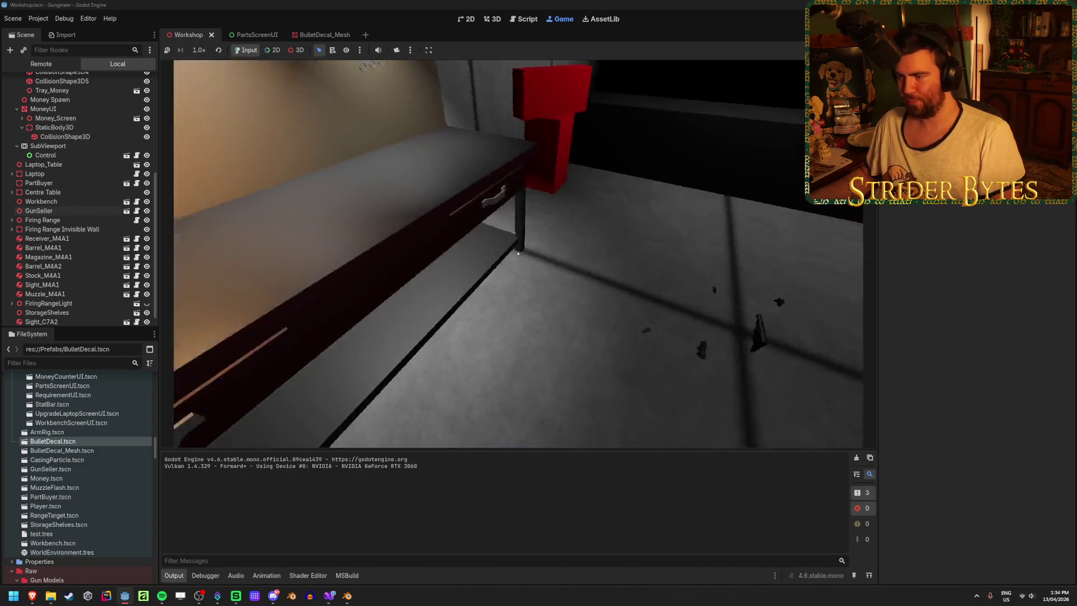
pyautogui.press('w')
pyautogui.press('w')
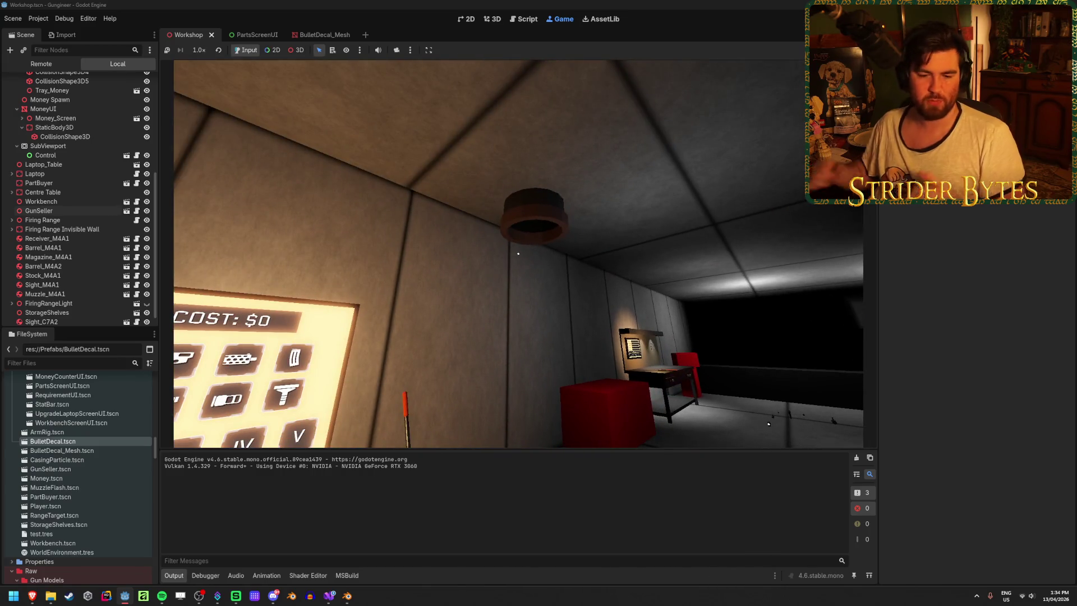
pyautogui.press('w')
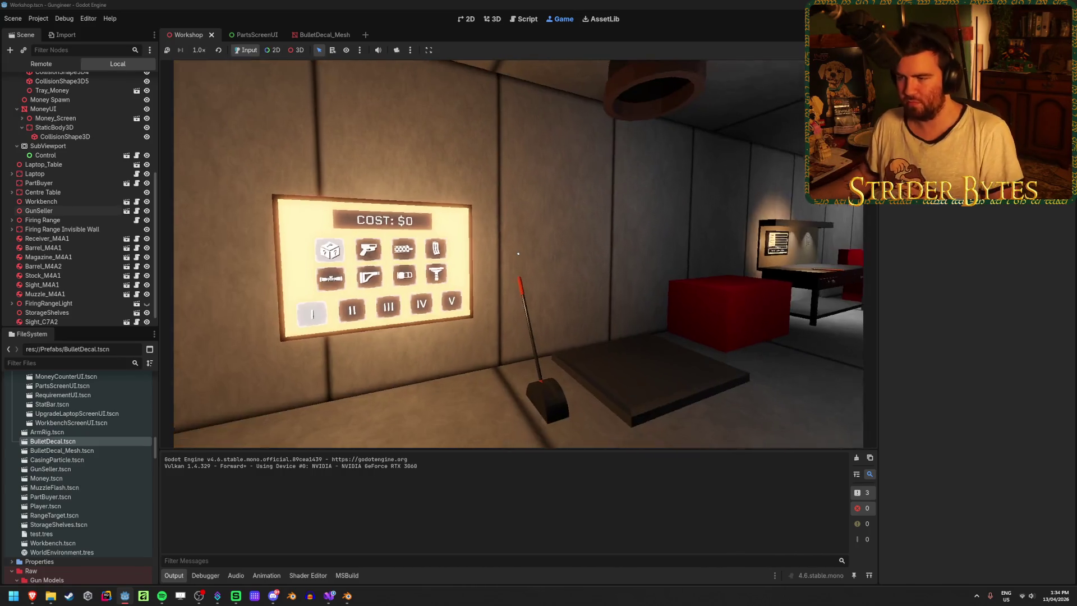
pyautogui.press('e')
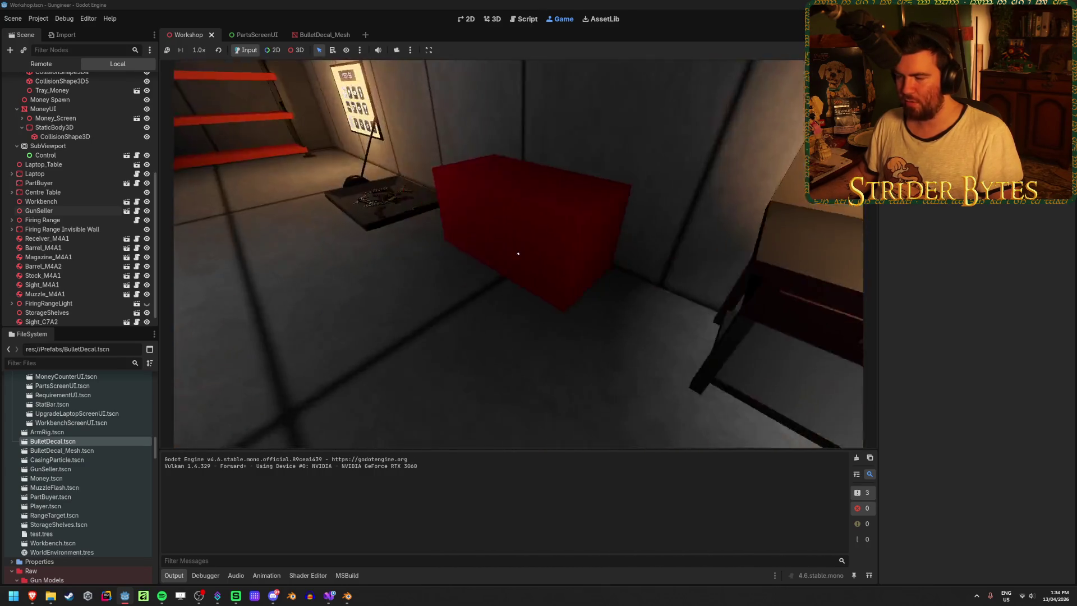
# Step: Drop the held part into the tray, walk to the workbench and place the gun among the parts
pyautogui.click(518, 252)
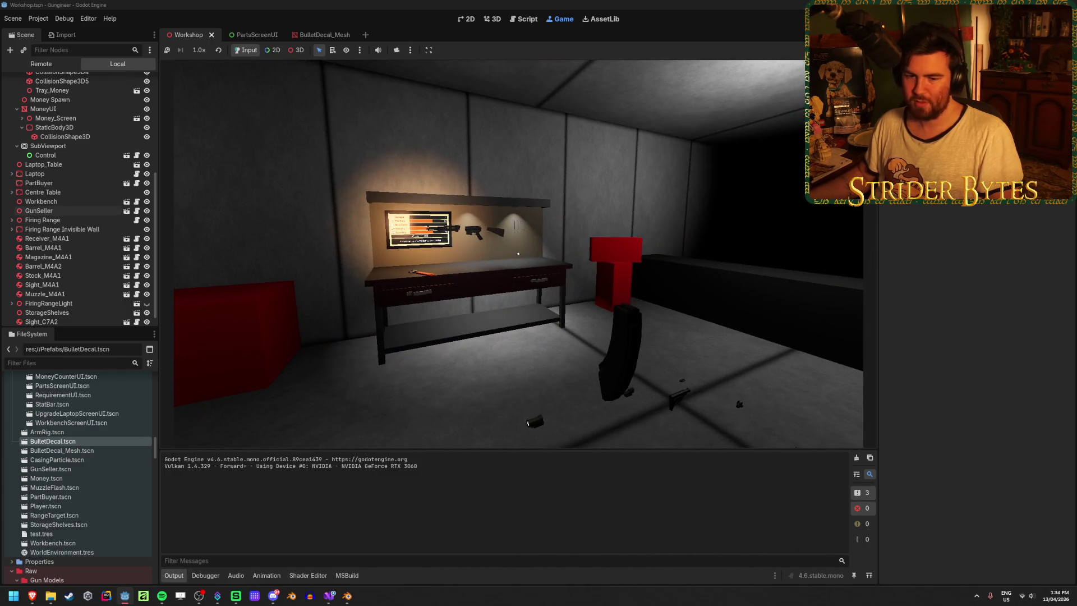
pyautogui.press('w')
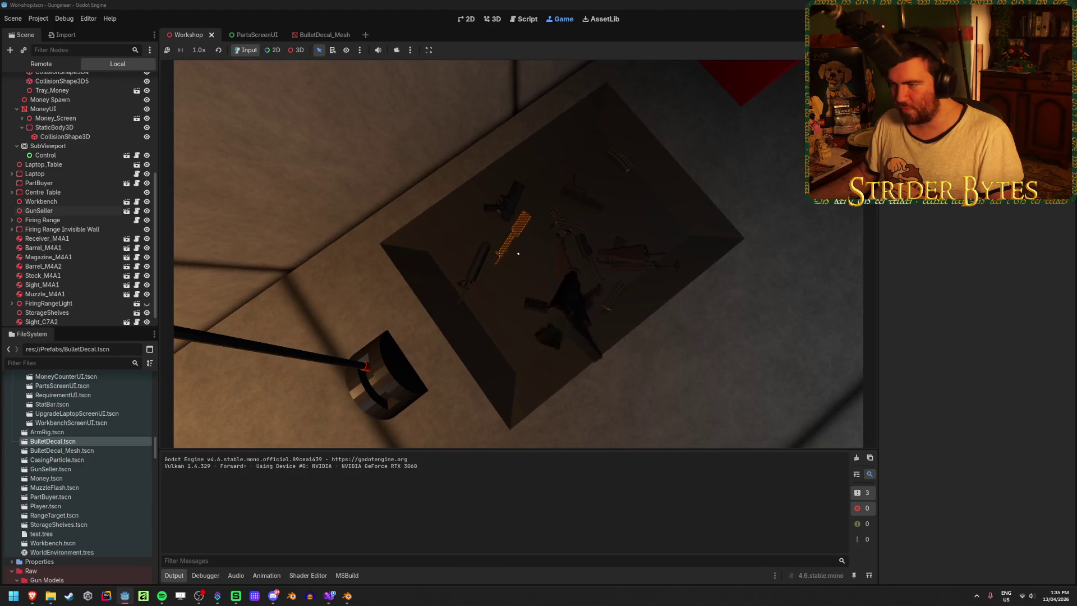
pyautogui.press('e')
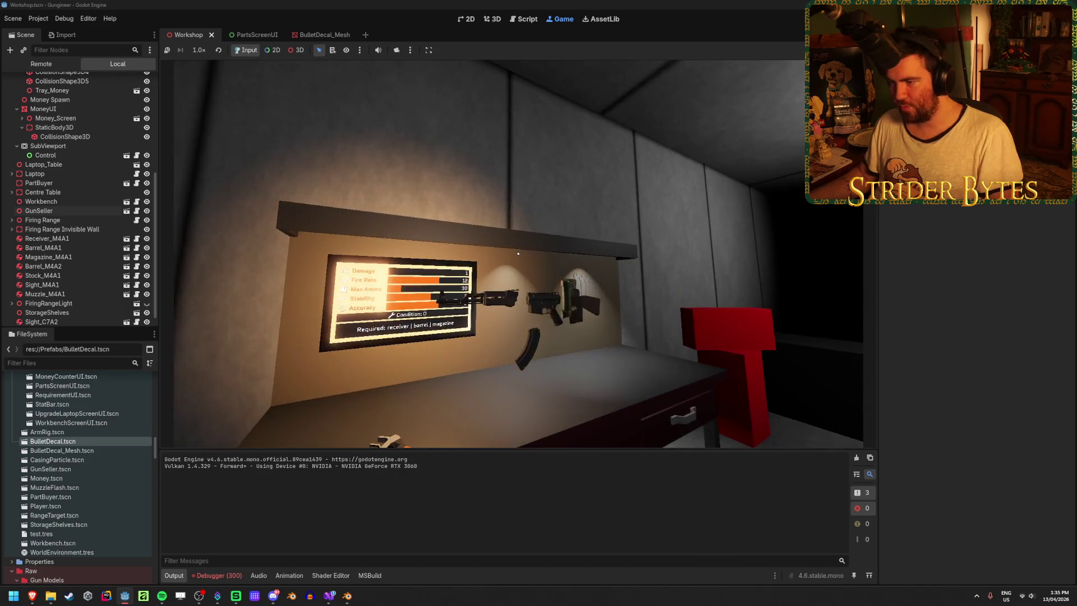
# Step: Pick up the assembled rifle, face the firing range and aim down its scope
pyautogui.press('w')
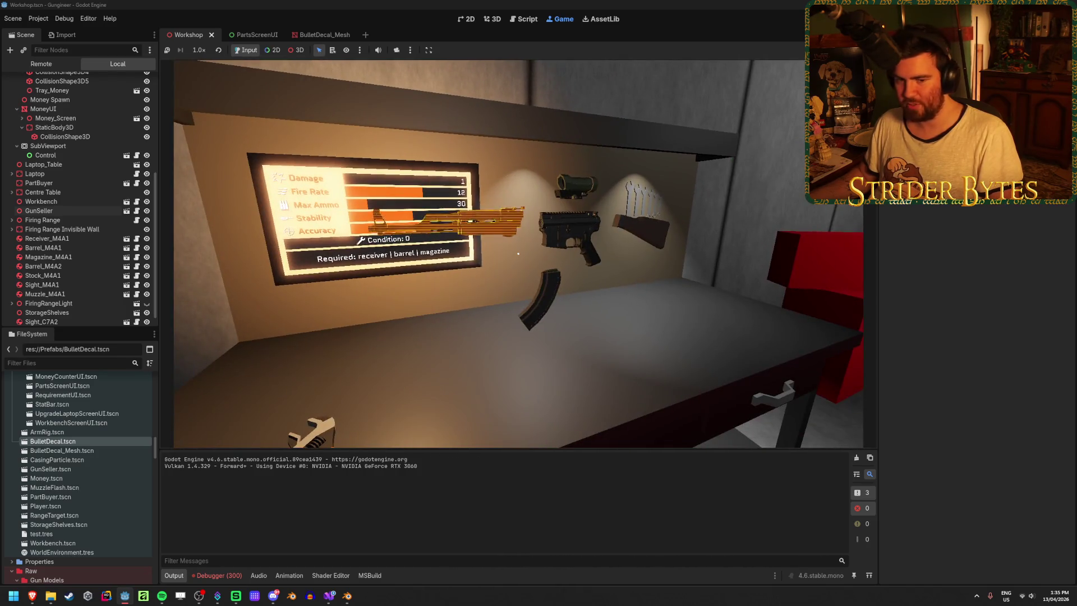
pyautogui.press('e')
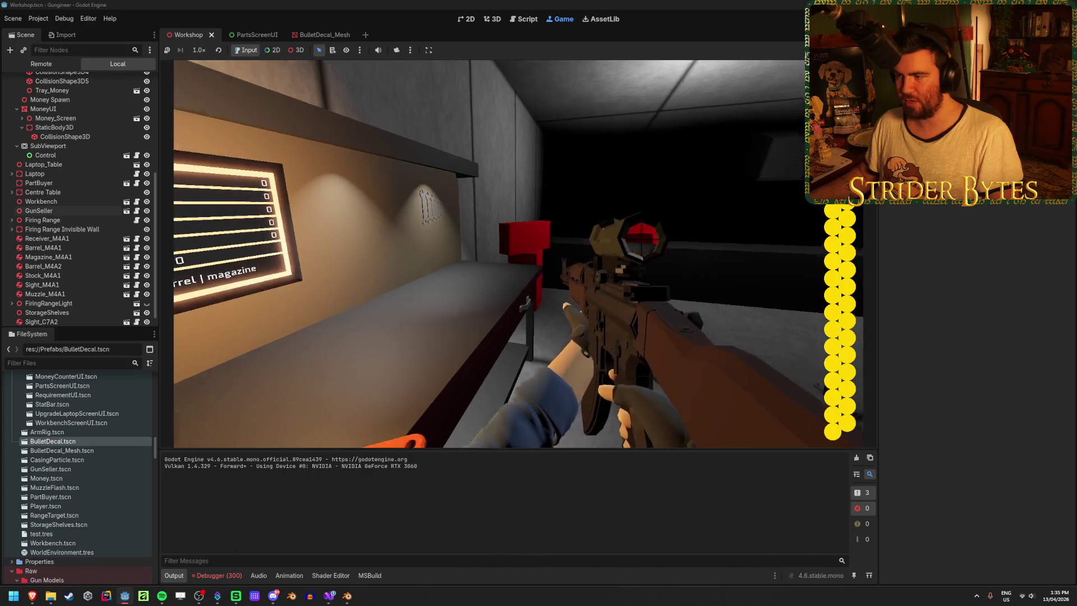
pyautogui.press('w')
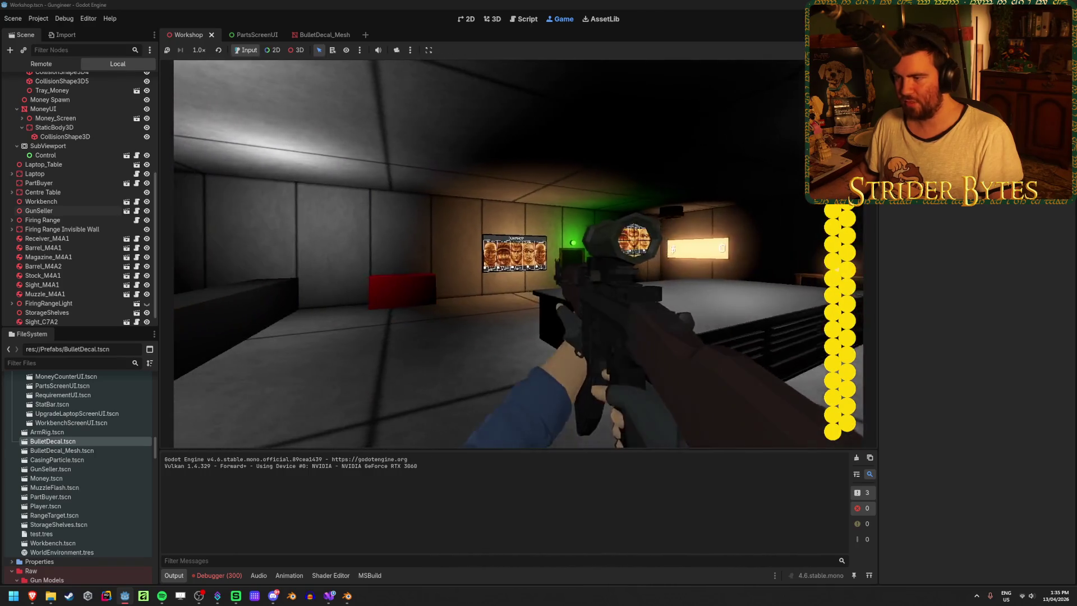
pyautogui.rightClick(518, 253)
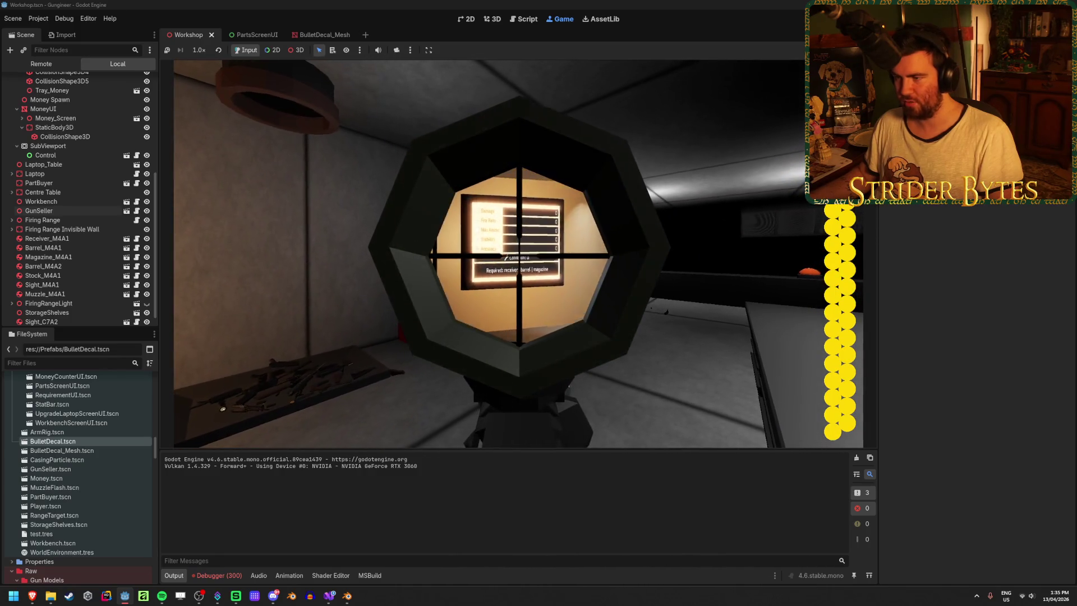
pyautogui.rightClick(518, 253)
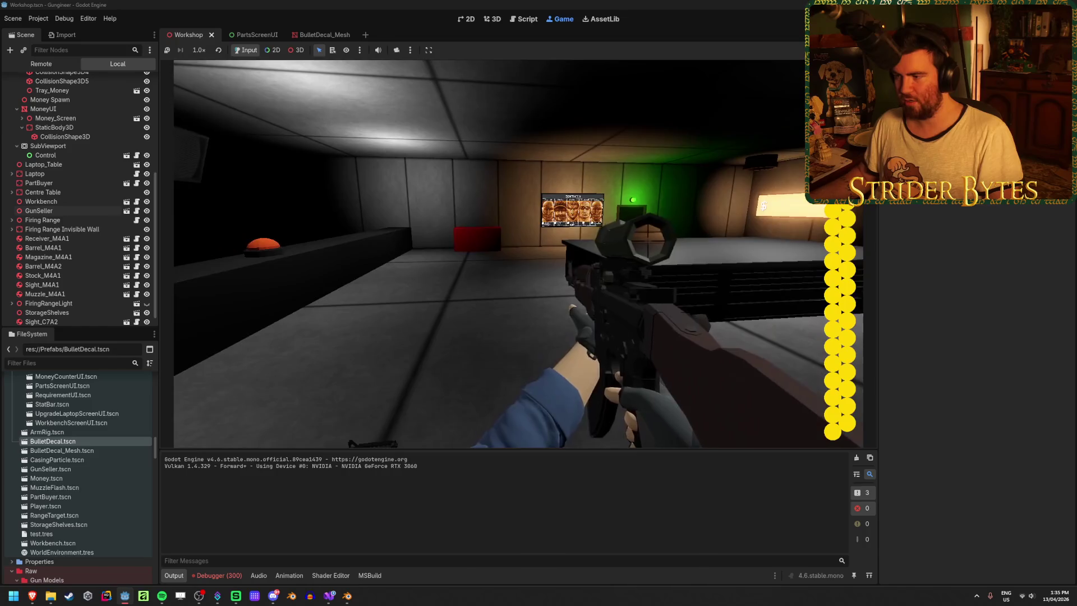
# Step: Inspect the rifle, aim through the scope and fire a shot from the hip
pyautogui.press('f')
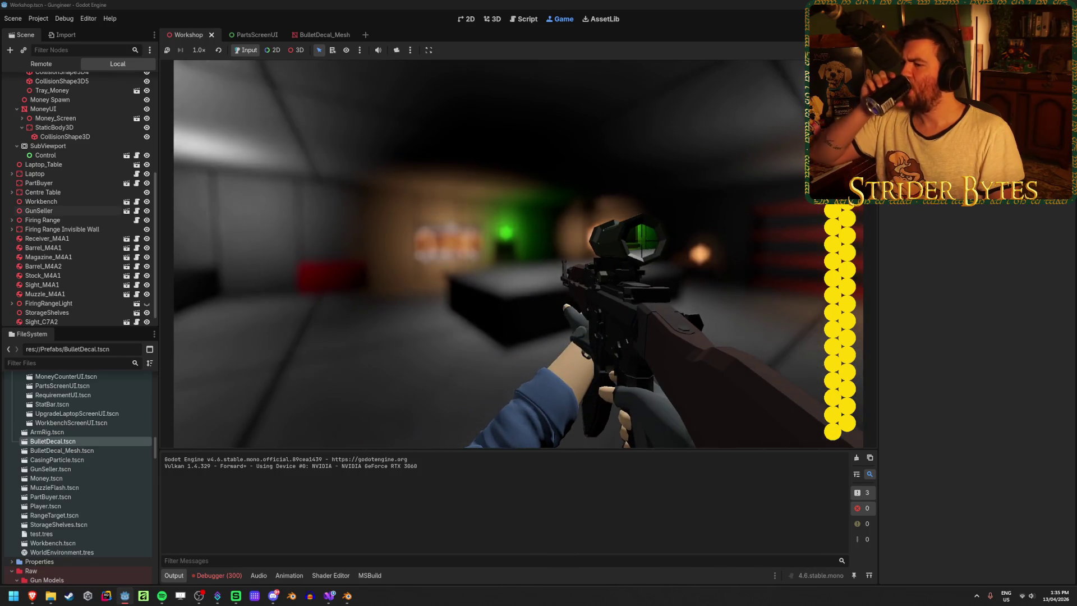
pyautogui.press('f')
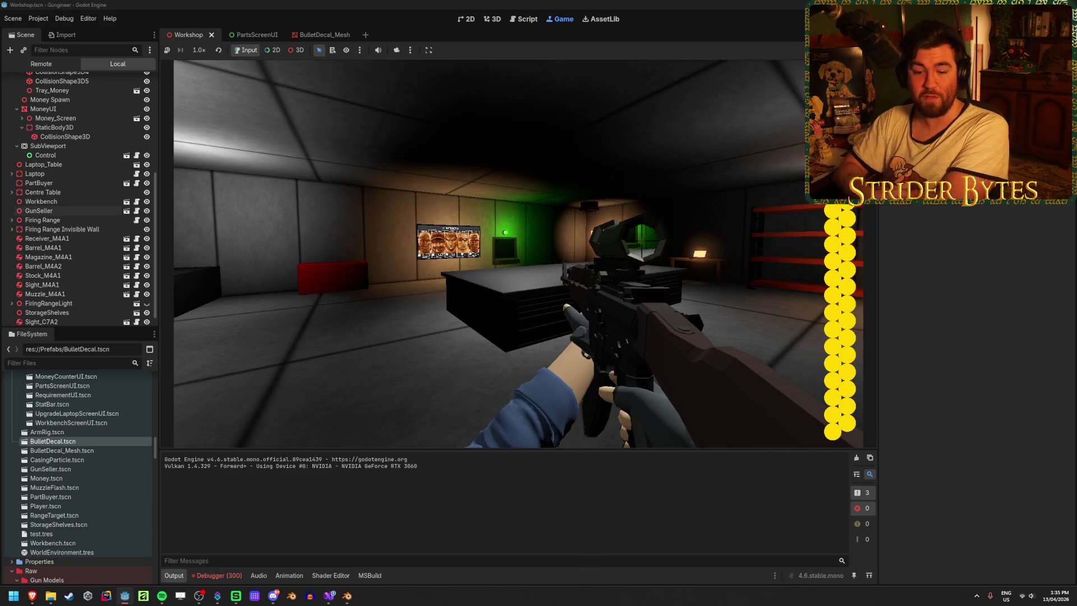
pyautogui.rightClick(519, 254)
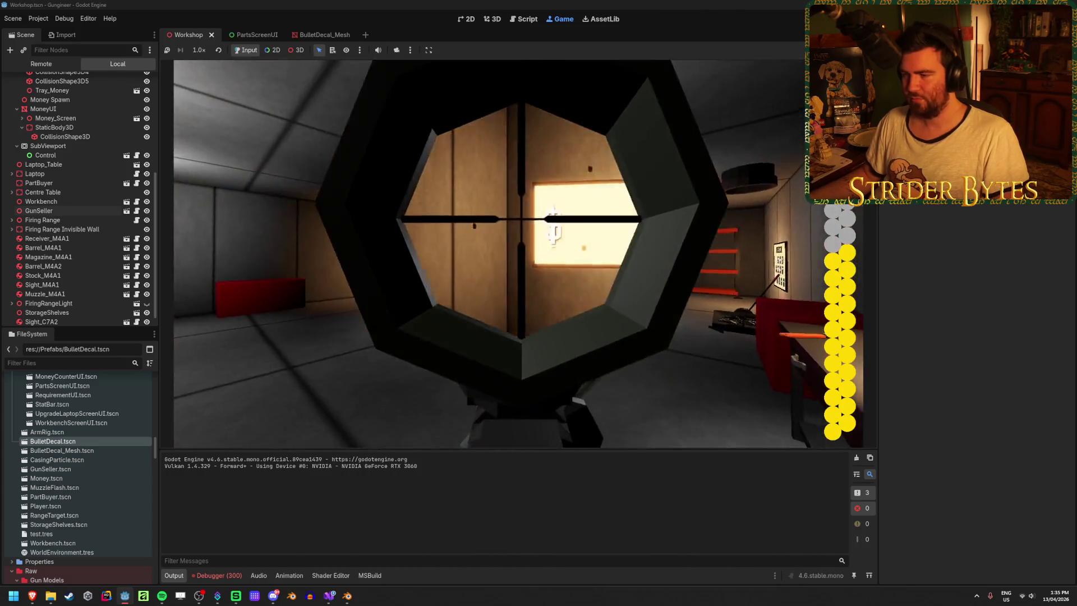
pyautogui.click(520, 254)
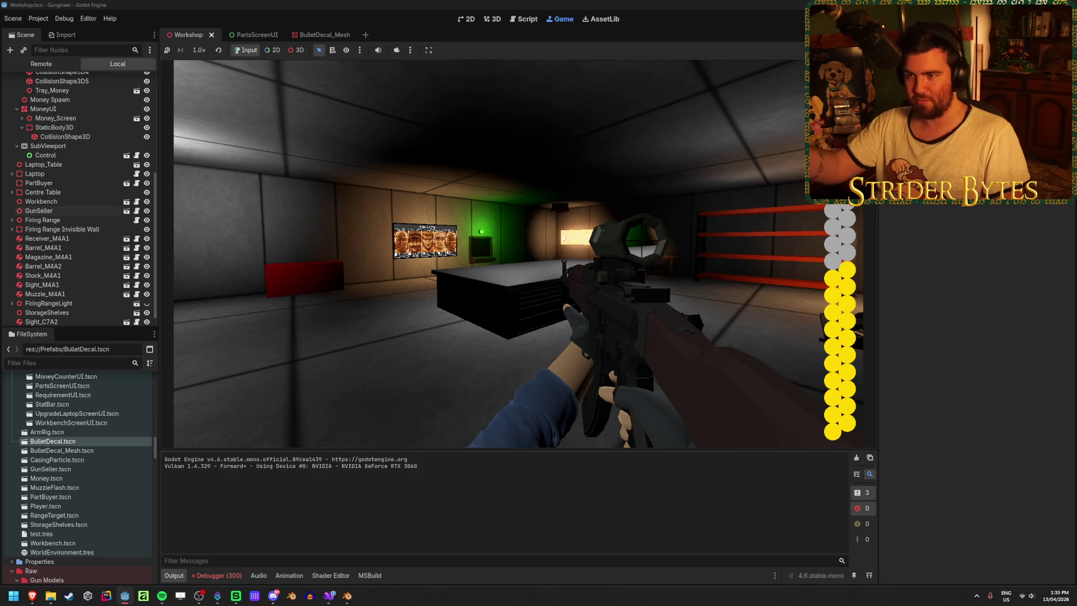
pyautogui.press('f')
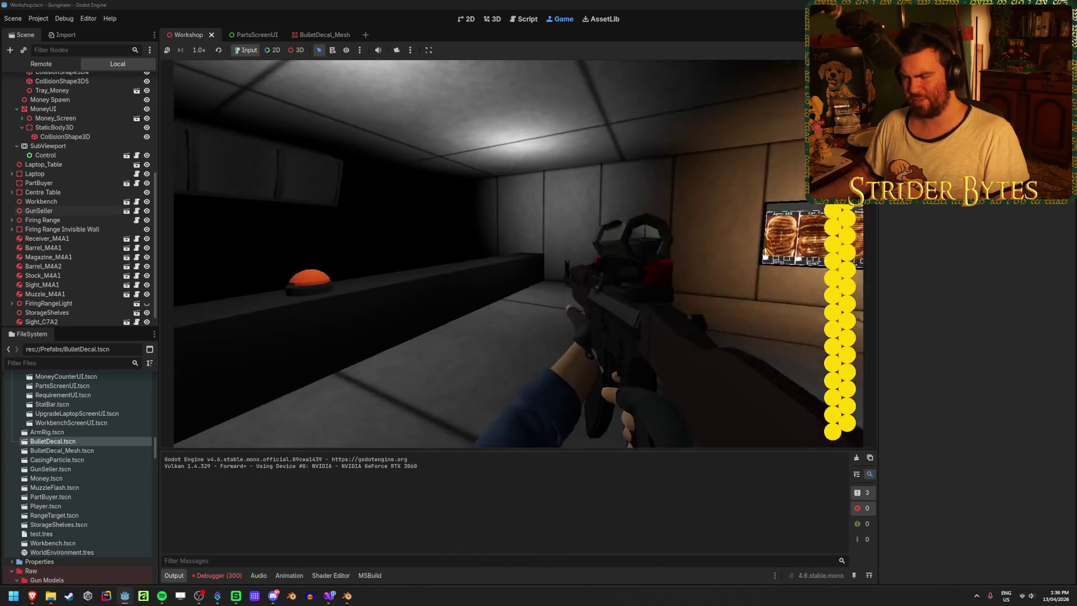
# Step: Start the range round and fire scoped shots at the first targets
pyautogui.press('e')
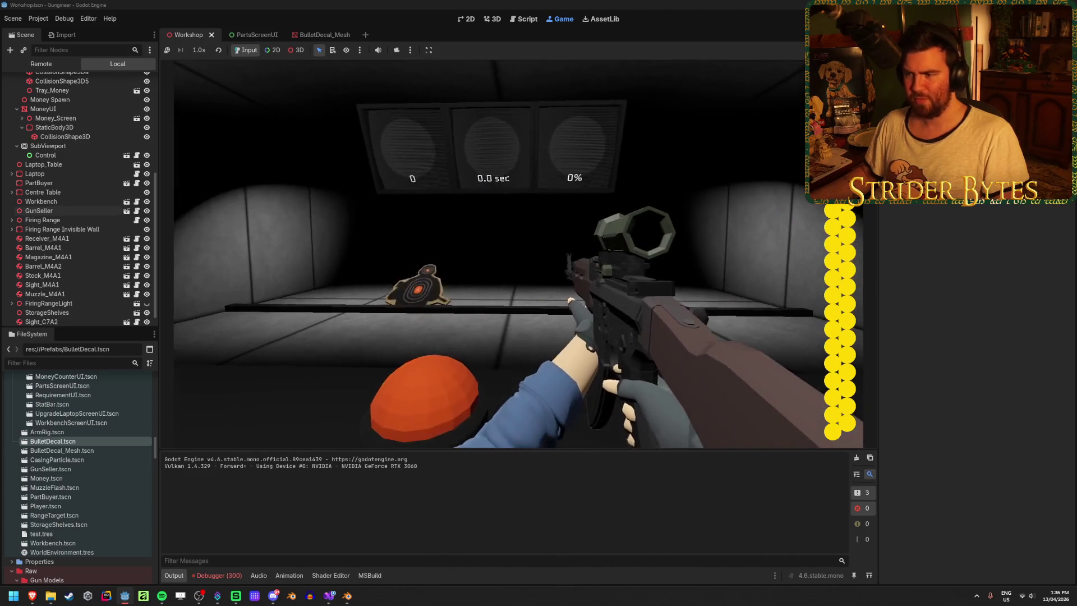
pyautogui.rightClick(518, 253)
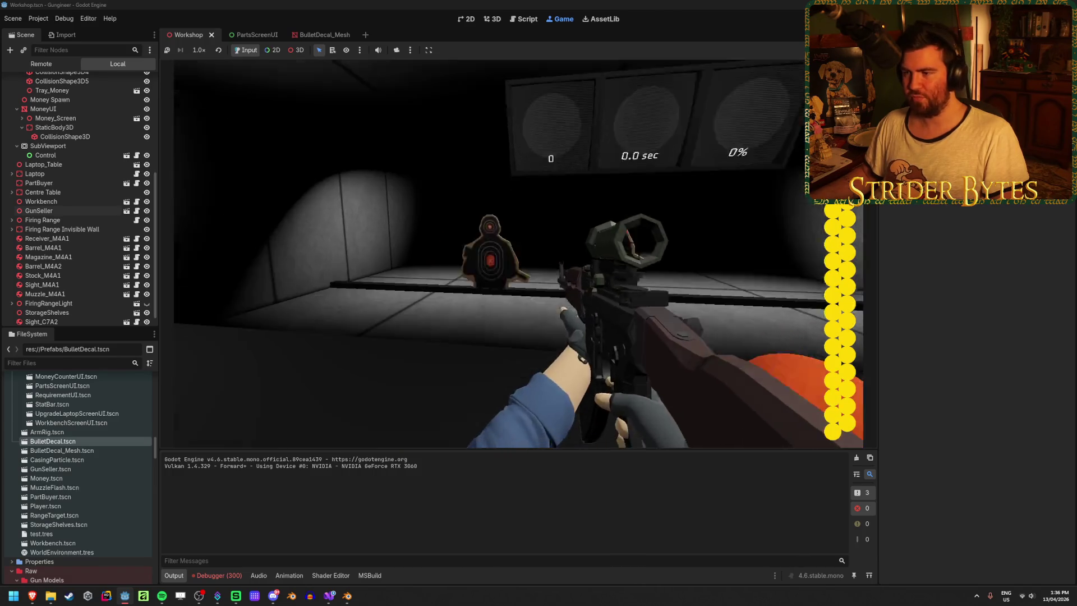
pyautogui.rightClick(518, 254)
pyautogui.rightClick(518, 252)
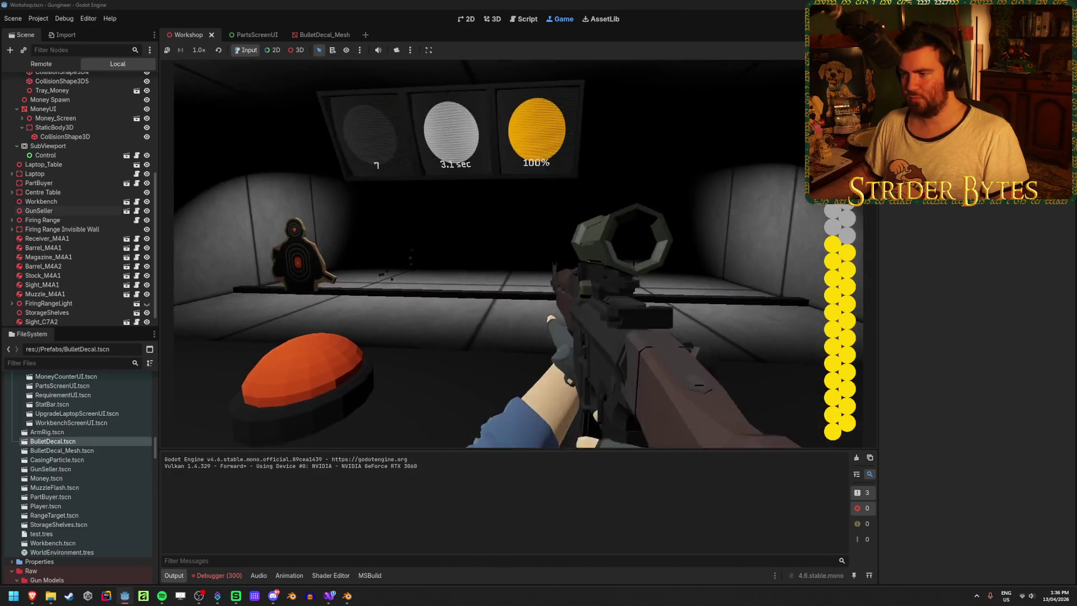
pyautogui.rightClick(519, 254)
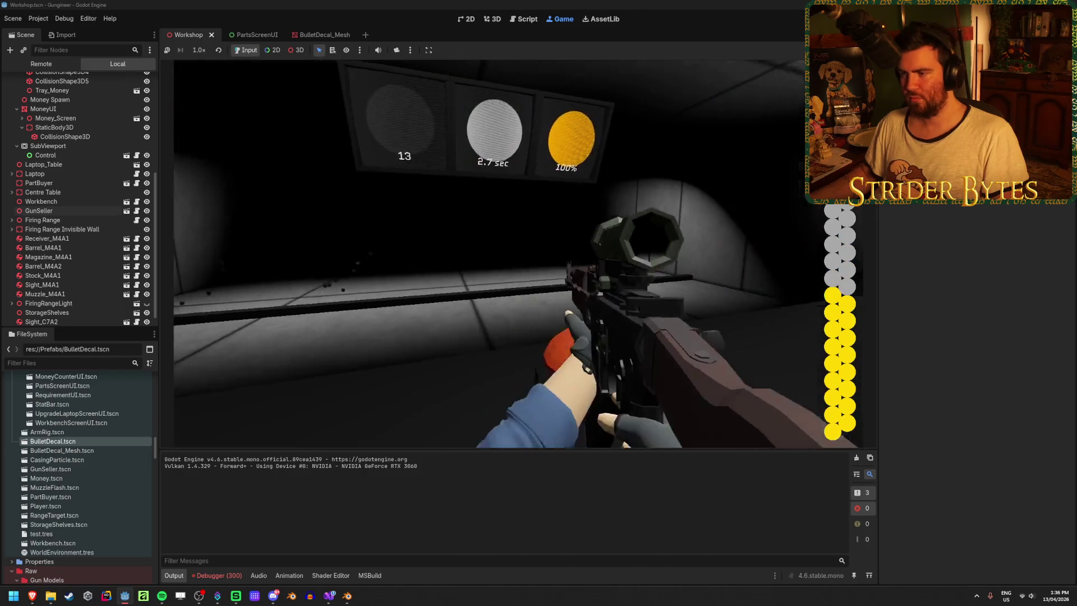
pyautogui.click(518, 253)
pyautogui.rightClick(518, 254)
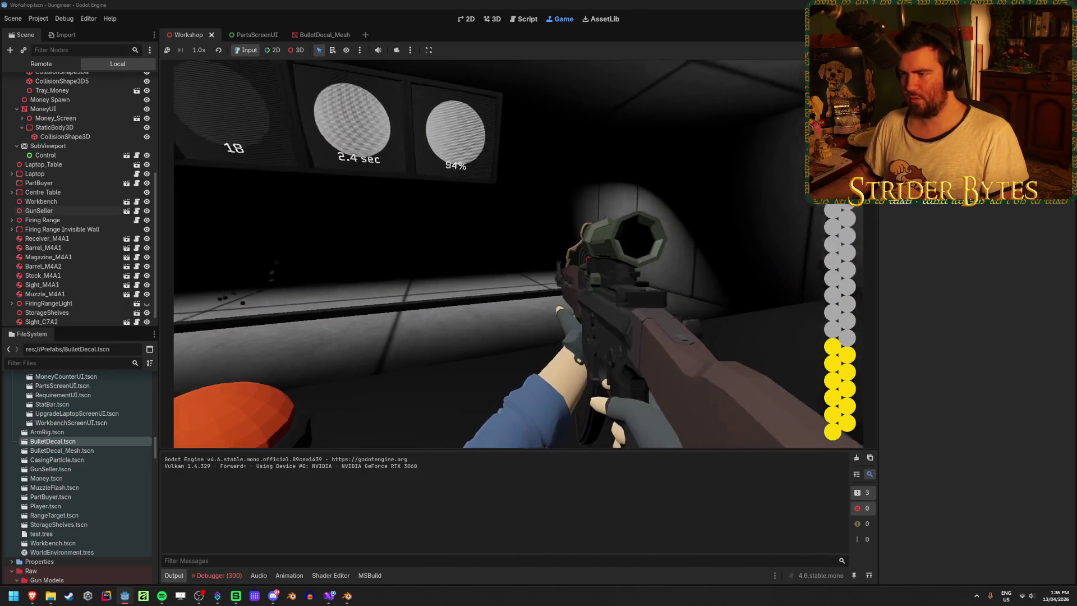
pyautogui.click(518, 254)
pyautogui.click(519, 253)
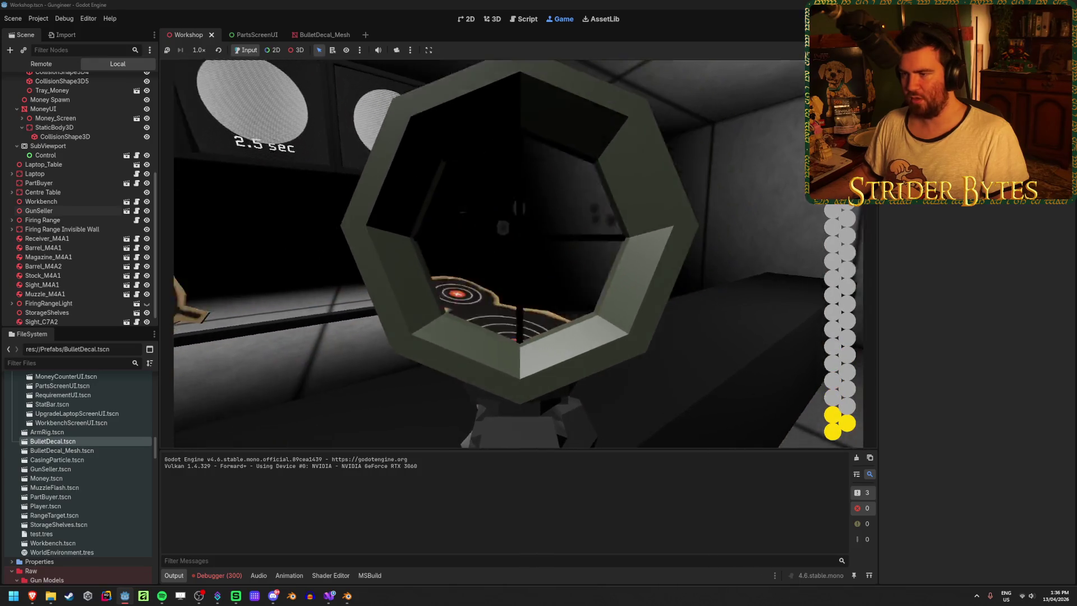
pyautogui.rightClick(518, 253)
pyautogui.click(518, 254)
pyautogui.click(519, 254)
pyautogui.rightClick(518, 254)
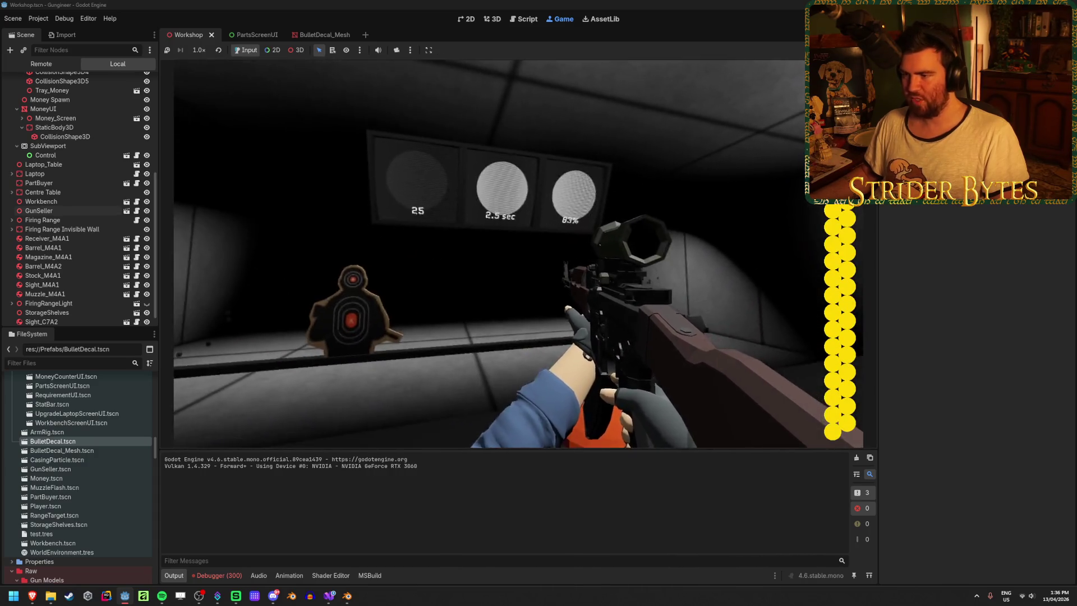
# Step: Keep shooting bursts at the targets, lowering between them, and reload with R
pyautogui.rightClick(518, 254)
pyautogui.click(518, 253)
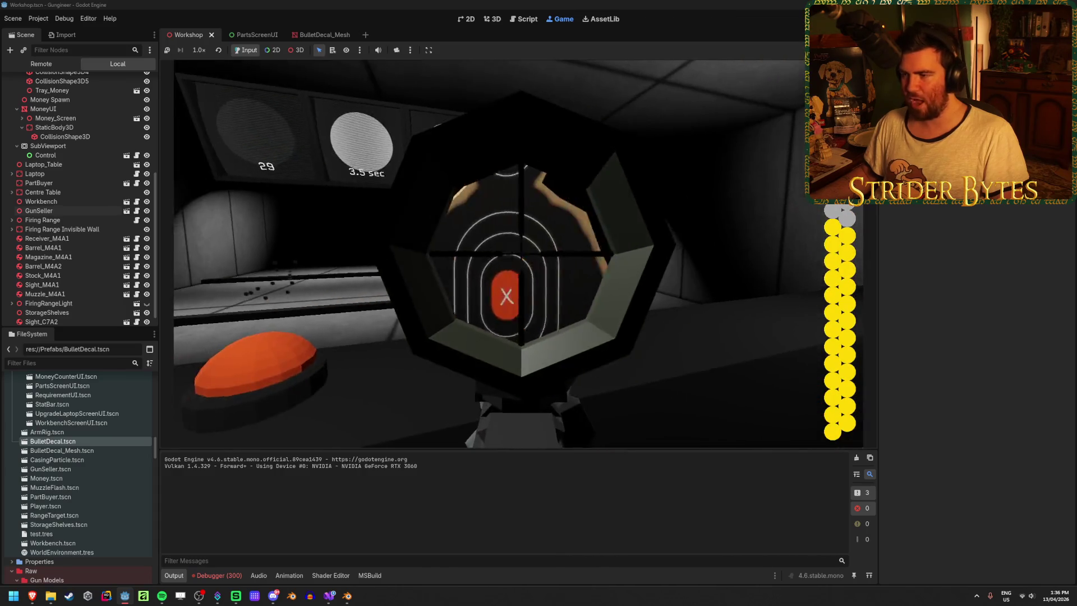
pyautogui.click(518, 253)
pyautogui.rightClick(518, 253)
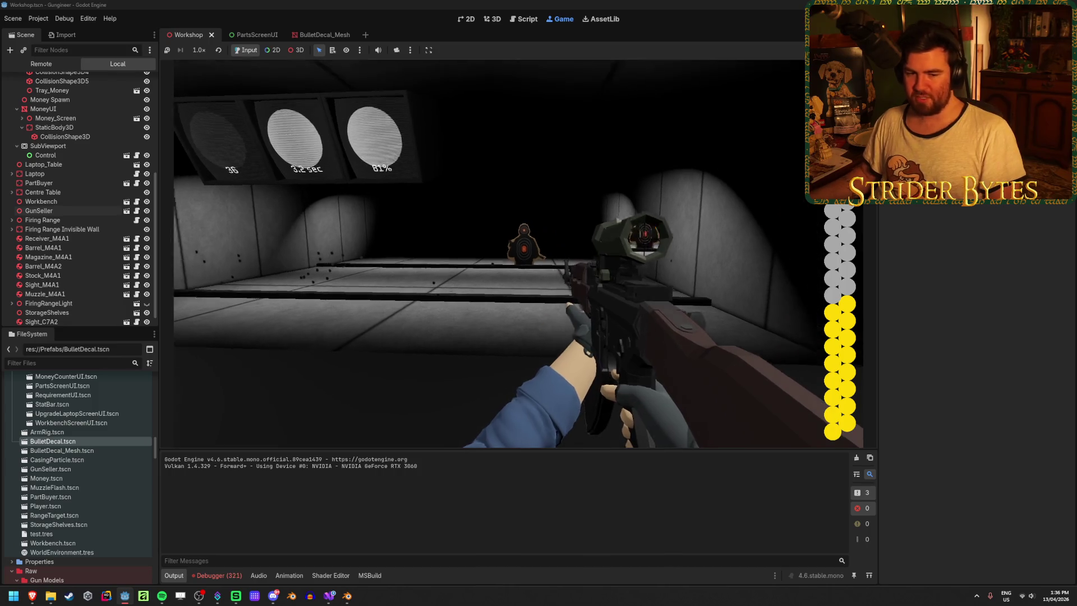
pyautogui.rightClick(519, 253)
pyautogui.click(519, 252)
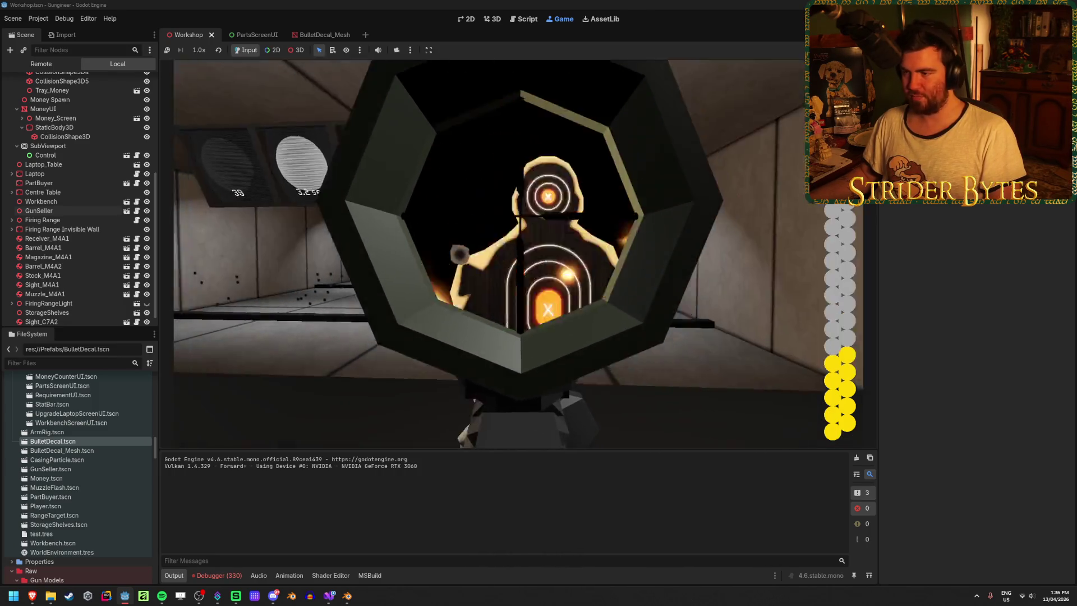
pyautogui.rightClick(518, 252)
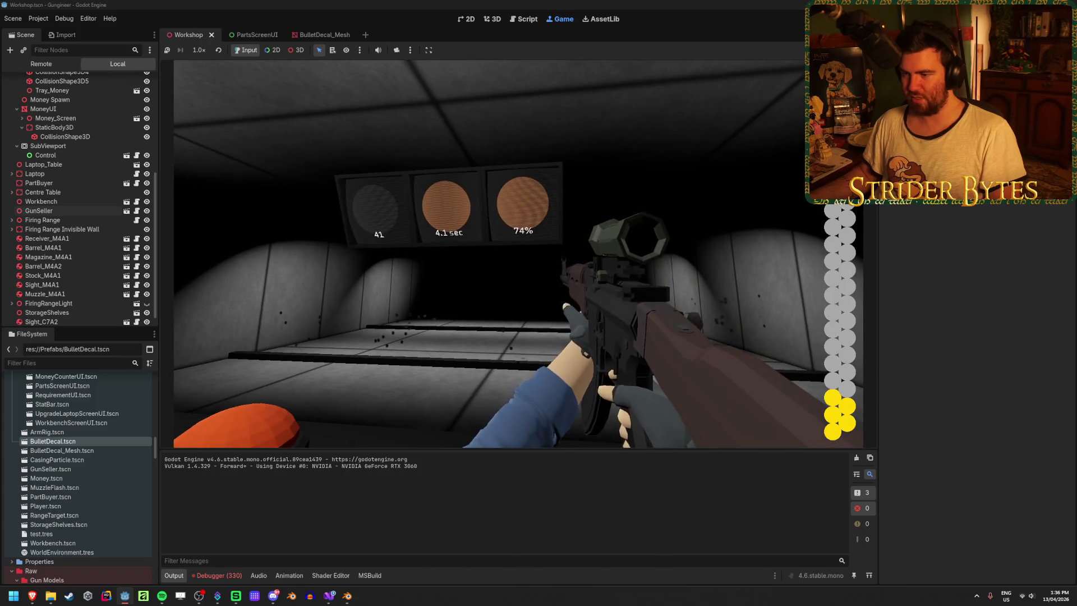
pyautogui.press('r')
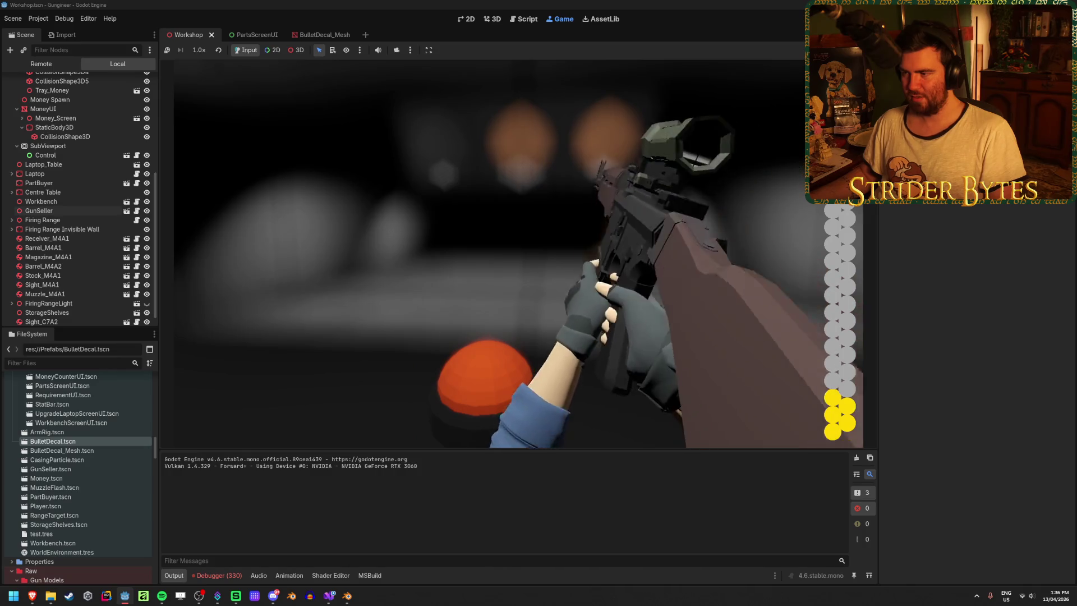
# Step: Fire the remaining scoped shots until the round ends at 51 hits, 4.6 sec, 63%
pyautogui.rightClick(519, 253)
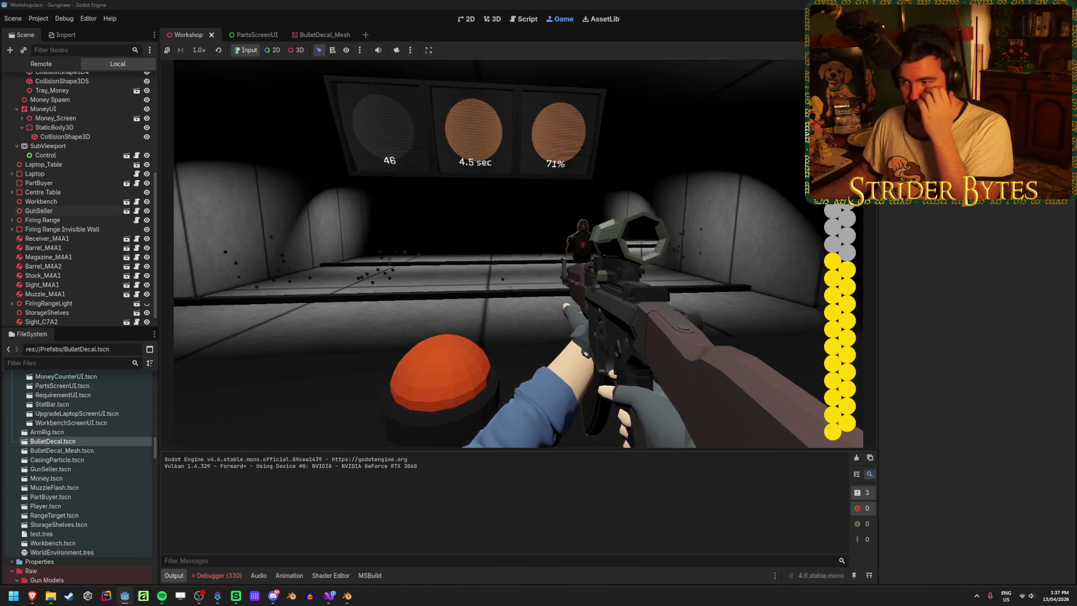
pyautogui.rightClick(502, 255)
pyautogui.click(502, 255)
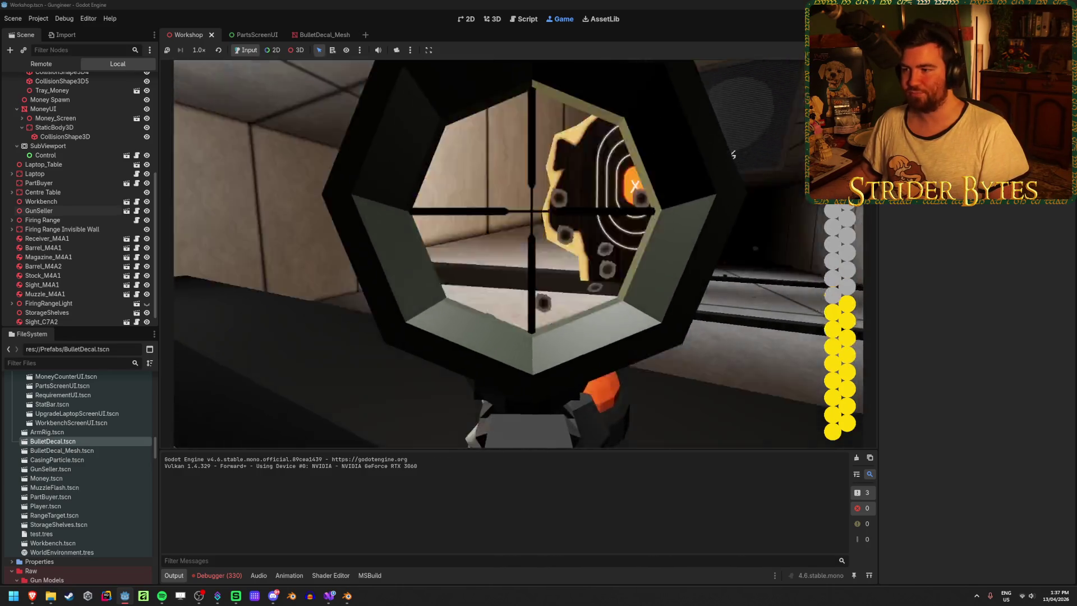
pyautogui.click(502, 255)
pyautogui.rightClick(502, 255)
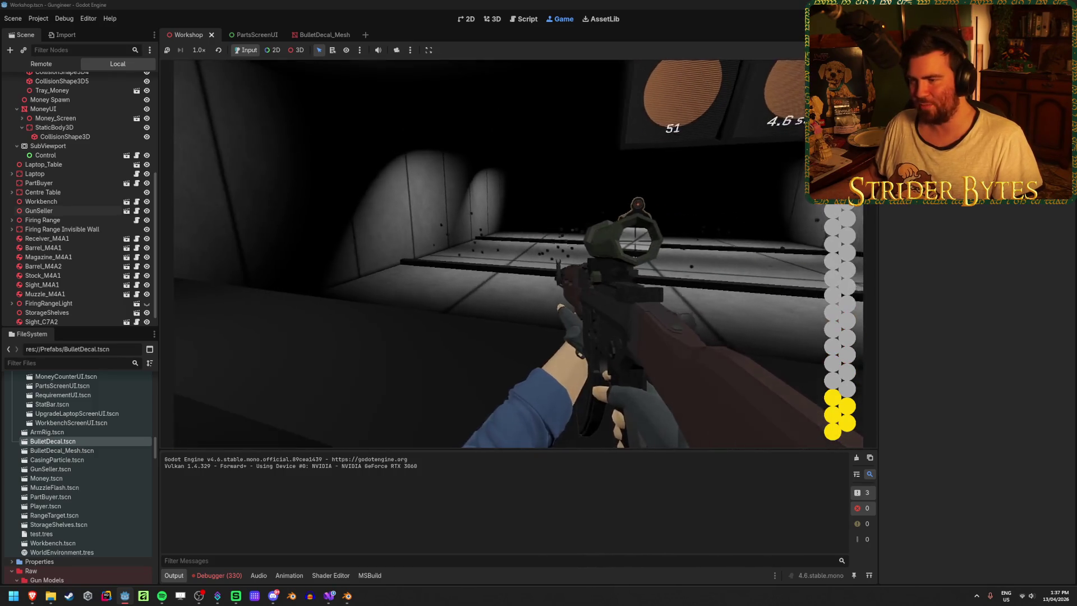
pyautogui.rightClick(518, 252)
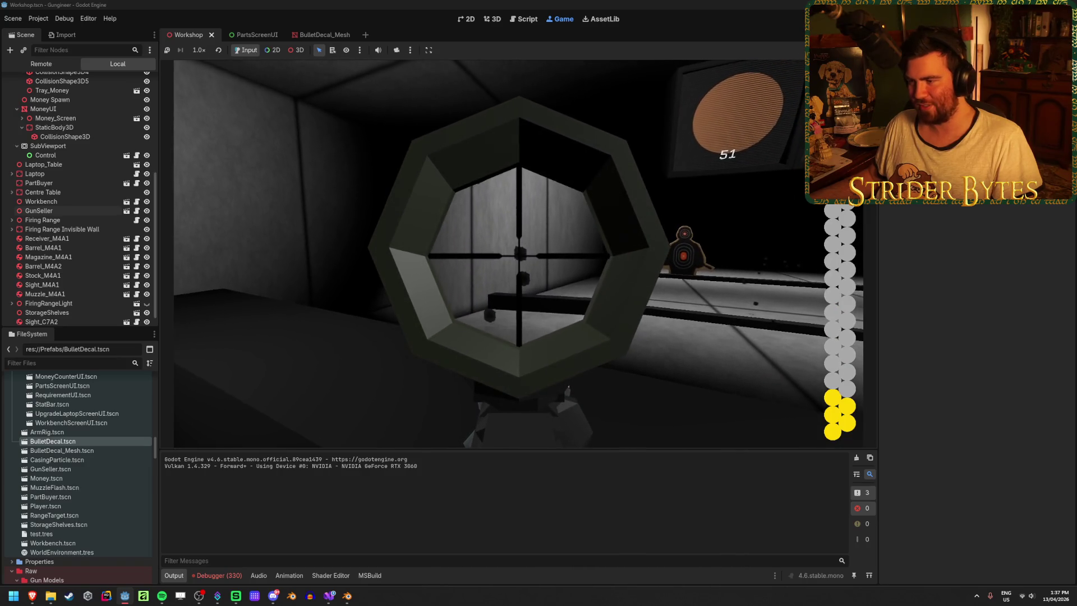
pyautogui.rightClick(519, 252)
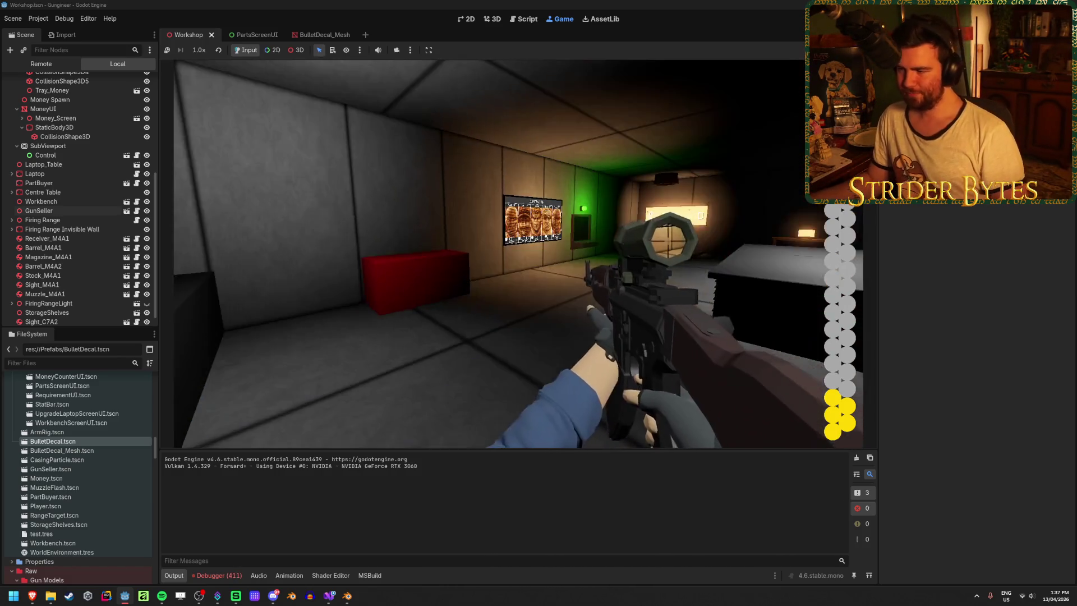
# Step: Walk to the Contracts board and open the Agent 420 $1056 contract's requirements, then close them
pyautogui.press('w')
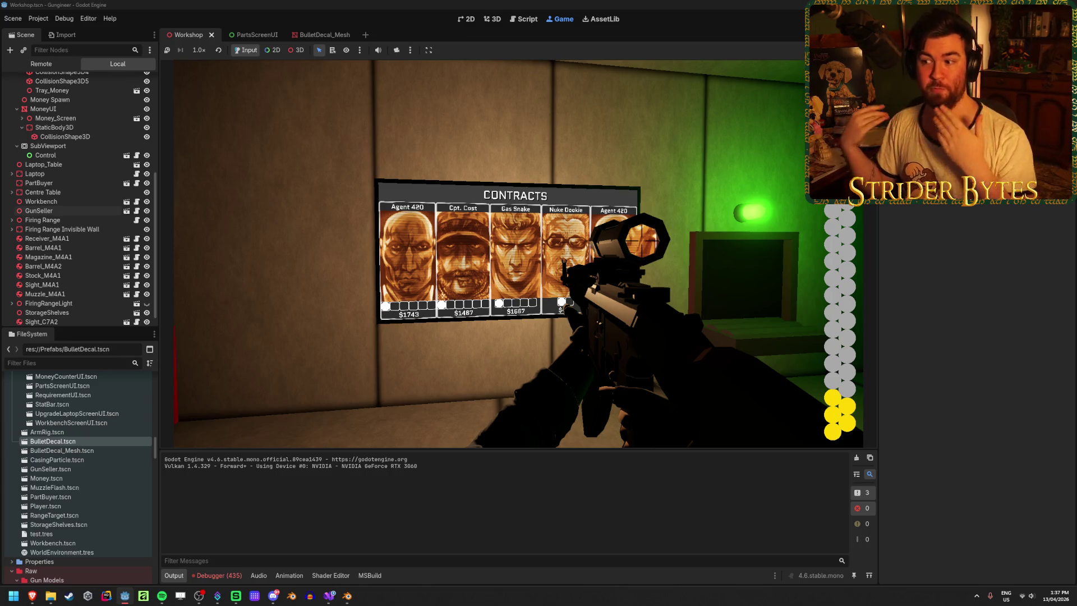
pyautogui.press('w')
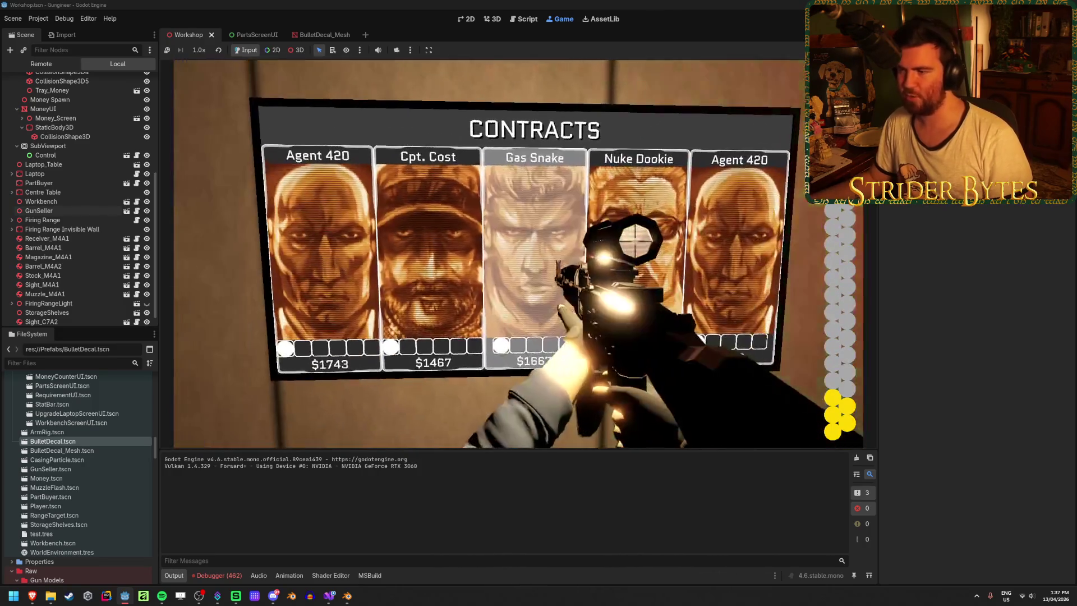
pyautogui.click(635, 242)
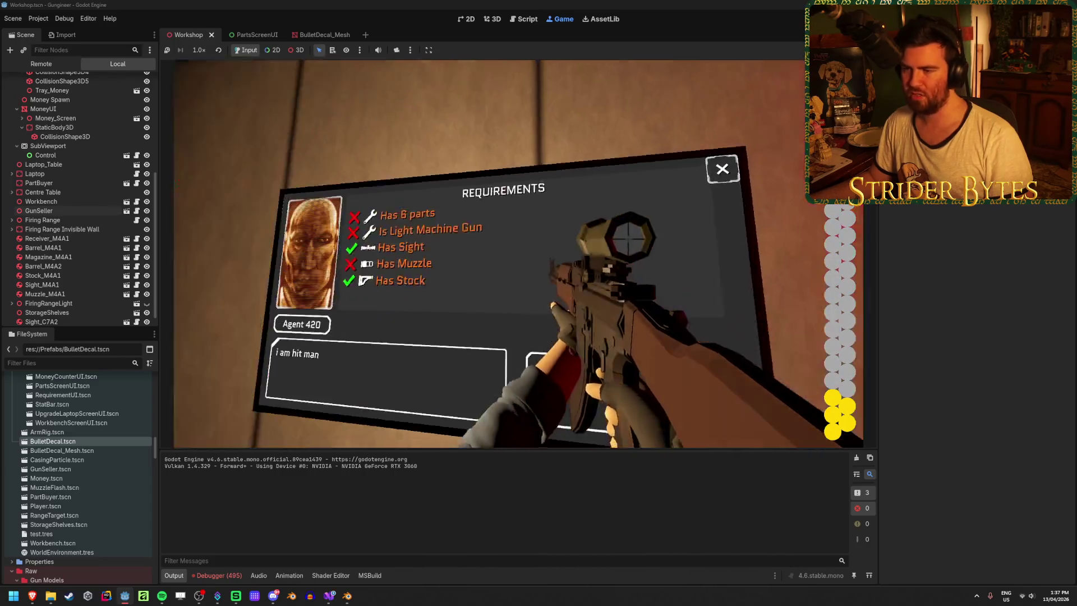
pyautogui.click(632, 241)
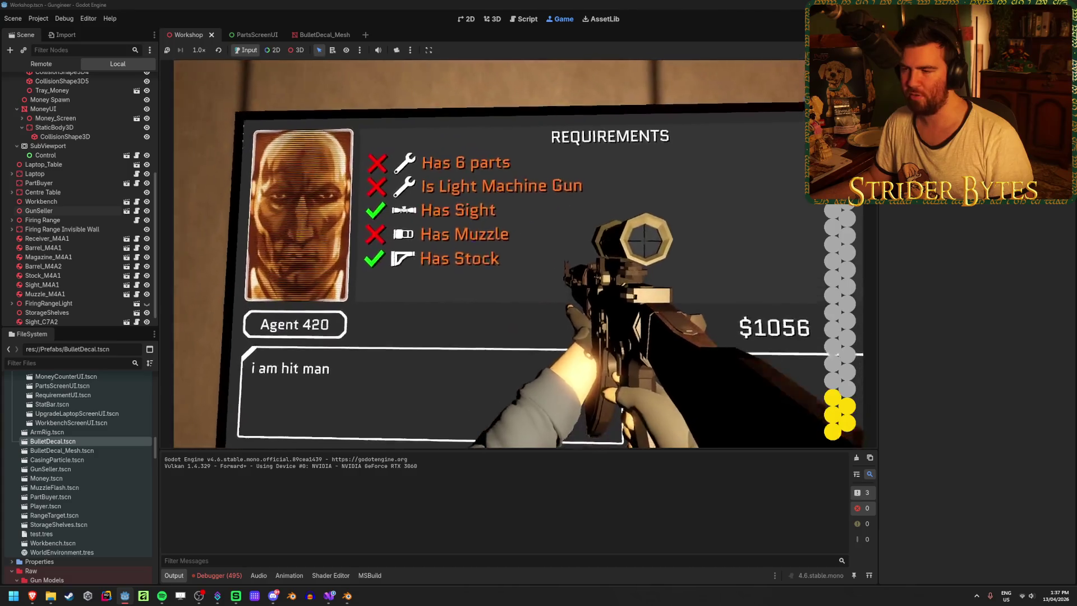
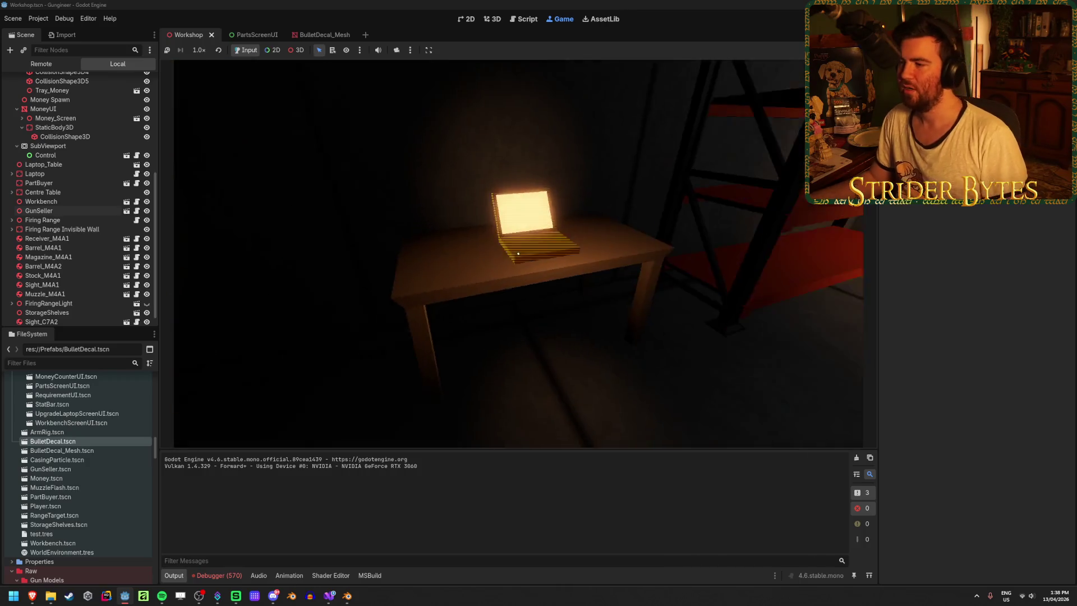
# Step: Check the laptop's Upgrades menu in-game, close it, stop the run and return to the 3D view
pyautogui.press('e')
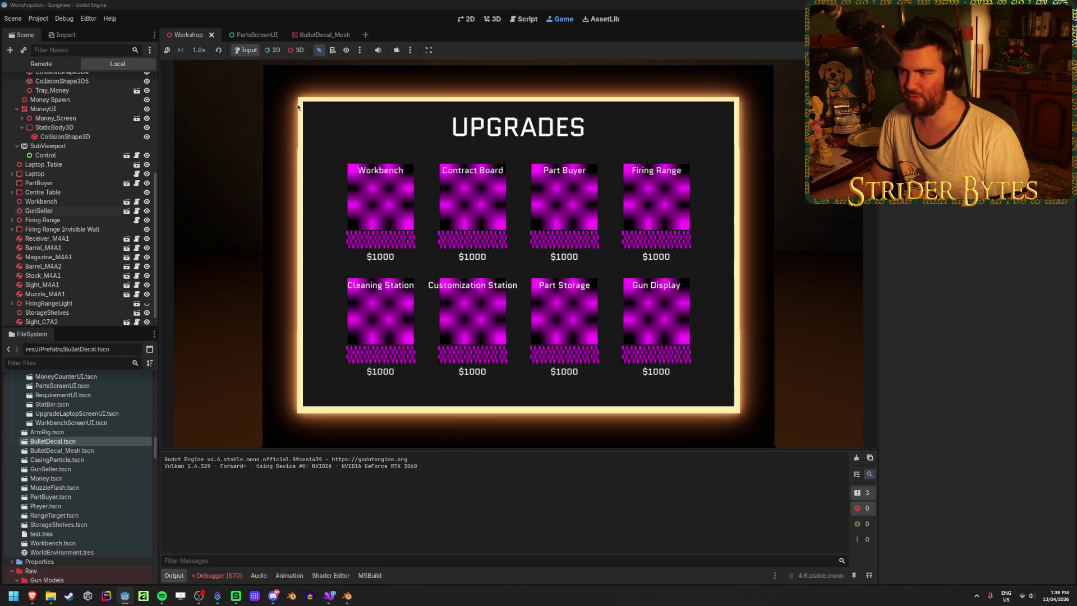
pyautogui.press('e')
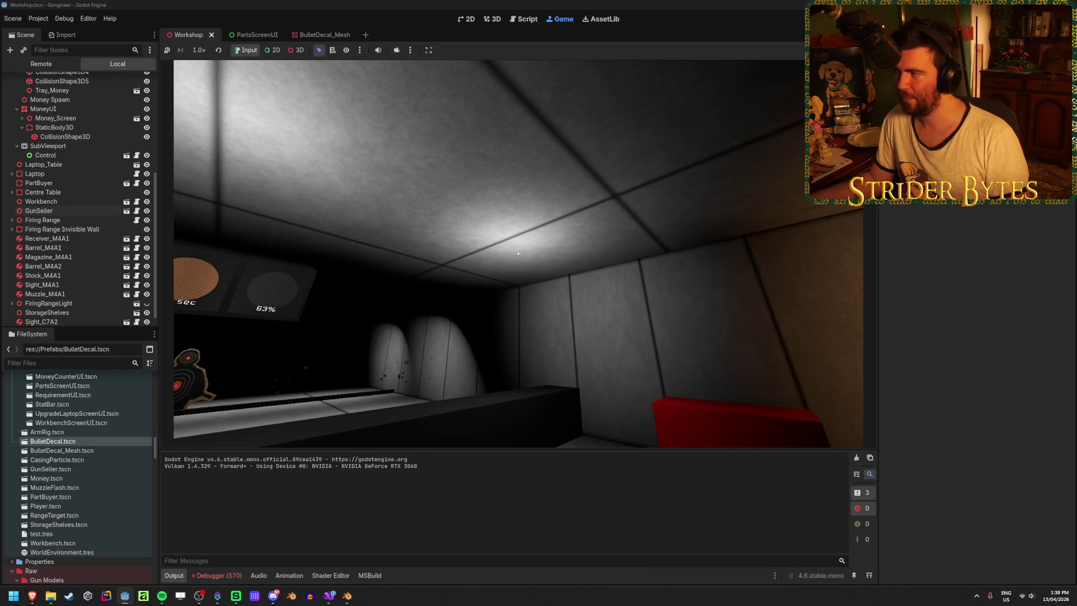
pyautogui.press('F8')
pyautogui.moveTo(517, 253); pyautogui.dragTo(517, 253, button='right')
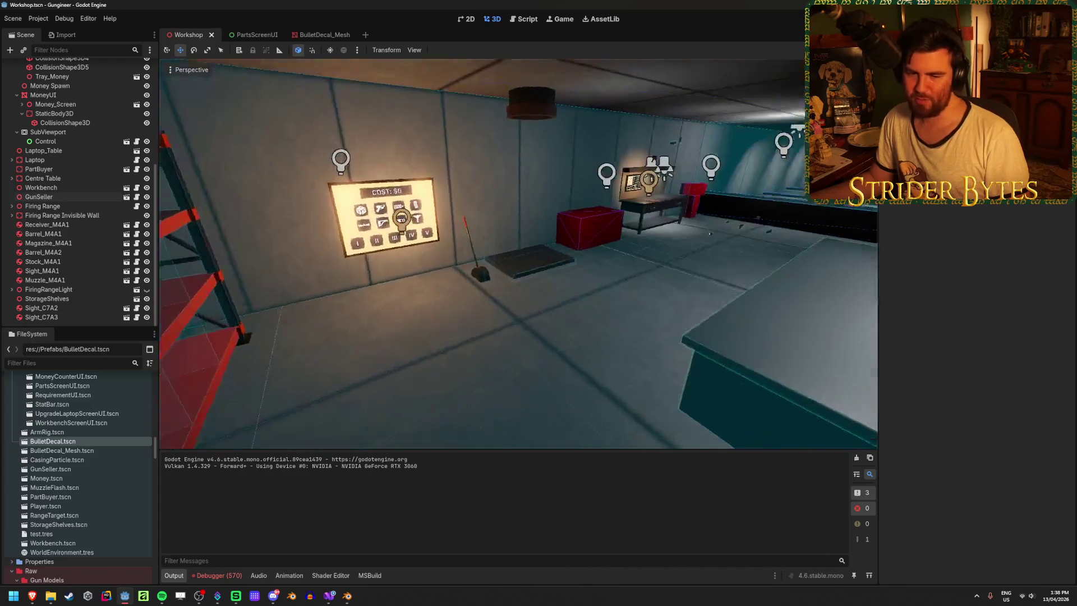
# Step: Look over the firing range and wall panel, then save the workshop scene
pyautogui.moveTo(539, 297); pyautogui.dragTo(538, 297, button='right')
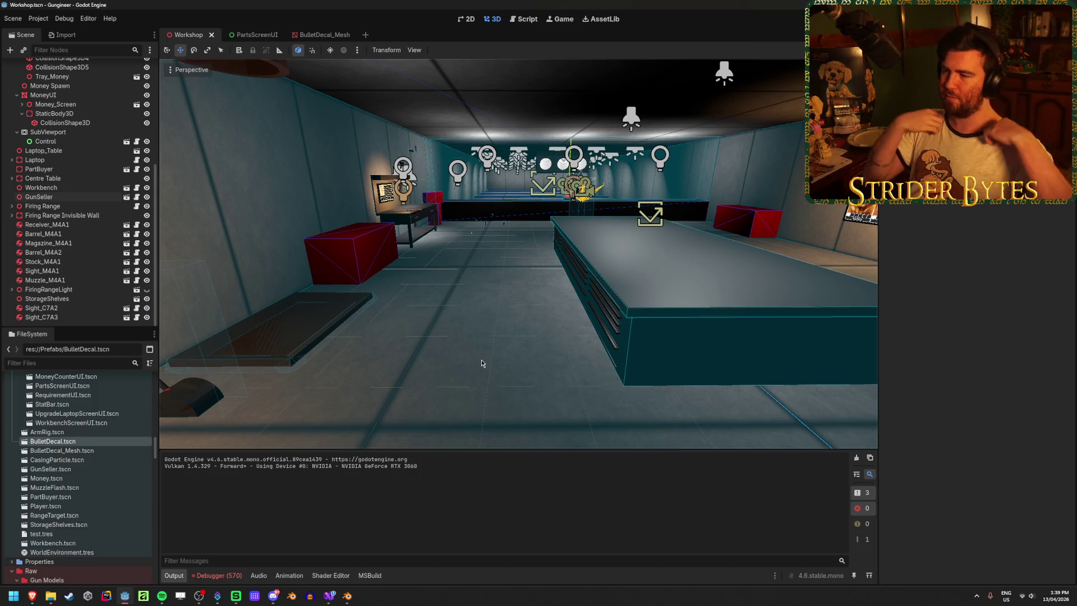
pyautogui.moveTo(440, 367); pyautogui.dragTo(423, 229, button='middle')
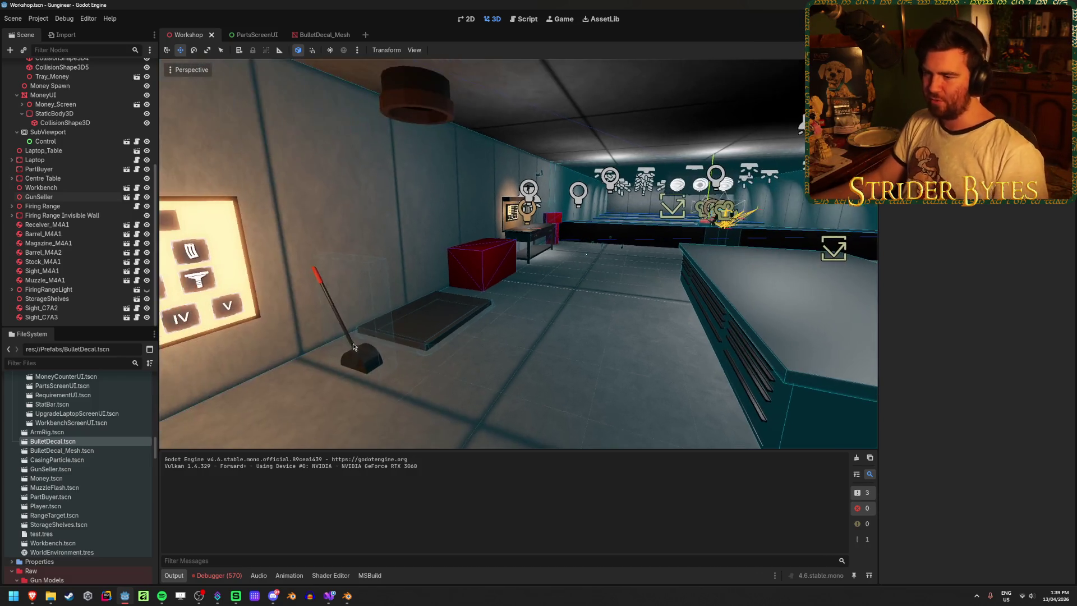
pyautogui.hotkey('ctrl', 's')
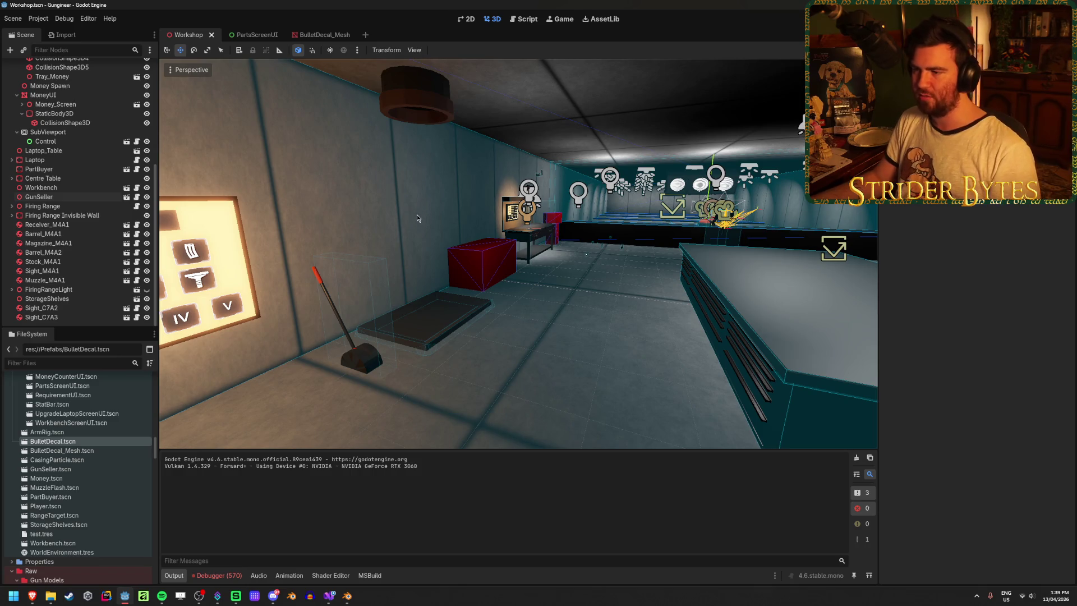
pyautogui.moveTo(707, 340); pyautogui.dragTo(524, 302, button='middle')
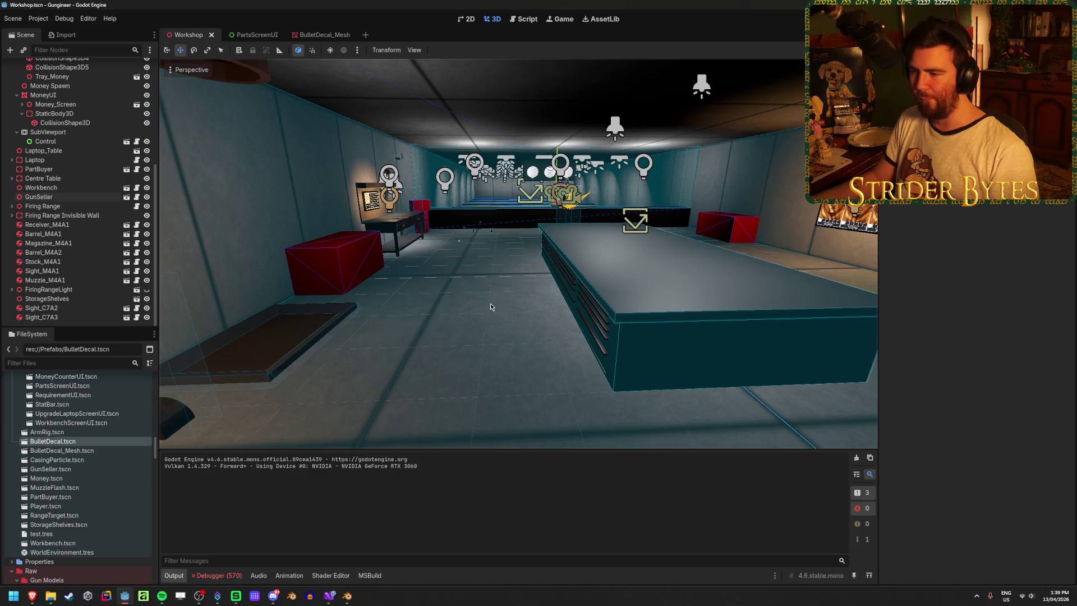
# Step: Review the debugger's error list, then switch to the ArmRig_Shotgun file in Blender
pyautogui.click(220, 575)
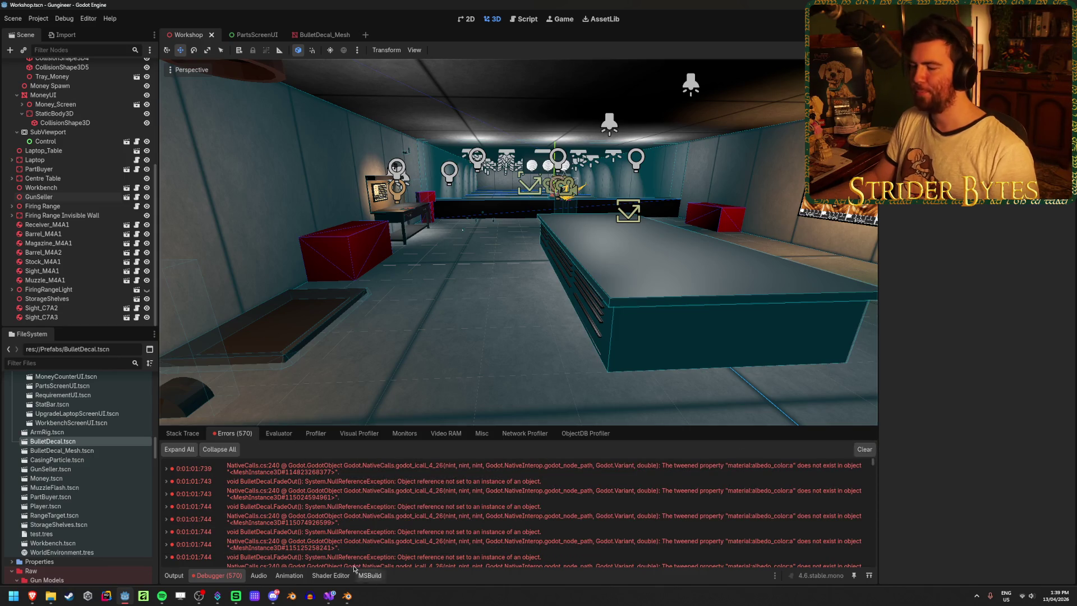
pyautogui.moveTo(346, 595)
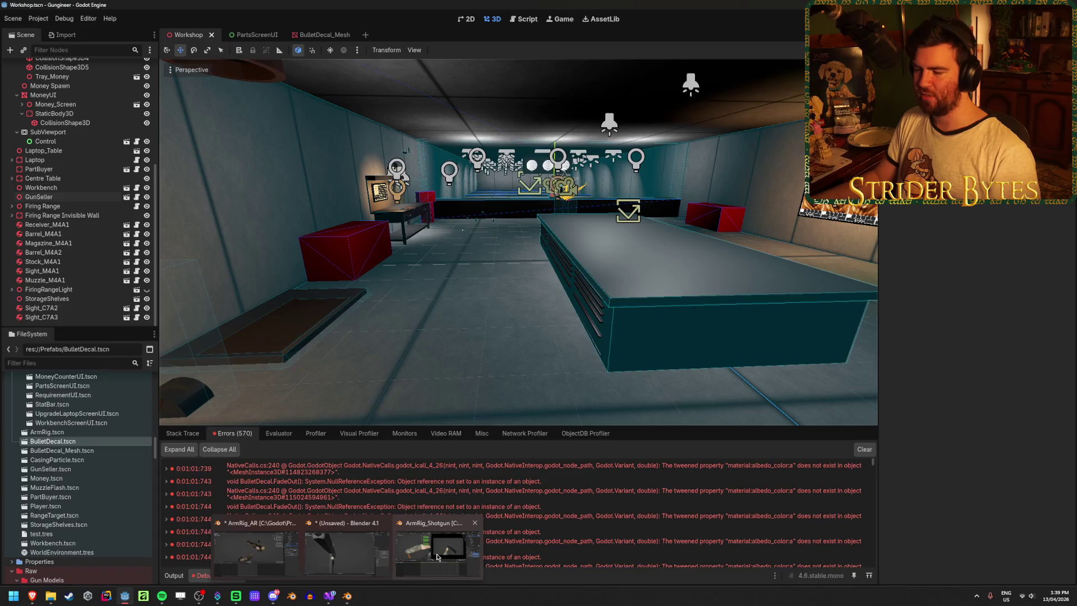
pyautogui.click(436, 556)
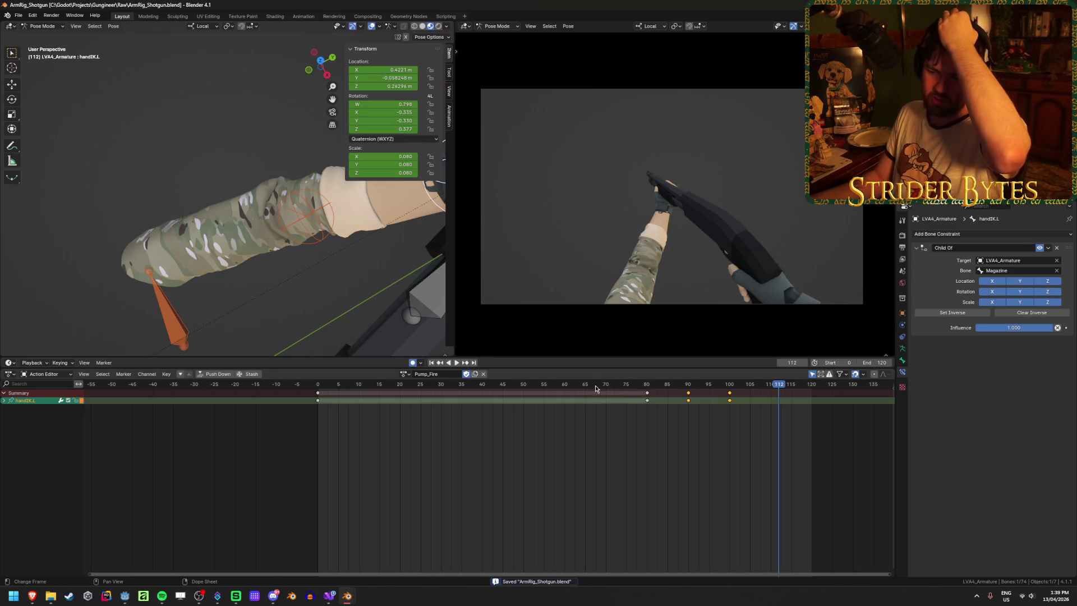
# Step: Select the GunBase bone and play and scrub the Pump_Fire action around frames 69-80
pyautogui.moveTo(596, 388)
pyautogui.mouseDown()
pyautogui.moveTo(712, 387)
pyautogui.moveTo(517, 388)
pyautogui.moveTo(637, 389)
pyautogui.moveTo(649, 405)
pyautogui.moveTo(688, 402)
pyautogui.moveTo(614, 398)
pyautogui.mouseUp()
pyautogui.moveTo(300, 300)
pyautogui.mouseDown(button='middle')
pyautogui.moveTo(276, 284)
pyautogui.moveTo(276, 346)
pyautogui.moveTo(236, 263)
pyautogui.moveTo(299, 277)
pyautogui.mouseUp(button='middle')
pyautogui.click(298, 277)
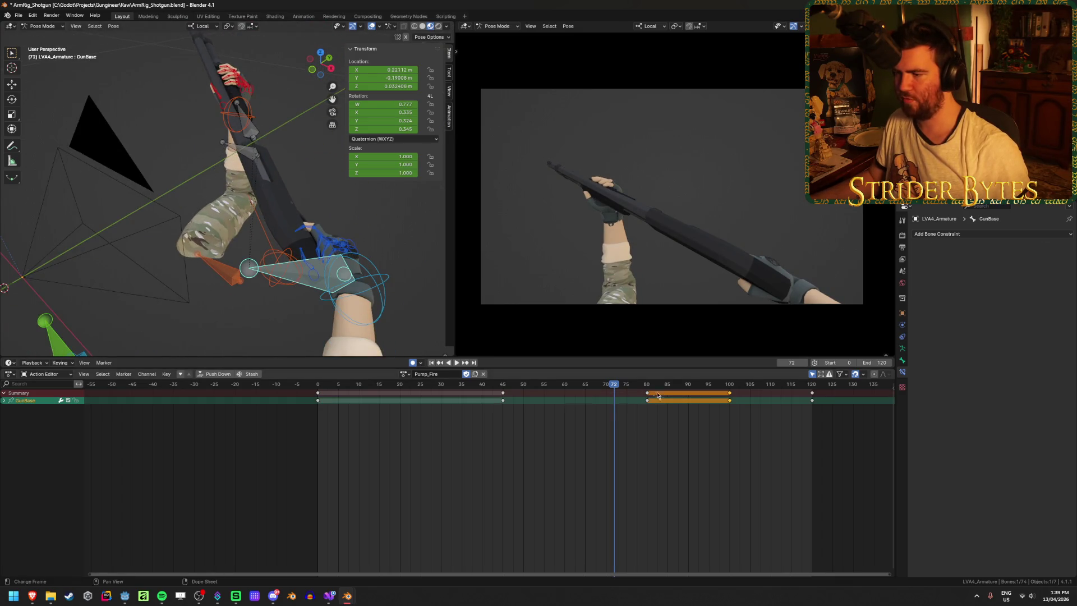
pyautogui.press('space')
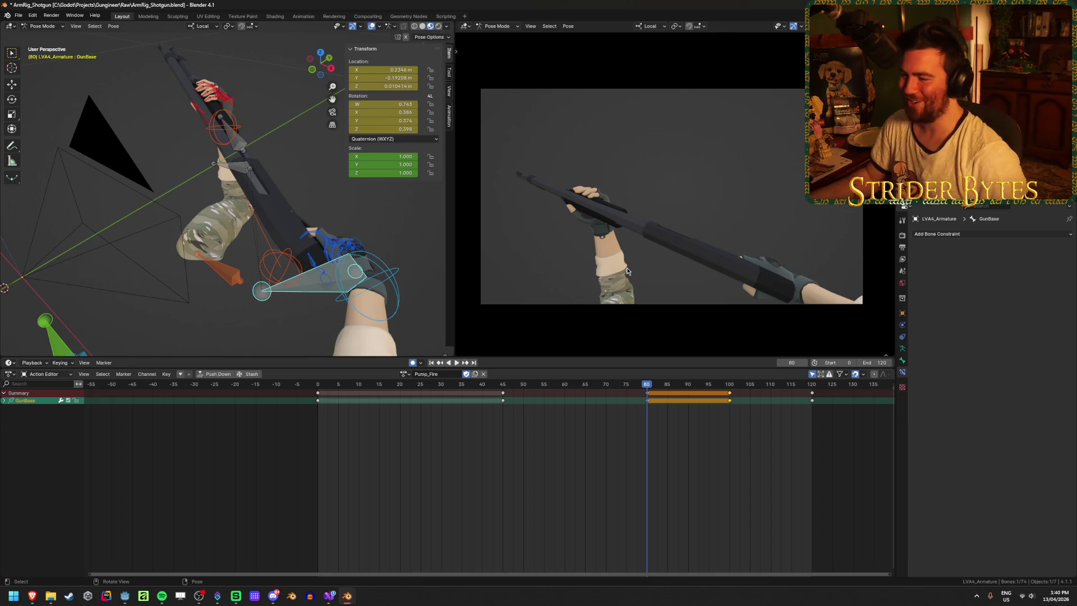
pyautogui.press('space')
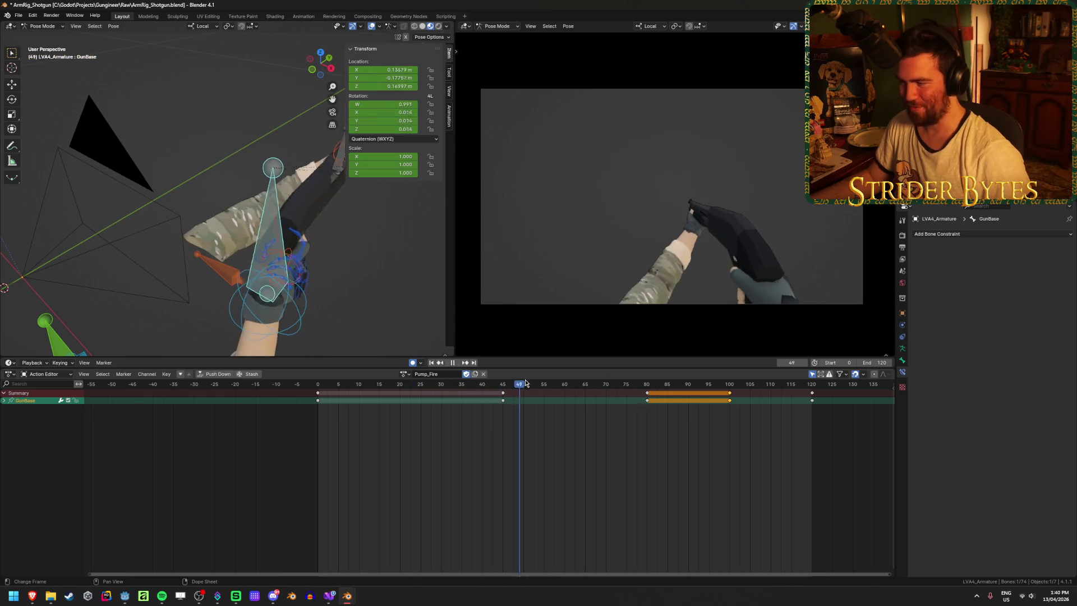
pyautogui.moveTo(679, 371)
pyautogui.mouseDown()
pyautogui.moveTo(774, 404)
pyautogui.moveTo(587, 416)
pyautogui.moveTo(773, 414)
pyautogui.moveTo(741, 430)
pyautogui.moveTo(770, 418)
pyautogui.moveTo(816, 422)
pyautogui.moveTo(513, 447)
pyautogui.moveTo(678, 450)
pyautogui.moveTo(649, 452)
pyautogui.mouseUp()
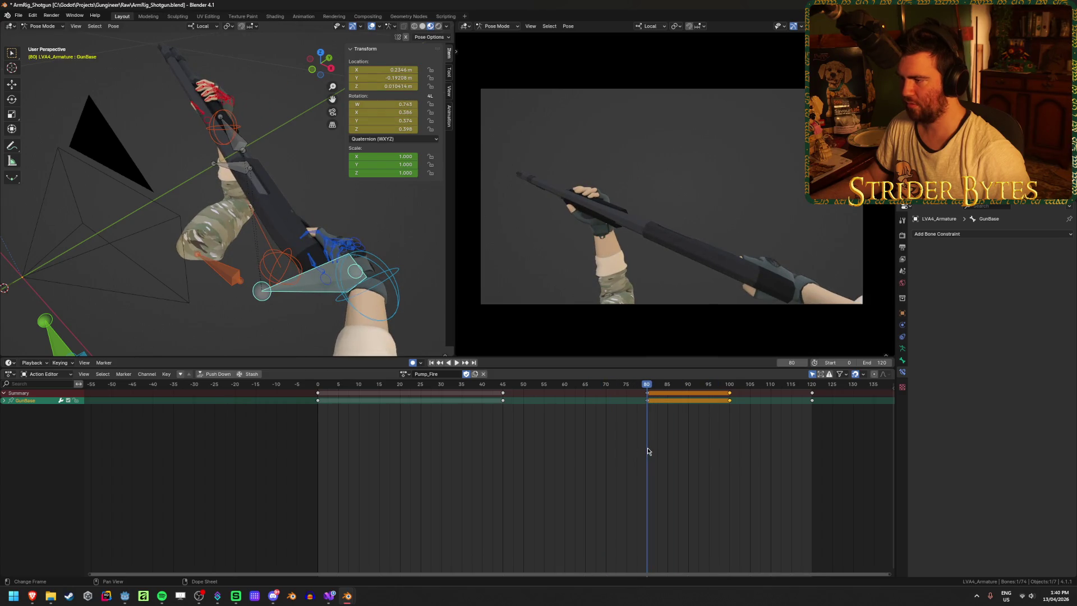
pyautogui.press('space')
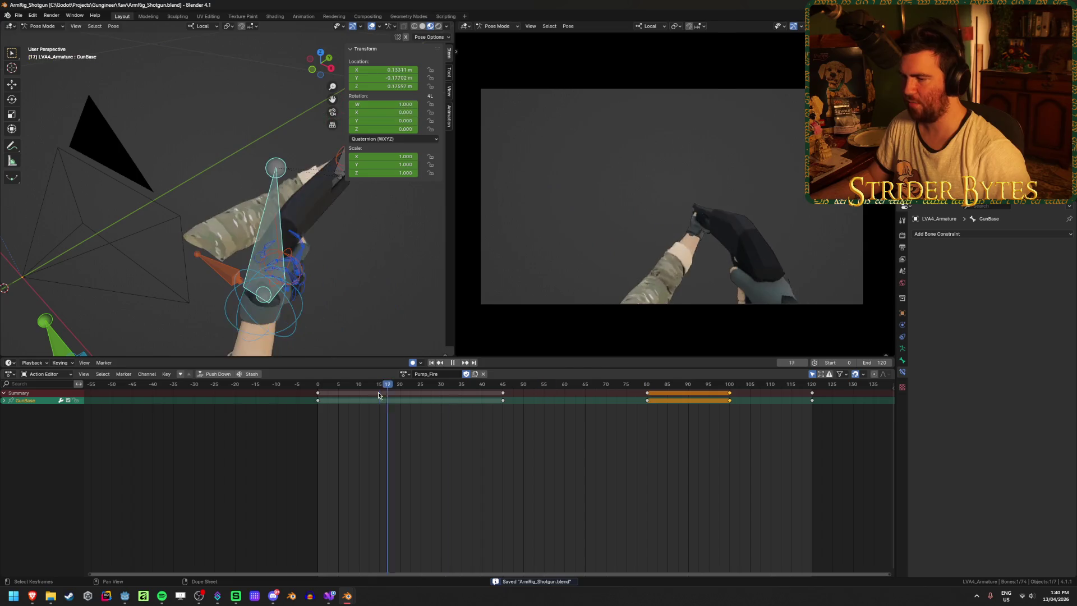
pyautogui.moveTo(646, 404)
pyautogui.mouseDown()
pyautogui.moveTo(780, 410)
pyautogui.moveTo(560, 419)
pyautogui.mouseUp()
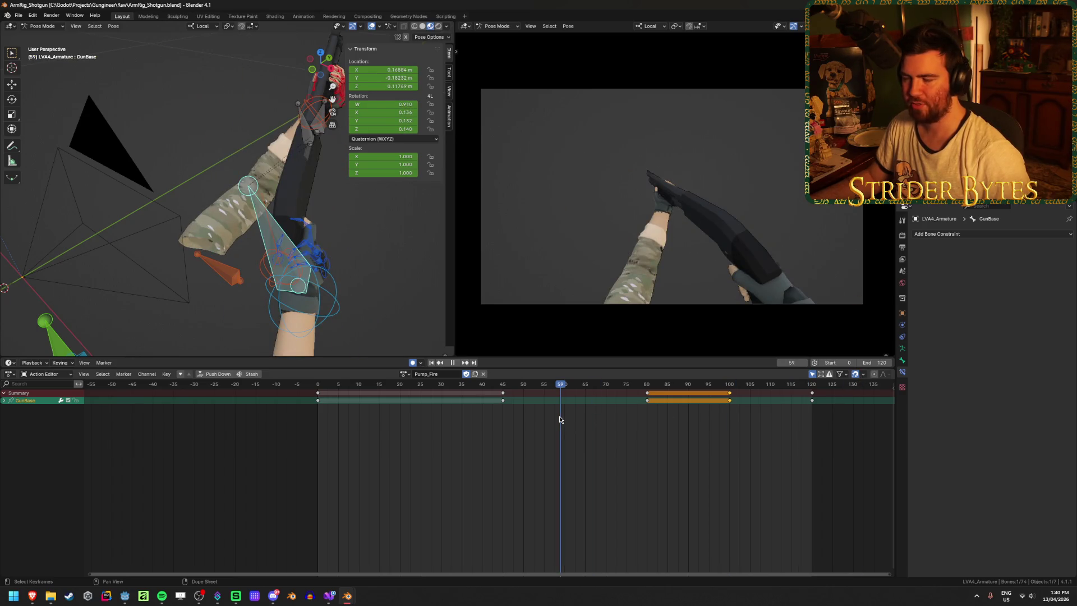
pyautogui.moveTo(560, 419)
pyautogui.mouseDown()
pyautogui.moveTo(503, 396)
pyautogui.moveTo(651, 405)
pyautogui.moveTo(477, 412)
pyautogui.moveTo(615, 416)
pyautogui.moveTo(585, 423)
pyautogui.mouseUp()
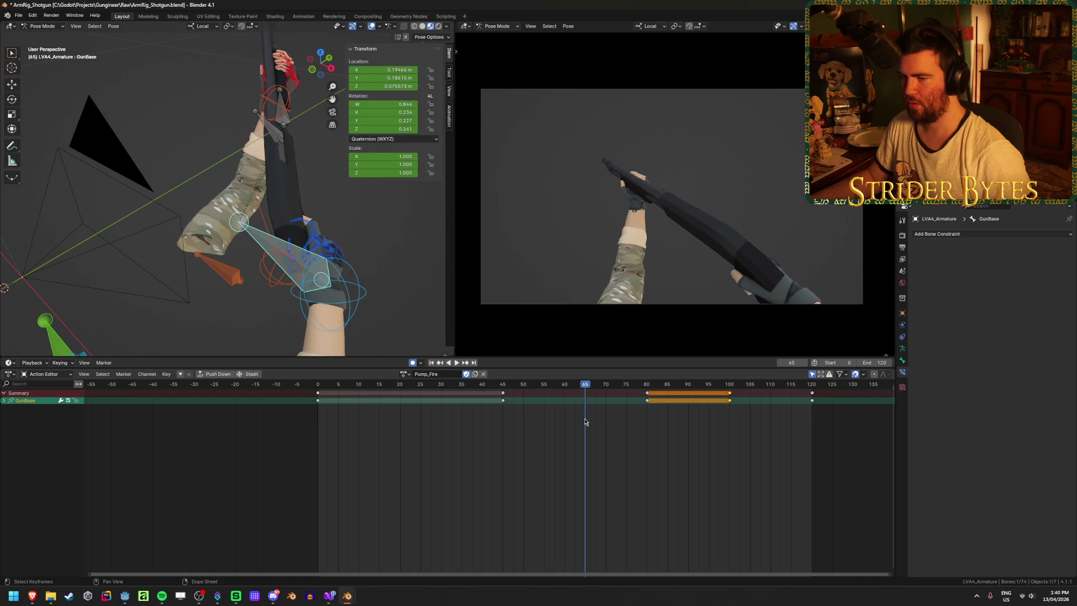
# Step: Move the GunBase bone along Y at frame 65, keying its new position
pyautogui.moveTo(476, 289); pyautogui.dragTo(364, 278, button='middle')
pyautogui.press('g')
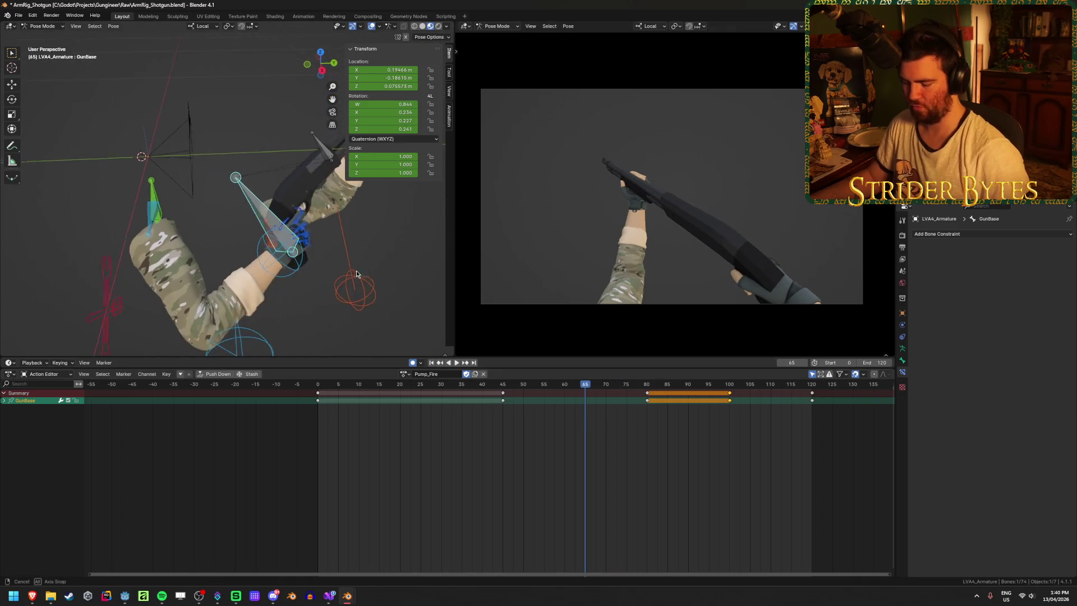
pyautogui.press('y')
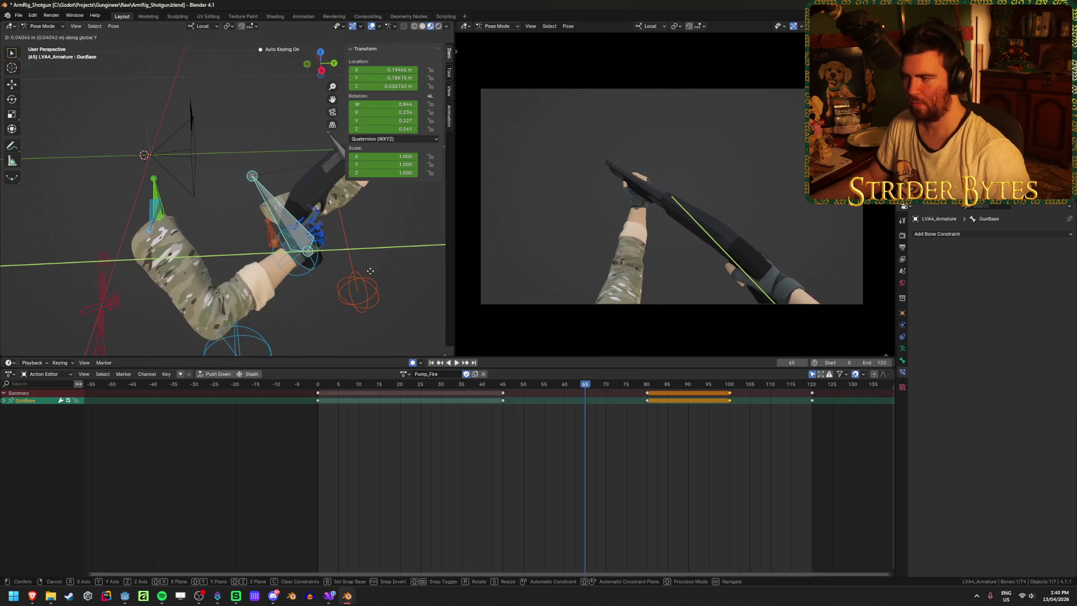
pyautogui.click(376, 271)
# Step: Scrub back to around frame 33 and nudge GunBase again to check the pump motion
pyautogui.moveTo(563, 385)
pyautogui.mouseDown()
pyautogui.moveTo(463, 386)
pyautogui.moveTo(599, 412)
pyautogui.moveTo(504, 410)
pyautogui.moveTo(585, 414)
pyautogui.mouseUp()
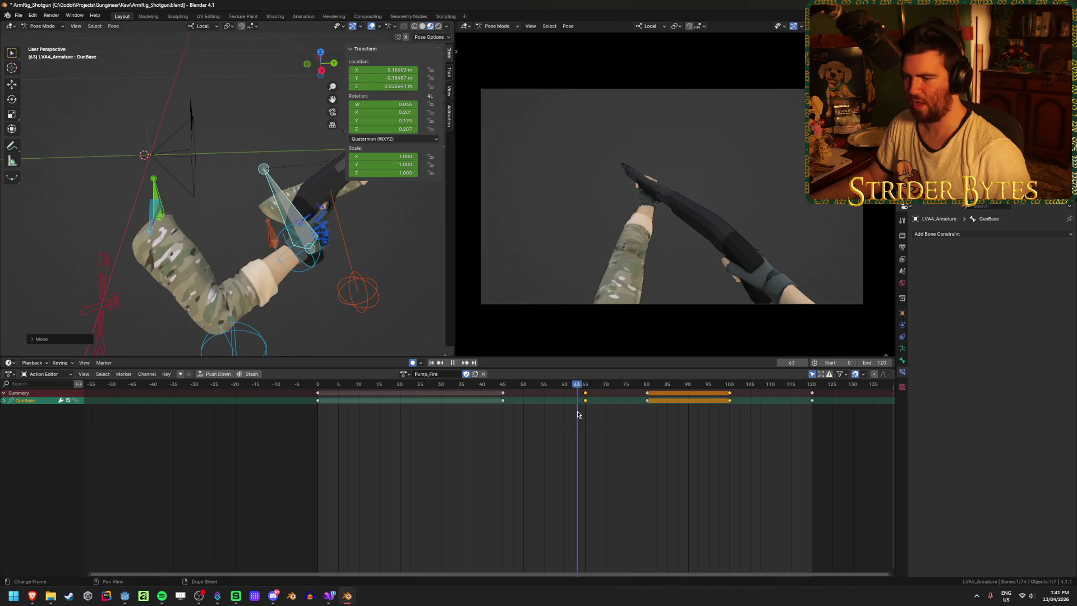
pyautogui.moveTo(278, 256); pyautogui.dragTo(337, 244, button='middle')
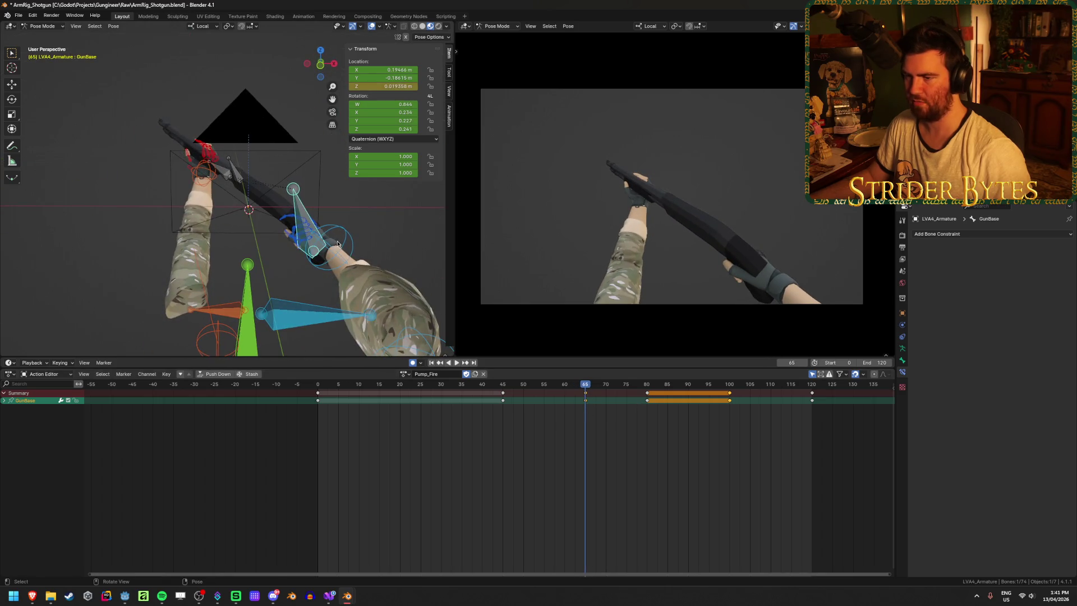
pyautogui.press('g')
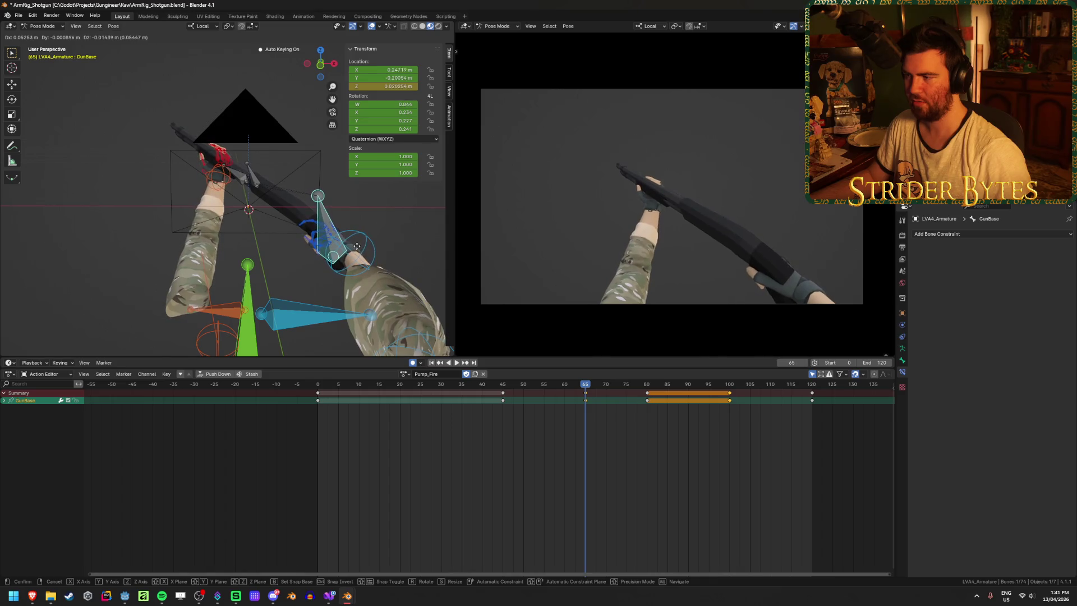
pyautogui.moveTo(582, 387)
pyautogui.mouseDown()
pyautogui.moveTo(456, 387)
pyautogui.moveTo(625, 419)
pyautogui.moveTo(588, 418)
pyautogui.mouseUp()
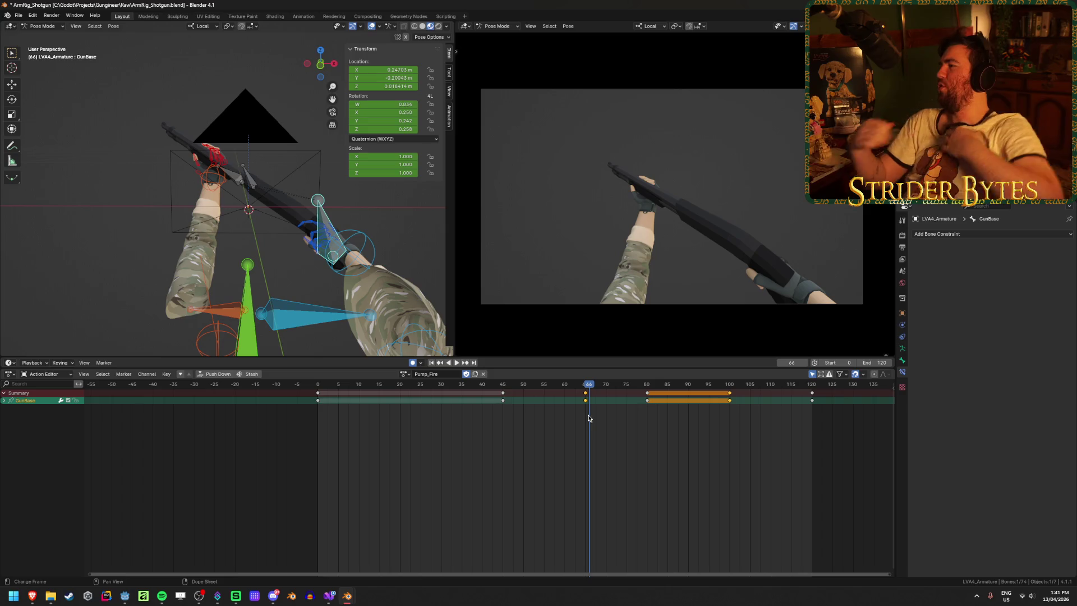
# Step: Select the pole.L bone and play the animation between frames 35 and 60
pyautogui.click(220, 339)
pyautogui.moveTo(221, 338); pyautogui.dragTo(517, 293, button='middle')
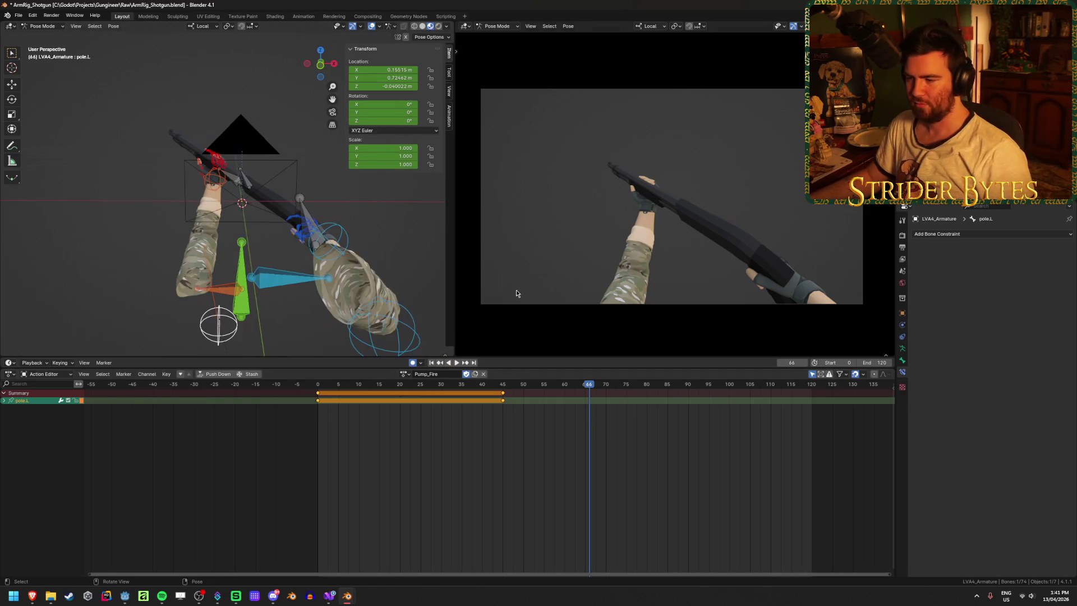
pyautogui.moveTo(590, 392); pyautogui.dragTo(422, 394)
pyautogui.press('space')
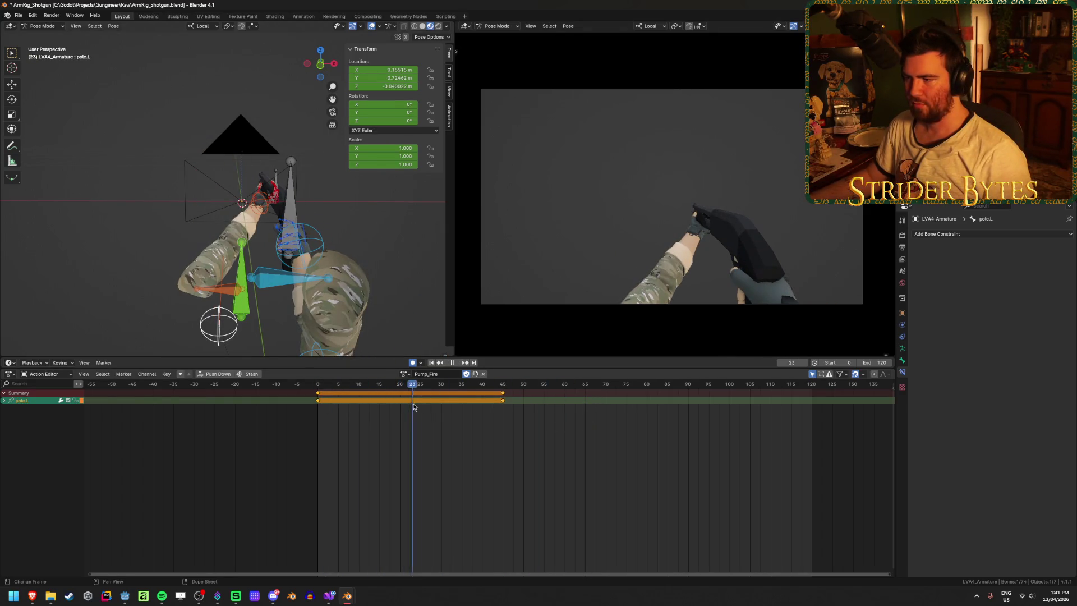
pyautogui.moveTo(512, 385); pyautogui.dragTo(585, 402)
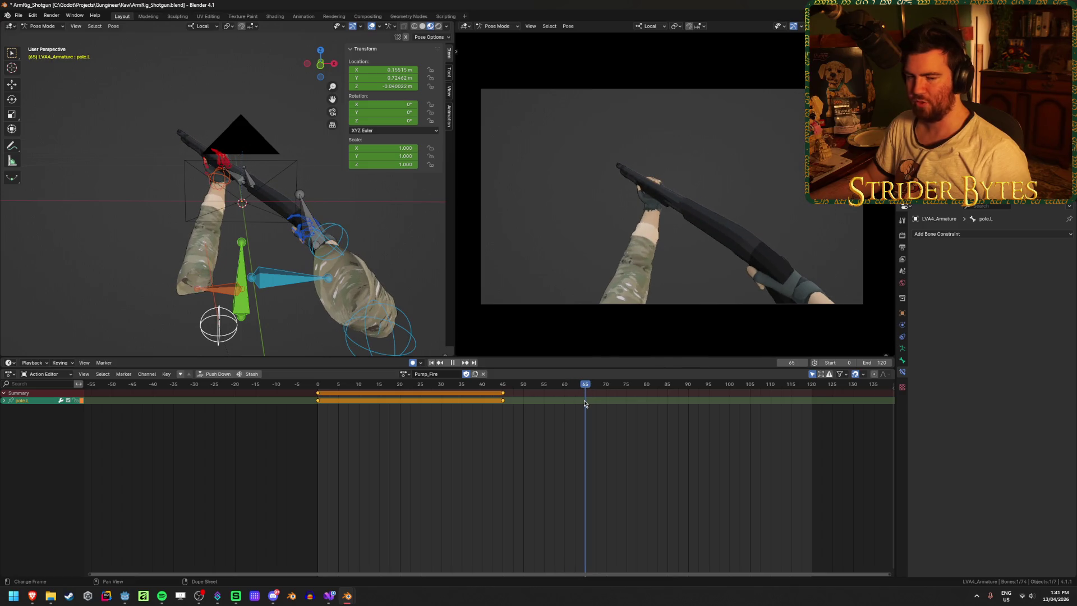
pyautogui.press('space')
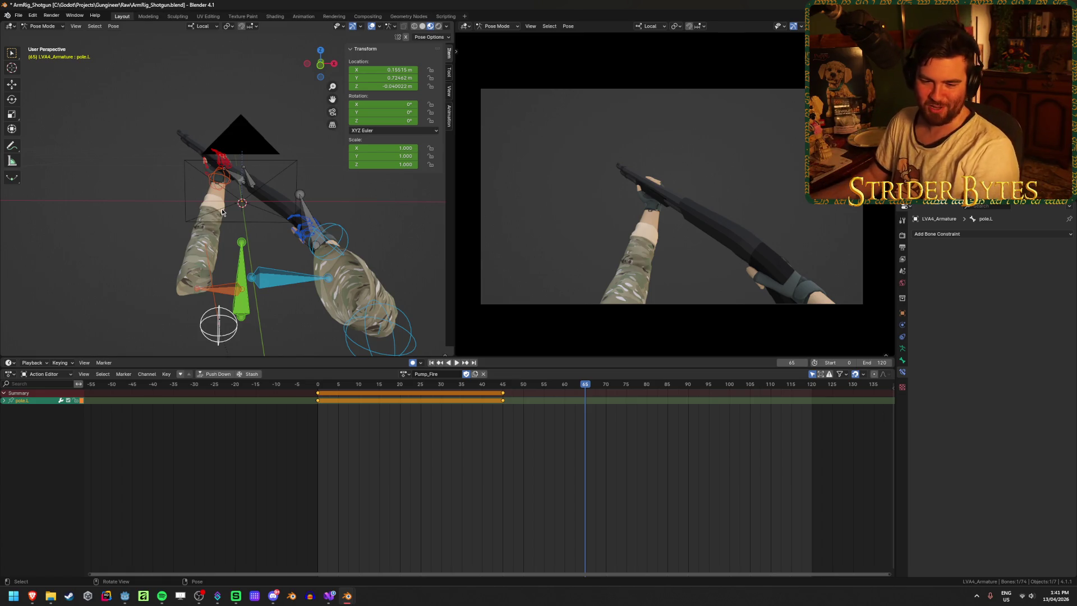
# Step: Orbit around the arms and shotgun to view the rig before picking clavicle.L
pyautogui.moveTo(124, 260); pyautogui.dragTo(218, 264, button='middle')
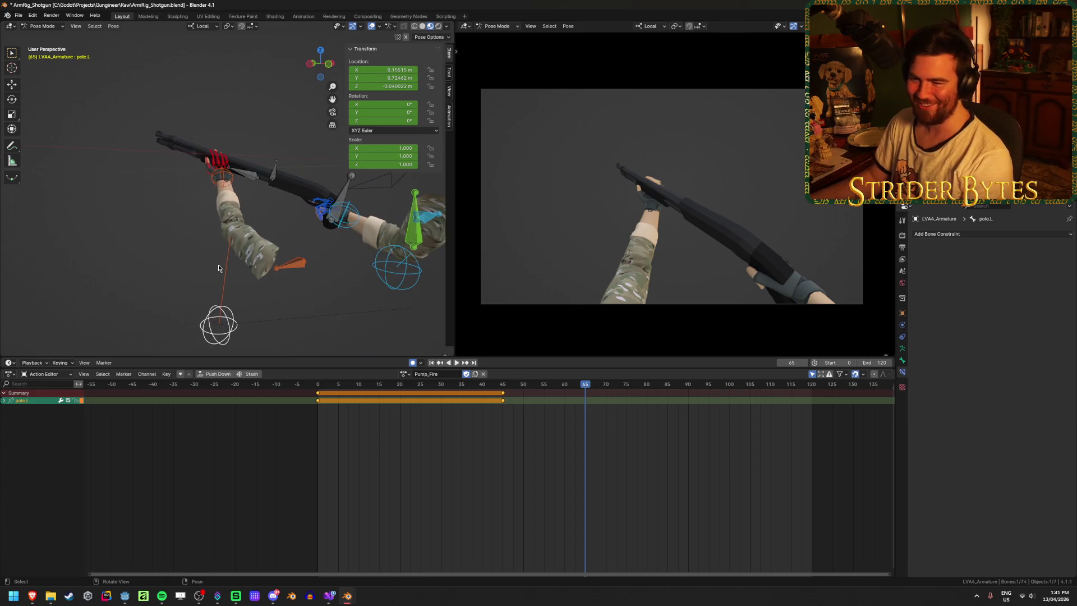
pyautogui.moveTo(302, 272); pyautogui.dragTo(246, 299, button='middle')
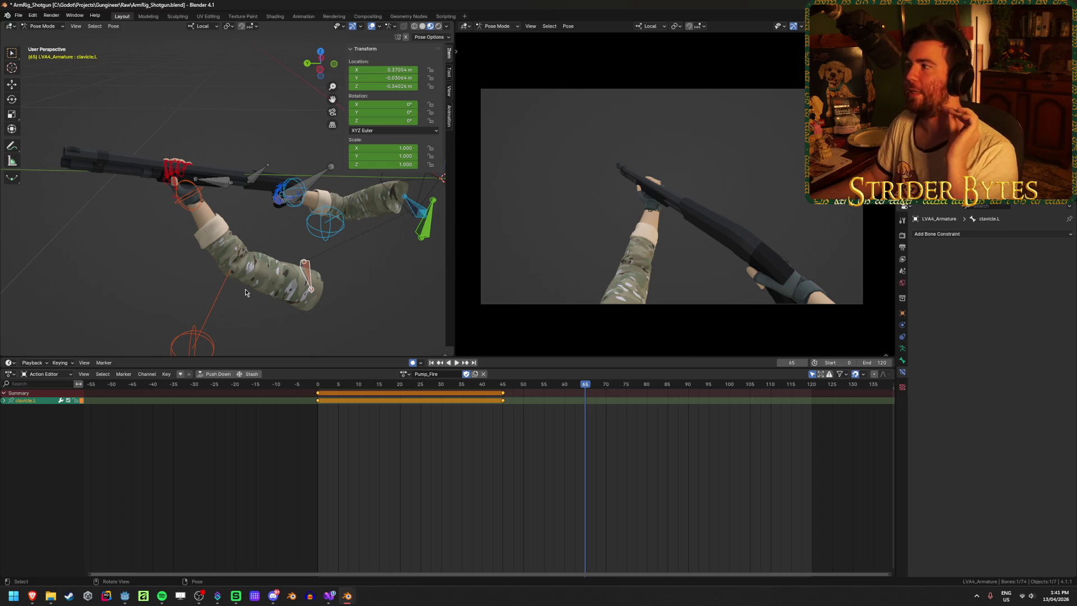
# Step: Shift clavicle.L along Y and key it at frame 60, playing frames 44-64 to check
pyautogui.press('g')
pyautogui.press('y')
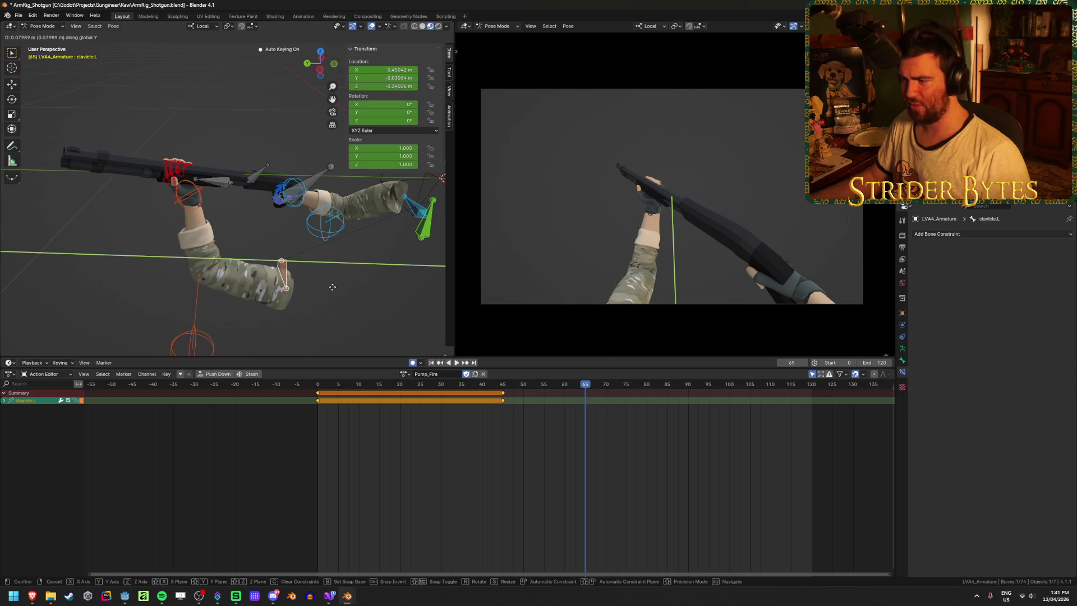
pyautogui.click(333, 290)
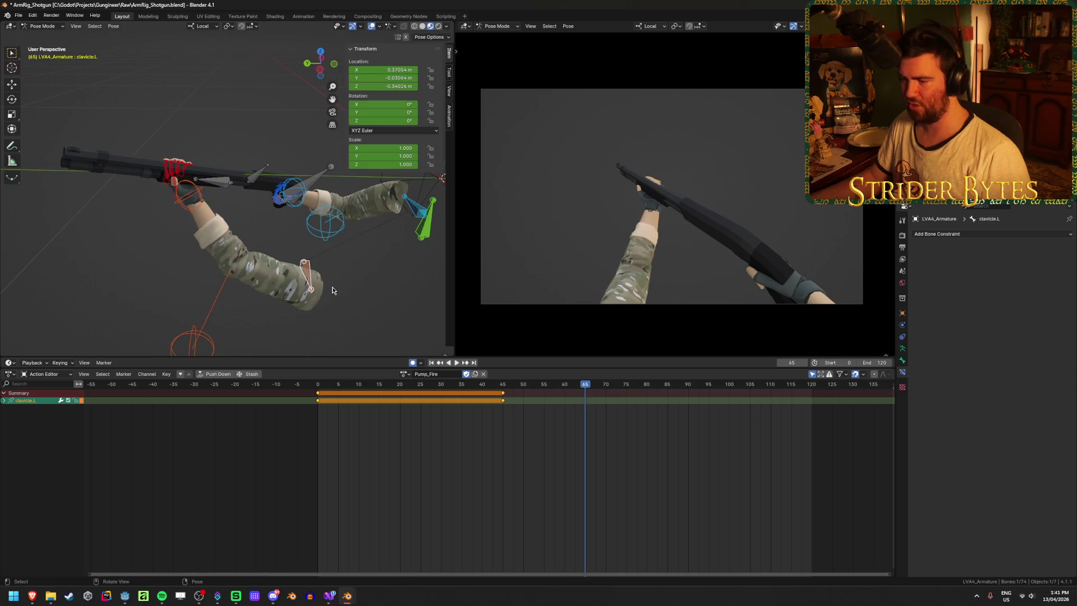
pyautogui.hotkey('shift', 'ctrl', 'space')
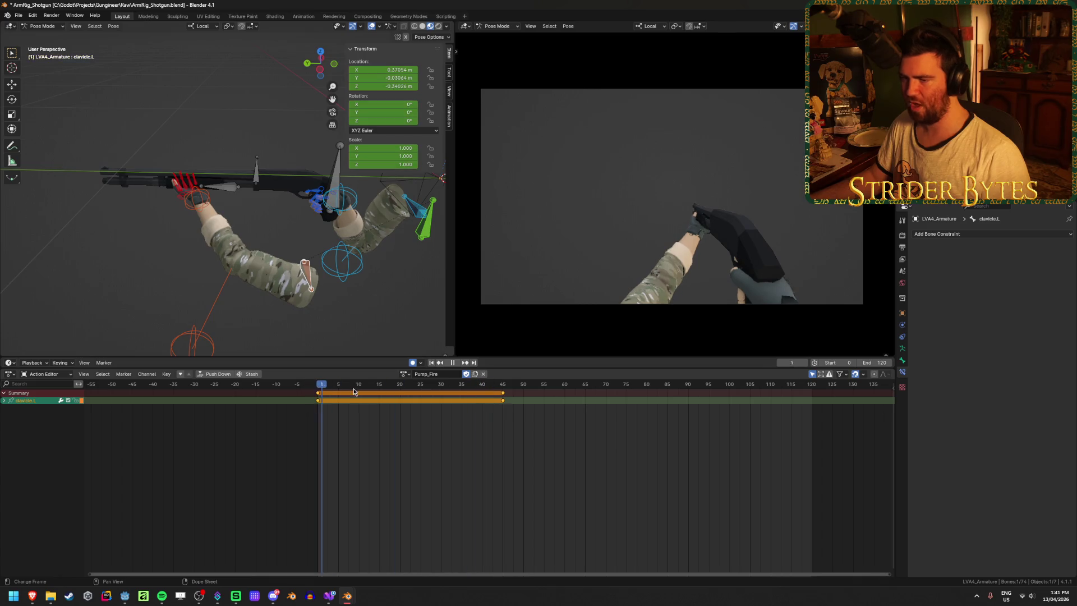
pyautogui.moveTo(501, 402)
pyautogui.mouseDown()
pyautogui.moveTo(581, 423)
pyautogui.moveTo(565, 428)
pyautogui.mouseUp()
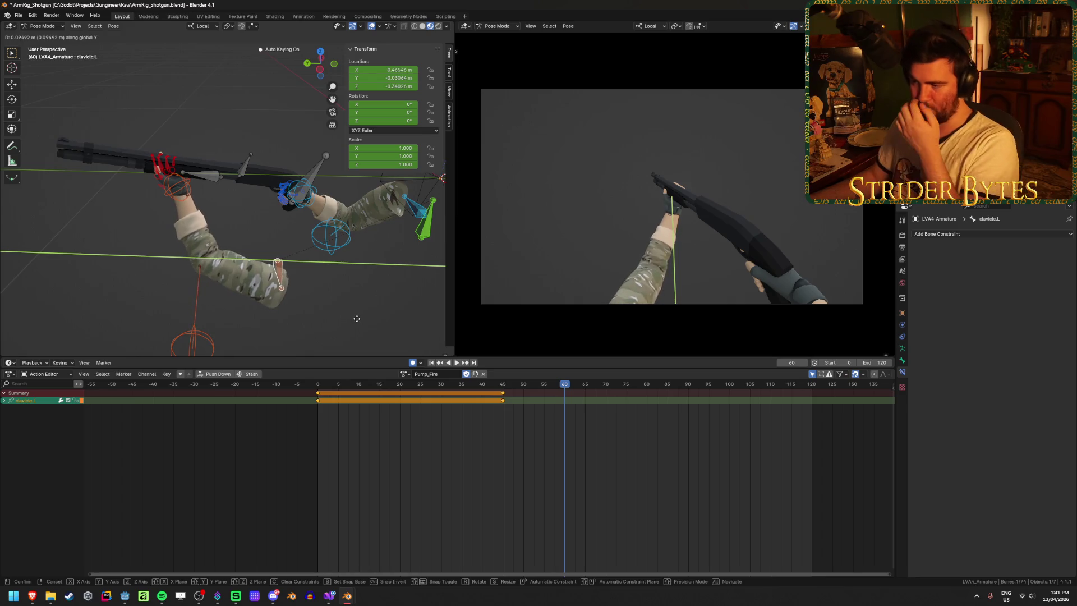
pyautogui.click(357, 318)
# Step: Compare poses from frame 28, then key clavicle.L shifted along Y at frame 80
pyautogui.click(433, 384)
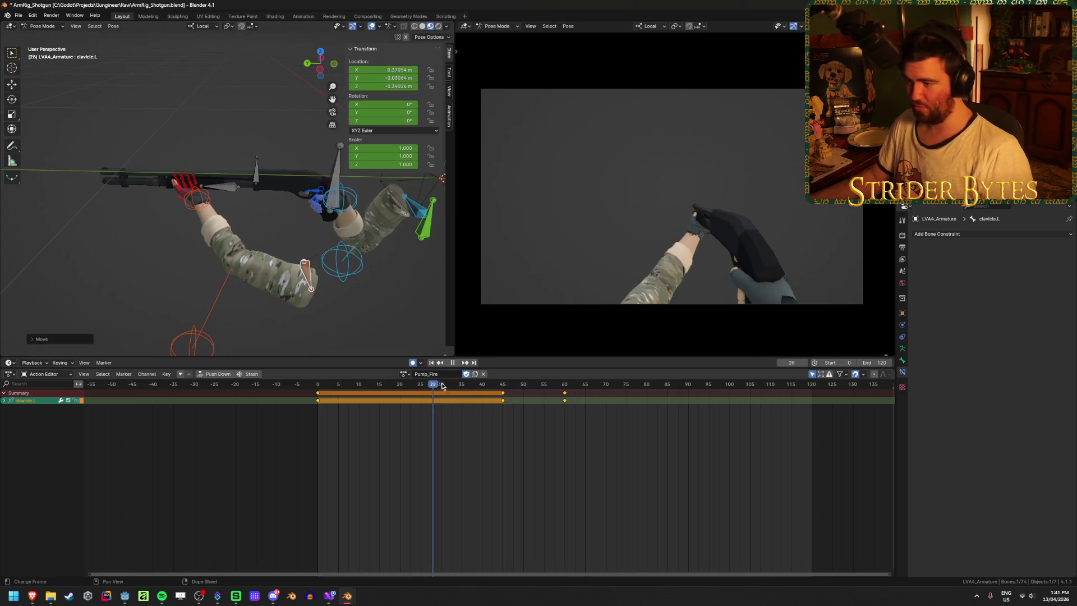
pyautogui.moveTo(504, 389); pyautogui.dragTo(632, 395)
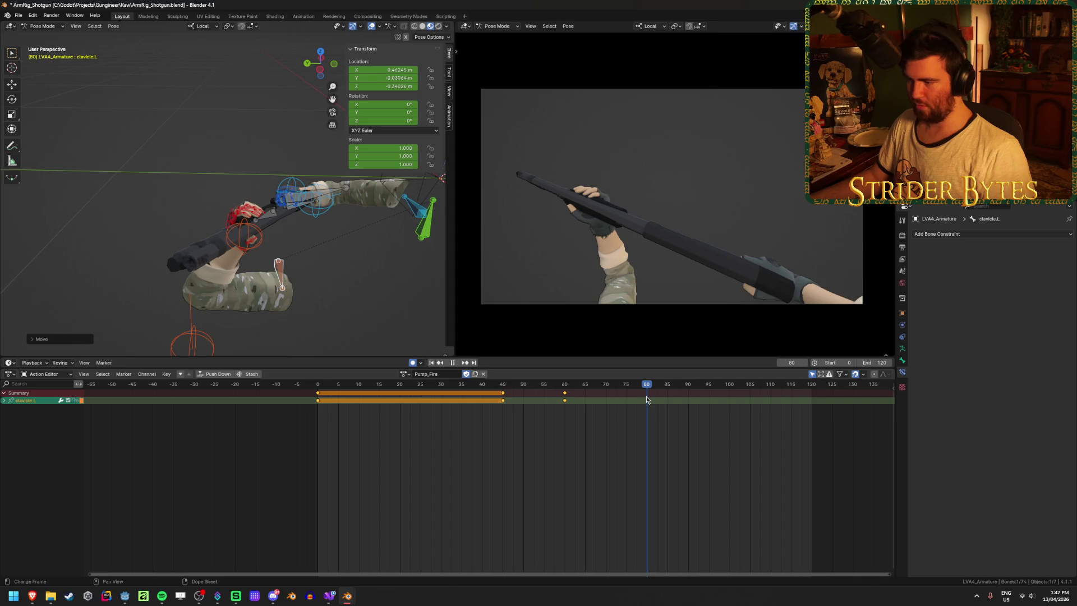
pyautogui.moveTo(632, 395); pyautogui.dragTo(646, 397)
pyautogui.press('y')
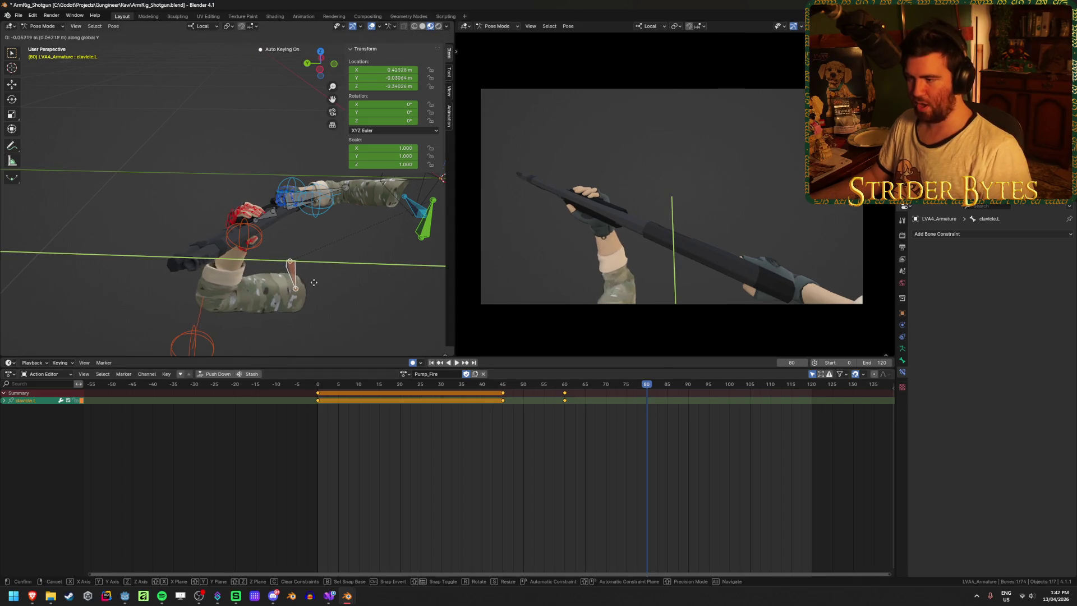
pyautogui.click(335, 287)
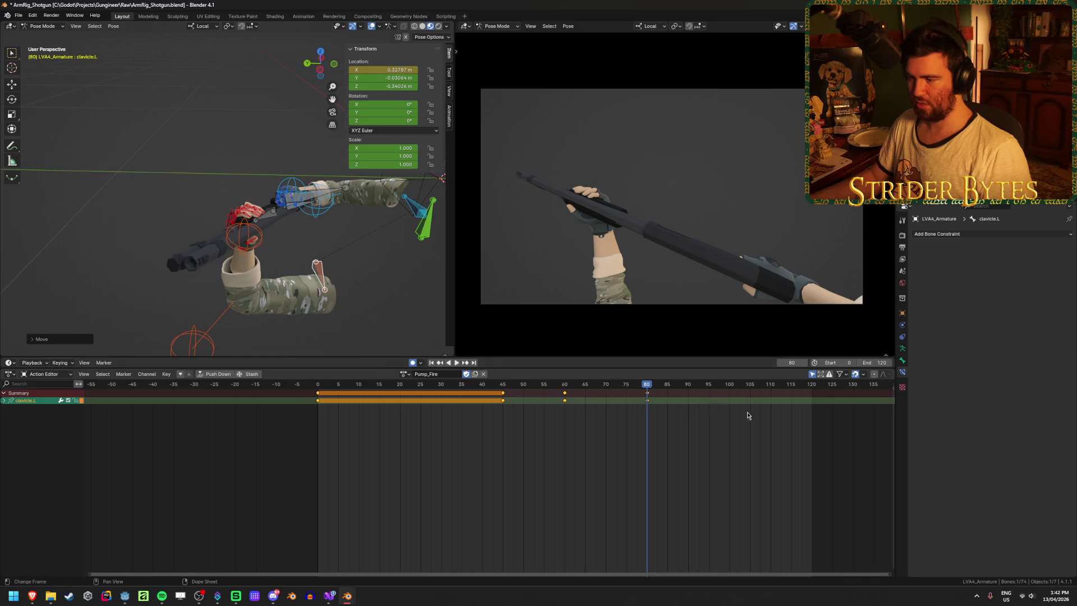
# Step: Play back the pump motion and step from frame 80 to 62, viewing the rig from above
pyautogui.hotkey('shift', 'Left')
pyautogui.press('space')
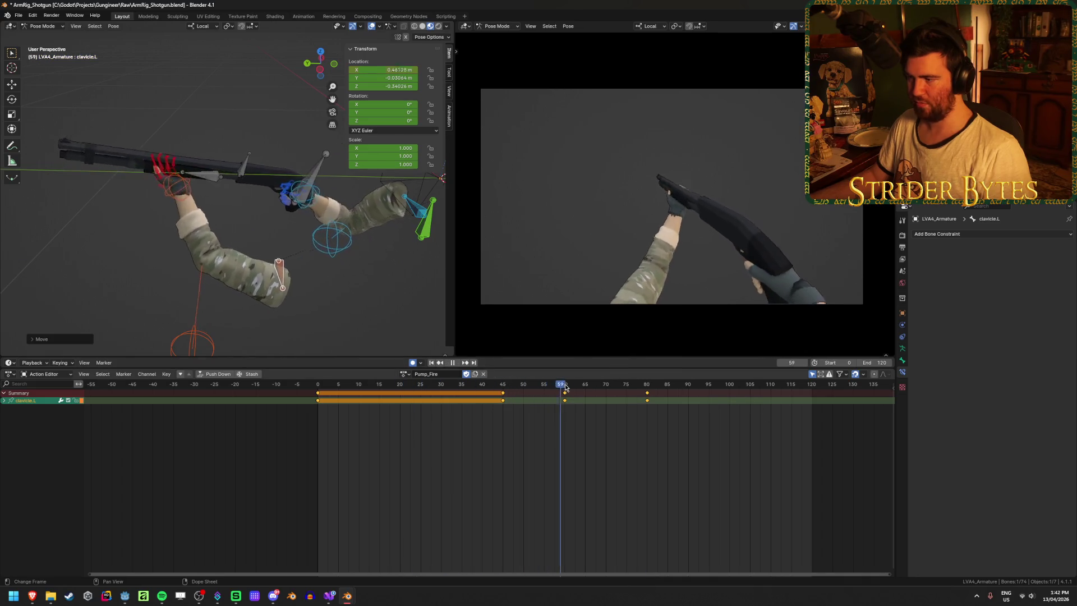
pyautogui.moveTo(646, 385); pyautogui.dragTo(573, 385)
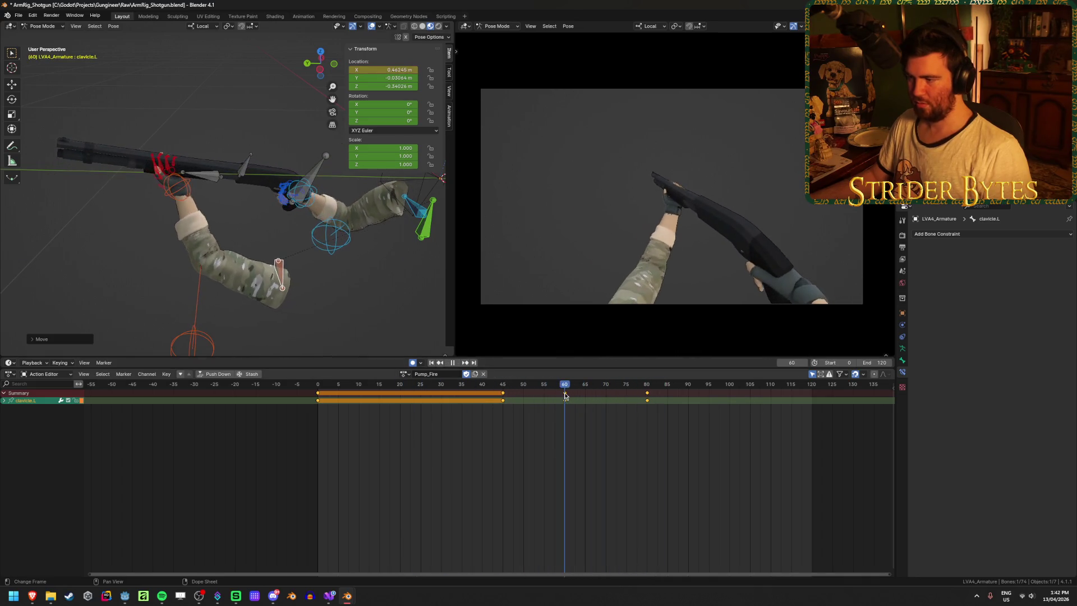
pyautogui.moveTo(191, 345)
pyautogui.mouseDown(button='middle')
pyautogui.moveTo(206, 257)
pyautogui.moveTo(333, 310)
pyautogui.mouseUp(button='middle')
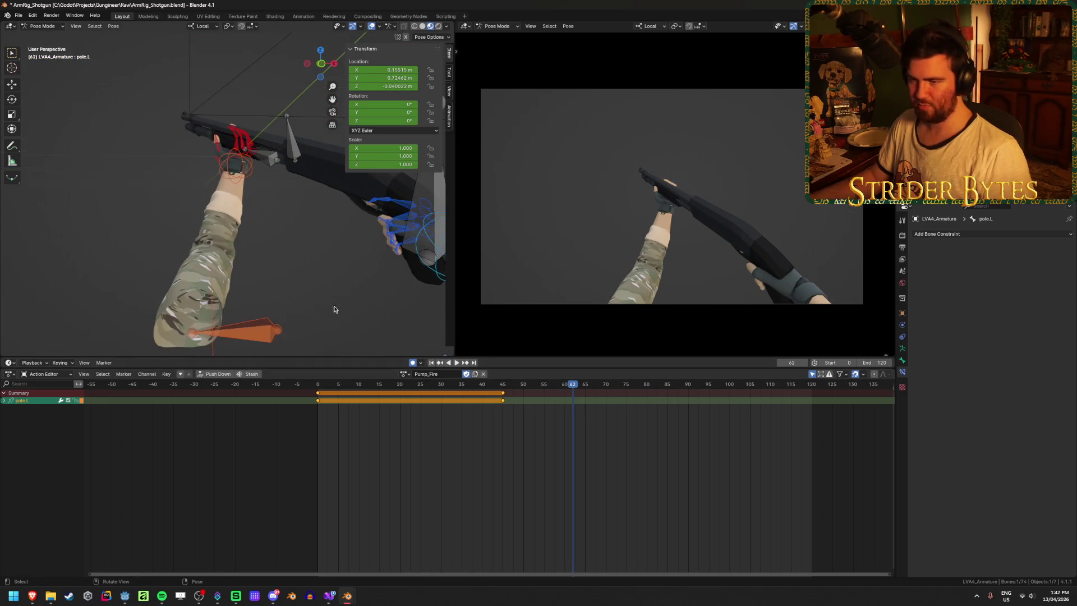
# Step: Play and scrub the Pump_Fire action from frame 47 up to frame 121
pyautogui.press('space')
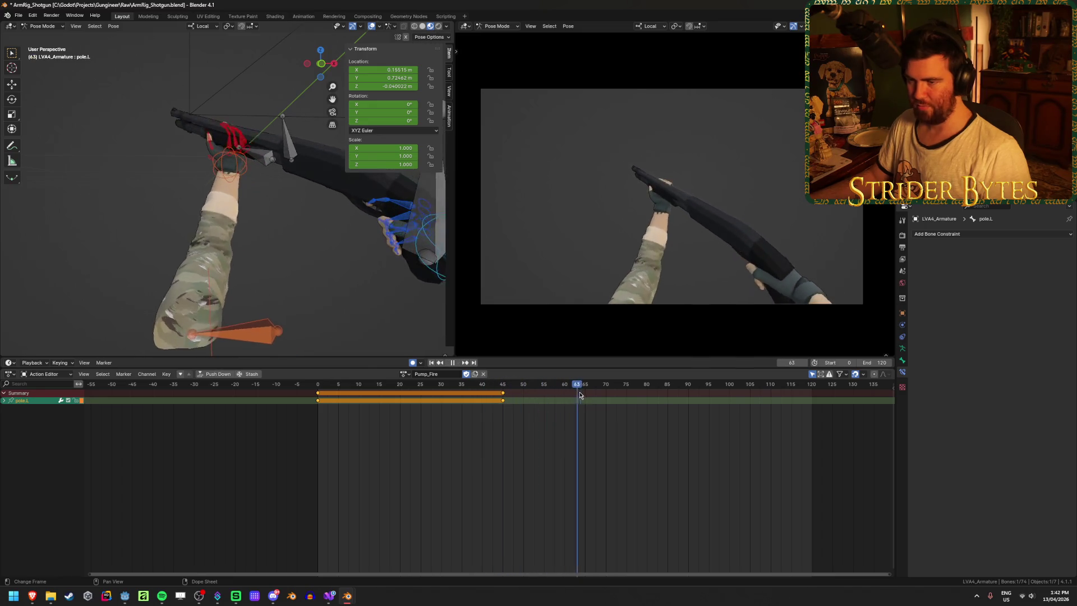
pyautogui.moveTo(601, 396); pyautogui.dragTo(493, 401)
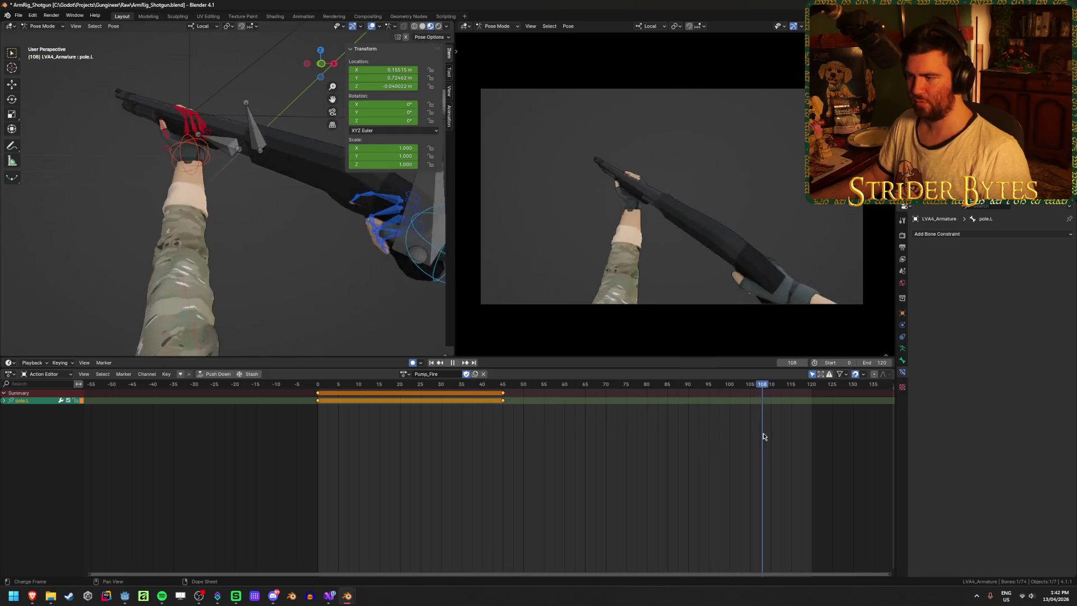
pyautogui.moveTo(493, 400)
pyautogui.mouseDown()
pyautogui.moveTo(815, 439)
pyautogui.moveTo(648, 452)
pyautogui.moveTo(333, 416)
pyautogui.mouseUp()
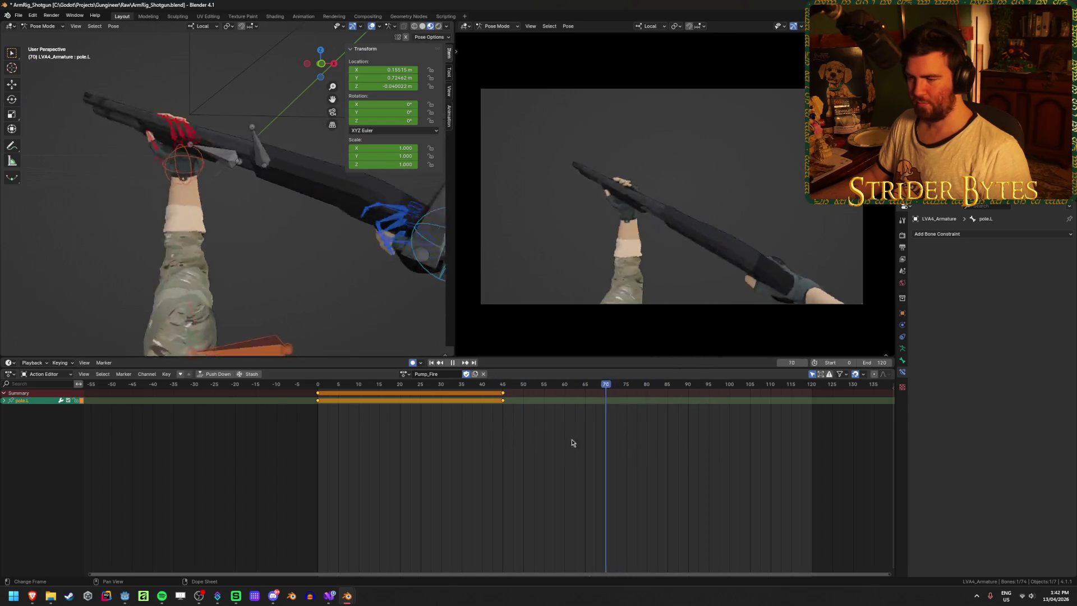
pyautogui.press('space')
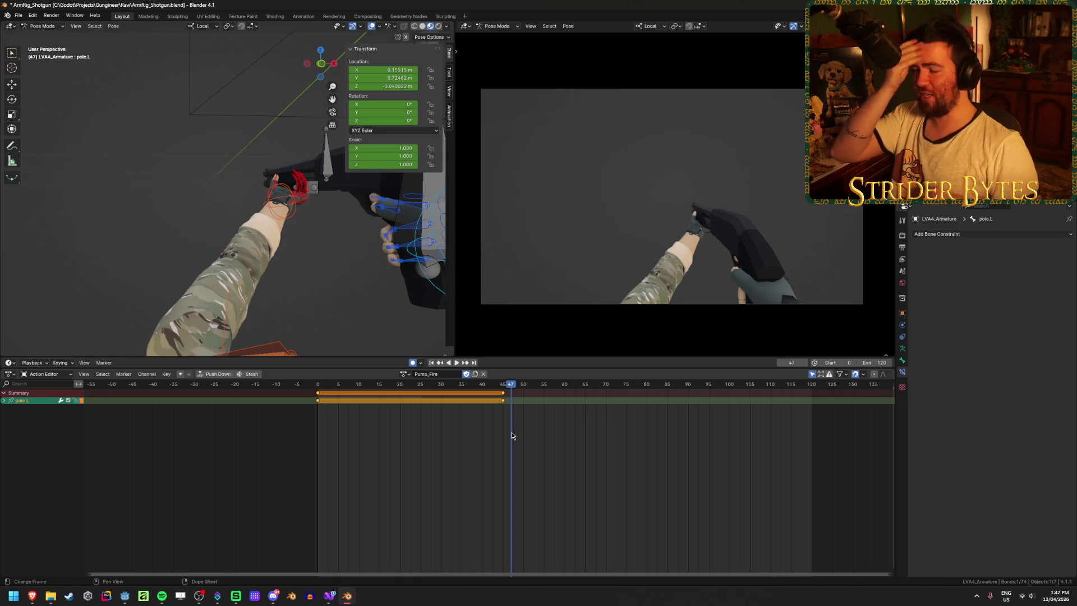
# Step: Deselect all keyframes, return to frame 45 and save ArmRig_Shotgun.blend
pyautogui.click(487, 420)
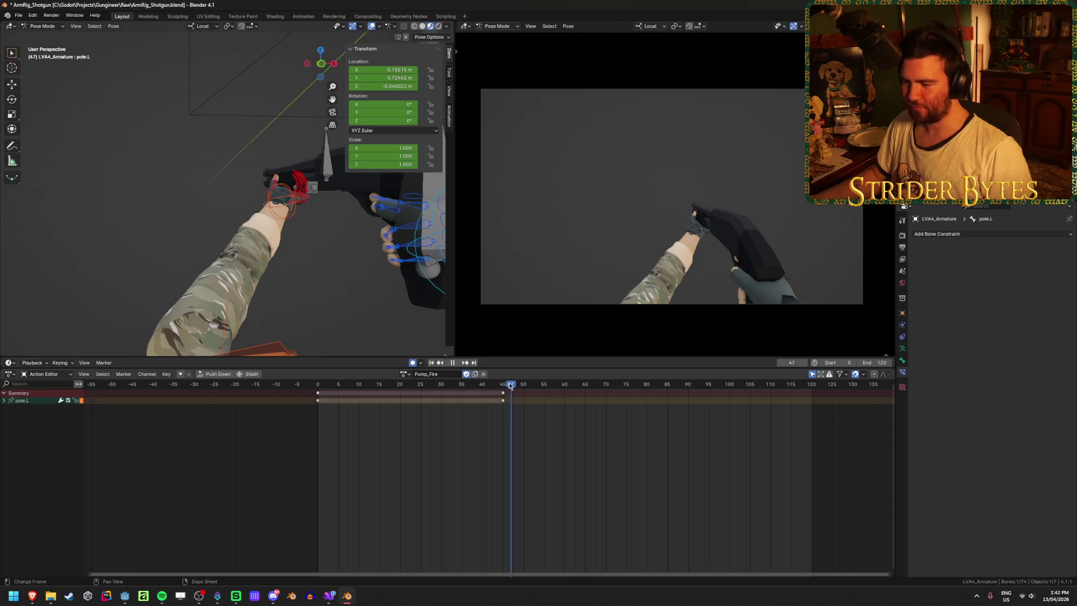
pyautogui.moveTo(509, 385); pyautogui.dragTo(503, 384)
pyautogui.hotkey('ctrl', 's')
pyautogui.scroll(-5, 301, 221)
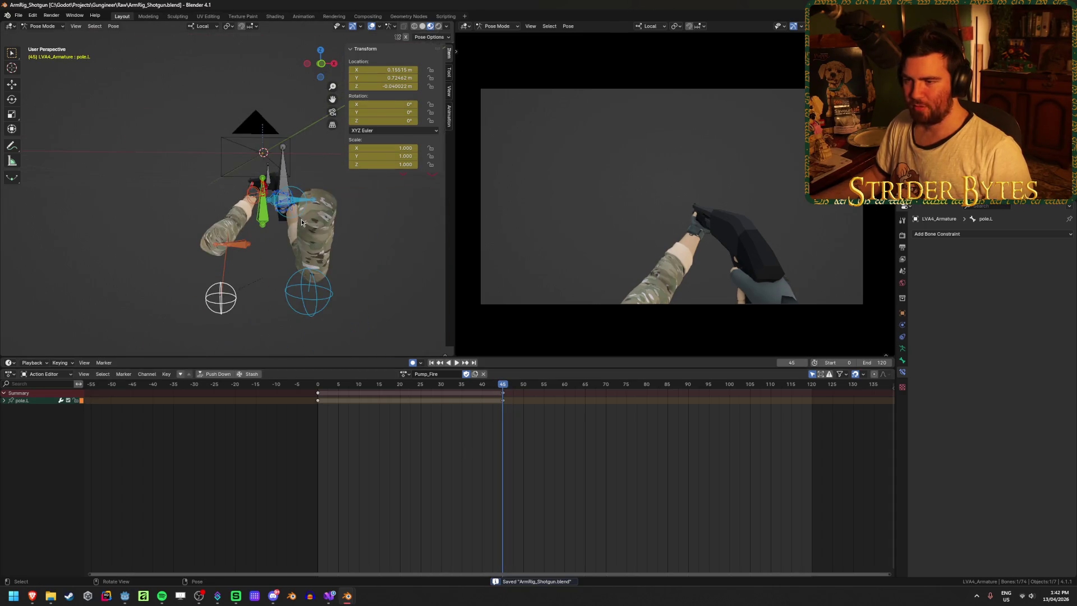
# Step: Select the Working bone and step through its keyed frames to check the pump timing
pyautogui.moveTo(302, 222)
pyautogui.mouseDown(button='middle')
pyautogui.moveTo(233, 223)
pyautogui.moveTo(269, 231)
pyautogui.mouseUp(button='middle')
pyautogui.scroll(4, 234, 222)
pyautogui.click(233, 223)
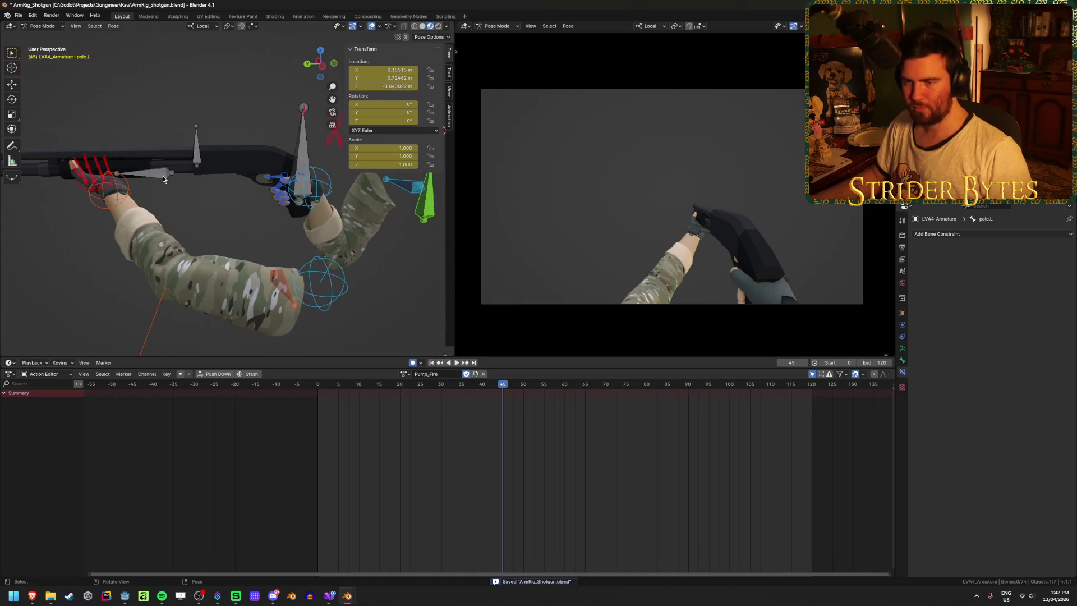
pyautogui.click(163, 176)
pyautogui.moveTo(216, 198); pyautogui.dragTo(262, 225, button='middle')
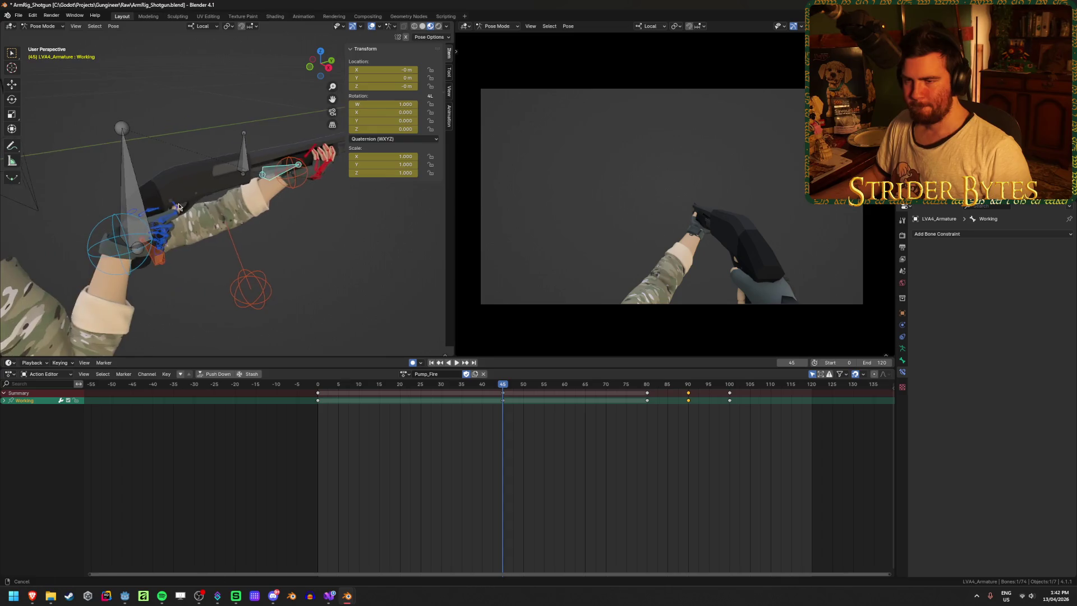
pyautogui.moveTo(502, 389)
pyautogui.mouseDown()
pyautogui.moveTo(701, 411)
pyautogui.moveTo(688, 415)
pyautogui.mouseUp()
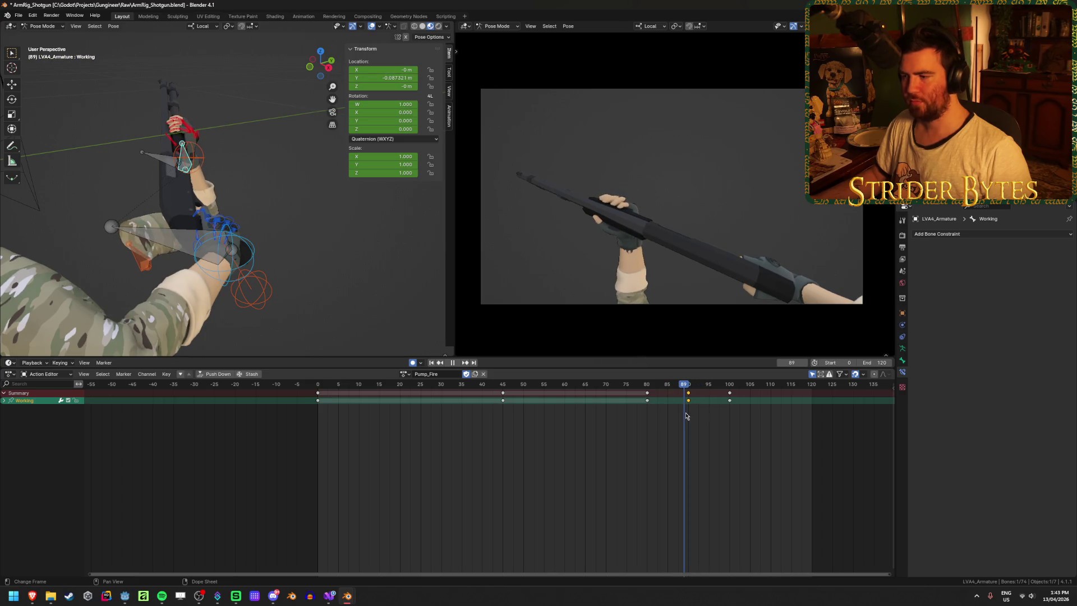
# Step: Select the GunBase bone to show its keys in the Action Editor
pyautogui.moveTo(182, 279); pyautogui.dragTo(234, 285, button='middle')
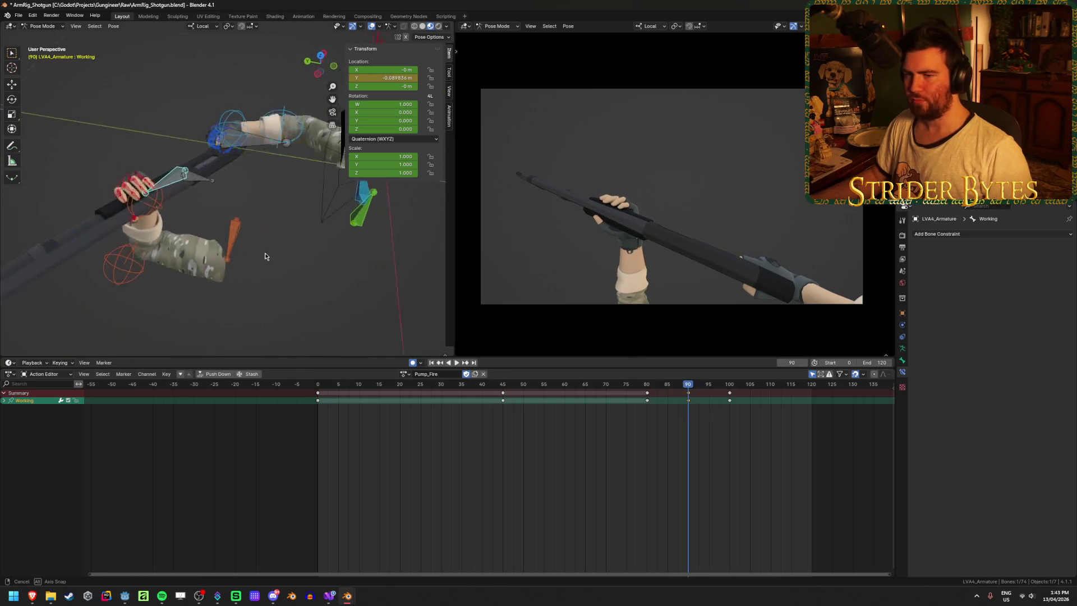
pyautogui.click(279, 161)
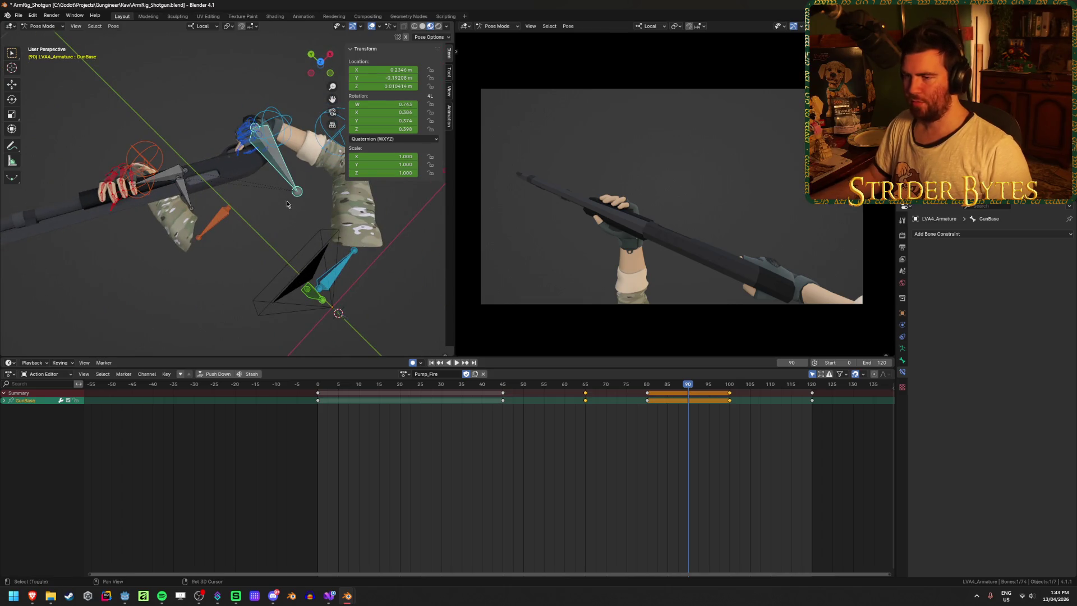
pyautogui.moveTo(279, 160); pyautogui.dragTo(291, 224, button='middle')
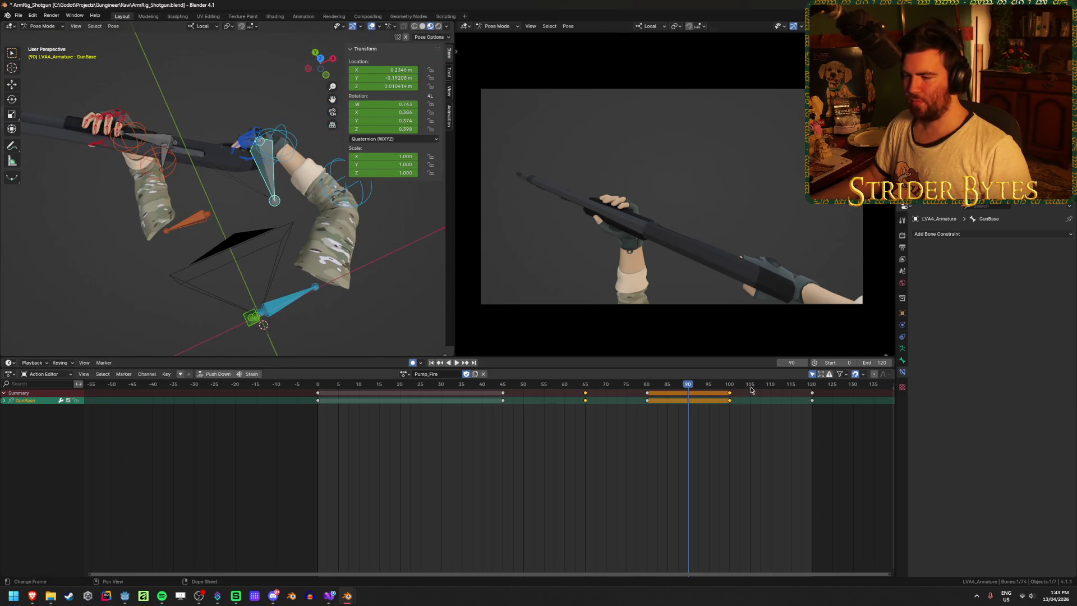